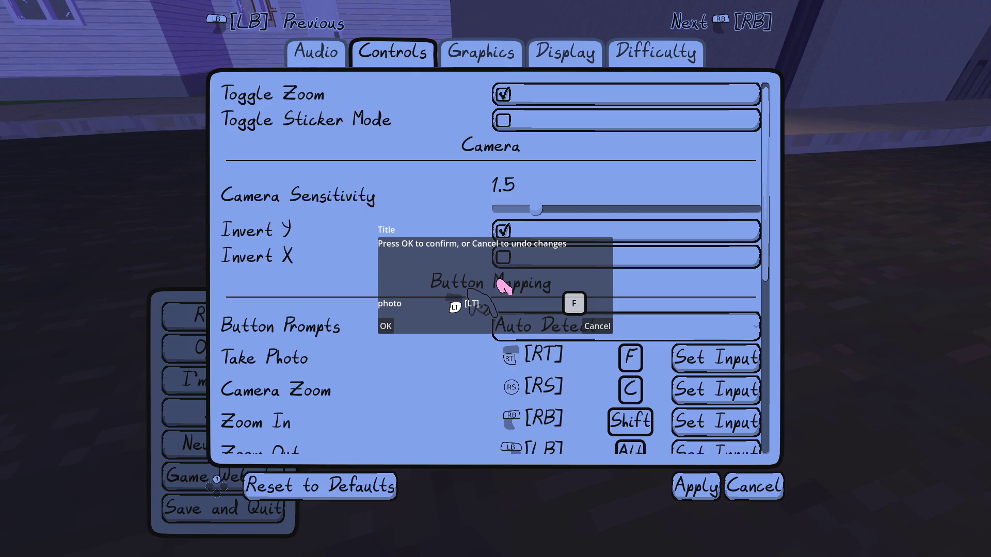
# Step: Stop the running game and open the confirm_dialog script
pyautogui.hotkey('alt', 'F4')
pyautogui.scroll(-2, 446, 178)
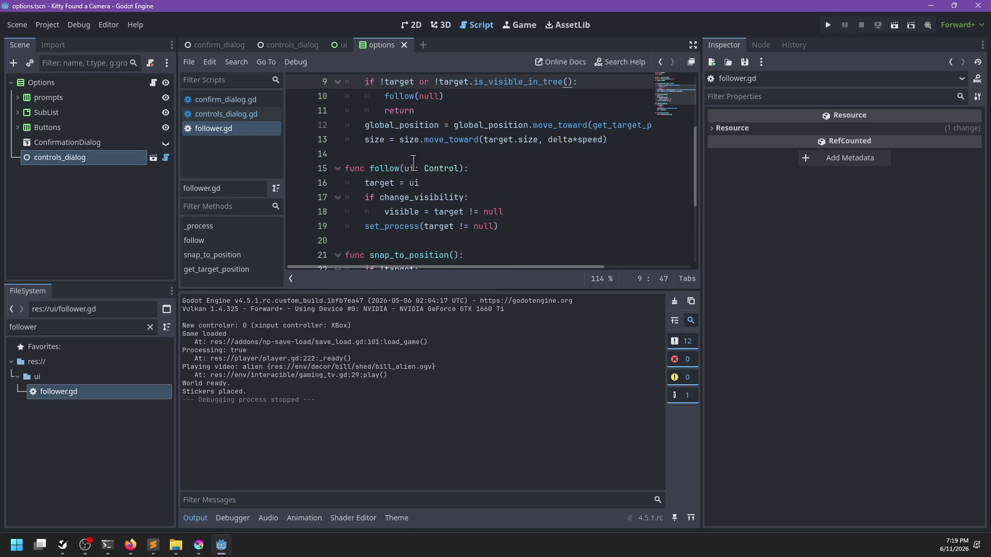
pyautogui.click(235, 101)
pyautogui.hotkey('ctrl', 'f')
pyautogui.write('grab')
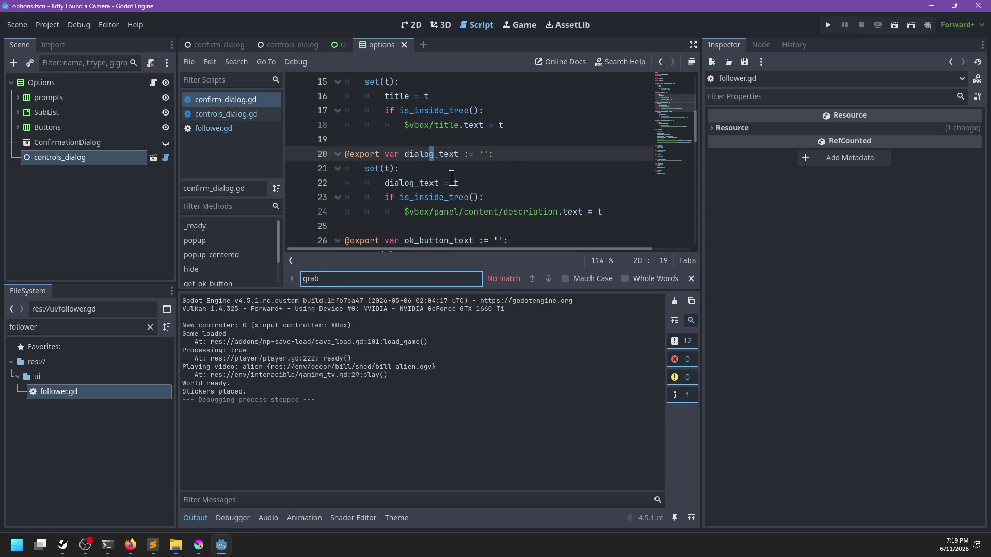
pyautogui.press('Escape')
# Step: Look through the controls_dialog and follower scripts, then return to confirm_dialog
pyautogui.click(244, 115)
pyautogui.hotkey('ctrl', 'f')
pyautogui.press('Escape')
pyautogui.click(214, 130)
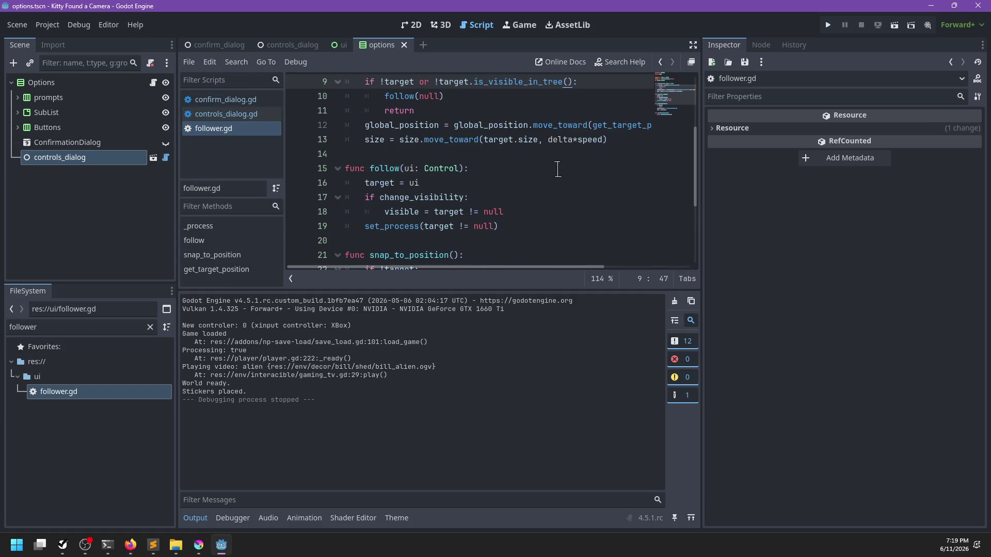
pyautogui.scroll(-1, 558, 173)
pyautogui.click(220, 101)
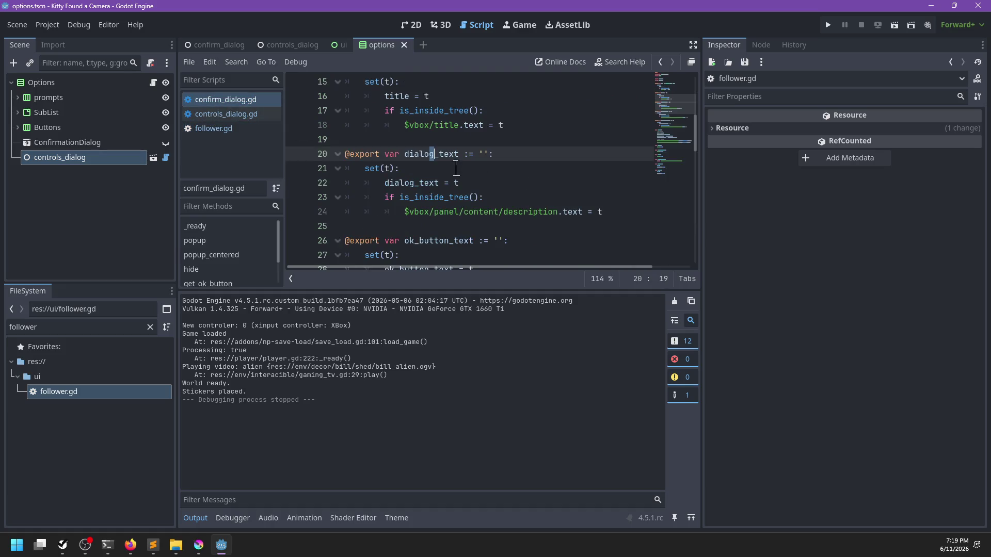
pyautogui.scroll(-13, 599, 207)
pyautogui.scroll(2, 451, 123)
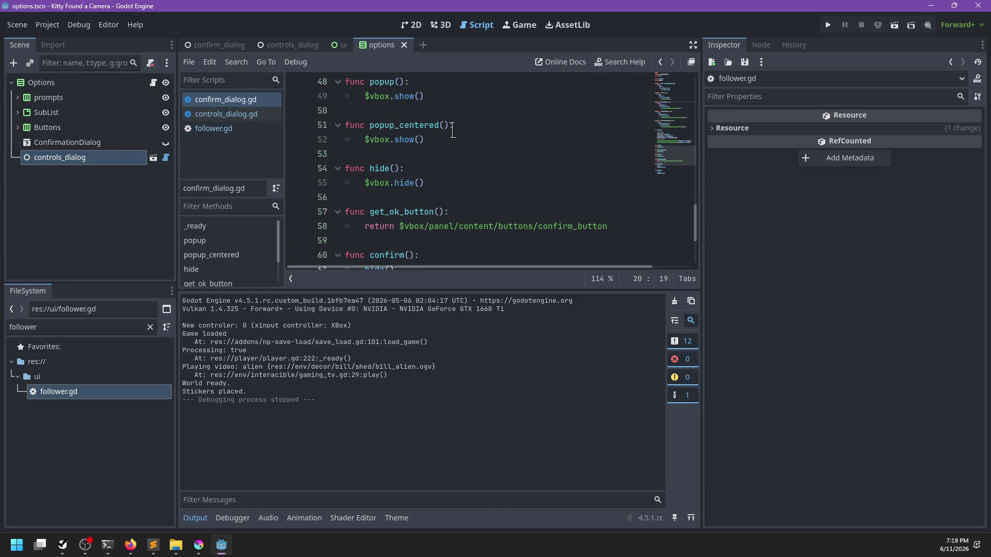
# Step: Add get_ok_button().grab_focus() after $vbox.show() in the popup() function
pyautogui.click(462, 98)
pyautogui.press('Return')
pyautogui.write('get_')
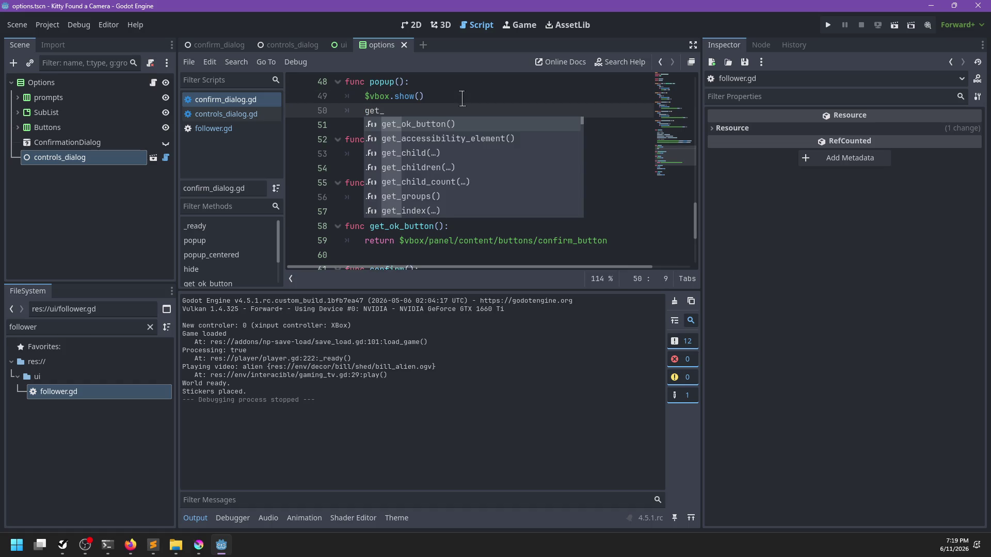
pyautogui.press('Return')
pyautogui.write('./')
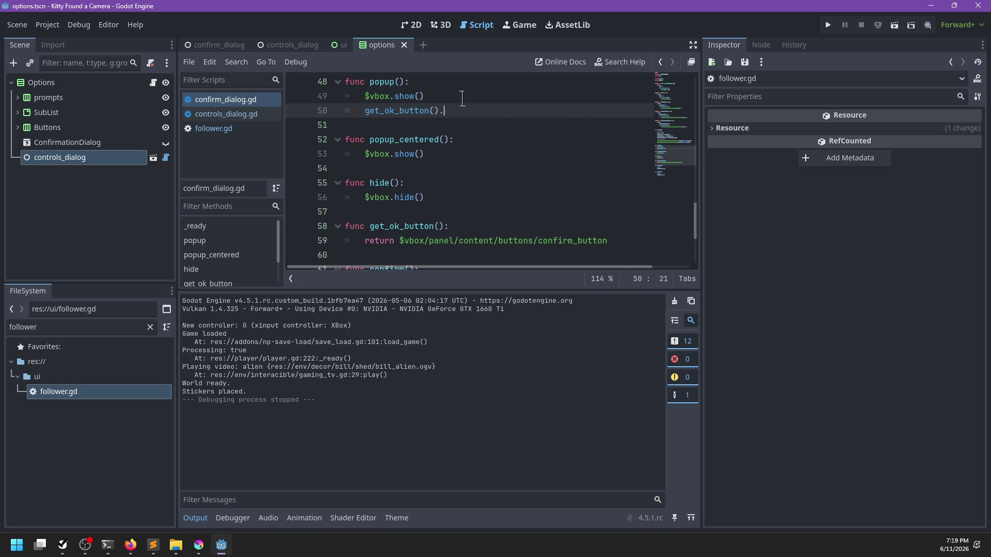
pyautogui.write('ocus()')
# Step: Replace the confirm_button node path in the OK-text setter with get_ok_button()
pyautogui.doubleClick(393, 108)
pyautogui.moveTo(398, 241); pyautogui.dragTo(608, 240)
pyautogui.scroll(6, 517, 196)
pyautogui.scroll(-1, 497, 161)
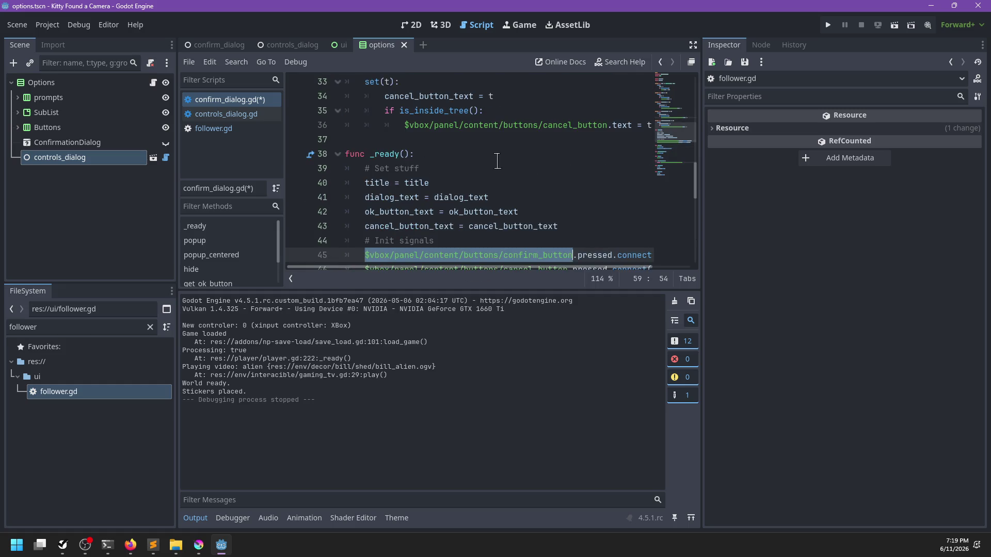
pyautogui.scroll(-2, 499, 162)
pyautogui.scroll(6, 464, 181)
pyautogui.click(412, 199)
pyautogui.moveTo(407, 210); pyautogui.dragTo(614, 209)
pyautogui.scroll(-4, 613, 207)
pyautogui.write('get_')
pyautogui.write('ok_b')
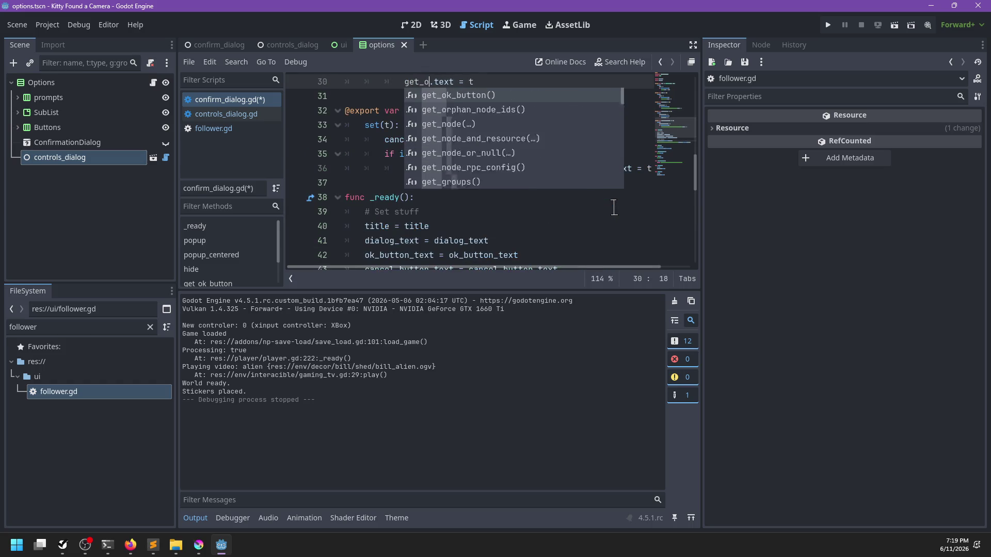
pyautogui.write('utton')
pyautogui.press('Return')
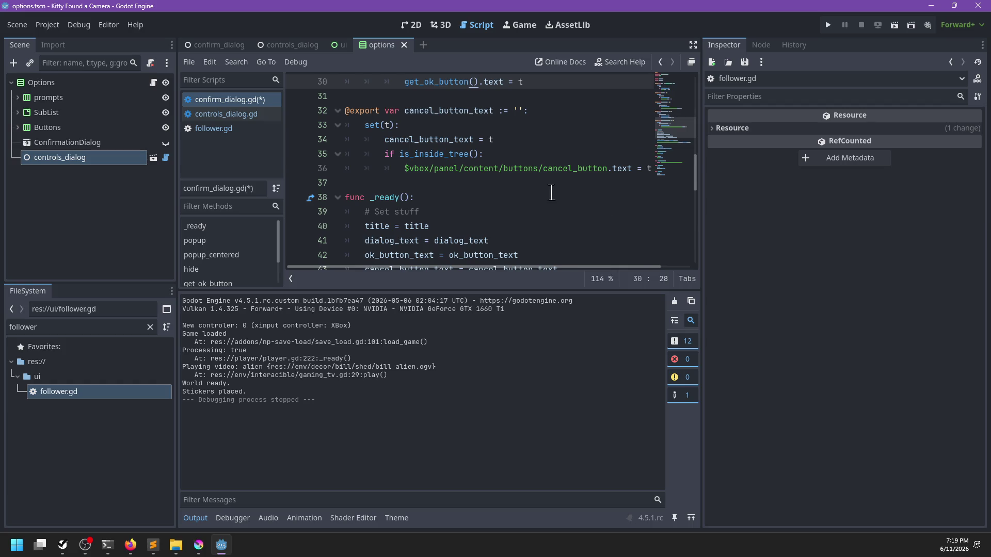
# Step: Save the edited confirm_dialog.gd script
pyautogui.scroll(-3, 551, 193)
pyautogui.hotkey('ctrl', 's')
pyautogui.scroll(-6, 511, 195)
pyautogui.click(421, 124)
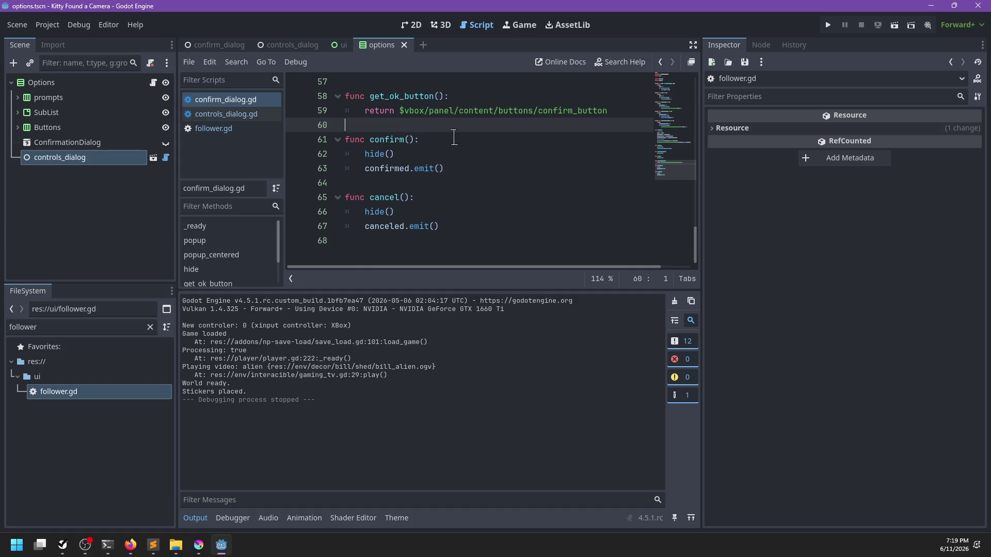
# Step: Add a get_cancel_button() function that returns the cancel_button node path
pyautogui.press('F1')
pyautogui.write('get_cancel')
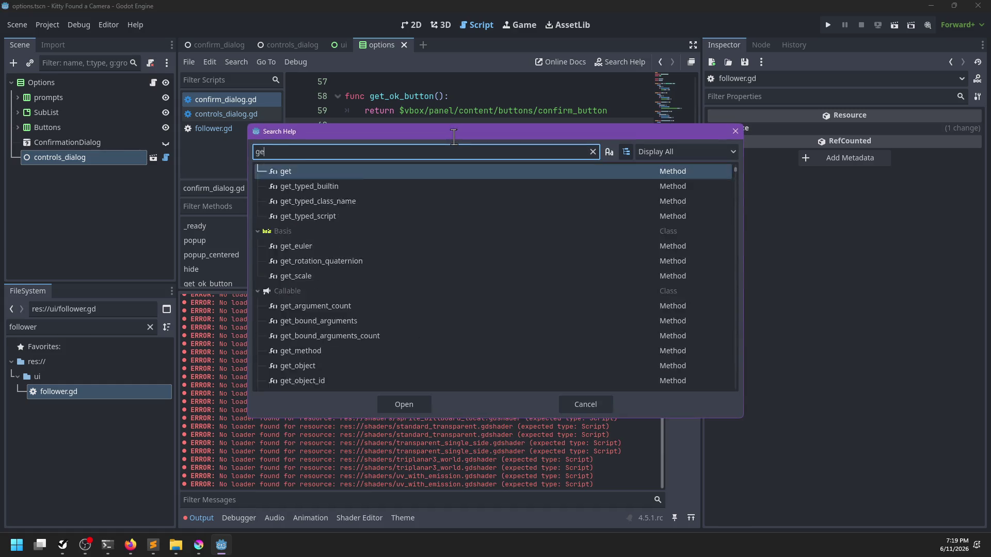
pyautogui.press('Escape')
pyautogui.press('Return')
pyautogui.press('Return')
pyautogui.press('Up')
pyautogui.write('func get_cancel_button():')
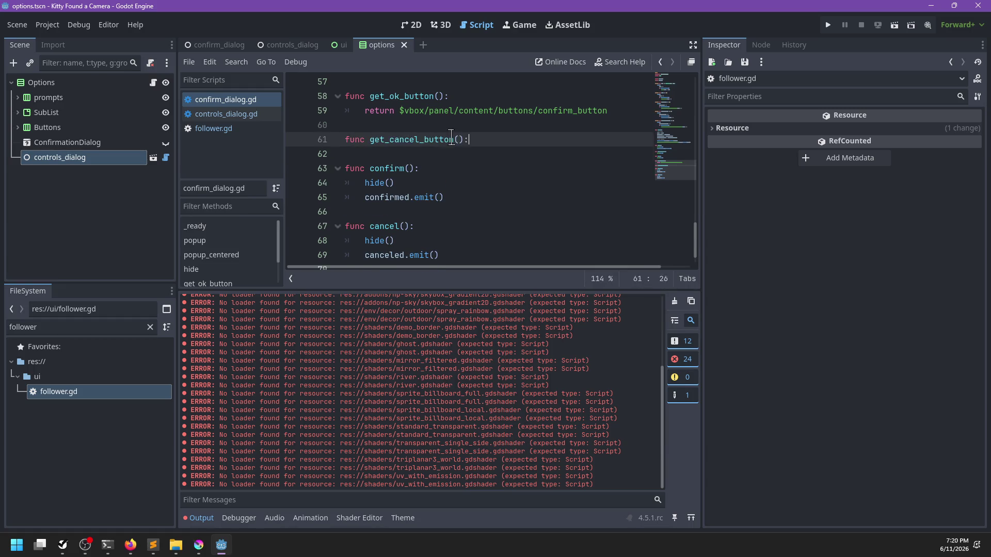
pyautogui.press('Return')
pyautogui.write('$')
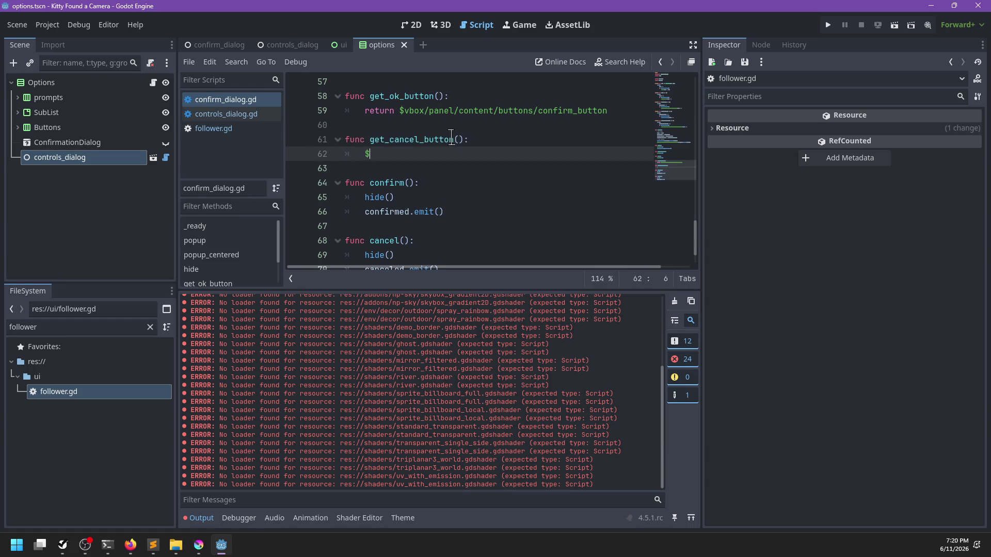
pyautogui.write('urn')
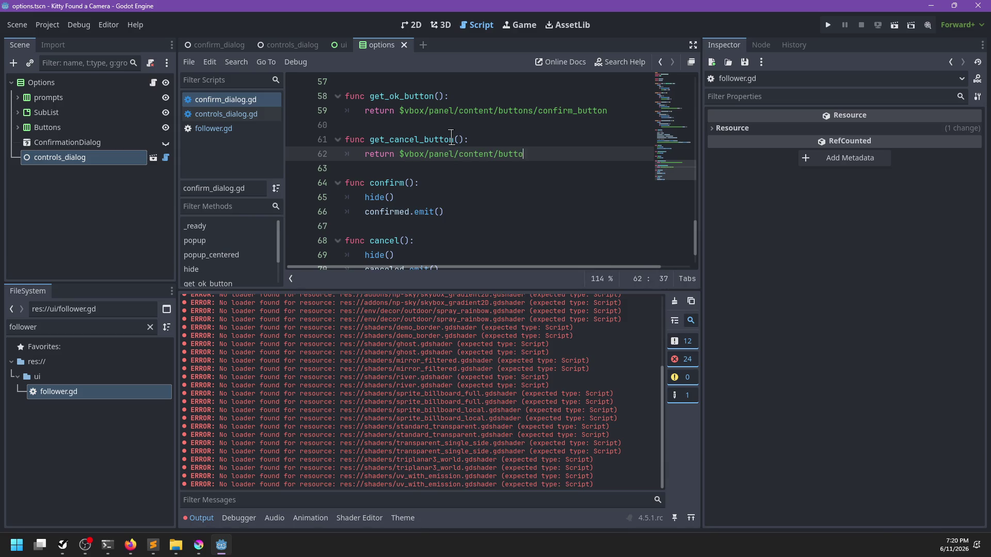
pyautogui.write('_button')
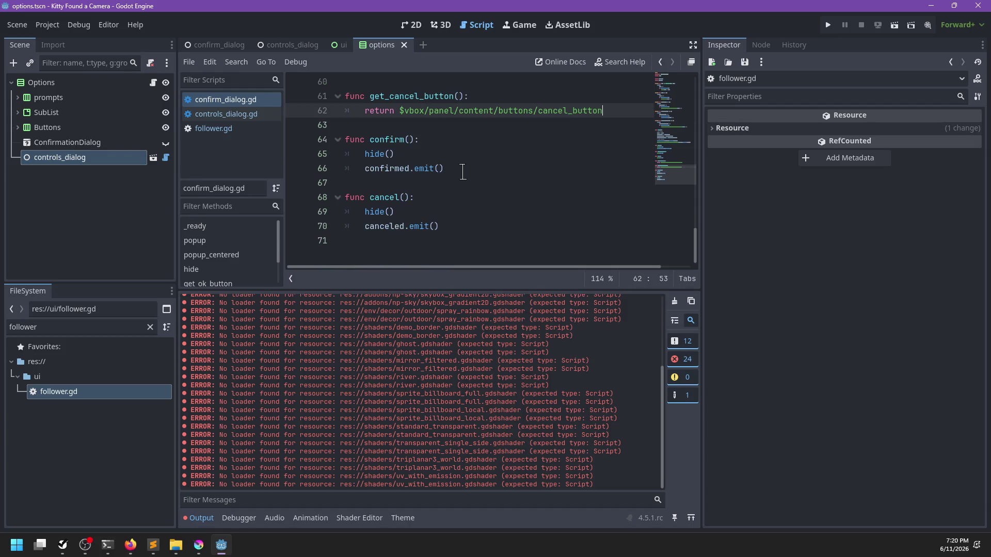
# Step: Replace both cancel_button path uses with get_cancel_button() and save the script
pyautogui.scroll(6, 454, 155)
pyautogui.scroll(3, 541, 169)
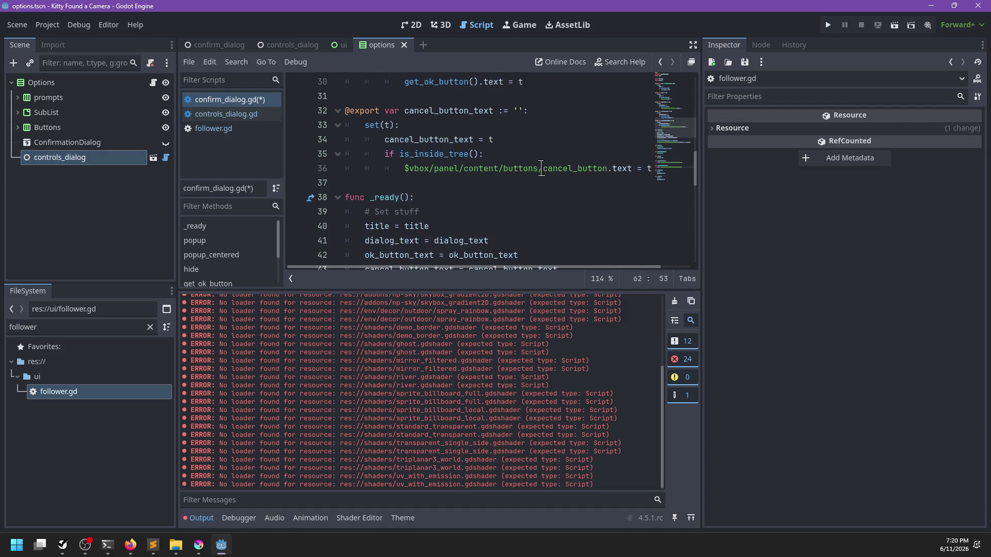
pyautogui.moveTo(608, 169); pyautogui.dragTo(406, 171)
pyautogui.hotkey('ctrl', 'd')
pyautogui.write('get_cancel_button()')
pyautogui.hotkey('ctrl', 's')
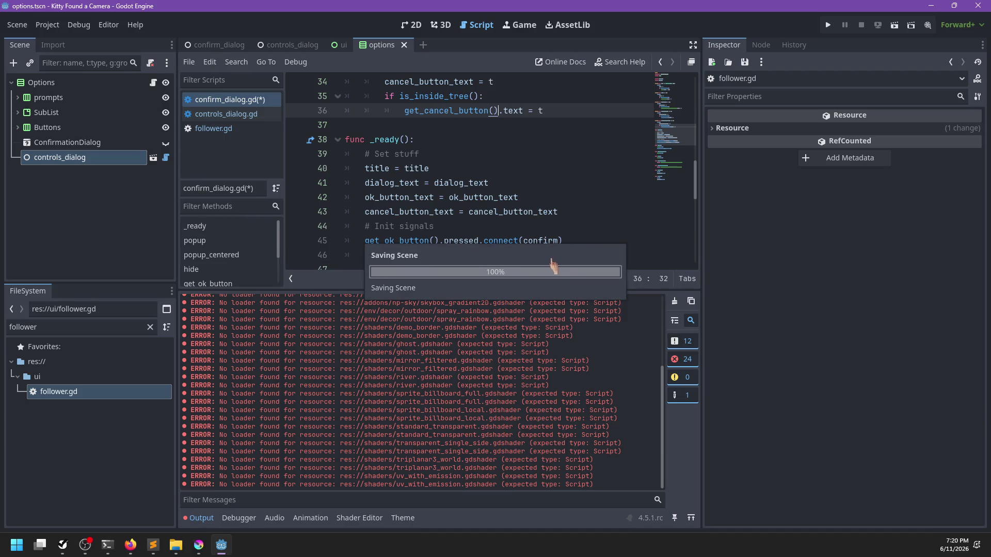
# Step: Clear the Output log and collapse the output panel
pyautogui.scroll(5, 583, 342)
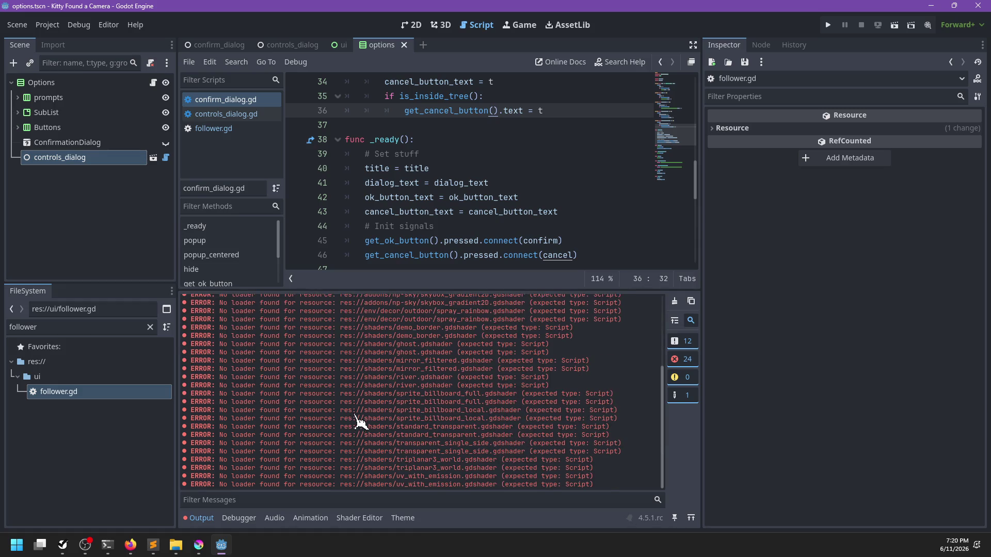
pyautogui.click(675, 301)
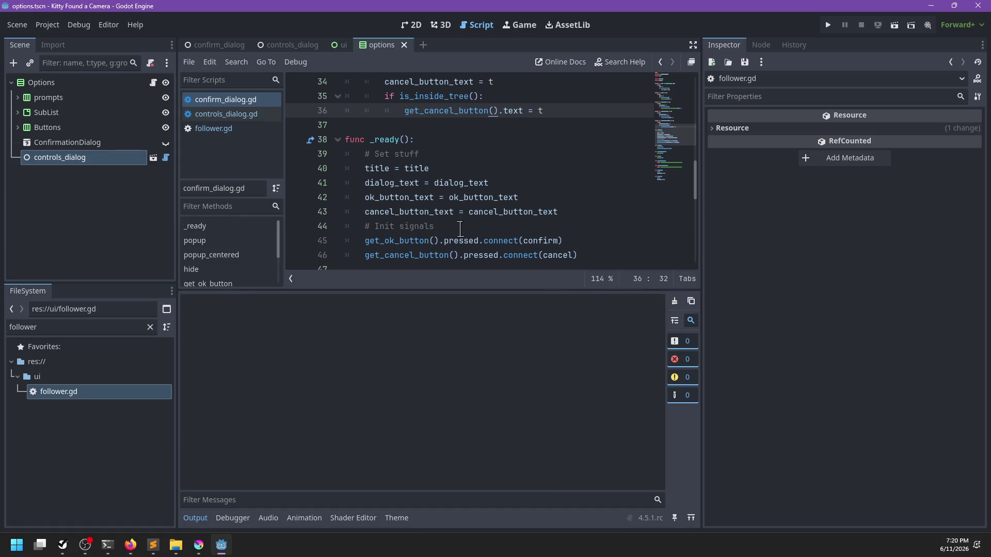
pyautogui.moveTo(447, 215)
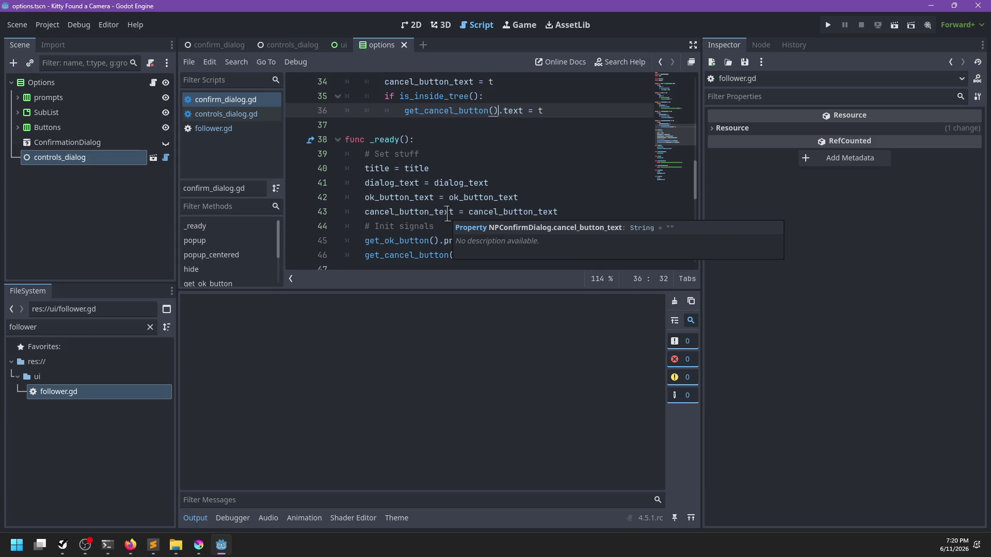
pyautogui.click(515, 170)
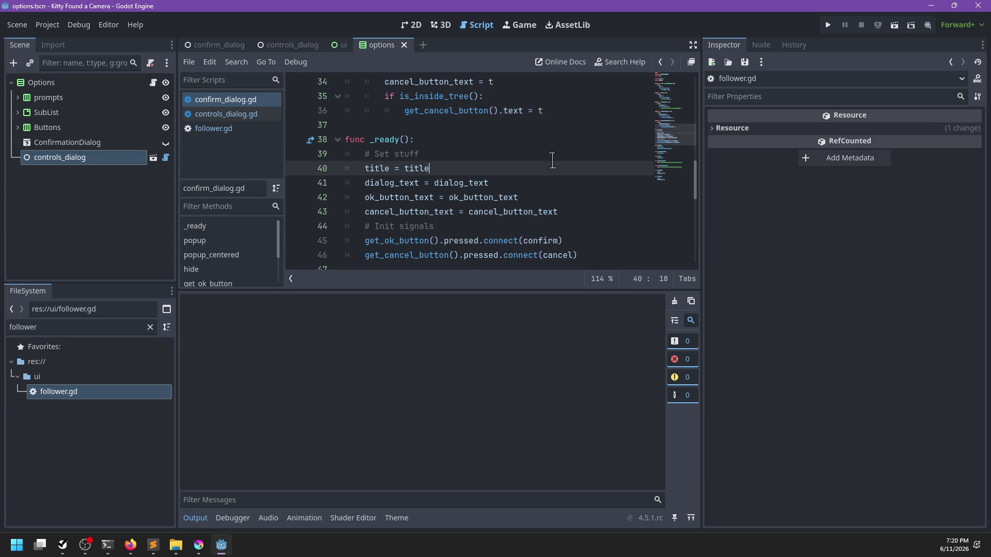
pyautogui.click(200, 521)
pyautogui.click(487, 288)
pyautogui.press('F1')
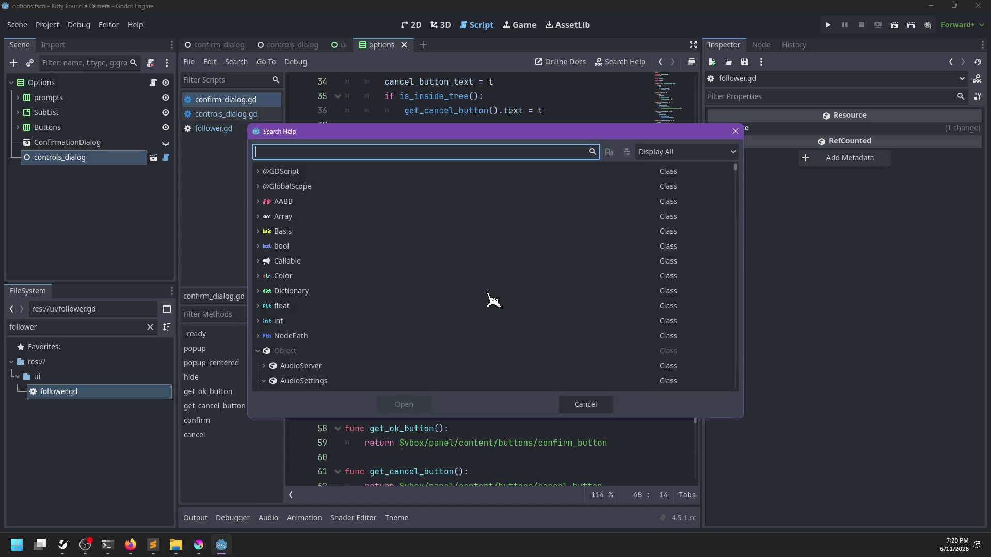
pyautogui.press('Escape')
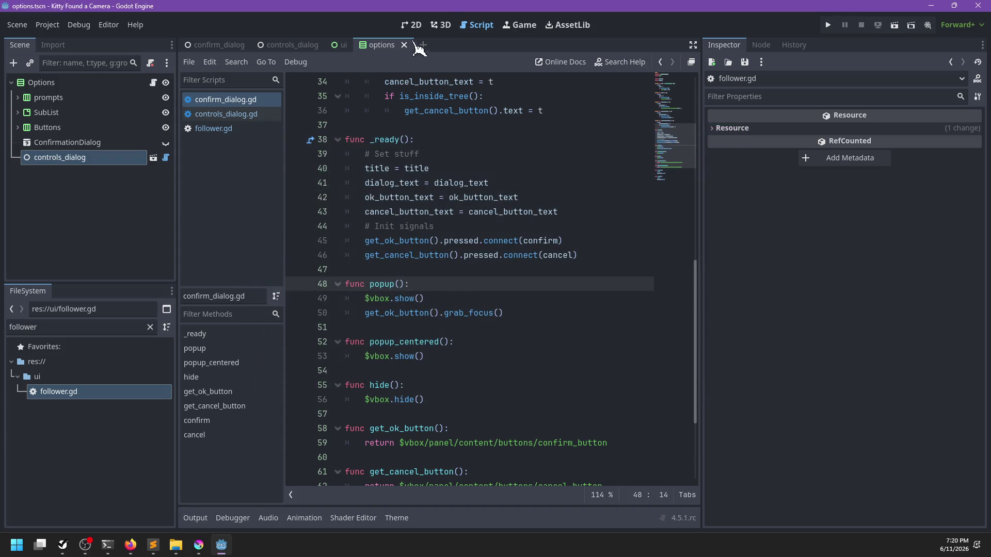
# Step: Show the ui scene in the 2D editor
pyautogui.click(442, 26)
pyautogui.click(411, 25)
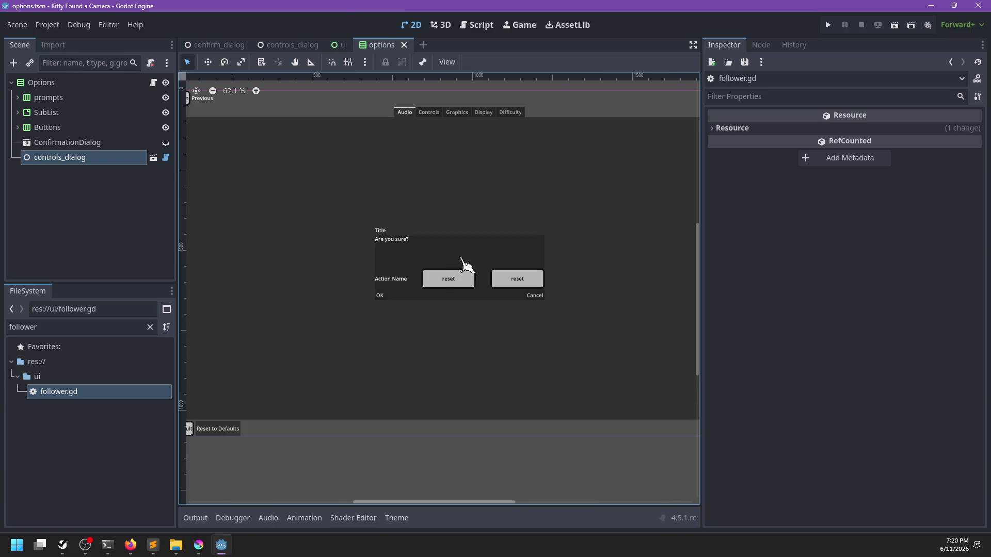
pyautogui.click(342, 45)
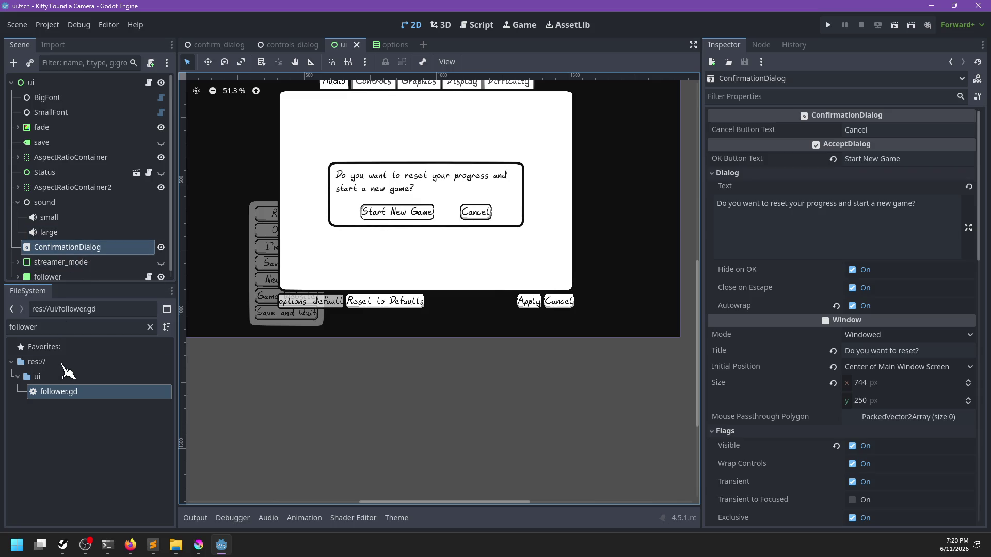
# Step: Filter the FileSystem by 'confirm' and drag confirm_dialog.tscn into the ui scene tree
pyautogui.doubleClick(65, 326)
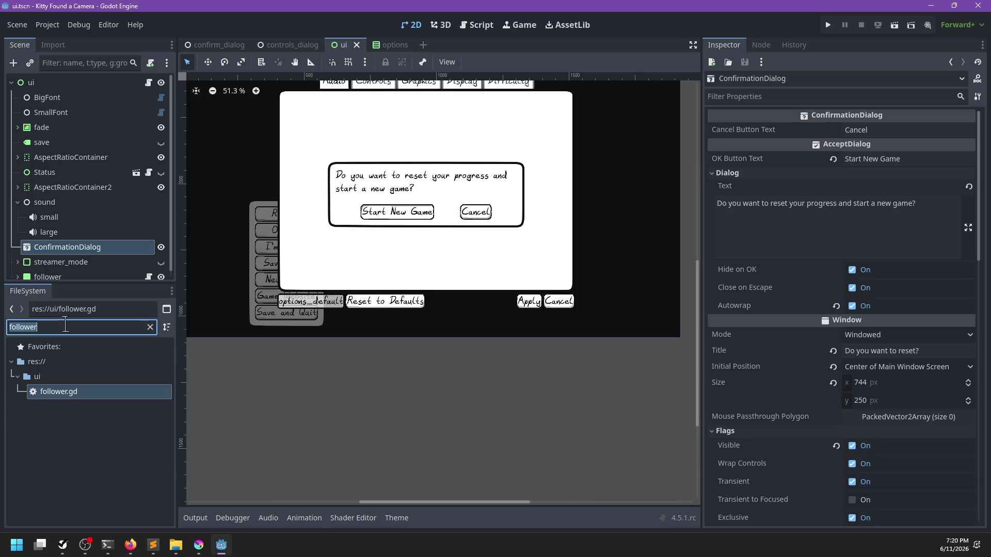
pyautogui.write('confirm')
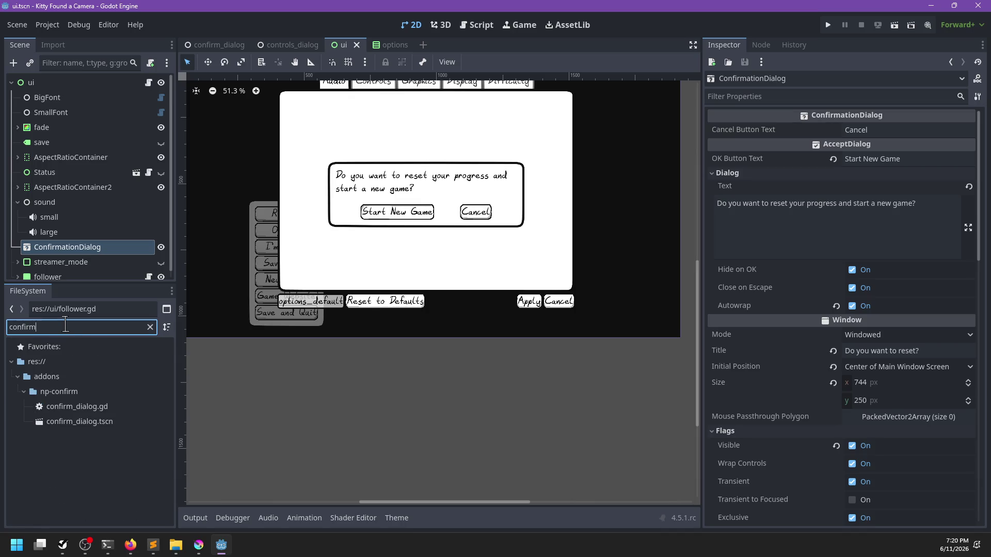
pyautogui.click(61, 419)
pyautogui.moveTo(61, 416); pyautogui.dragTo(67, 257)
# Step: Rename the new confirm dialog instance to reset_dialog
pyautogui.doubleClick(88, 254)
pyautogui.write('reset_di')
pyautogui.write('alog')
pyautogui.press('Return')
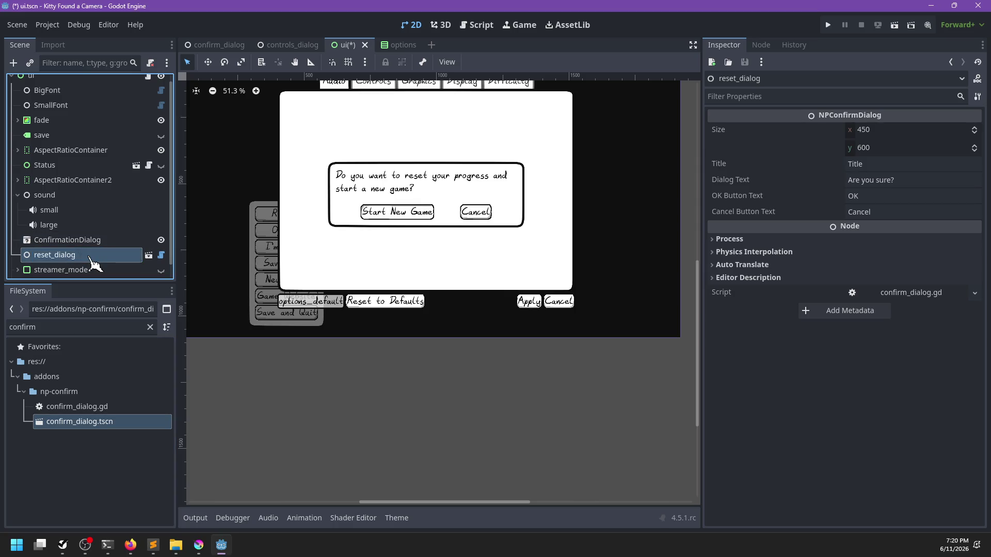
pyautogui.hotkey('alt', 'Tab')
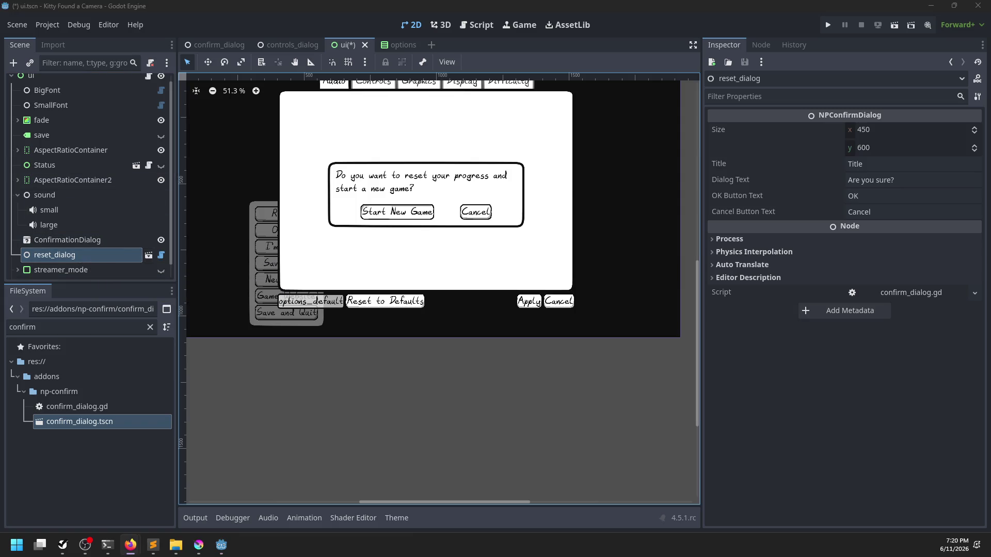
pyautogui.moveTo(290, 109)
pyautogui.mouseDown()
pyautogui.moveTo(370, 106)
pyautogui.moveTo(437, 74)
pyautogui.mouseUp()
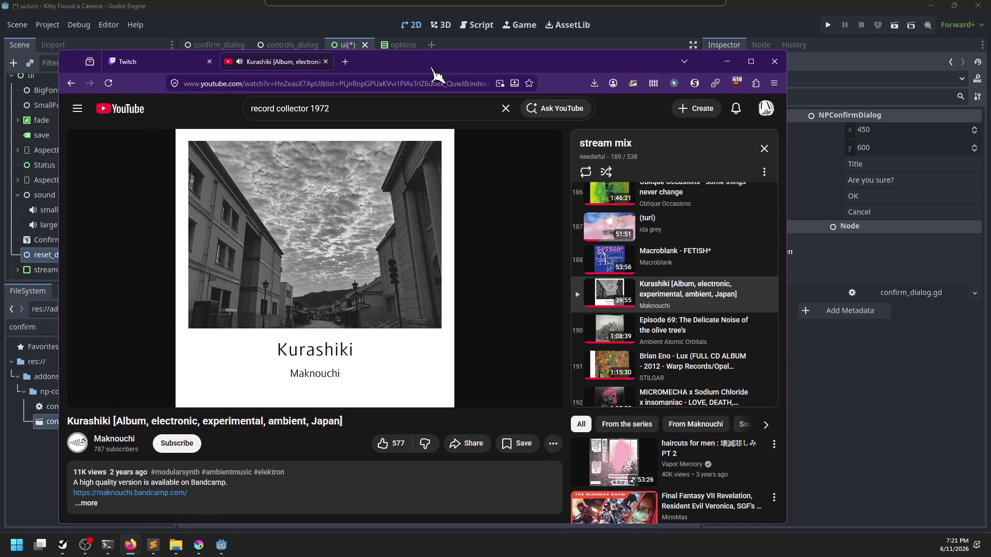
pyautogui.press('super+Down')
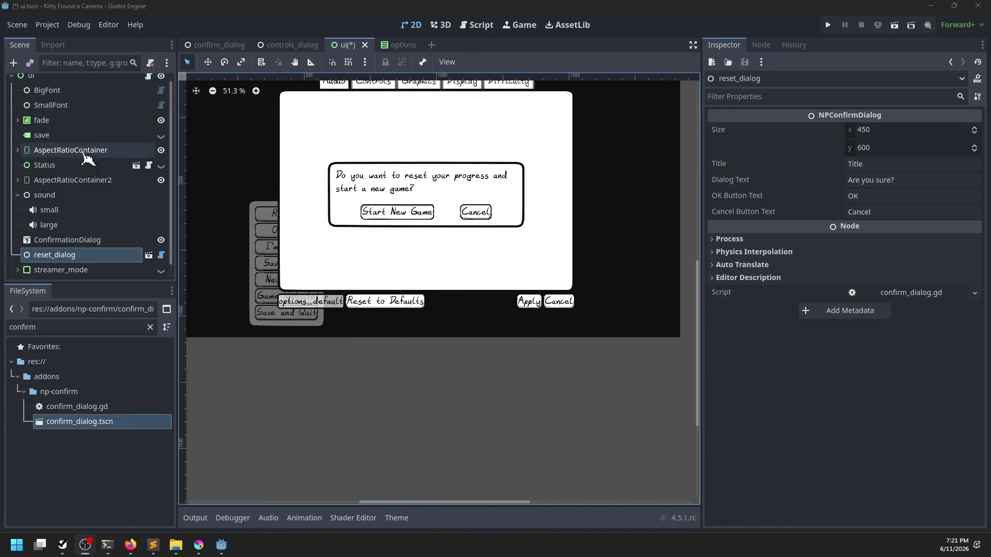
# Step: Copy the old ConfirmationDialog's question text, then delete that node
pyautogui.click(388, 11)
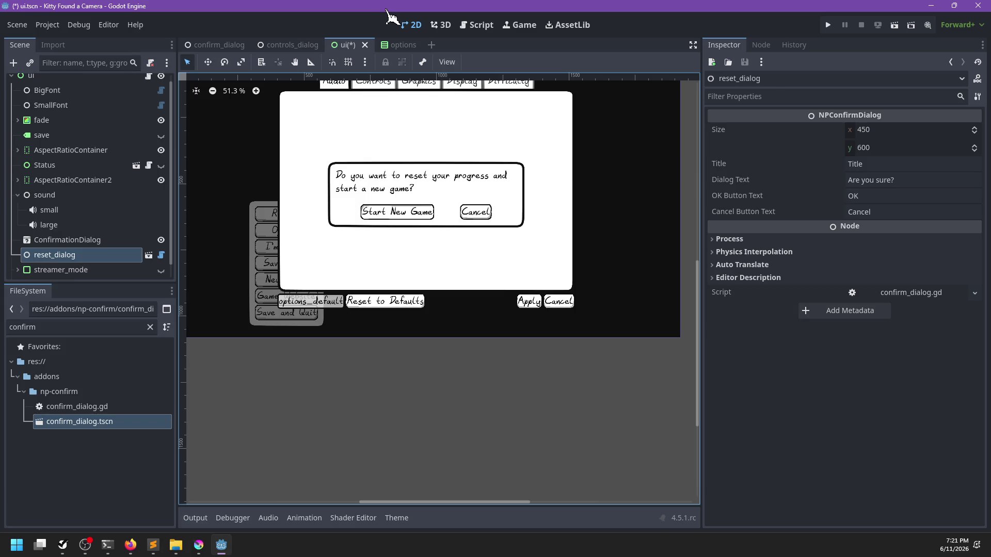
pyautogui.click(116, 242)
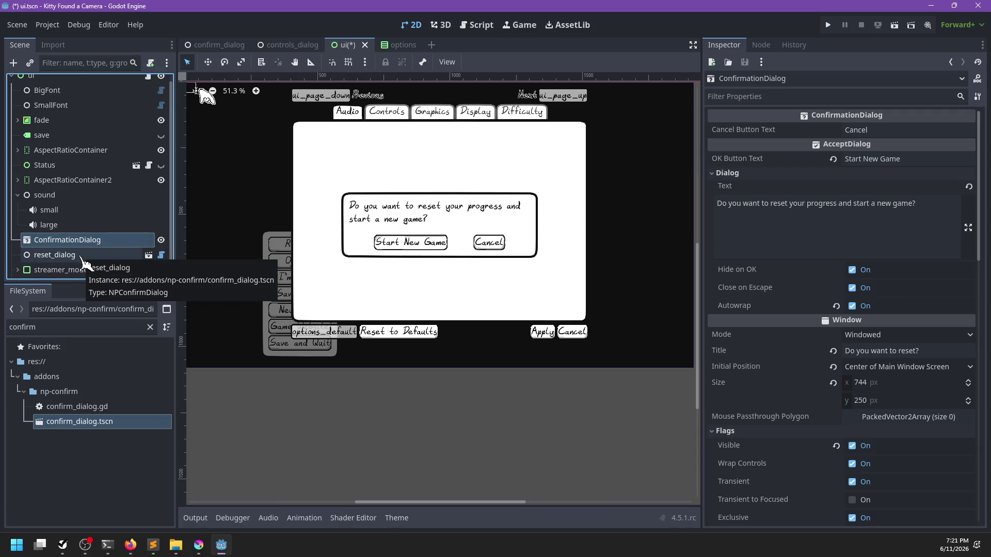
pyautogui.click(936, 216)
pyautogui.hotkey('ctrl', 'a')
pyautogui.hotkey('ctrl', 'c')
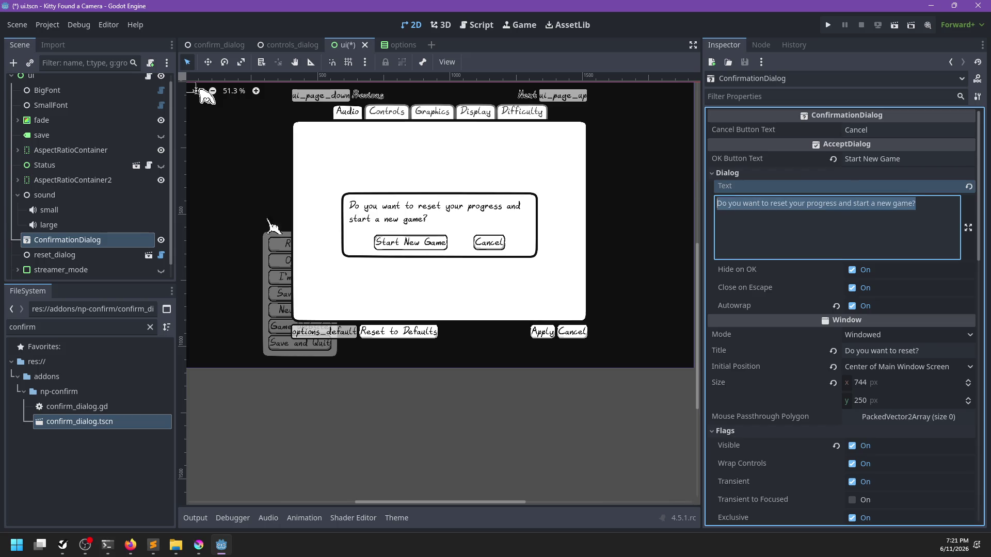
pyautogui.click(86, 240)
pyautogui.press('Delete')
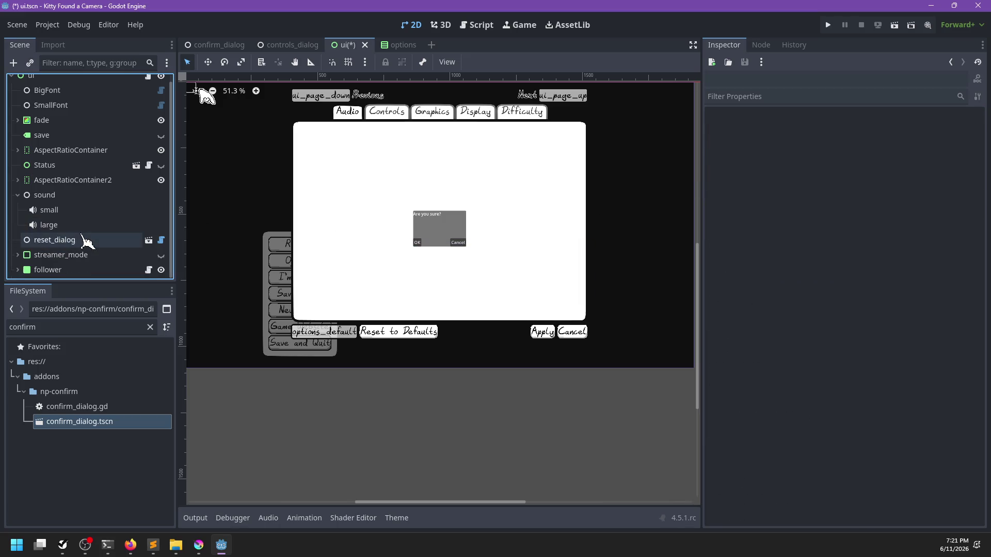
# Step: Set reset_dialog's OK Button Text to 'Start New Game'
pyautogui.click(83, 241)
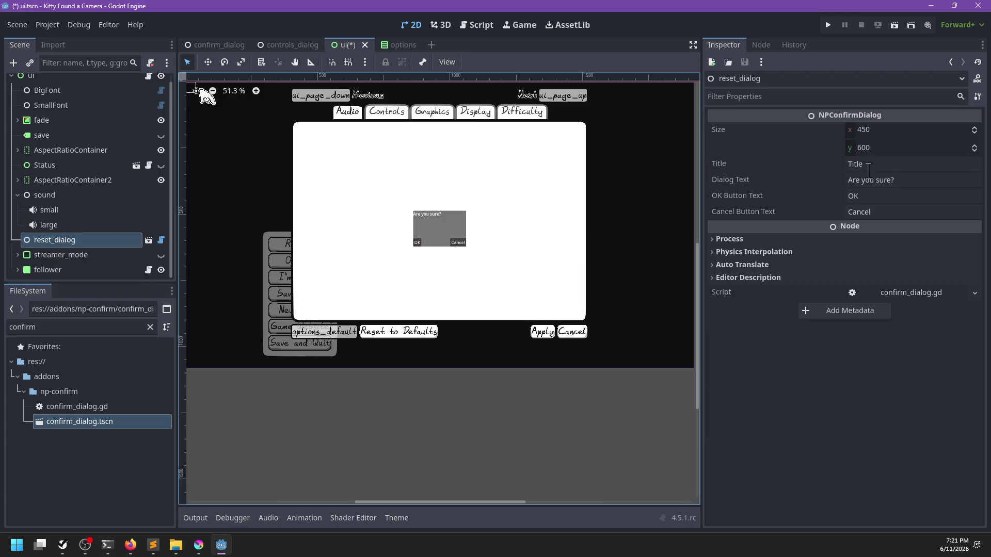
pyautogui.click(902, 200)
pyautogui.hotkey('ctrl', 'a')
pyautogui.write('Star')
pyautogui.press('BackSpace')
pyautogui.press('BackSpace')
pyautogui.press('BackSpace')
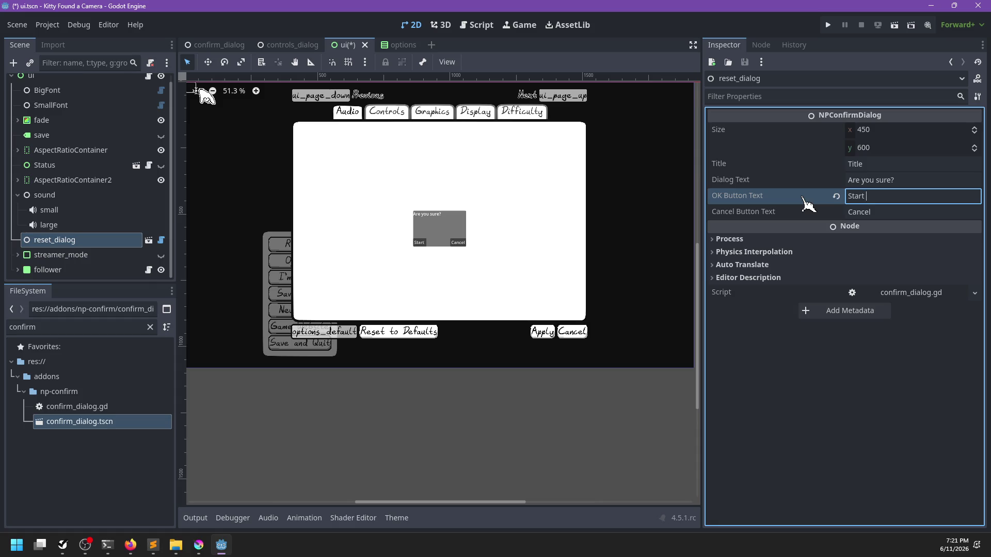
pyautogui.write('w Game')
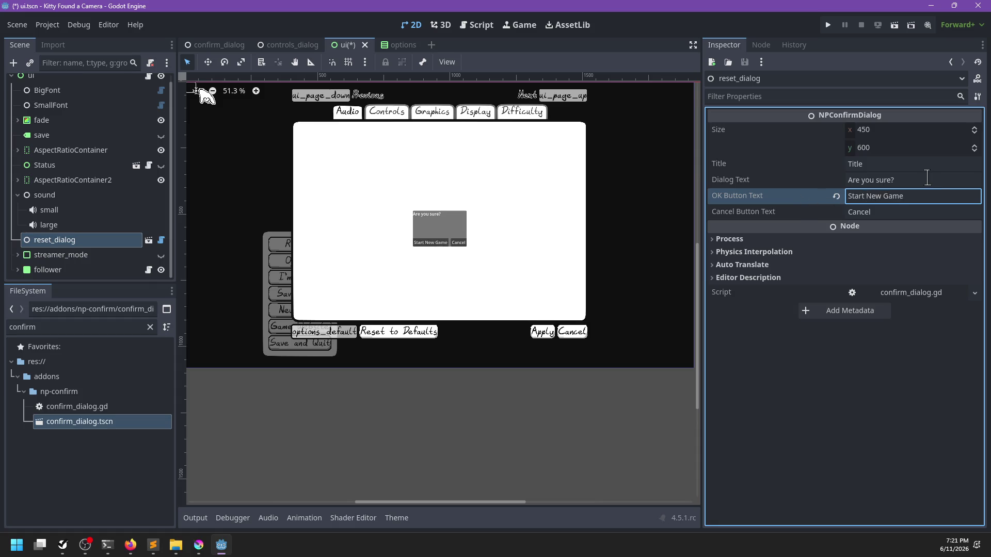
pyautogui.click(919, 176)
# Step: Paste the reset-progress question into reset_dialog's Dialog Text, replacing 'Are you sure?'
pyautogui.click(902, 163)
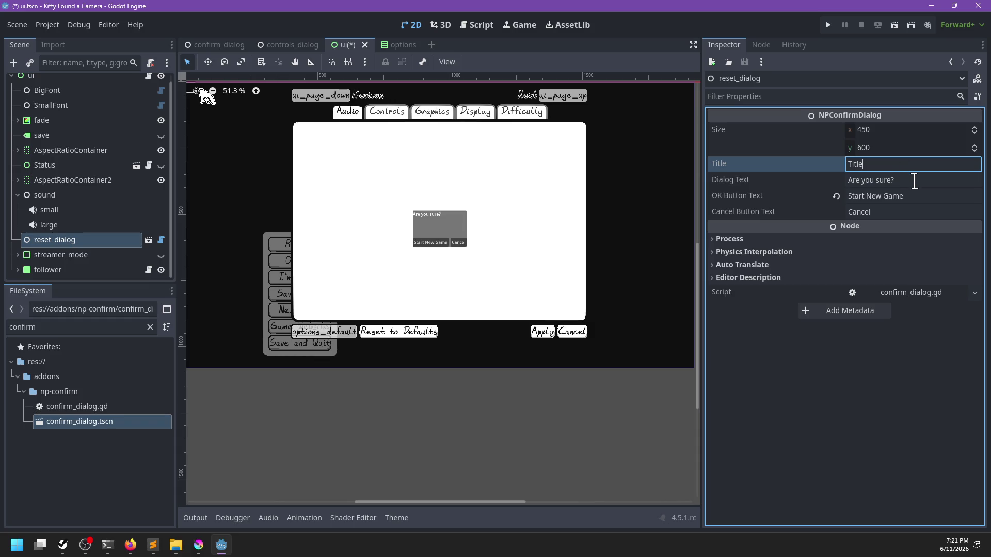
pyautogui.moveTo(919, 180); pyautogui.dragTo(851, 177)
pyautogui.hotkey('ctrl', 'v')
pyautogui.click(162, 247)
pyautogui.click(162, 240)
pyautogui.scroll(10, 422, 221)
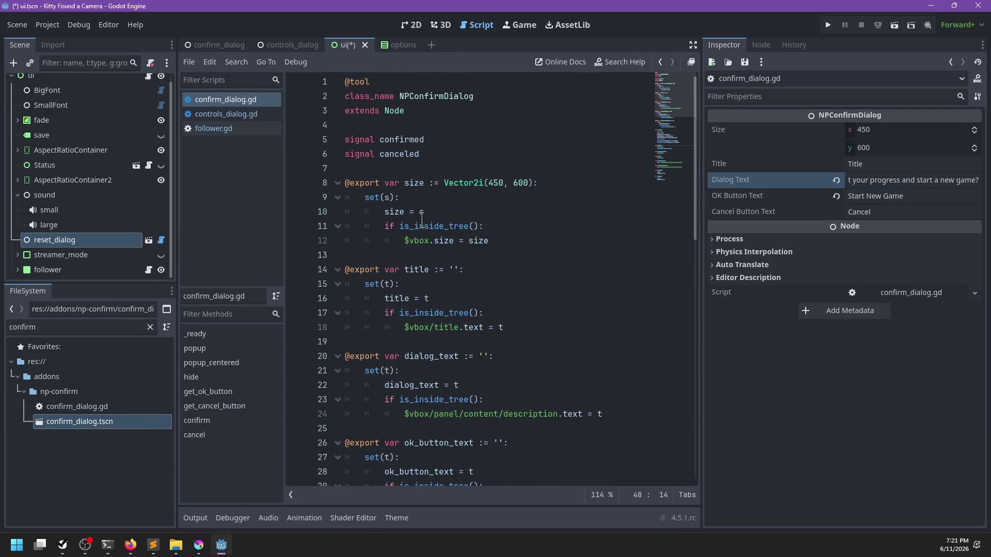
pyautogui.scroll(-3, 423, 220)
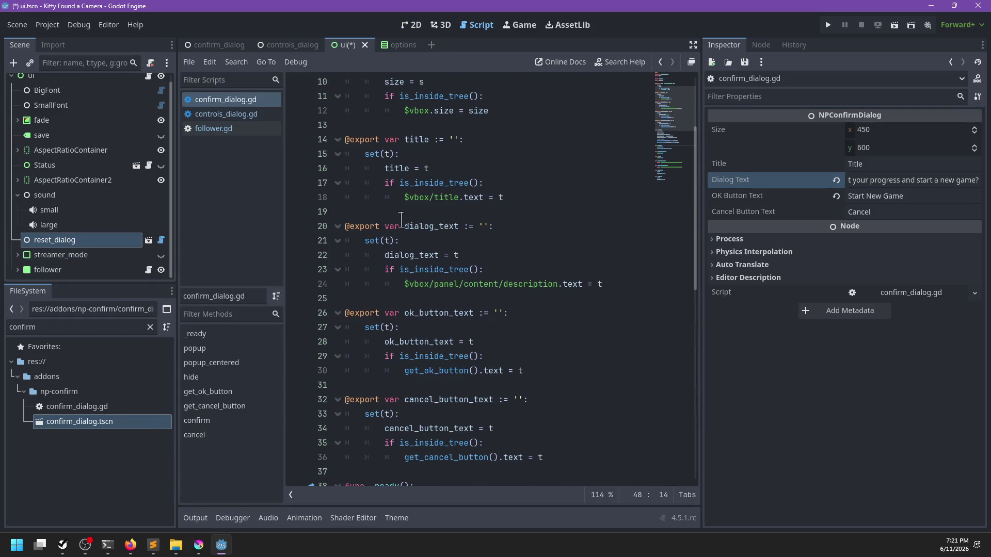
pyautogui.click(376, 226)
pyautogui.write('_multi')
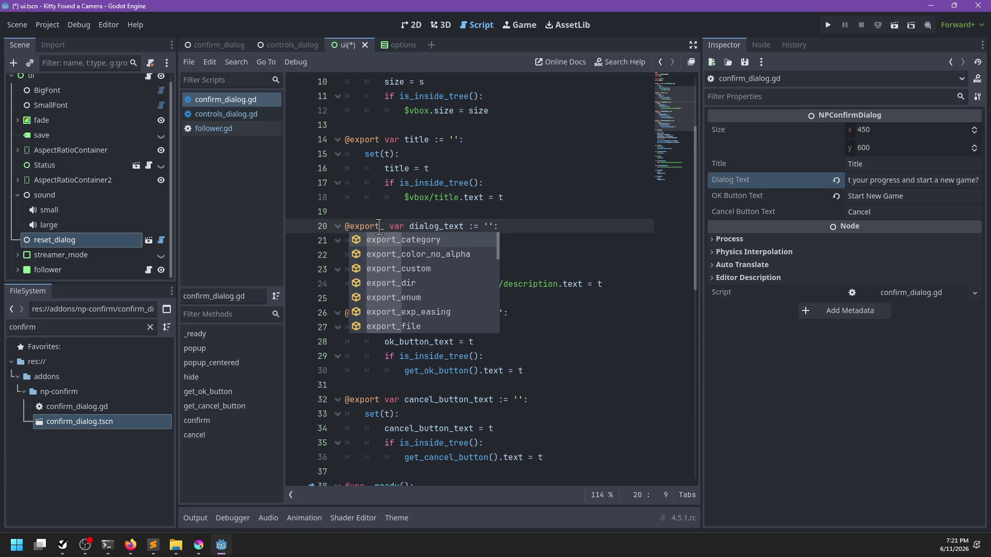
pyautogui.press('Return')
pyautogui.hotkey('ctrl', 's')
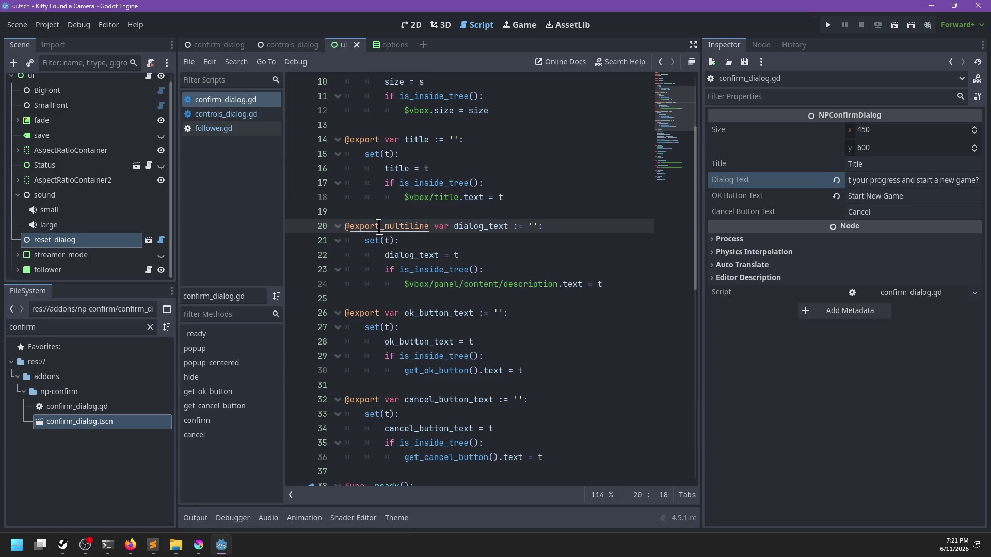
# Step: Back in the 2D view, start typing a new Title for reset_dialog
pyautogui.click(443, 26)
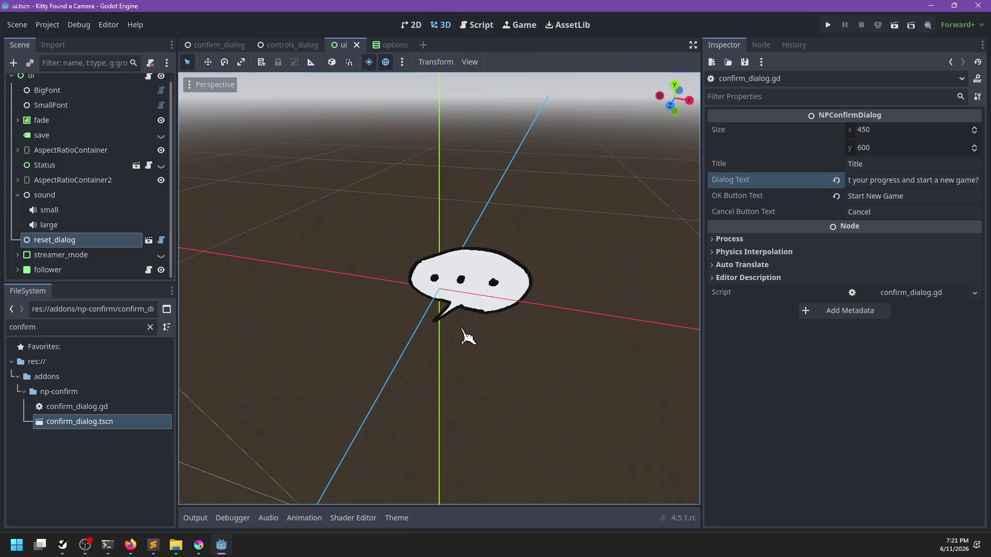
pyautogui.click(416, 25)
pyautogui.scroll(1, 454, 276)
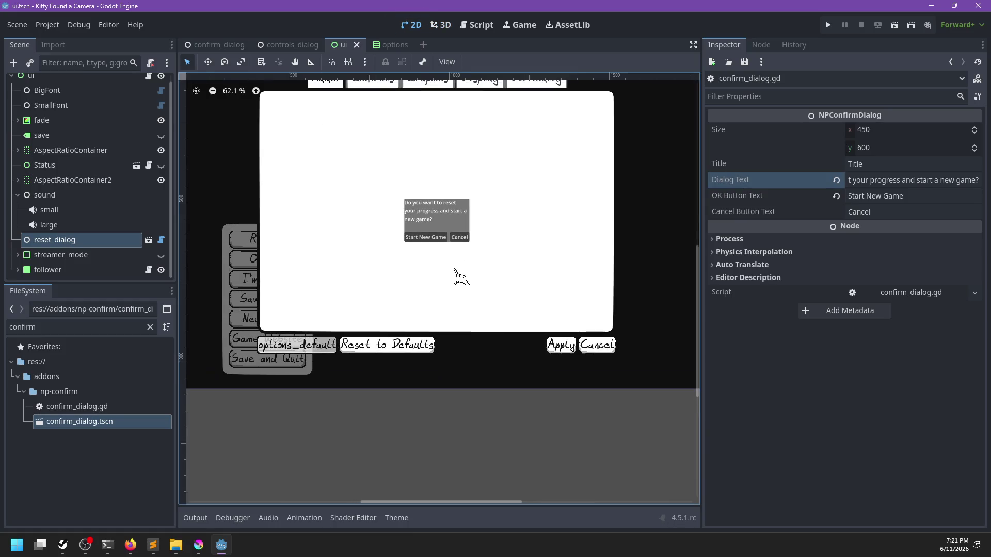
pyautogui.scroll(3, 457, 290)
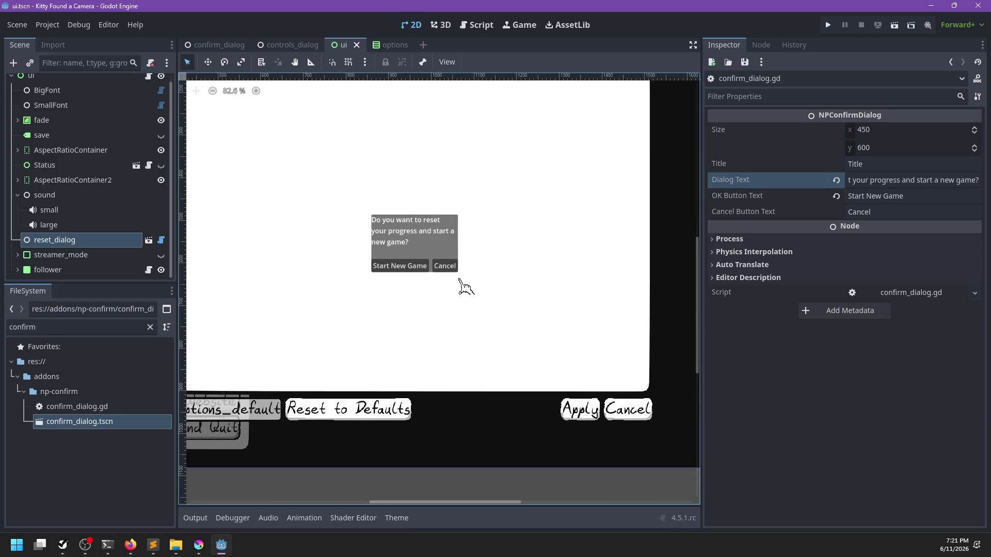
pyautogui.click(888, 164)
pyautogui.write('Resett')
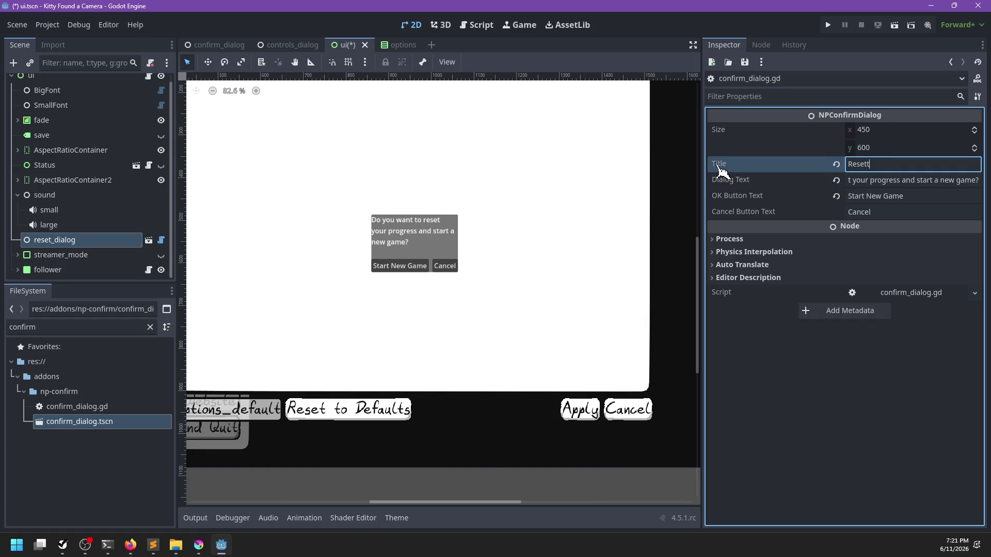
# Step: Save the scene with the 'New Game' title and reopen confirm_dialog.gd
pyautogui.hotkey('ctrl', 's')
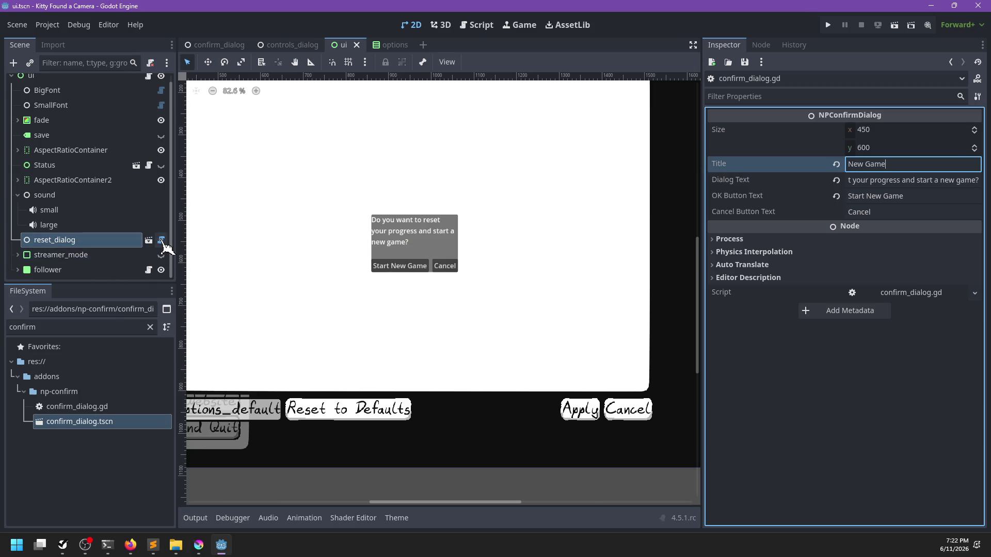
pyautogui.click(161, 241)
pyautogui.scroll(2, 424, 310)
pyautogui.scroll(-5, 423, 356)
pyautogui.click(379, 385)
pyautogui.press('Return')
pyautogui.press('Return')
pyautogui.press('Up')
pyautogui.write('@')
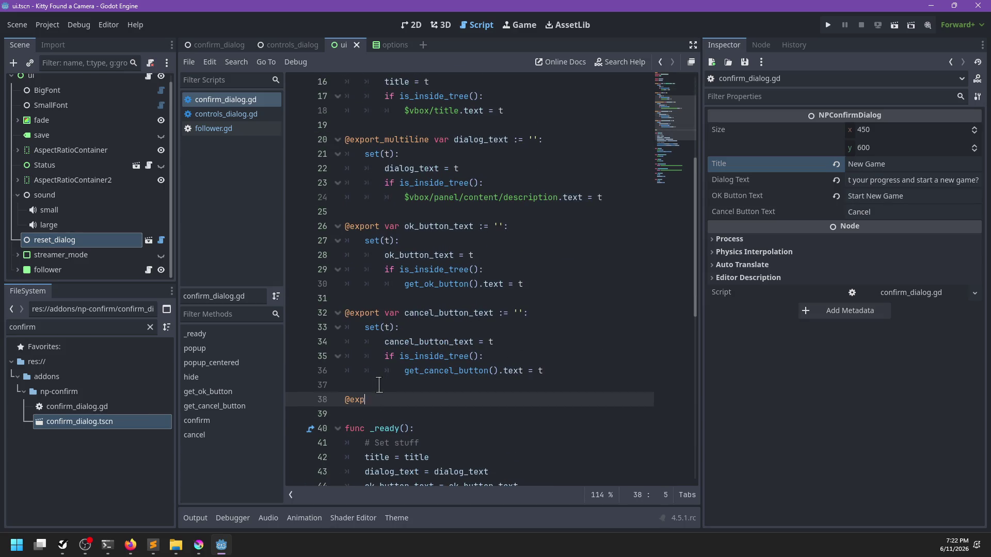
pyautogui.write('ui_them')
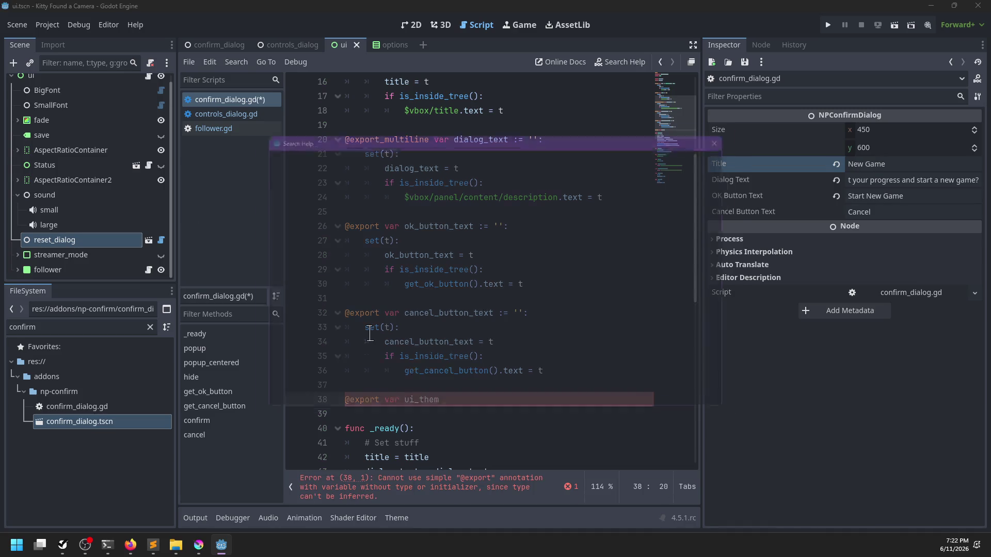
# Step: Search Help for 'theme', then remove the misnamed variable name on line 38
pyautogui.press('F1')
pyautogui.write('theme')
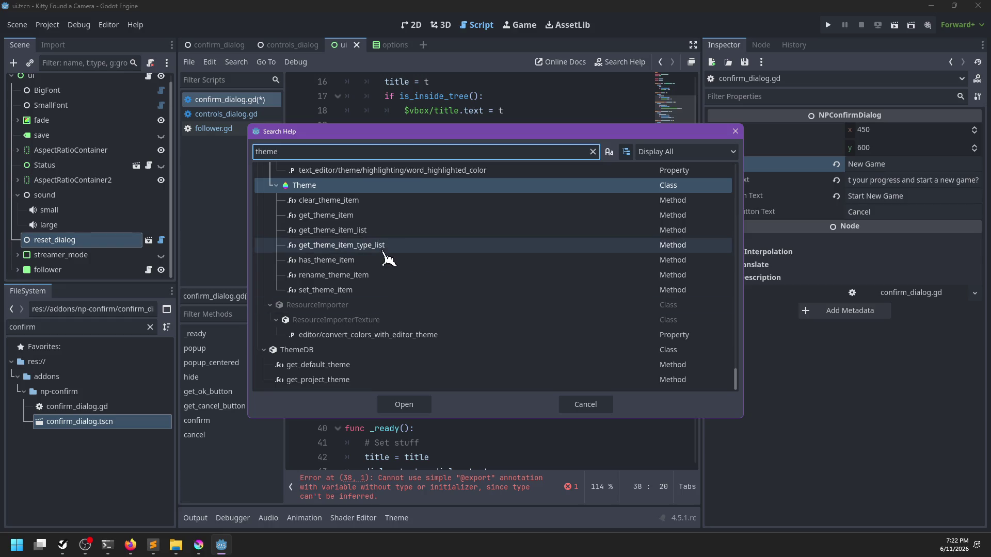
pyautogui.scroll(10, 403, 279)
pyautogui.scroll(15, 401, 281)
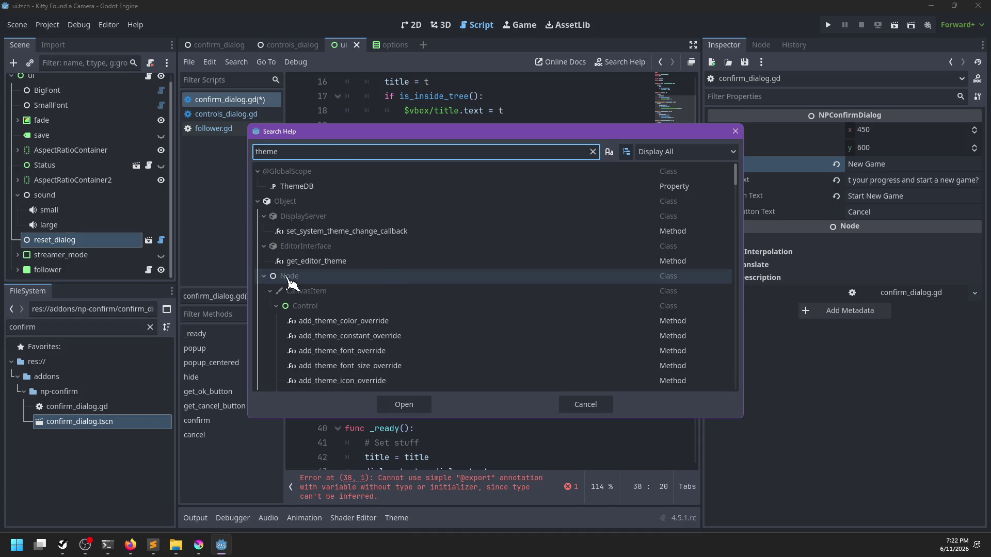
pyautogui.click(270, 291)
pyautogui.click(271, 306)
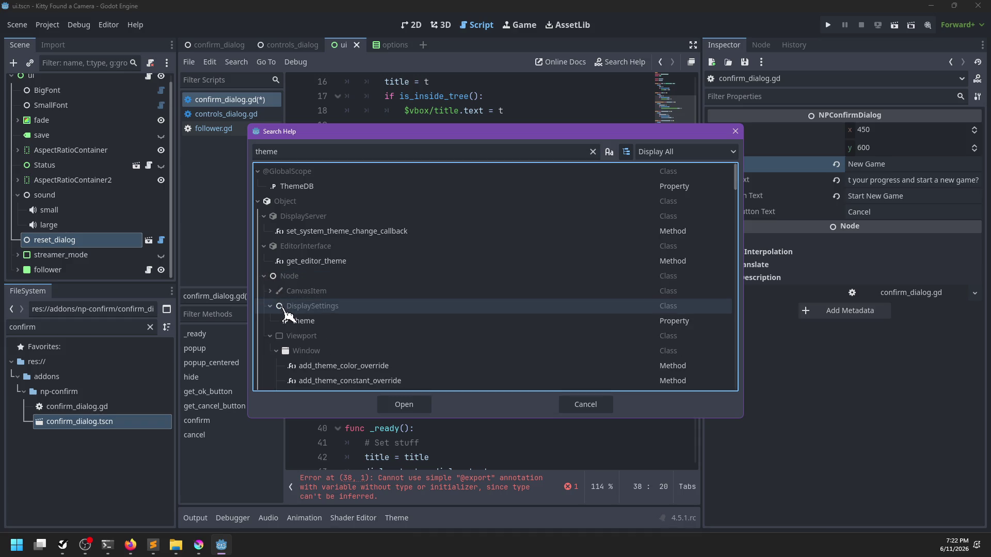
pyautogui.scroll(-2, 284, 289)
pyautogui.scroll(-6, 327, 317)
pyautogui.scroll(-8, 408, 248)
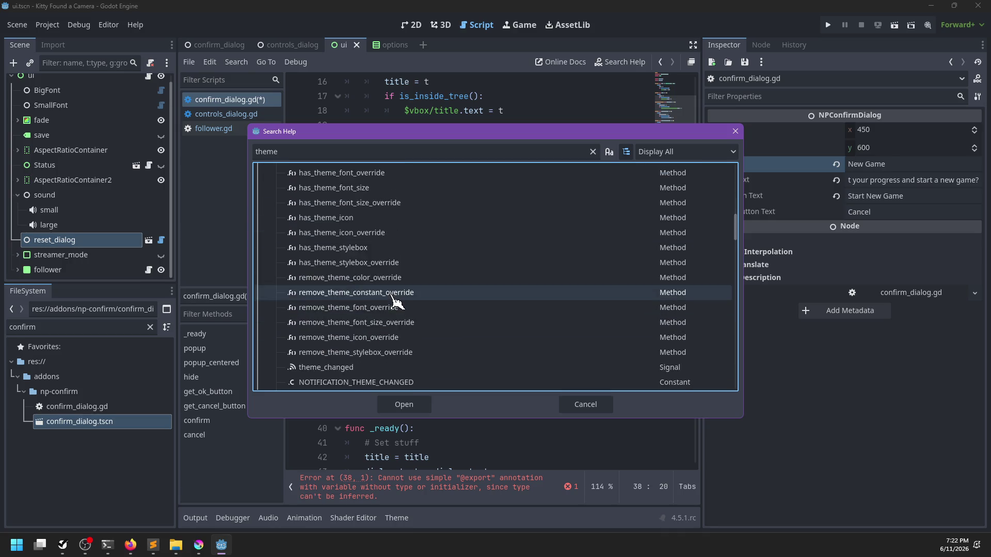
pyautogui.scroll(3, 439, 310)
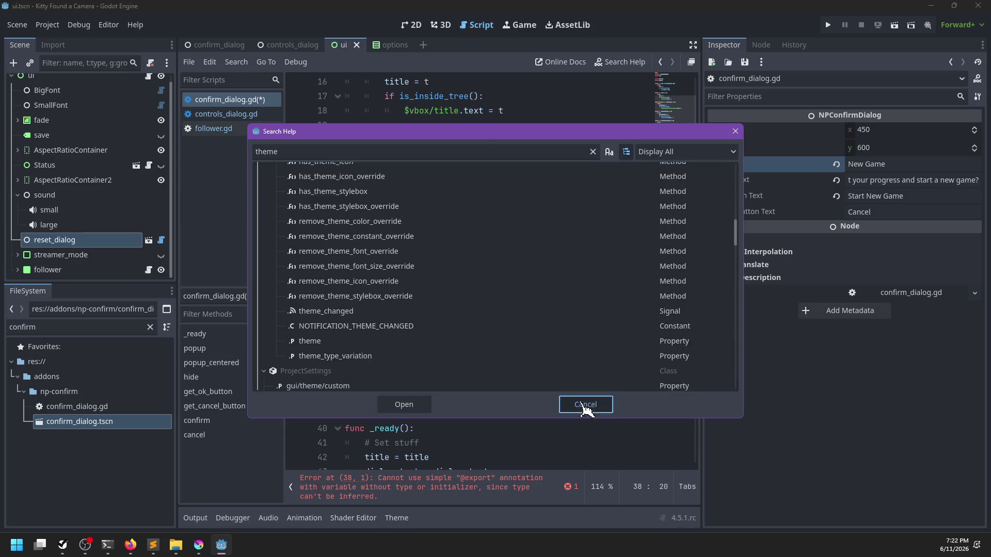
pyautogui.click(588, 408)
pyautogui.hotkey('ctrl', 'BackSpace')
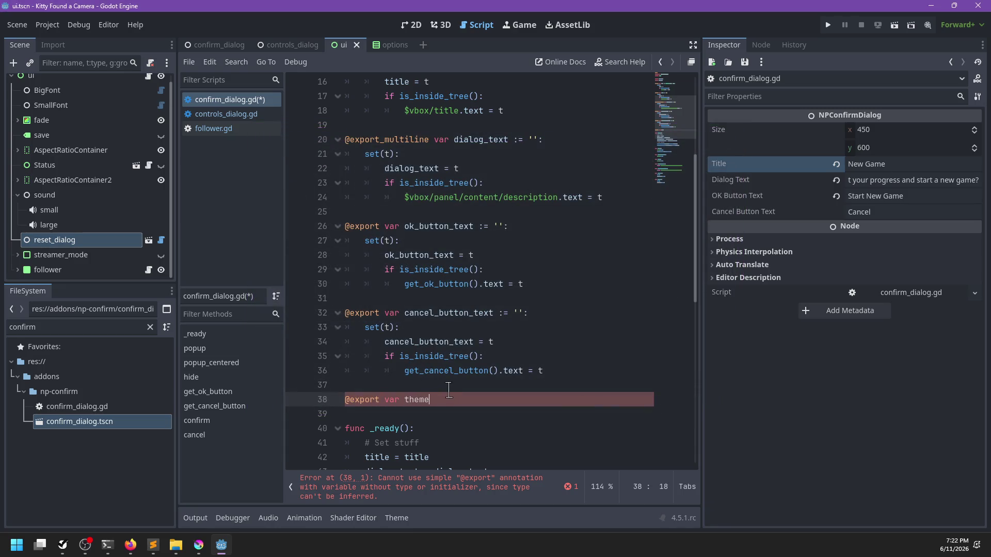
# Step: Type the theme property as Theme with a setter block, and add a signal declaration below canceled
pyautogui.write('Theme')
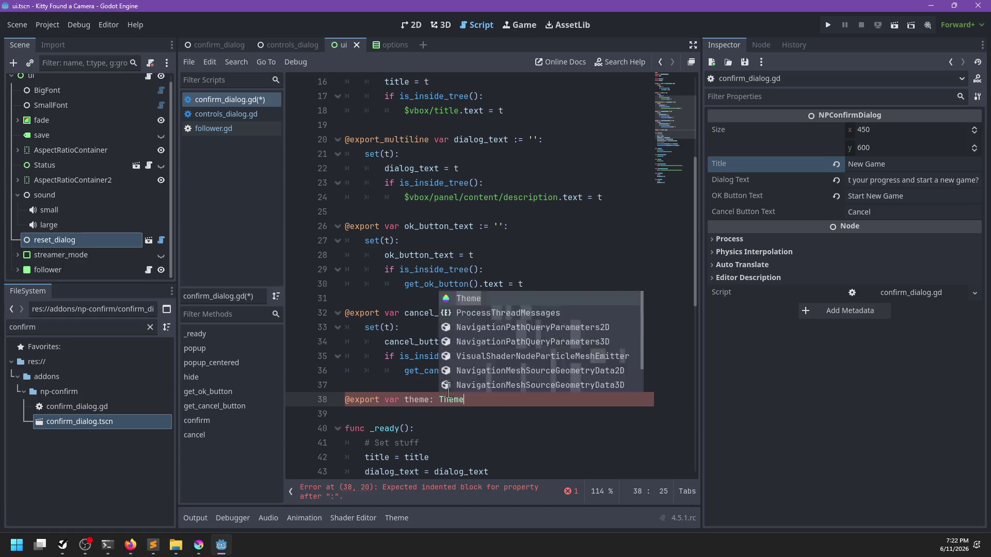
pyautogui.write(':')
pyautogui.press('Return')
pyautogui.write('):')
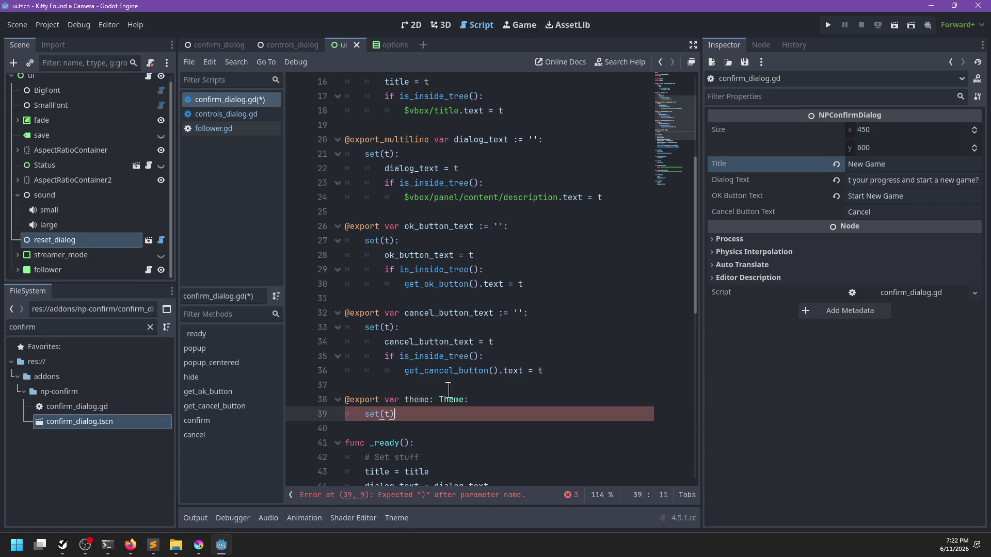
pyautogui.press('Return')
pyautogui.scroll(5, 461, 300)
pyautogui.click(462, 155)
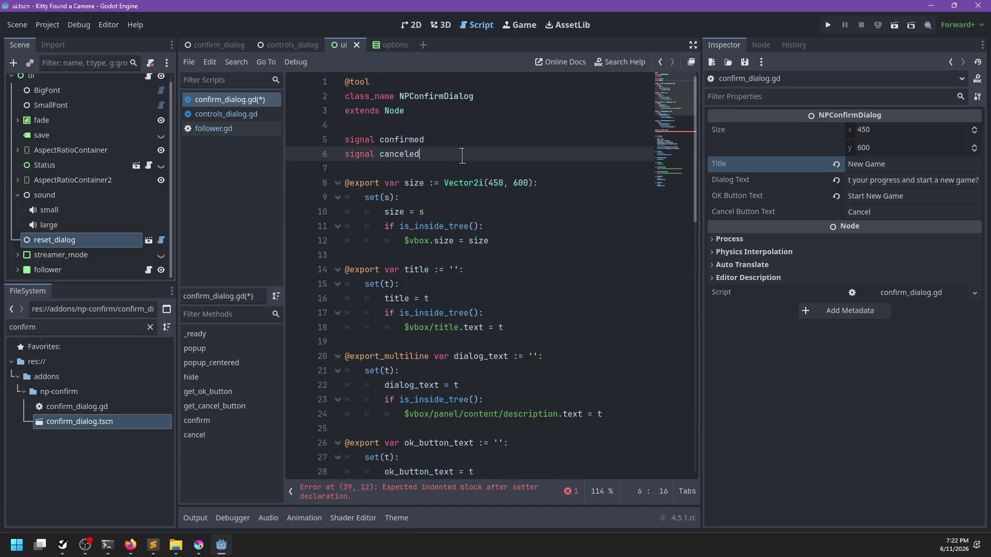
pyautogui.press('Return')
pyautogui.write('signal theme_changed')
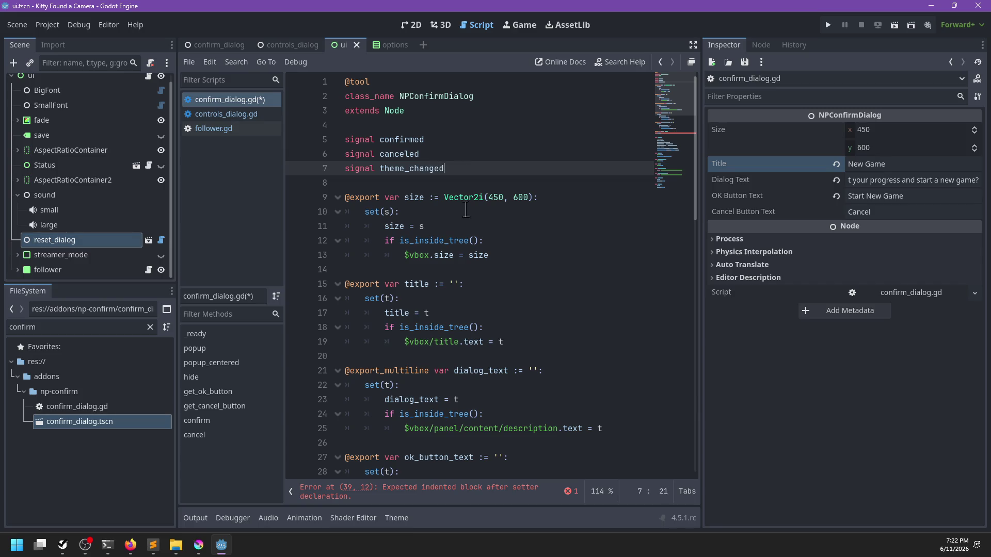
# Step: Fill the theme setter so it assigns theme and emits theme_changed, then save
pyautogui.scroll(-10, 466, 209)
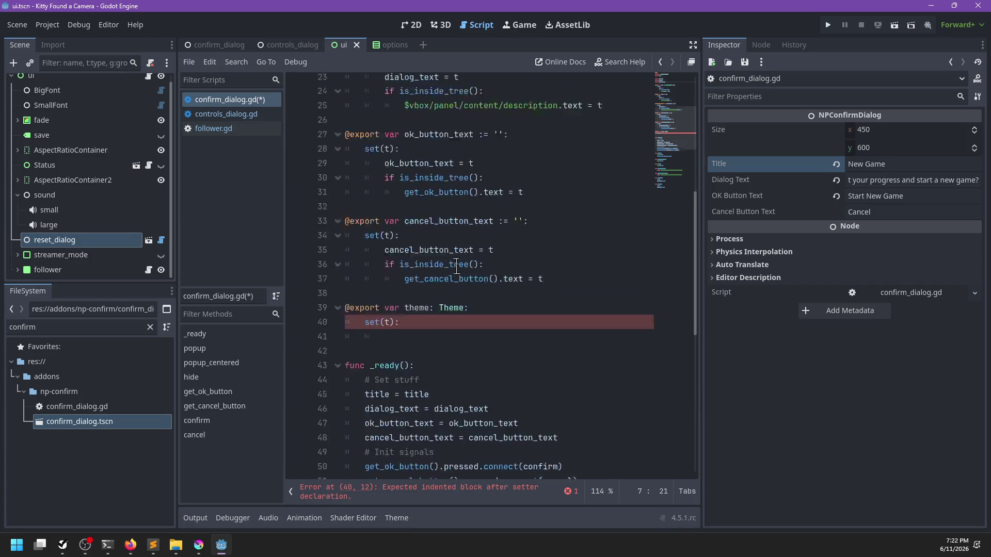
pyautogui.click(427, 177)
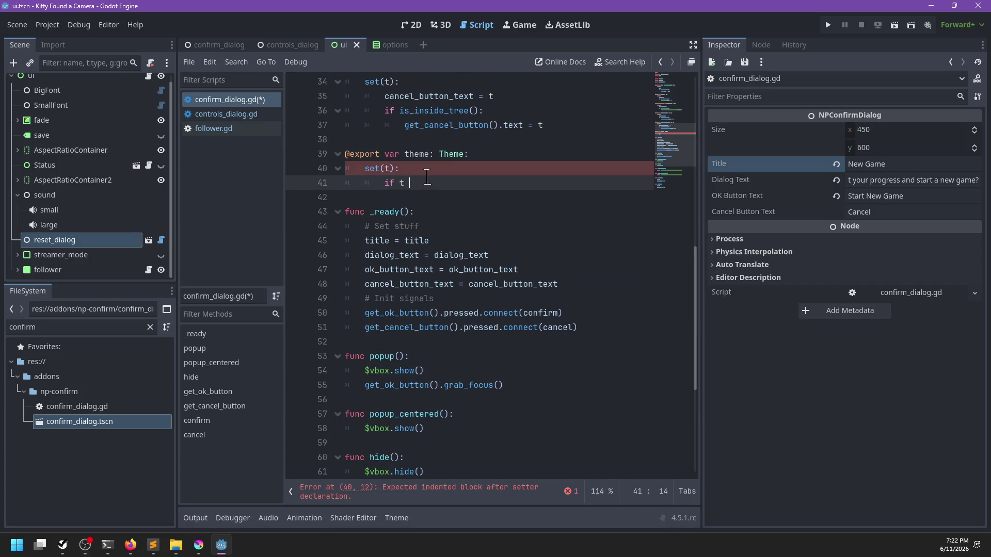
pyautogui.write(':')
pyautogui.press('Return')
pyautogui.write('theme = t')
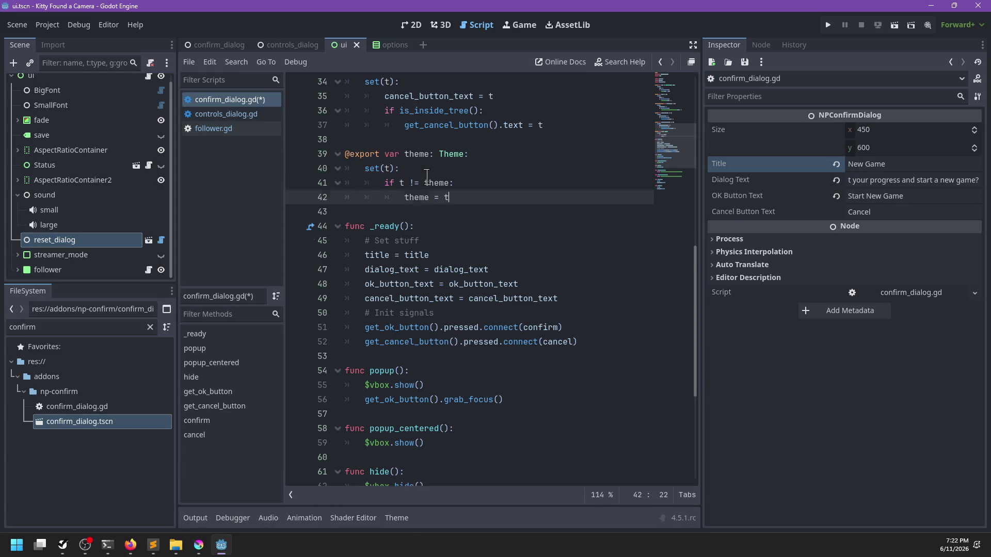
pyautogui.press('Return')
pyautogui.write('theme_')
pyautogui.press('Return')
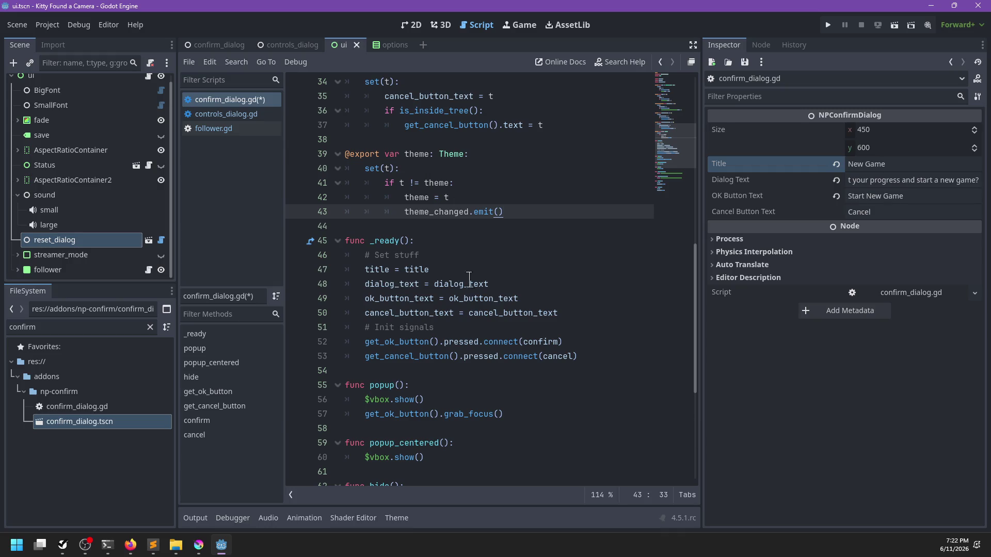
pyautogui.hotkey('ctrl', 's')
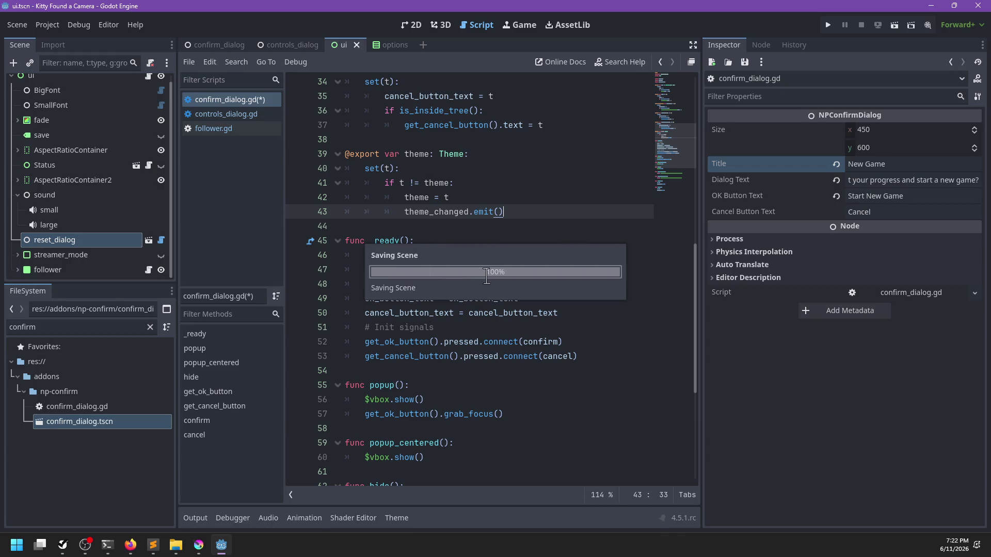
# Step: Add a 'size = size' line under the '# Set stuff' comment in _ready and save
pyautogui.scroll(7, 458, 285)
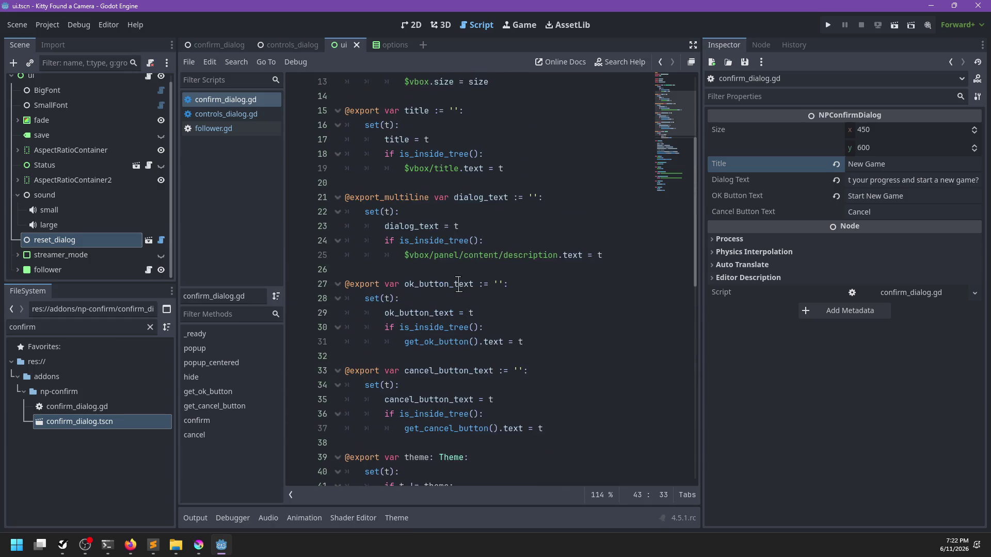
pyautogui.scroll(3, 459, 286)
pyautogui.scroll(-9, 458, 286)
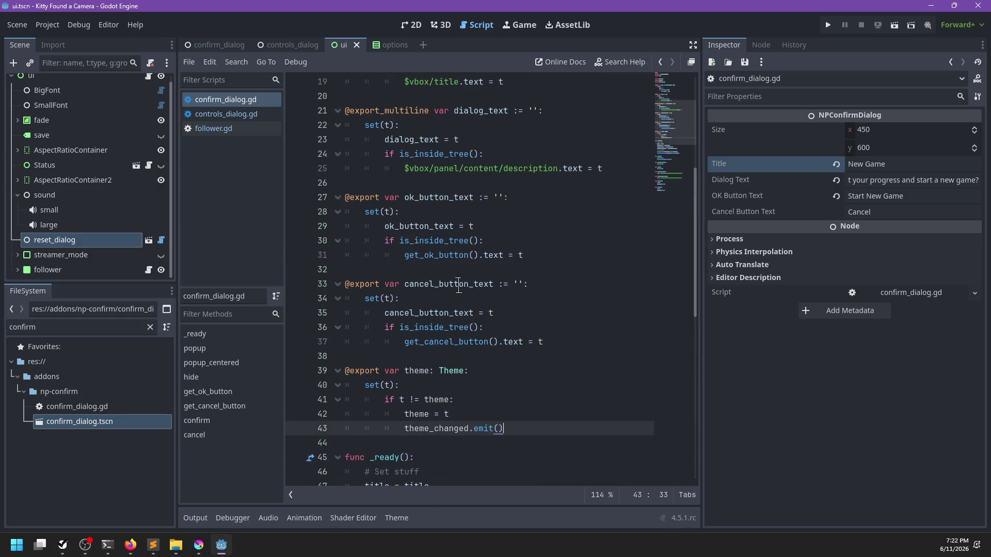
pyautogui.click(441, 299)
pyautogui.press('Return')
pyautogui.write('siz')
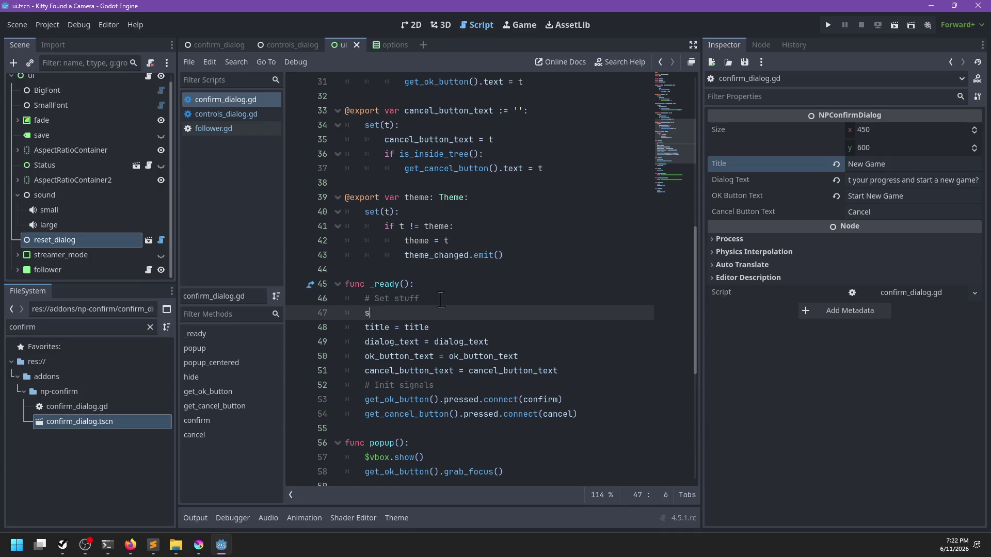
pyautogui.write('e = siz')
pyautogui.hotkey('ctrl', 's')
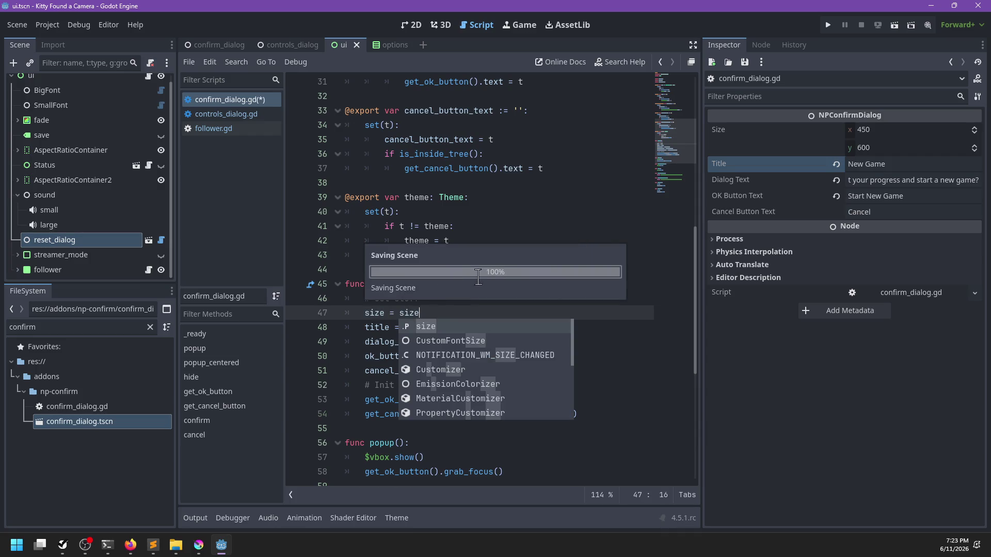
# Step: In the 2D view, narrow reset_dialog's Size x to 445 and save the scene
pyautogui.click(442, 24)
pyautogui.click(74, 226)
pyautogui.click(72, 240)
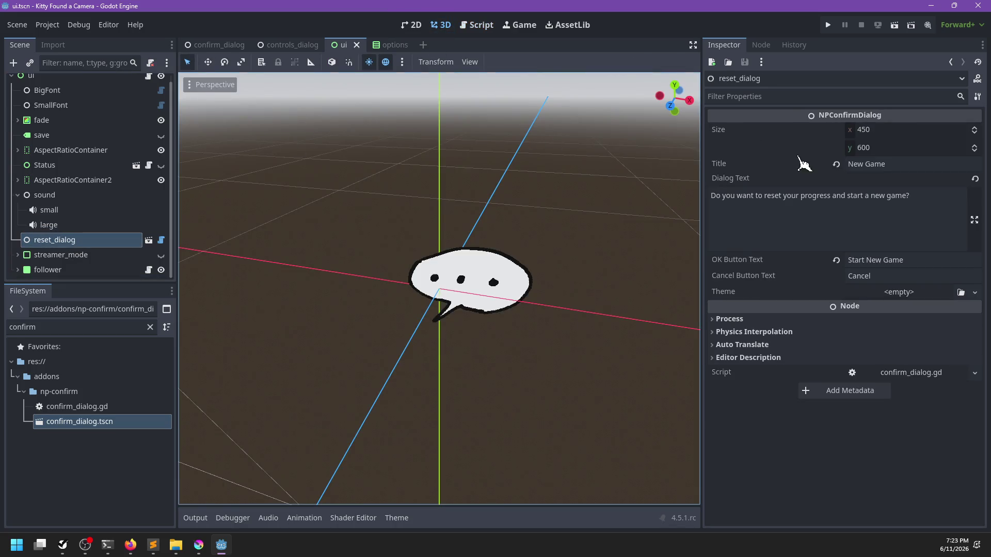
pyautogui.click(413, 26)
pyautogui.scroll(-3, 521, 276)
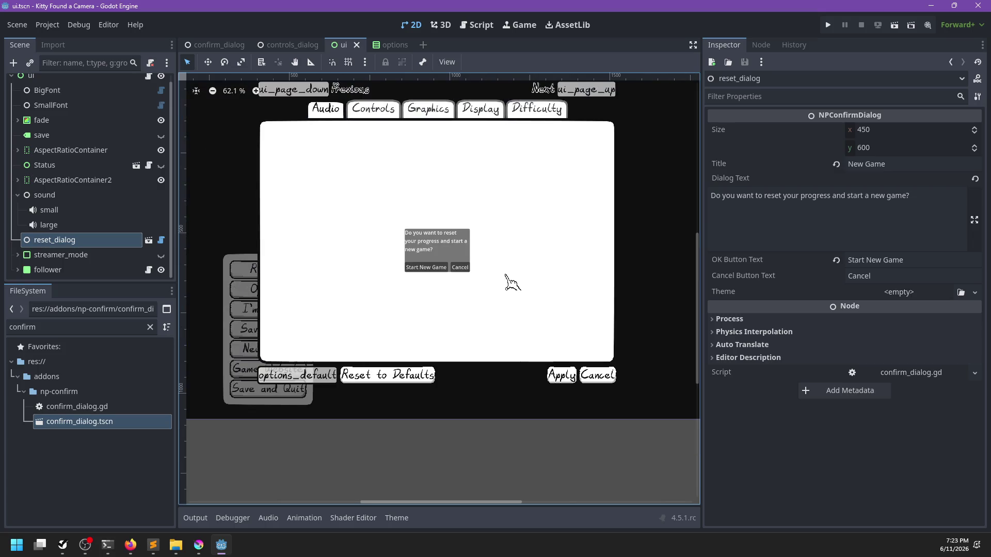
pyautogui.moveTo(908, 129)
pyautogui.mouseDown()
pyautogui.moveTo(935, 130)
pyautogui.moveTo(896, 129)
pyautogui.moveTo(921, 130)
pyautogui.mouseUp()
pyautogui.hotkey('ctrl', 's')
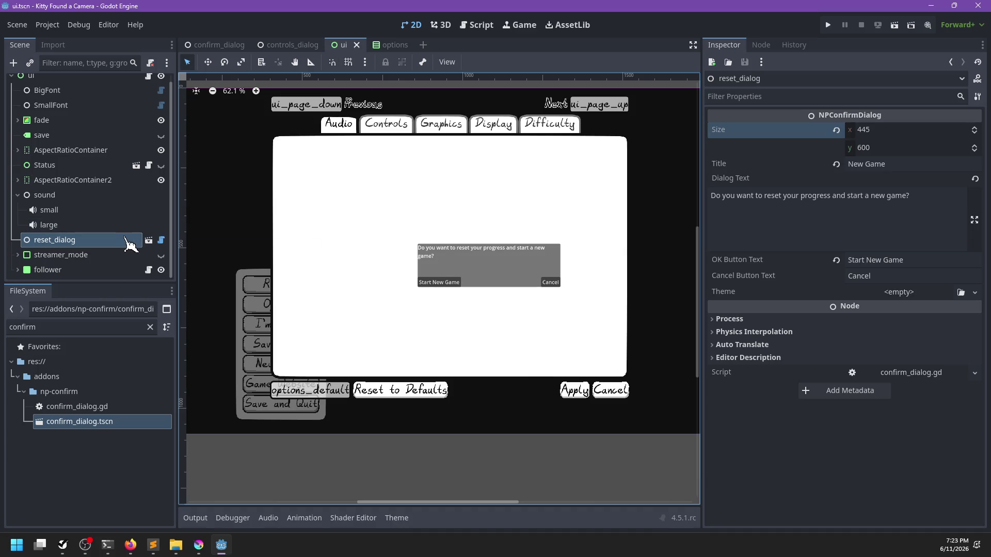
# Step: Filter FileSystem for 'theme', assign default_theme.theme to reset_dialog's Theme, and save
pyautogui.doubleClick(53, 326)
pyautogui.write('theme')
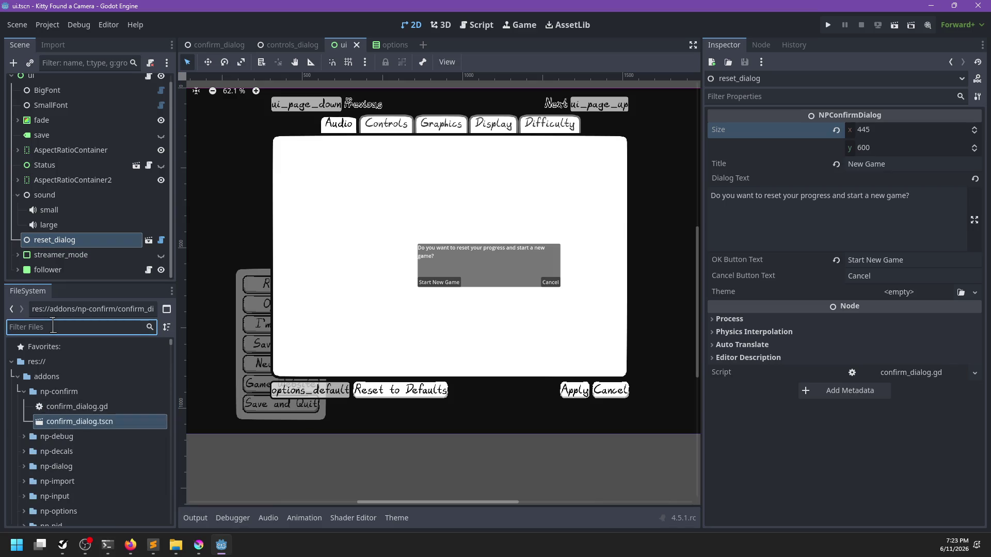
pyautogui.moveTo(49, 407)
pyautogui.mouseDown()
pyautogui.moveTo(903, 227)
pyautogui.moveTo(955, 292)
pyautogui.mouseUp()
pyautogui.hotkey('ctrl', 's')
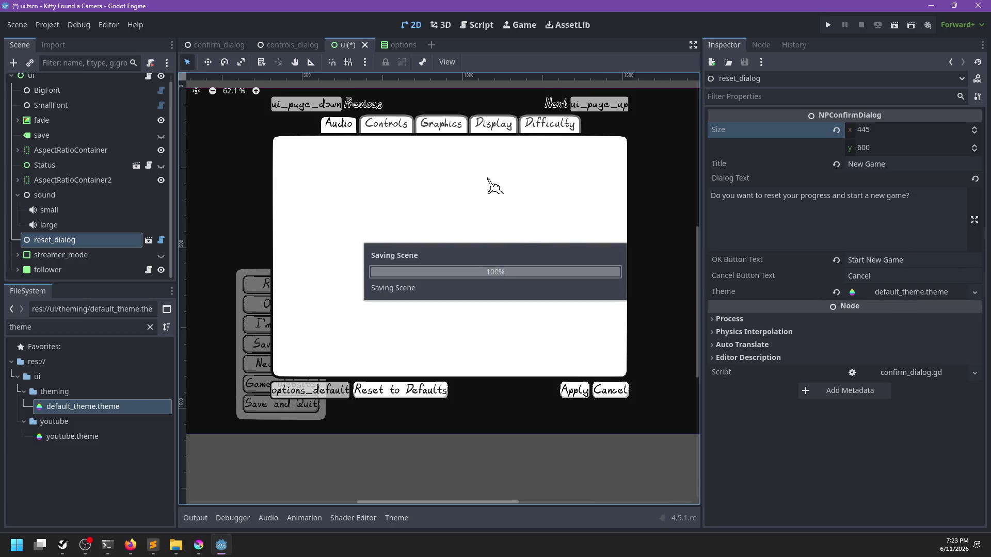
pyautogui.click(444, 25)
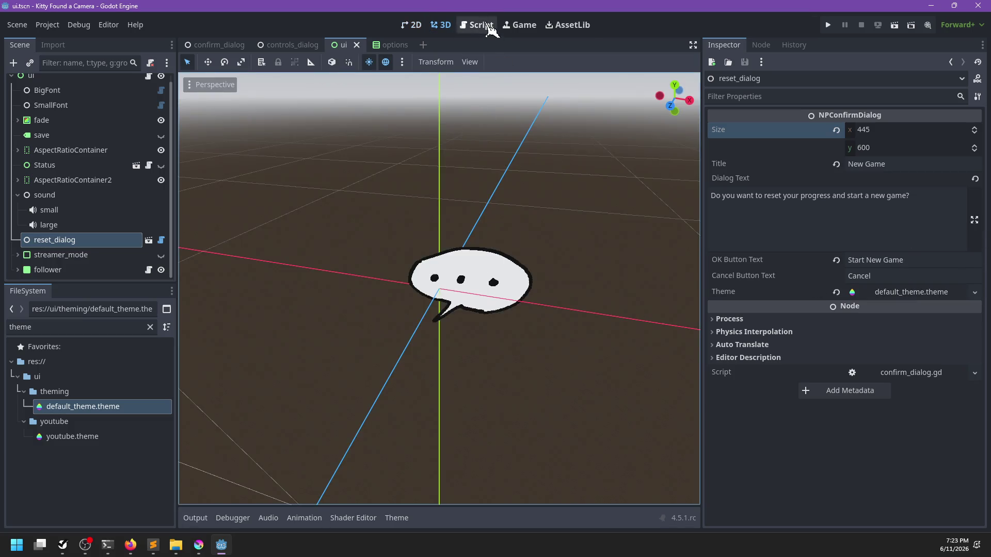
# Step: After theme_changed.emit() in the setter, add 'if is_inside_tree(): $vbox.theme = theme'
pyautogui.click(481, 25)
pyautogui.click(488, 241)
pyautogui.click(486, 232)
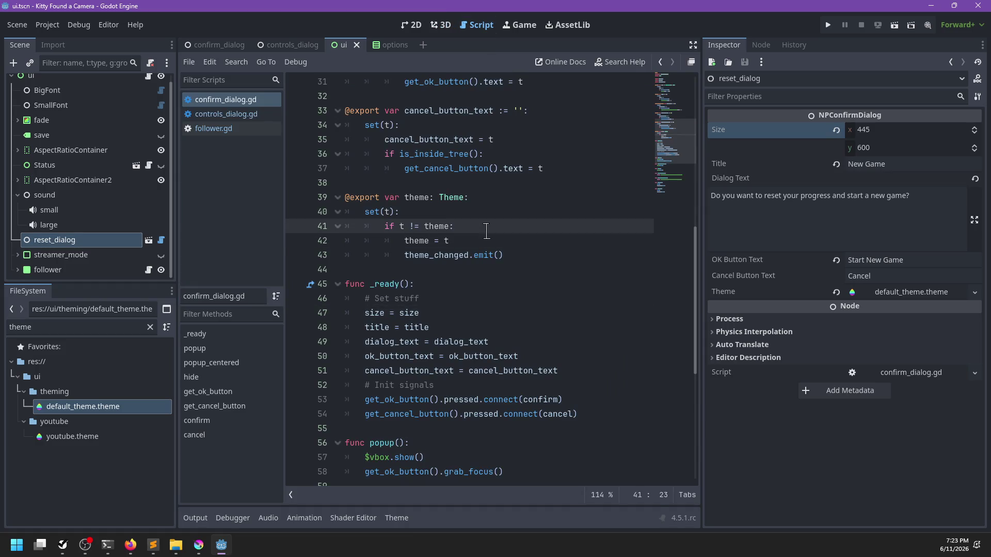
pyautogui.press('Down')
pyautogui.press('Down')
pyautogui.press('Return')
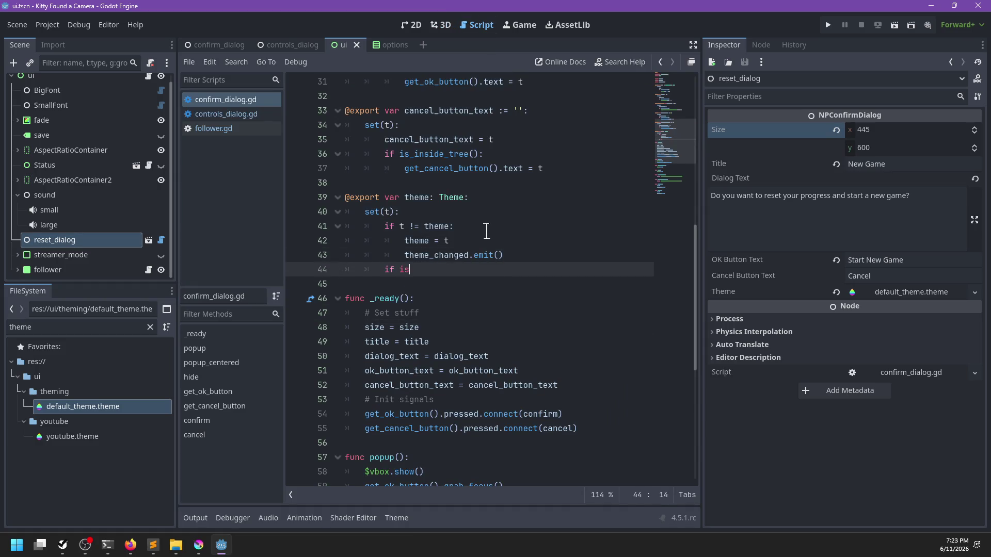
pyautogui.write('_in')
pyautogui.press('Return')
pyautogui.write(':')
pyautogui.press('Return')
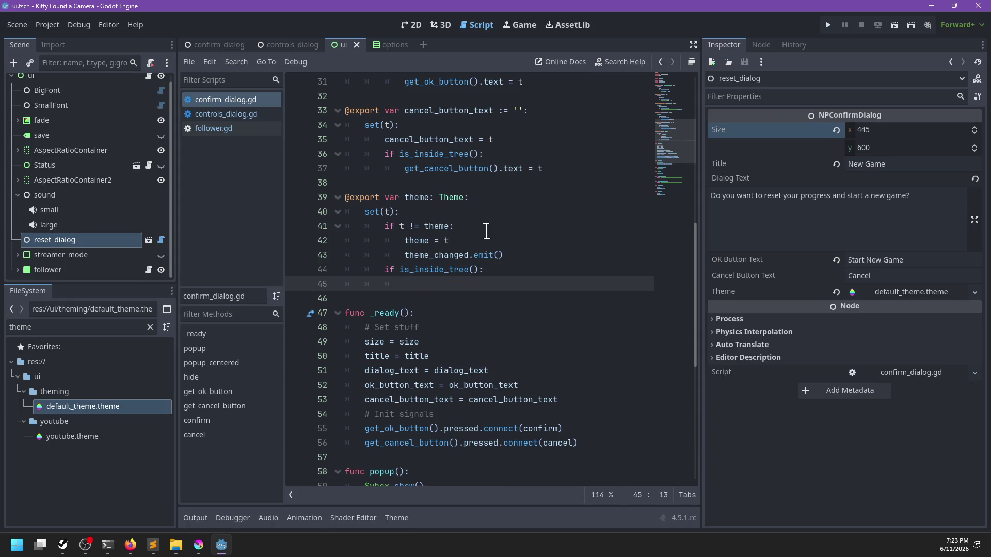
pyautogui.write('$vbox.theme')
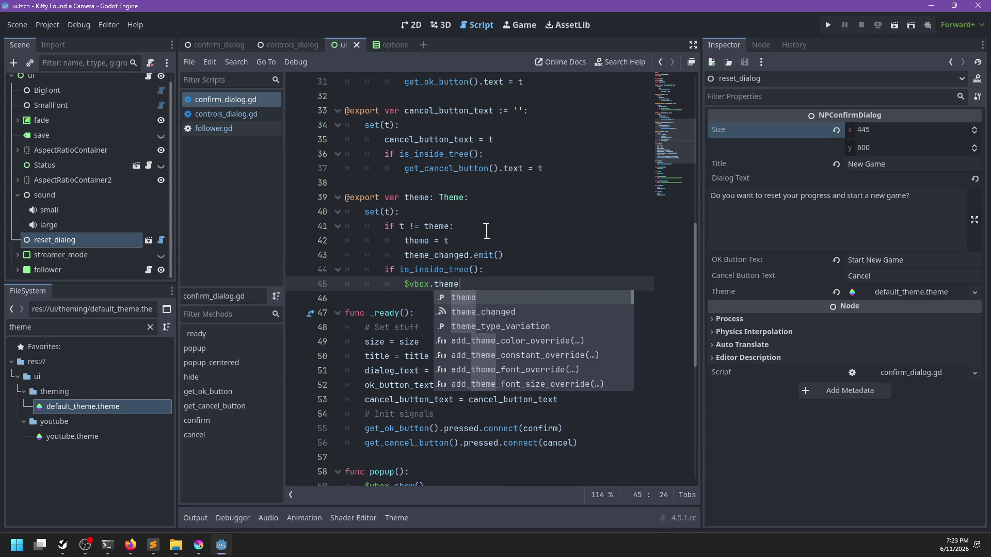
pyautogui.write(' = the')
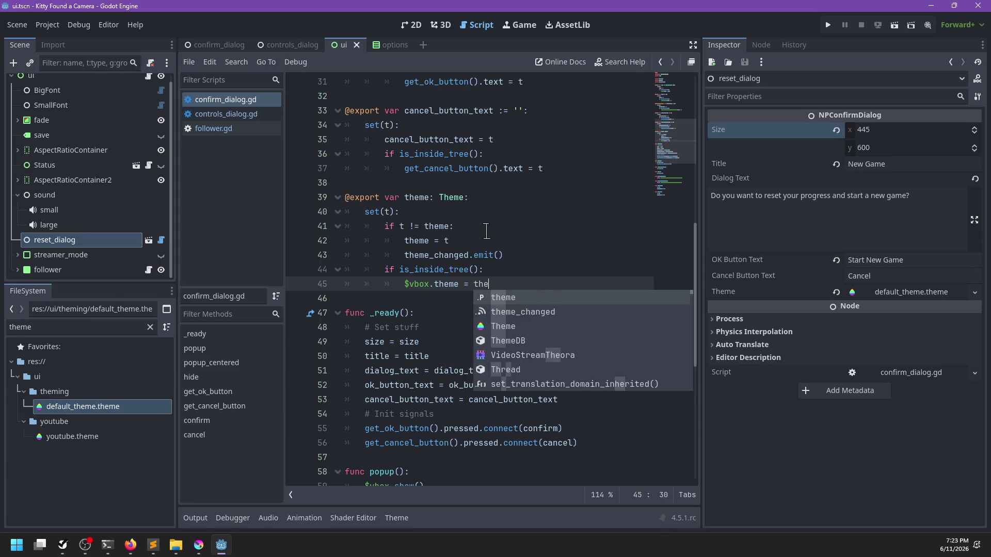
pyautogui.write('me')
pyautogui.press('Return')
# Step: Add 'theme = theme' to _ready after the cancel_button_text line and save the script
pyautogui.click(465, 338)
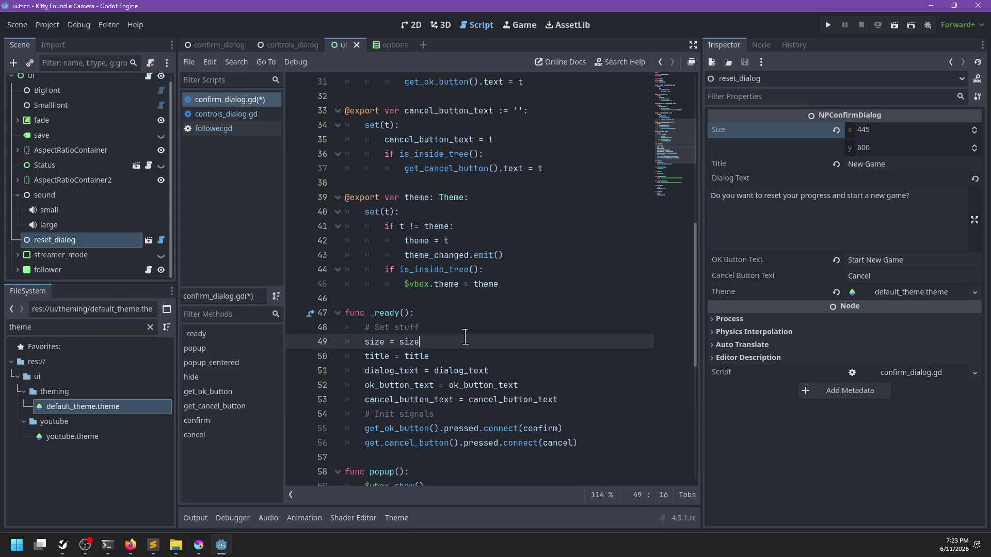
pyautogui.press('Down')
pyautogui.press('Down')
pyautogui.press('Down')
pyautogui.press('End')
pyautogui.press('Return')
pyautogui.write('the')
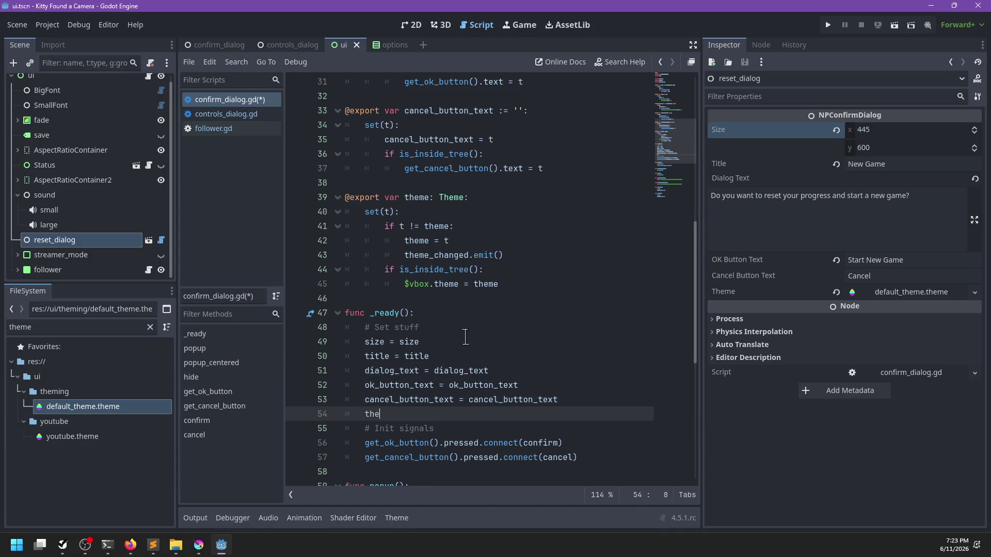
pyautogui.press('BackSpace')
pyautogui.write('= theme')
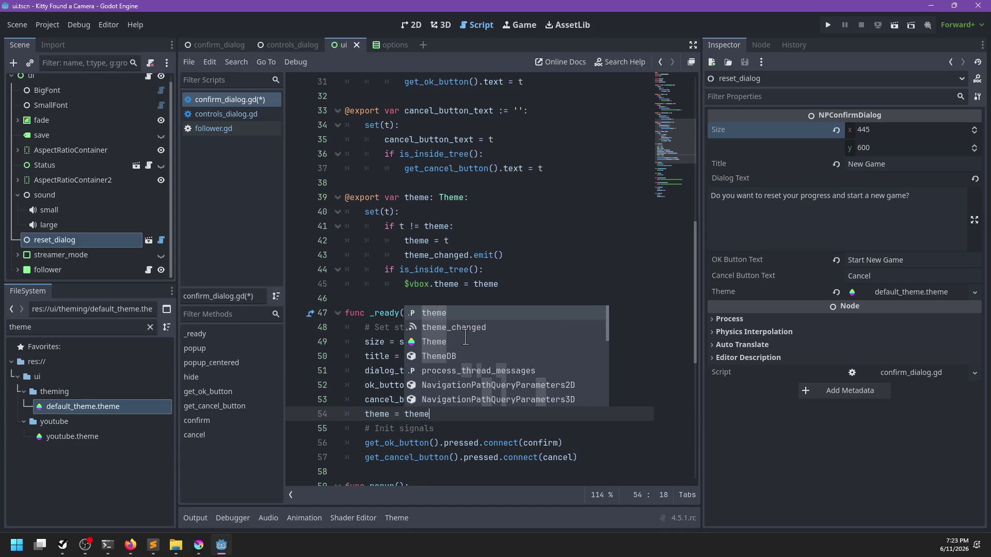
pyautogui.hotkey('ctrl', 's')
pyautogui.click(528, 242)
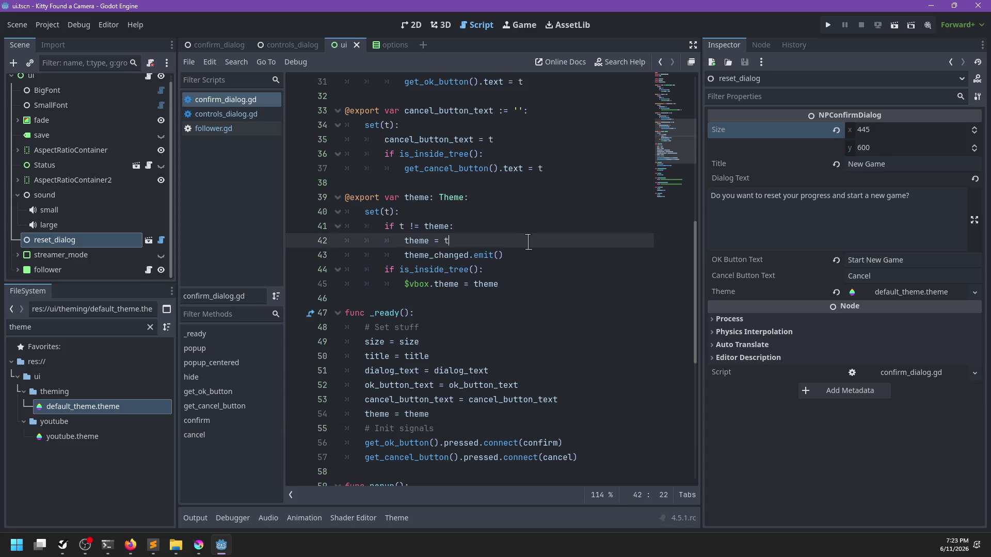
pyautogui.click(440, 25)
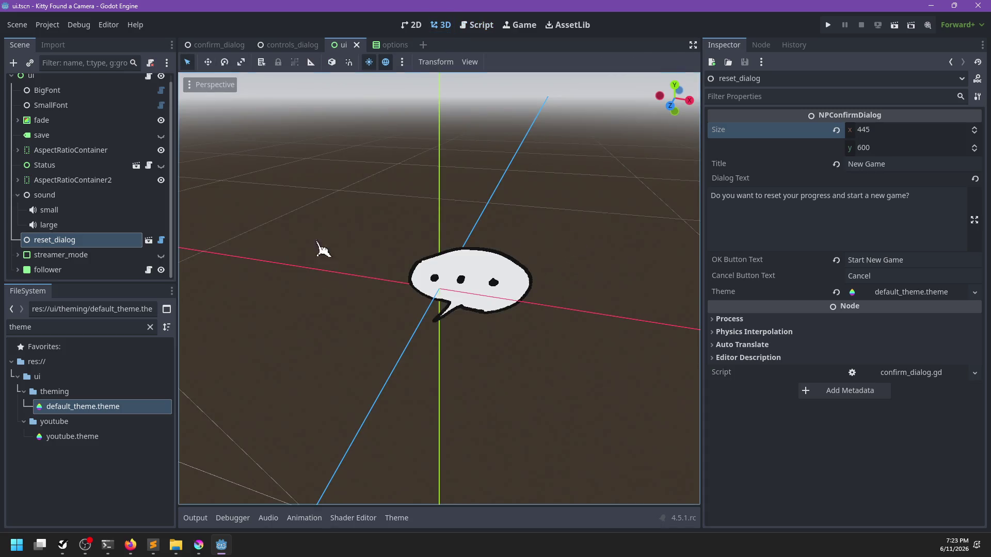
# Step: Select reset_dialog and run the game, which halts on a null-instance 'confirmed' error at ui.gd line 77
pyautogui.click(78, 225)
pyautogui.click(81, 243)
pyautogui.rightClick(345, 48)
pyautogui.click(372, 132)
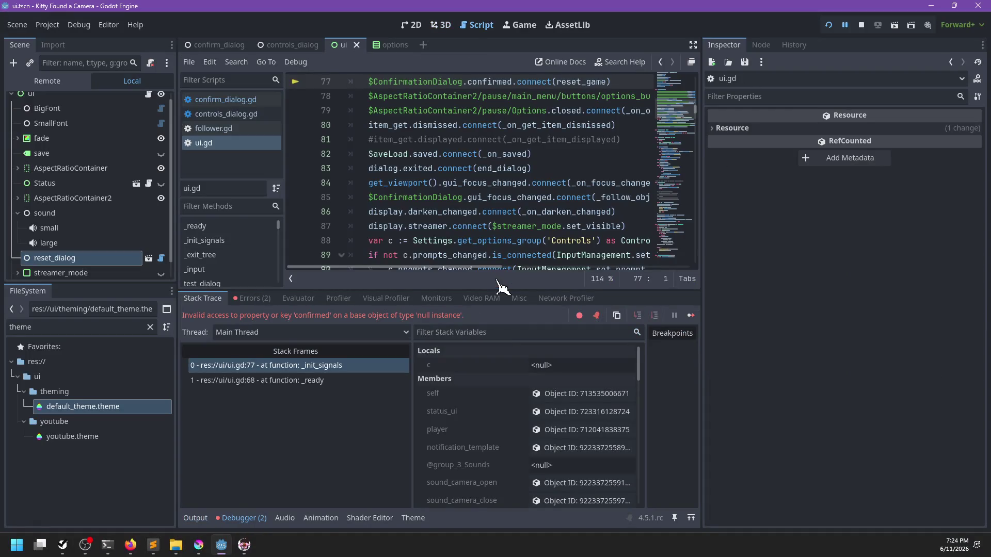
# Step: Replace both ConfirmationDialog references in ui.gd with reset_dialog, save, and rerun the game
pyautogui.doubleClick(415, 83)
pyautogui.hotkey('ctrl', 'd')
pyautogui.hotkey('ctrl', 'd')
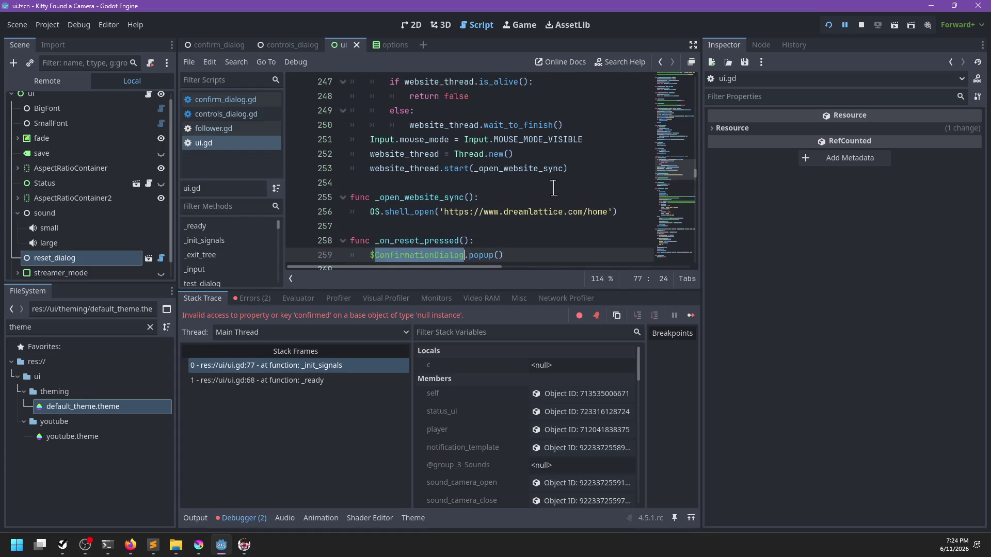
pyautogui.write('reset_dialog.confirmed.connect(reset_game')
pyautogui.hotkey('ctrl', 's')
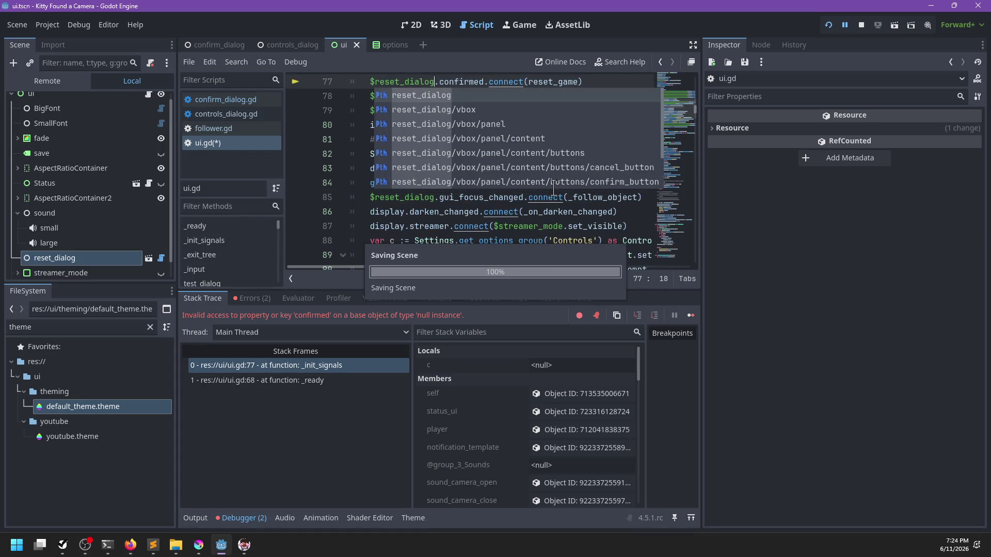
pyautogui.click(548, 222)
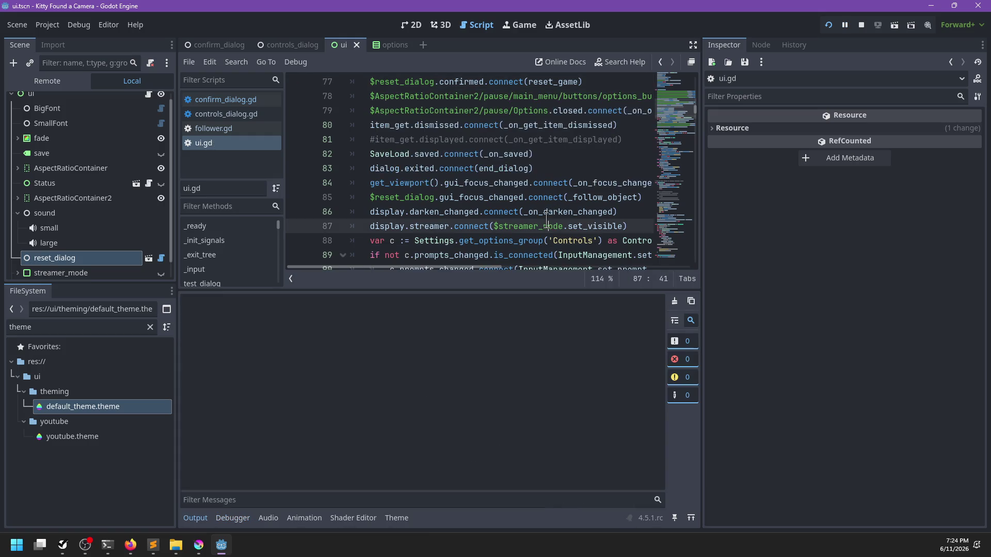
pyautogui.press('F5')
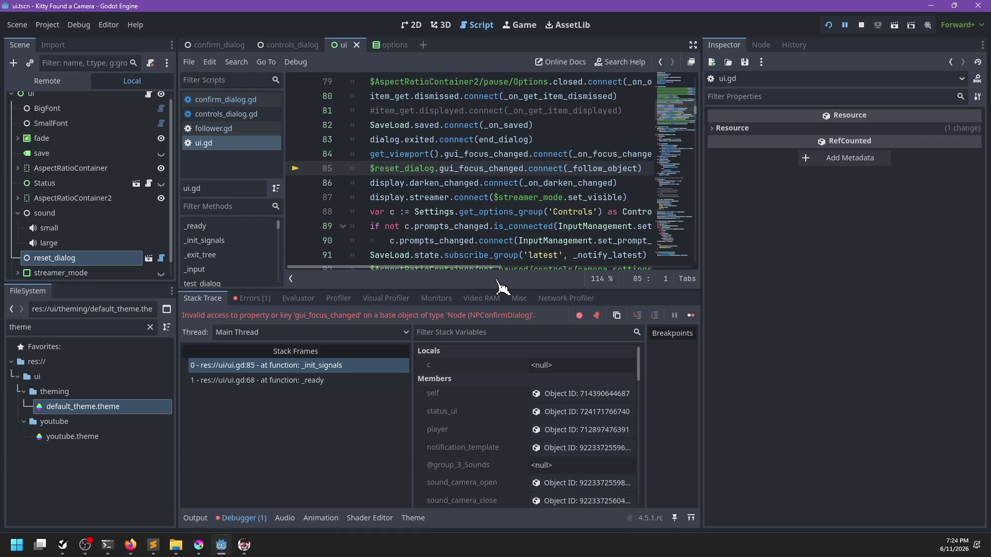
# Step: Delete the $reset_dialog.gui_focus_changed connection line from ui.gd, save, and run the game
pyautogui.tripleClick(457, 170)
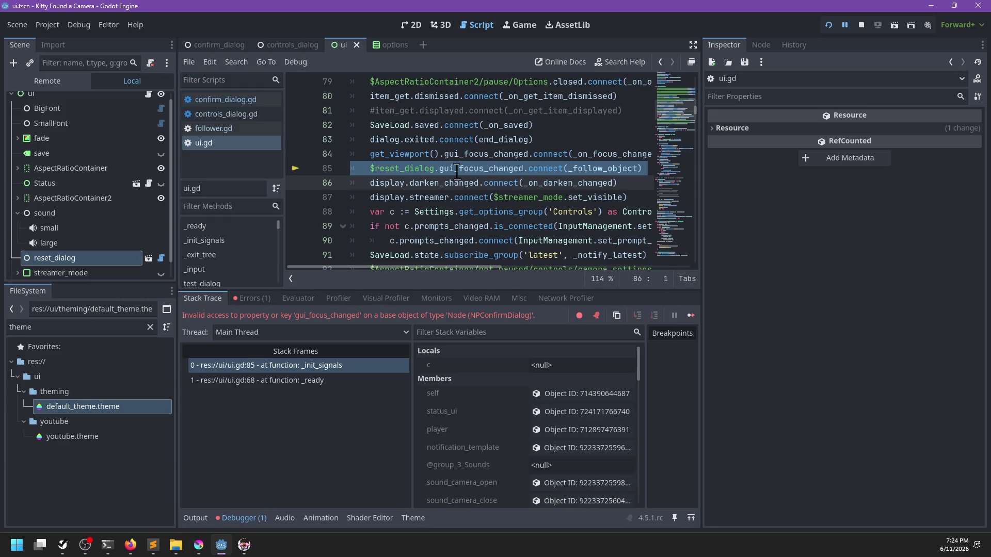
pyautogui.press('BackSpace')
pyautogui.hotkey('ctrl', 's')
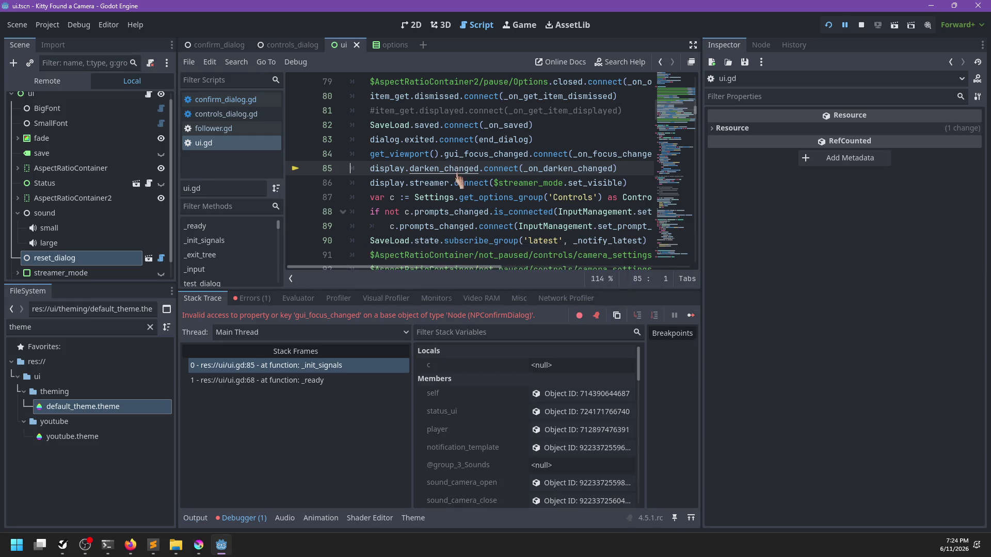
pyautogui.press('F5')
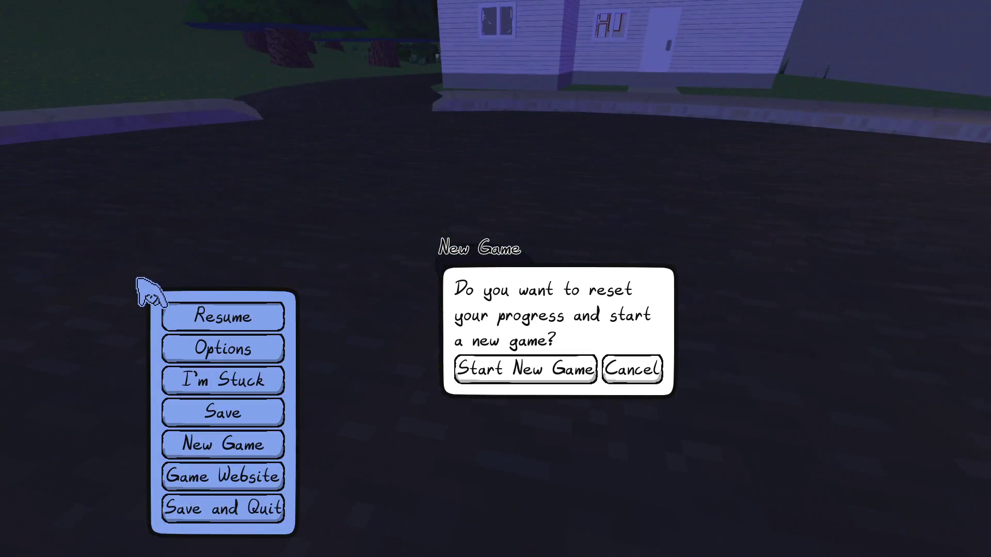
# Step: Reopen the pause menu, choose New Game to show the centred reset confirmation, then close the game
pyautogui.click(640, 377)
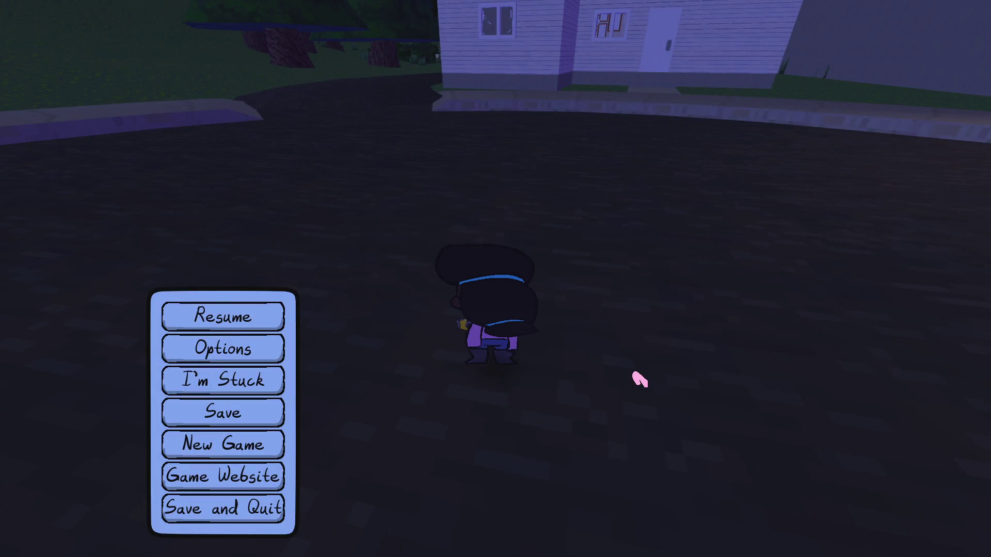
pyautogui.click(274, 319)
pyautogui.press('Escape')
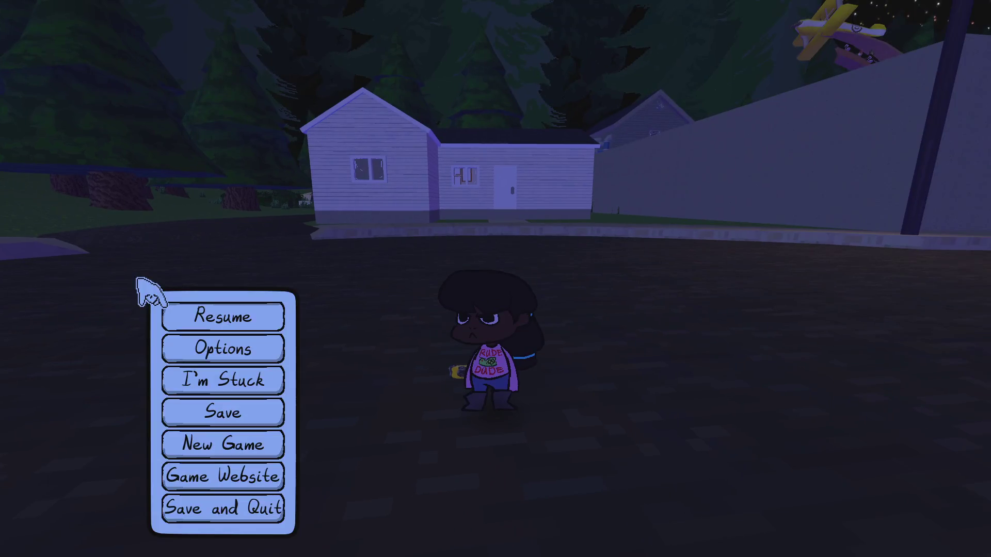
pyautogui.click(207, 444)
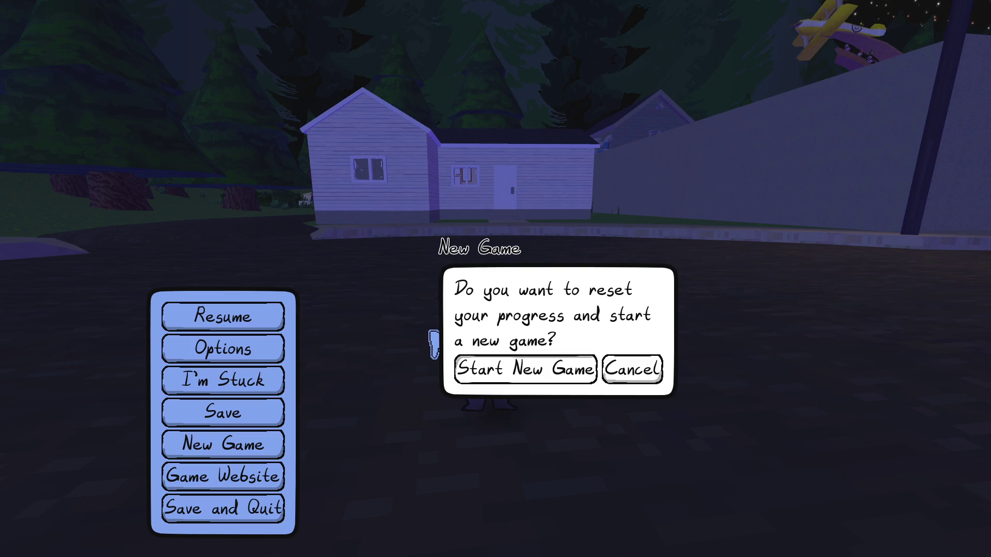
pyautogui.hotkey('alt', 'F4')
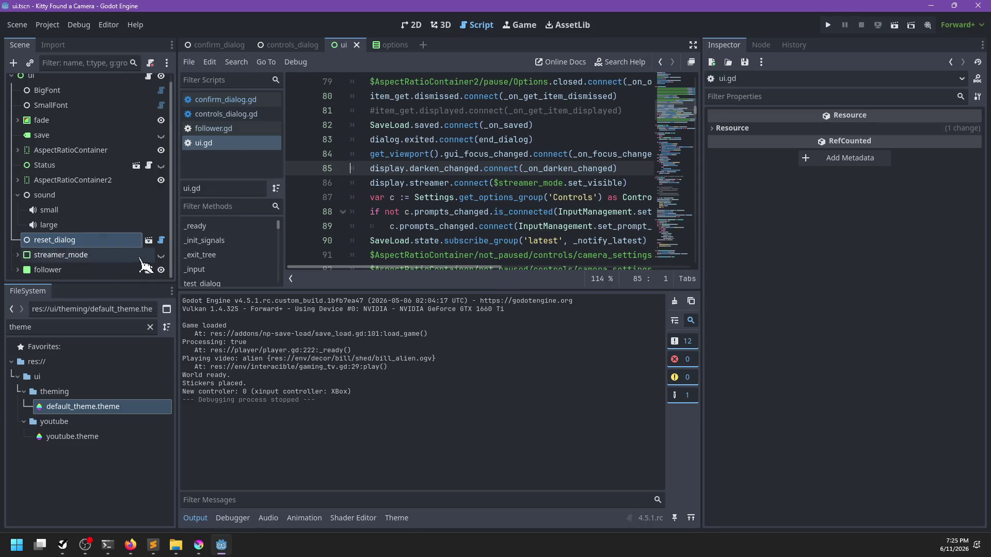
# Step: Inspect the follower and reset_dialog nodes, switching between the options and ui scenes
pyautogui.click(70, 271)
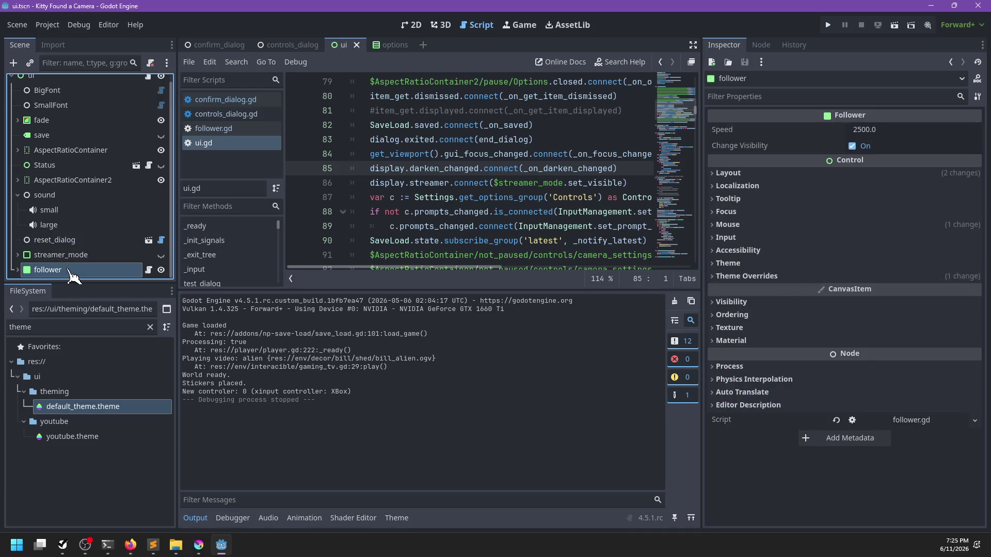
pyautogui.click(66, 241)
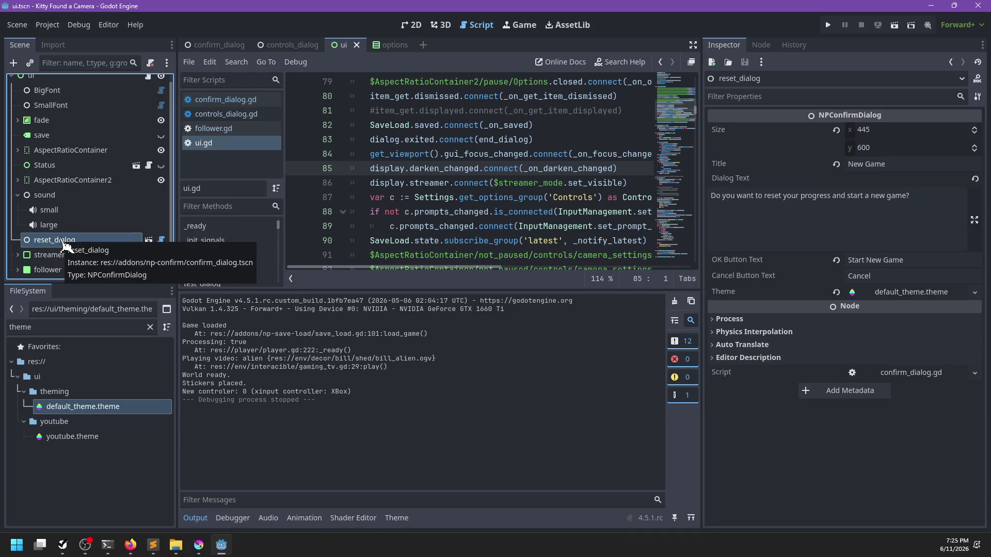
pyautogui.click(384, 45)
pyautogui.click(439, 29)
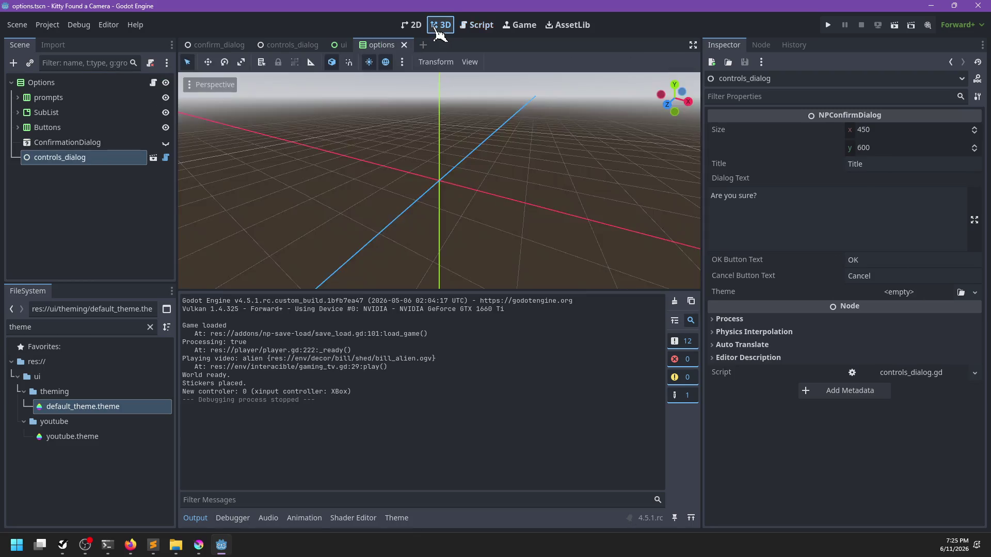
pyautogui.click(340, 45)
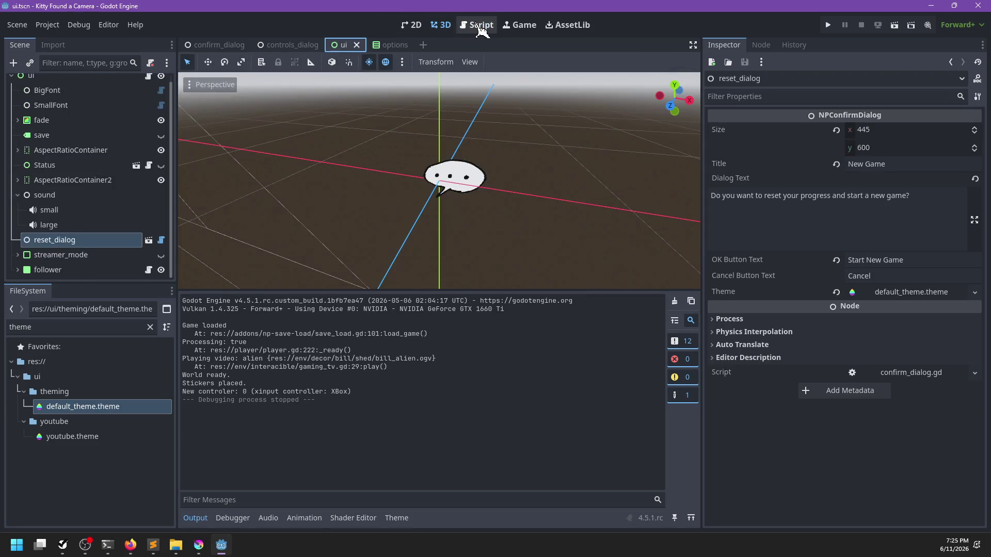
pyautogui.click(461, 29)
# Step: In the controls_dialog scene, review the ControlsDialog root node's actions menu
pyautogui.click(289, 45)
pyautogui.click(84, 83)
pyautogui.rightClick(81, 83)
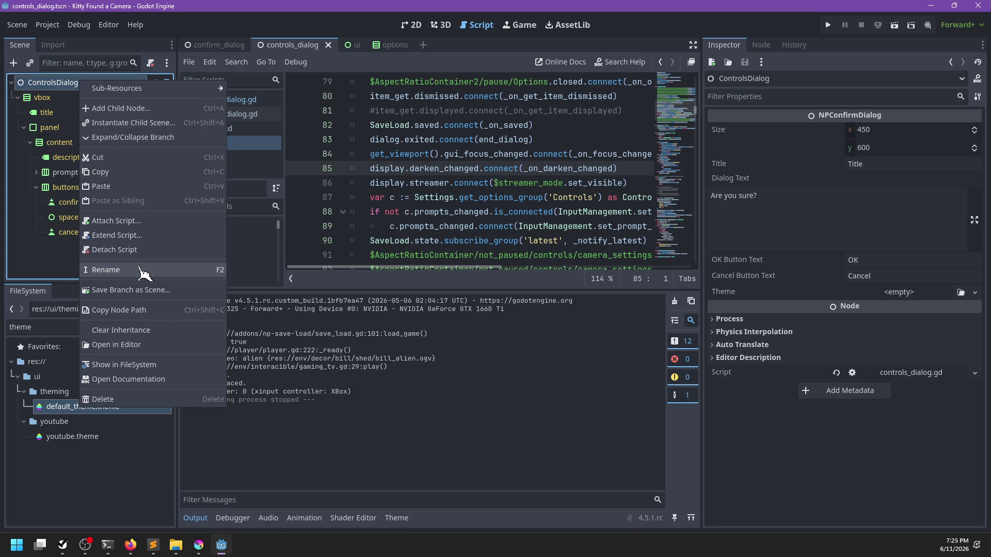
pyautogui.click(139, 269)
pyautogui.rightClick(49, 83)
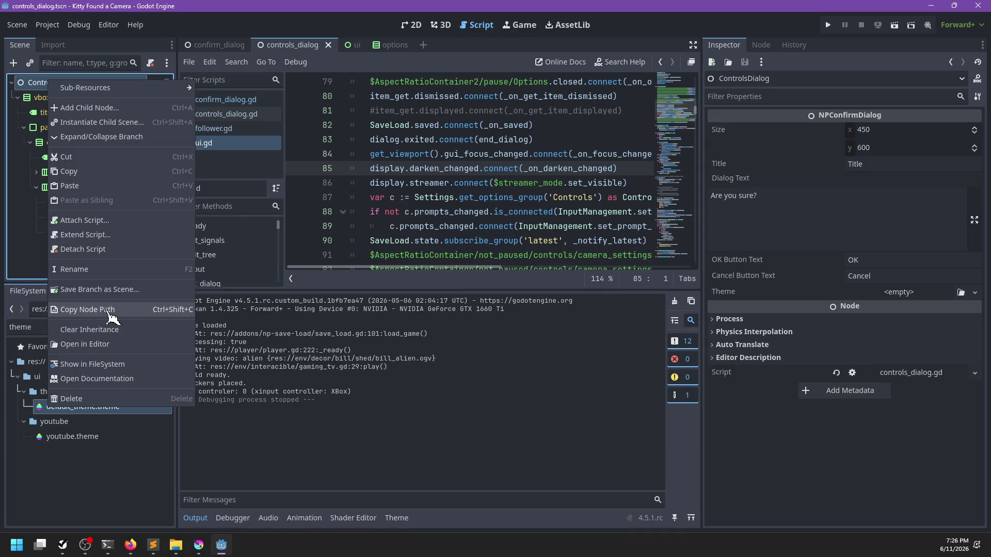
pyautogui.click(110, 310)
# Step: Check node actions in the ui and controls_dialog scenes, then bring up the confirm_dialog scene
pyautogui.click(441, 24)
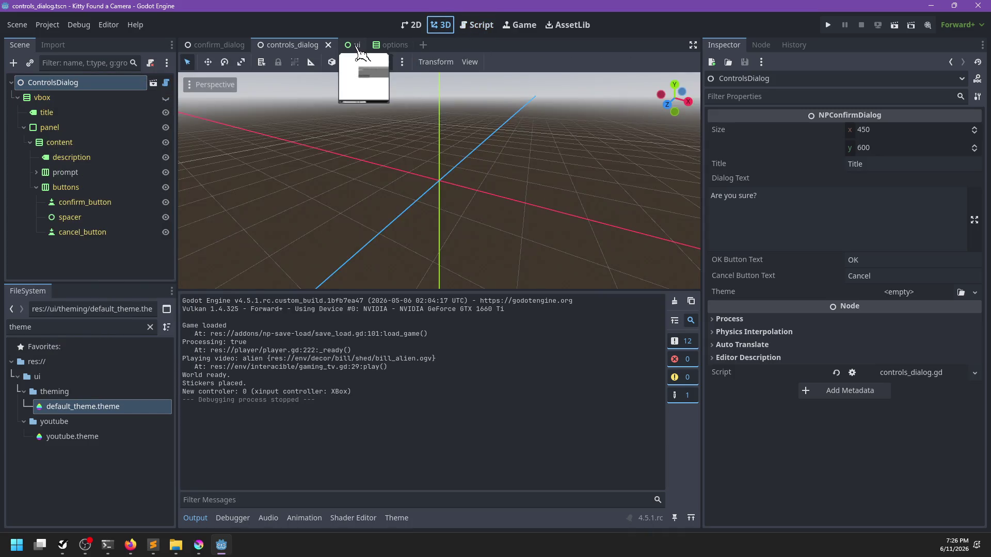
pyautogui.click(357, 47)
pyautogui.rightClick(45, 129)
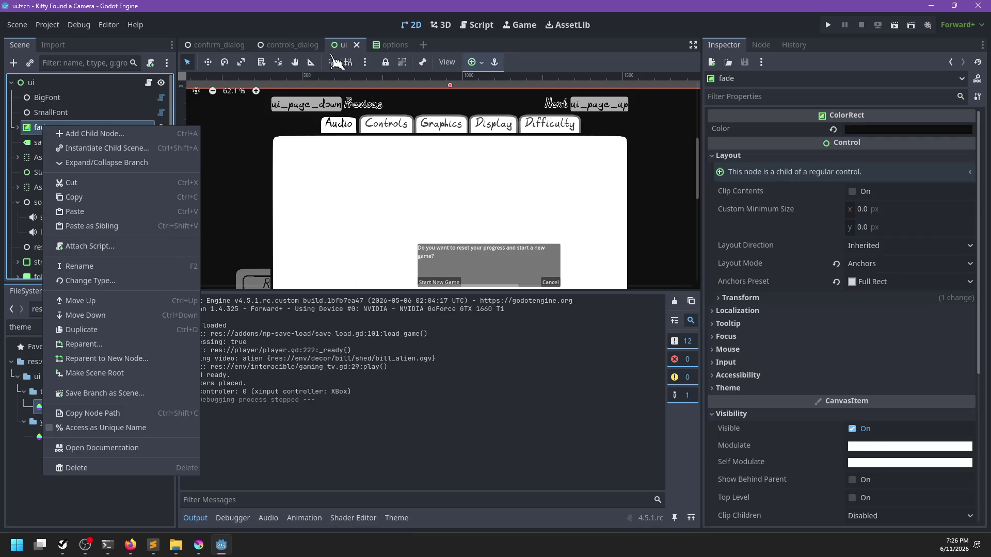
pyautogui.click(293, 51)
pyautogui.click(292, 49)
pyautogui.rightClick(68, 85)
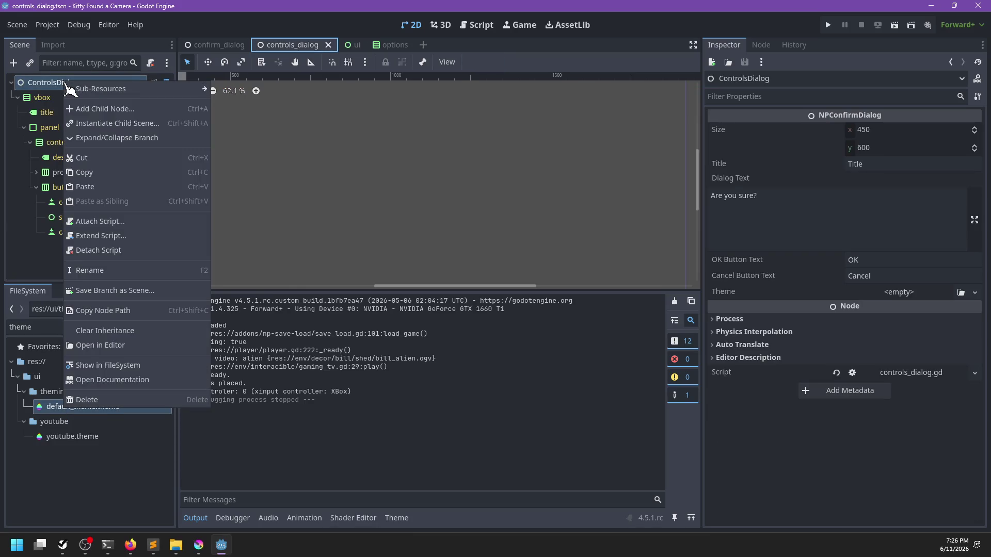
pyautogui.click(235, 164)
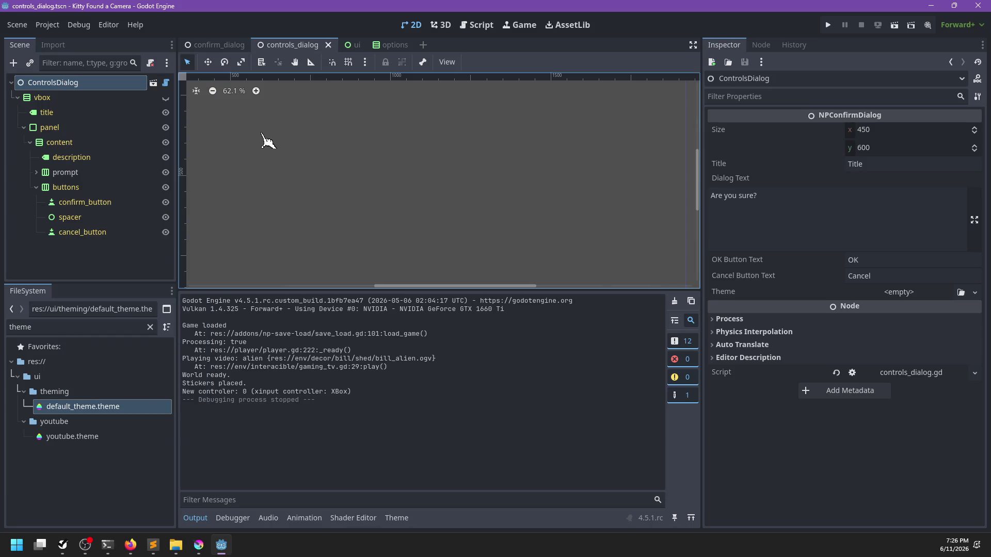
pyautogui.click(222, 45)
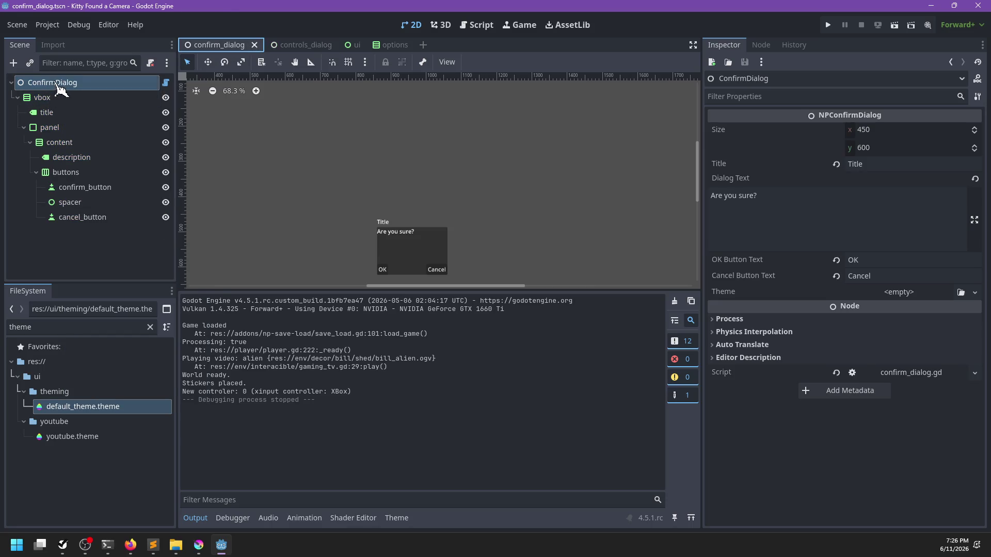
# Step: Change the ConfirmDialog root node's type to Control
pyautogui.rightClick(54, 82)
pyautogui.click(132, 285)
pyautogui.write('Contr4ol')
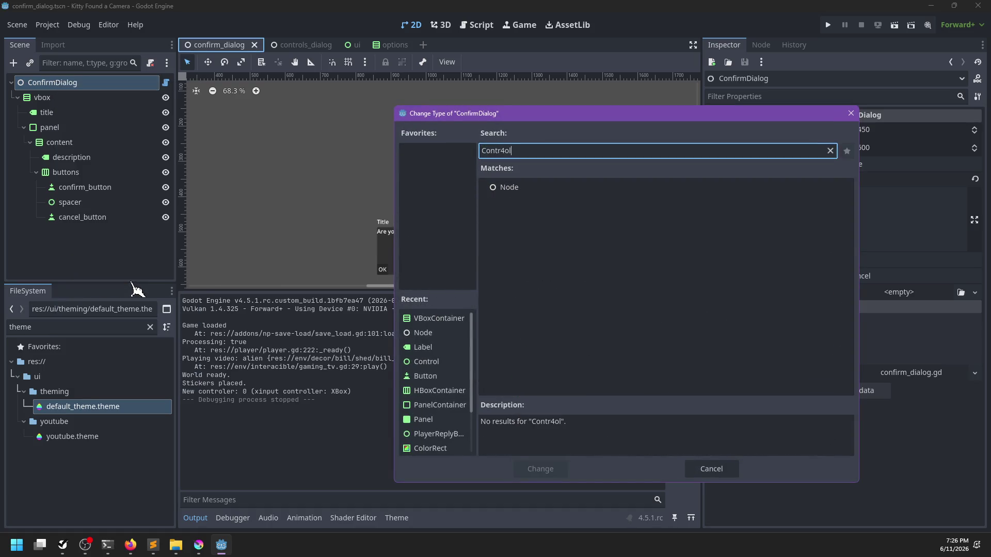
pyautogui.hotkey('ctrl', 'a')
pyautogui.press('BackSpace')
pyautogui.write('Control')
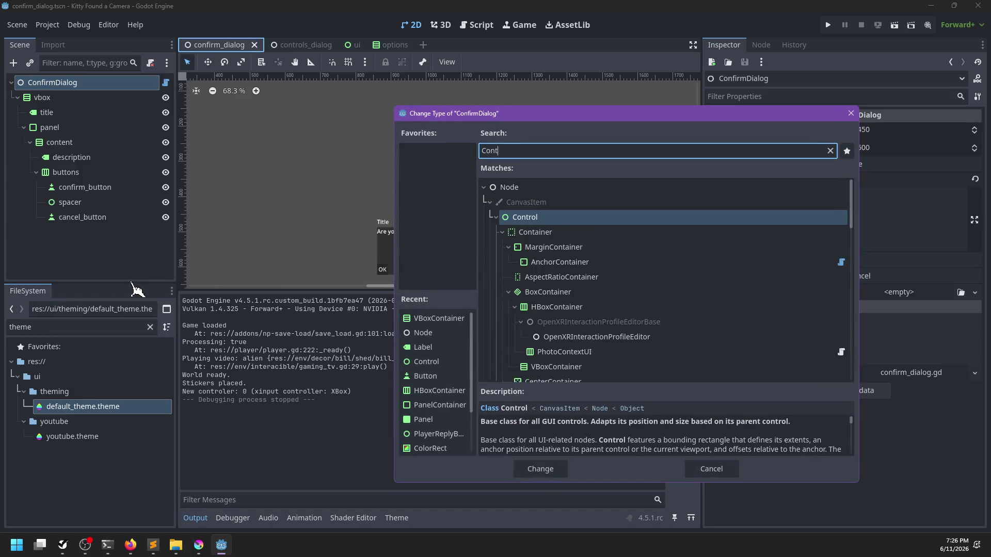
pyautogui.press('Return')
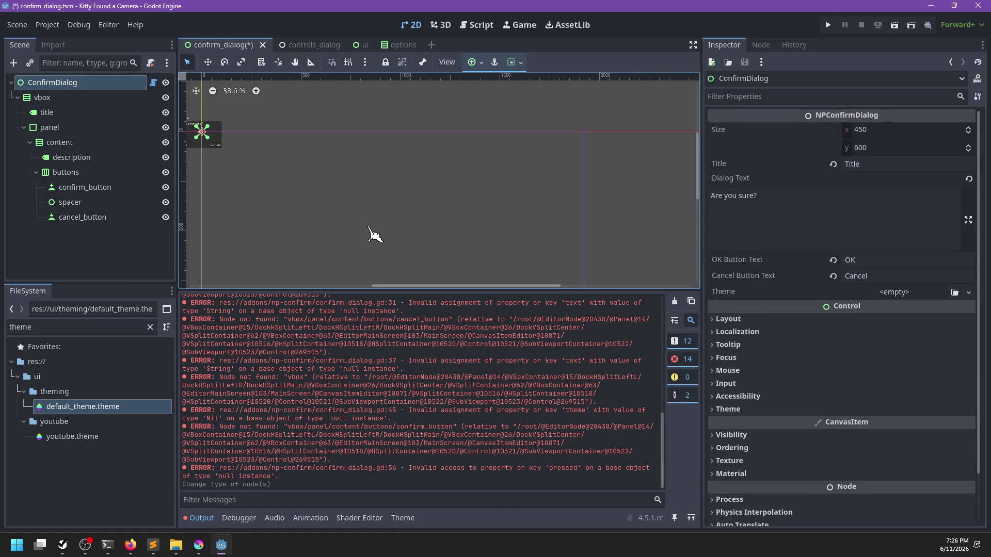
# Step: Select the vbox container and resize it on the canvas, ending at 715 by 265
pyautogui.click(674, 301)
pyautogui.scroll(1, 441, 195)
pyautogui.click(62, 97)
pyautogui.moveTo(287, 150); pyautogui.dragTo(429, 199)
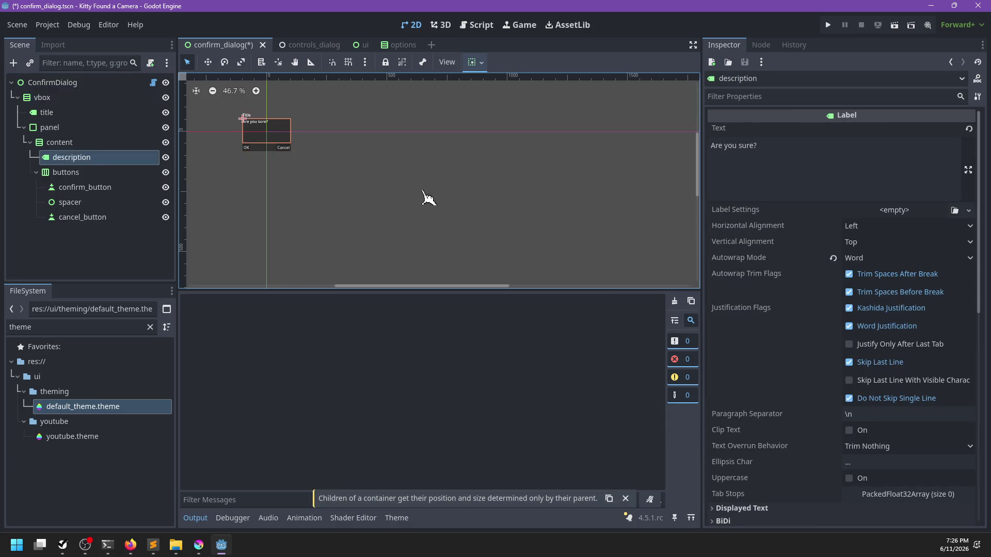
pyautogui.click(60, 100)
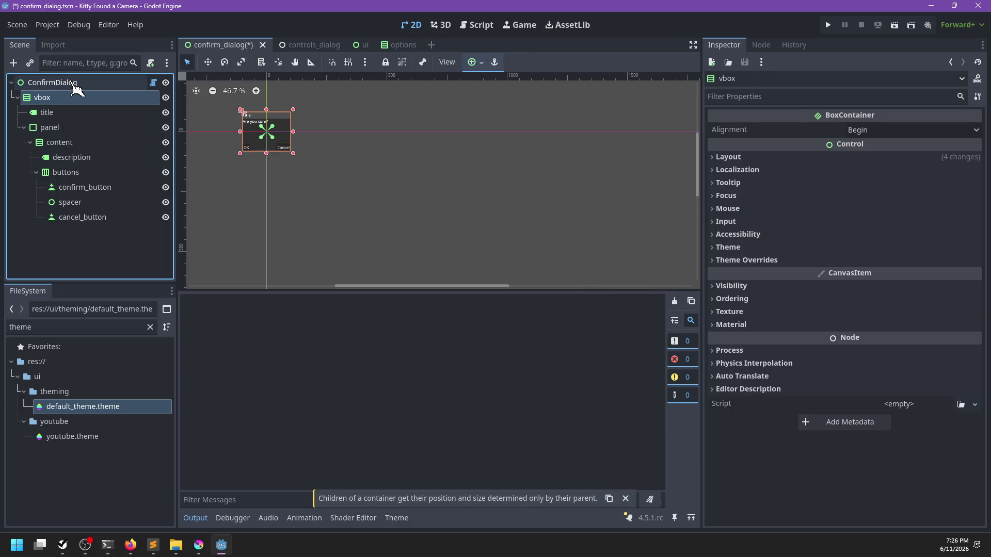
pyautogui.moveTo(294, 155); pyautogui.dragTo(420, 212)
pyautogui.moveTo(239, 107)
pyautogui.mouseDown()
pyautogui.moveTo(357, 147)
pyautogui.moveTo(356, 168)
pyautogui.moveTo(335, 144)
pyautogui.mouseUp()
pyautogui.moveTo(425, 178); pyautogui.dragTo(515, 178)
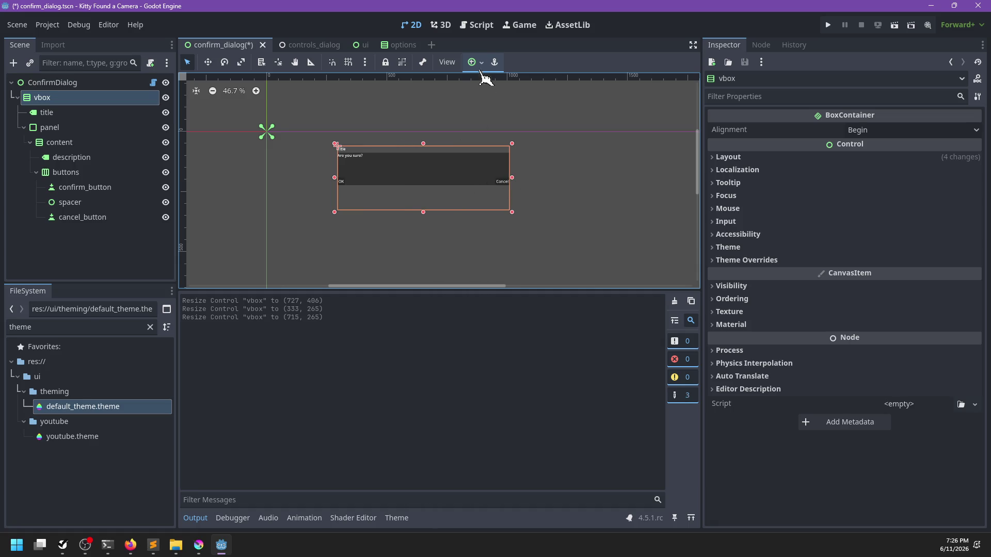
# Step: Apply the Full Rect anchor preset to the vbox and save the confirm_dialog scene
pyautogui.click(480, 62)
pyautogui.click(535, 158)
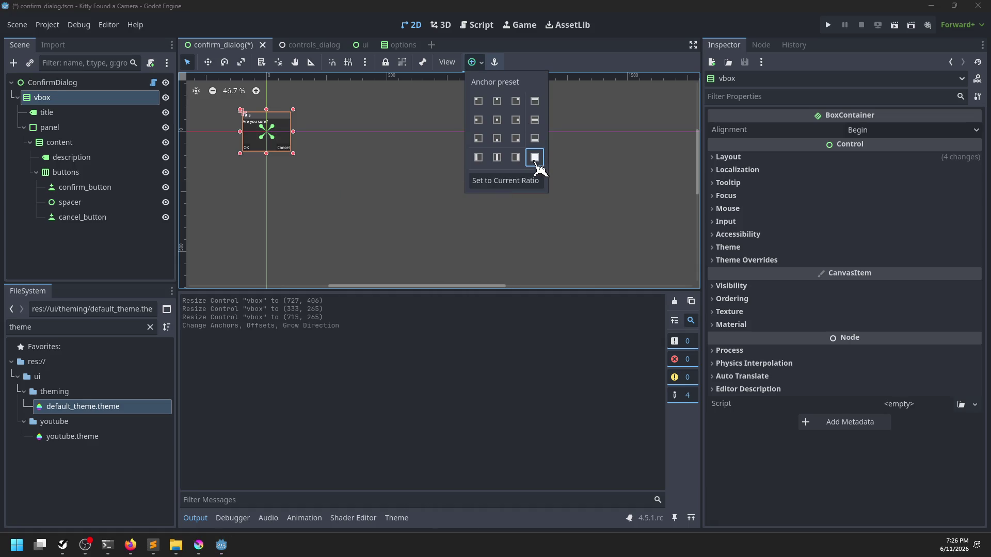
pyautogui.click(340, 194)
pyautogui.click(62, 83)
pyautogui.hotkey('ctrl', 's')
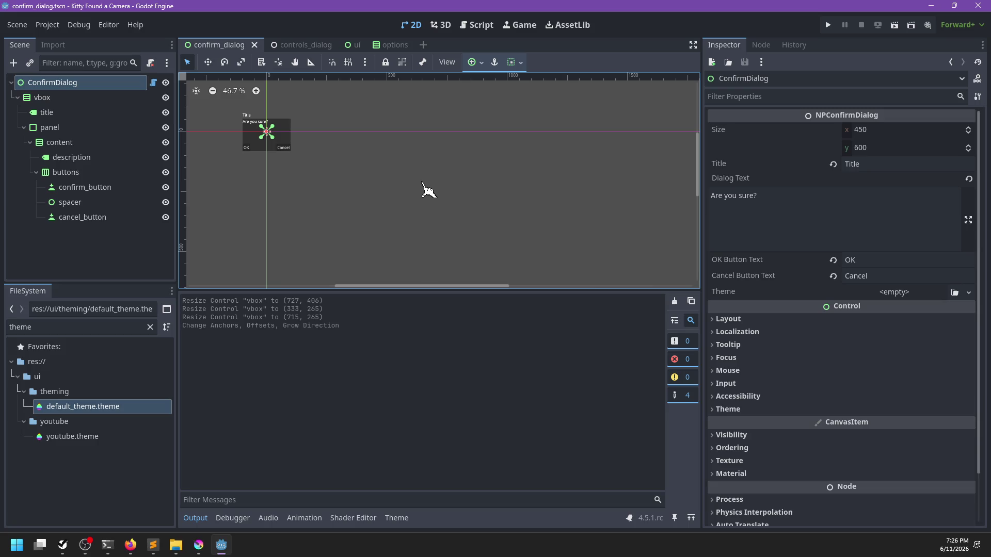
# Step: In confirm_dialog.gd, delete the exported theme property block and save the script
pyautogui.click(153, 83)
pyautogui.scroll(3, 449, 205)
pyautogui.scroll(-8, 449, 206)
pyautogui.moveTo(509, 155)
pyautogui.mouseDown()
pyautogui.moveTo(407, 154)
pyautogui.moveTo(547, 169)
pyautogui.mouseUp()
pyautogui.scroll(1, 424, 166)
pyautogui.press('Delete')
pyautogui.press('Delete')
pyautogui.press('Return')
pyautogui.hotkey('ctrl', 's')
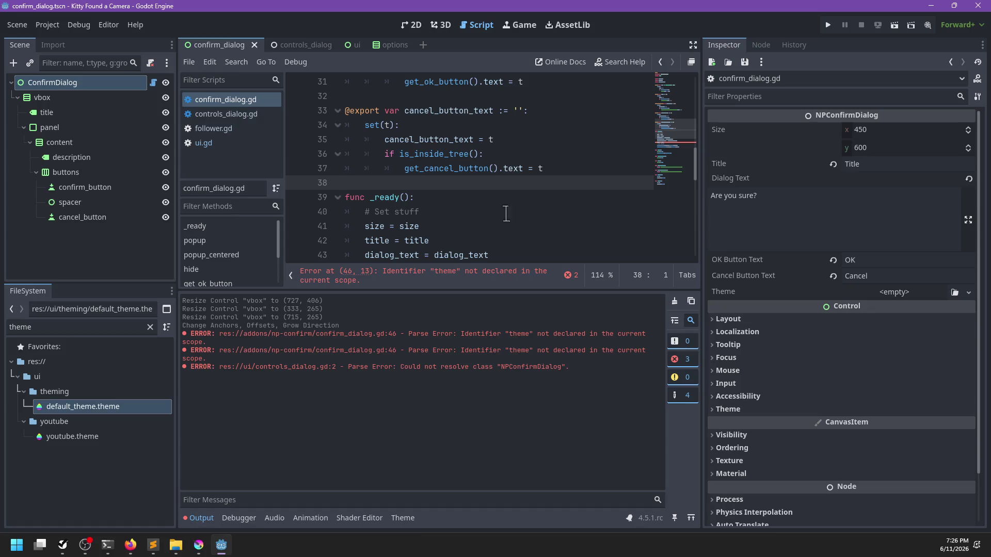
# Step: Remove the theme = theme line and theme_changed signal, and make the script extend Control
pyautogui.scroll(-2, 764, 356)
pyautogui.click(758, 354)
pyautogui.scroll(-4, 542, 155)
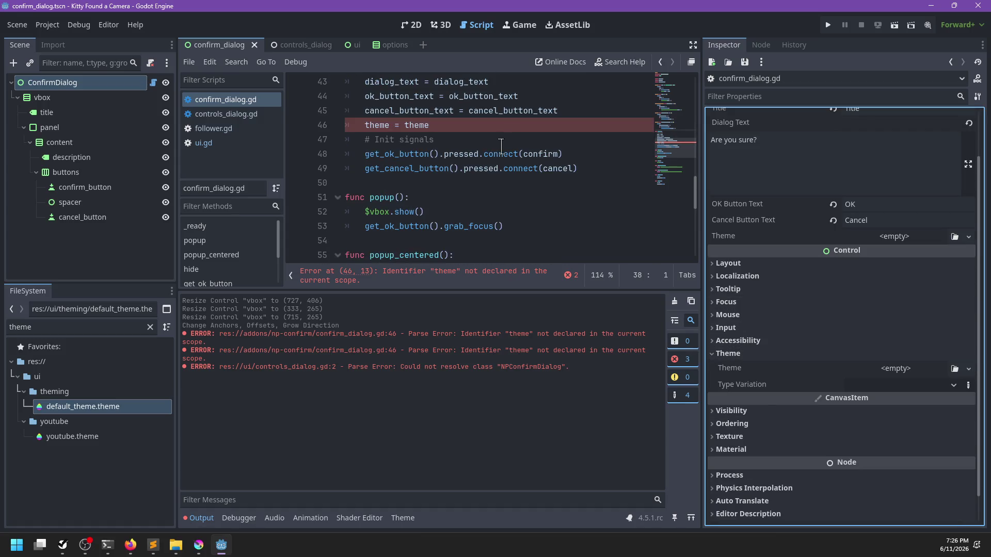
pyautogui.click(538, 128)
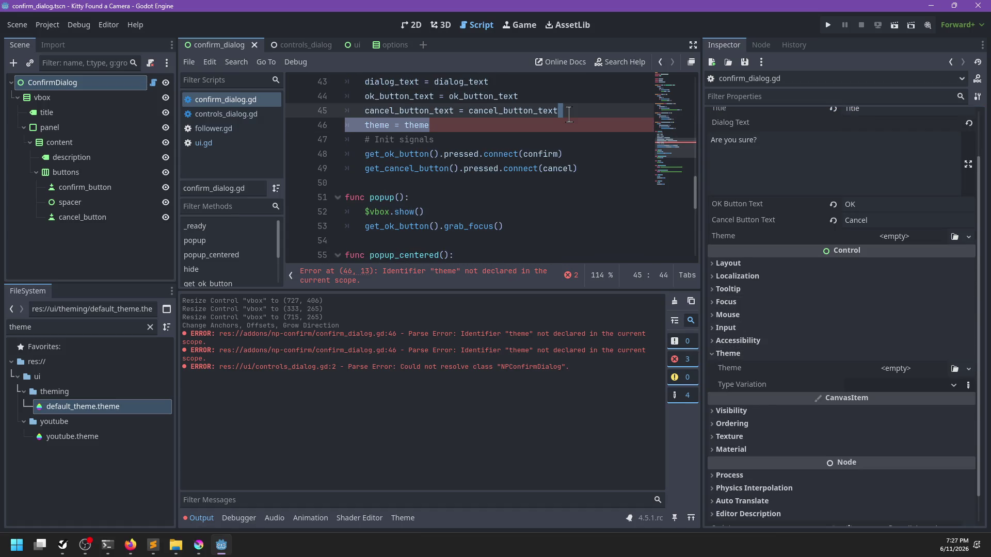
pyautogui.hotkey('ctrl', 'shift', 'k')
pyautogui.scroll(10, 478, 105)
pyautogui.click(468, 110)
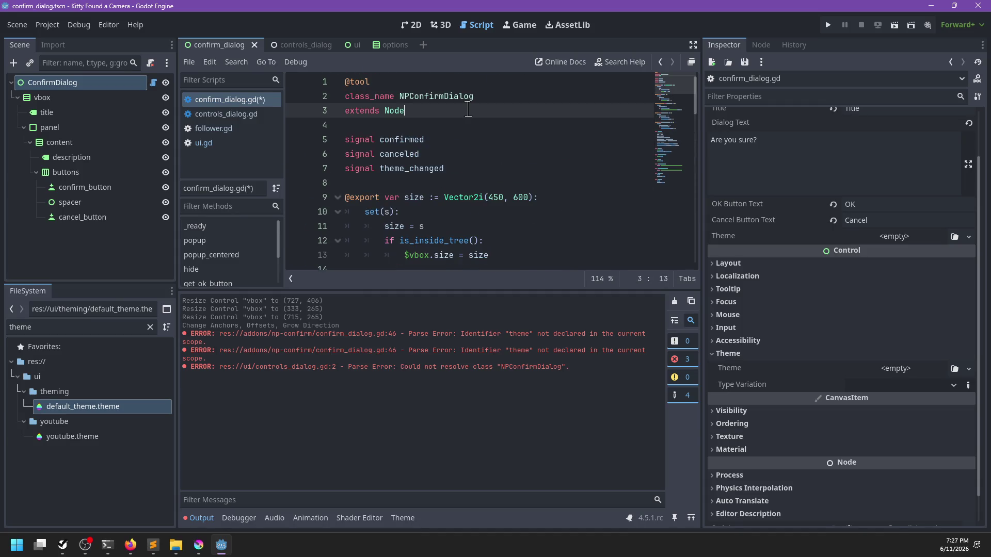
pyautogui.write('l')
pyautogui.hotkey('ctrl', 's')
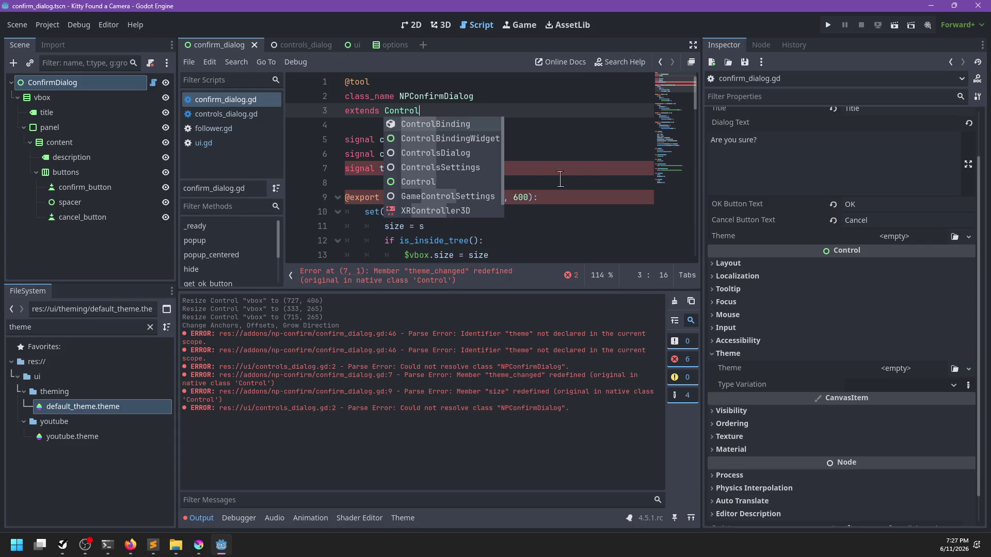
pyautogui.click(582, 167)
pyautogui.hotkey('ctrl', 'shift', 'k')
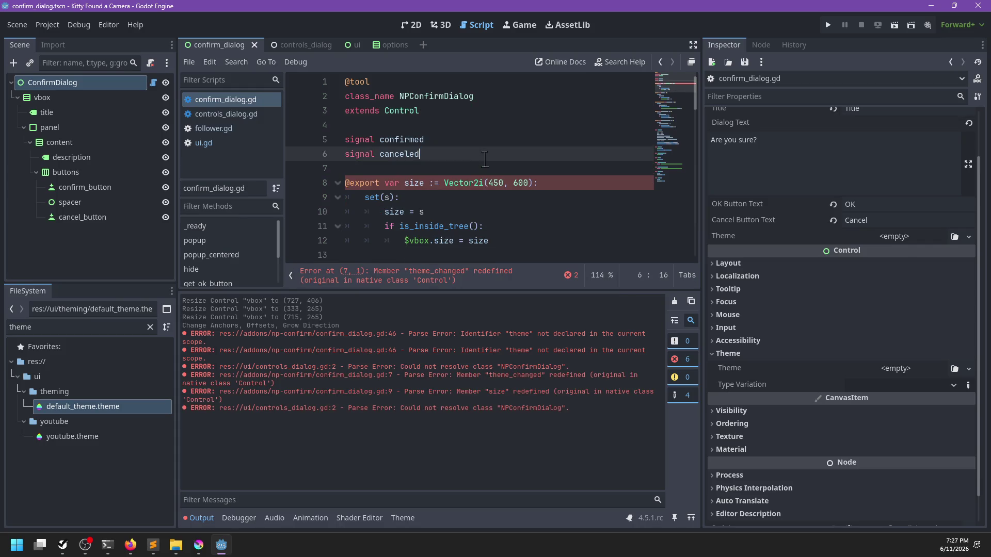
# Step: Rename the exported size property to window_size, including both uses on line 40, and save
pyautogui.moveTo(478, 256); pyautogui.dragTo(499, 169)
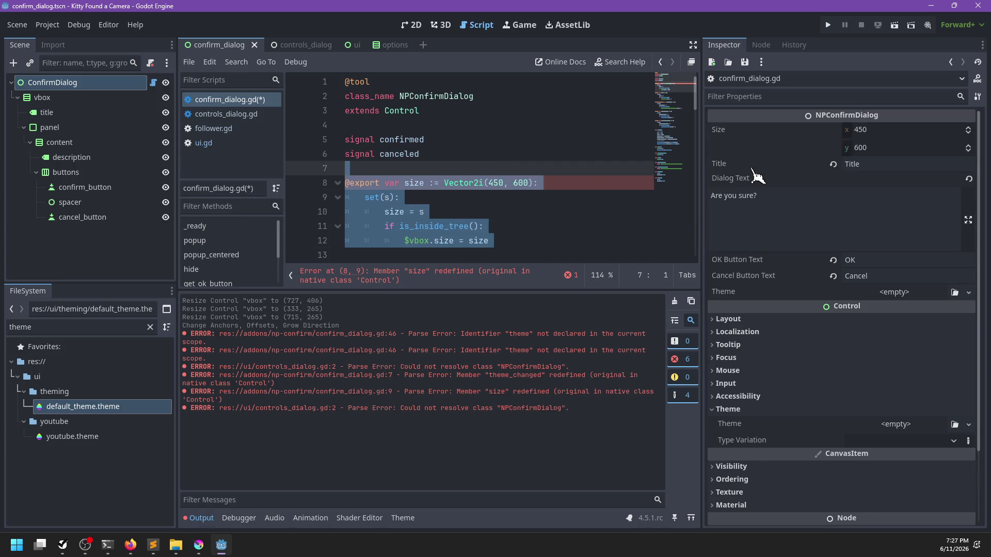
pyautogui.click(406, 183)
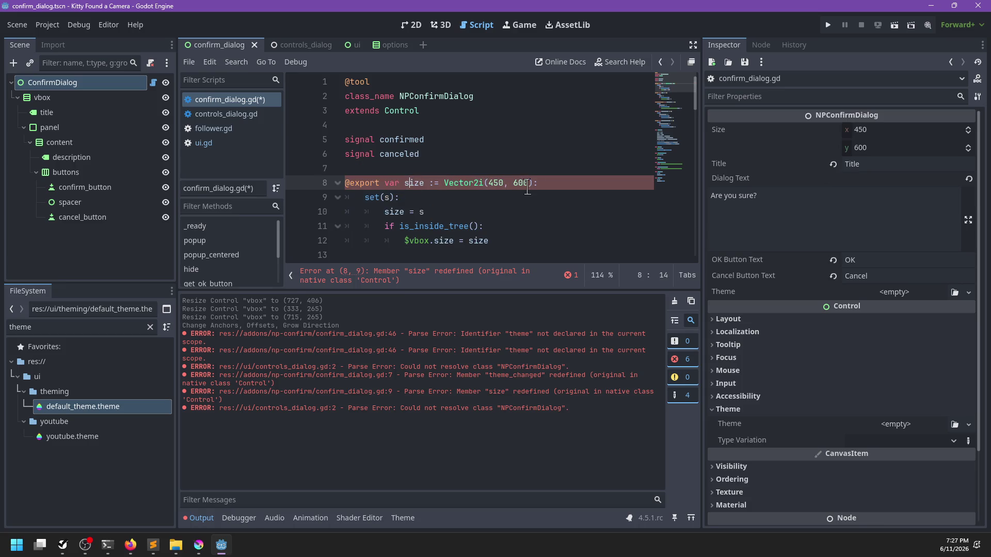
pyautogui.write('window_')
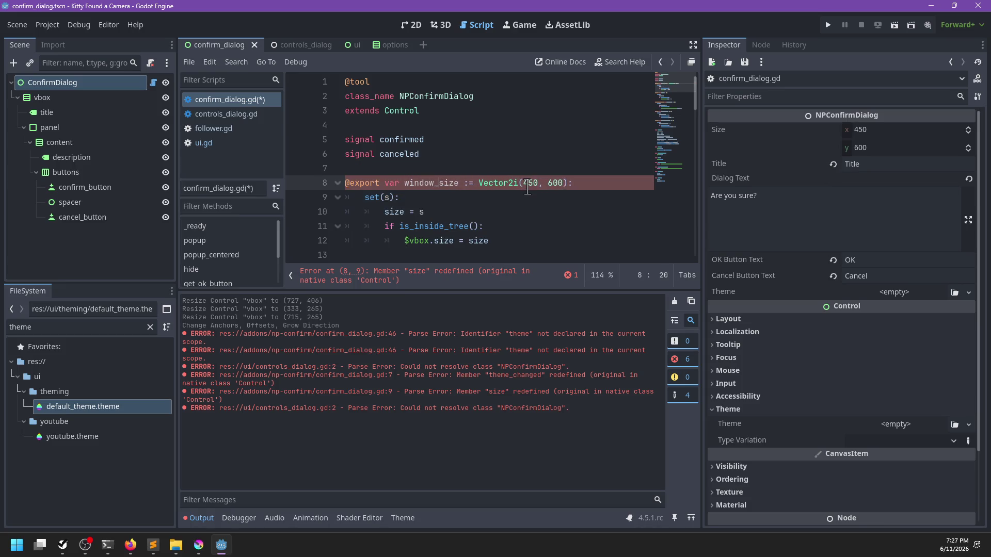
pyautogui.hotkey('ctrl', 'shift', 'Left')
pyautogui.hotkey('ctrl', 'c')
pyautogui.scroll(-10, 517, 189)
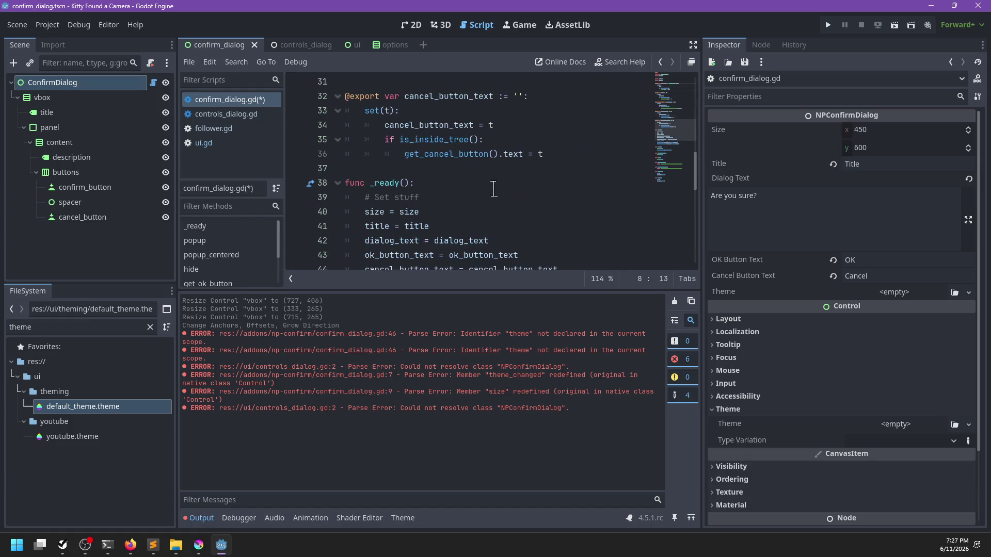
pyautogui.doubleClick(377, 211)
pyautogui.hotkey('ctrl', 'd')
pyautogui.hotkey('ctrl', 'v')
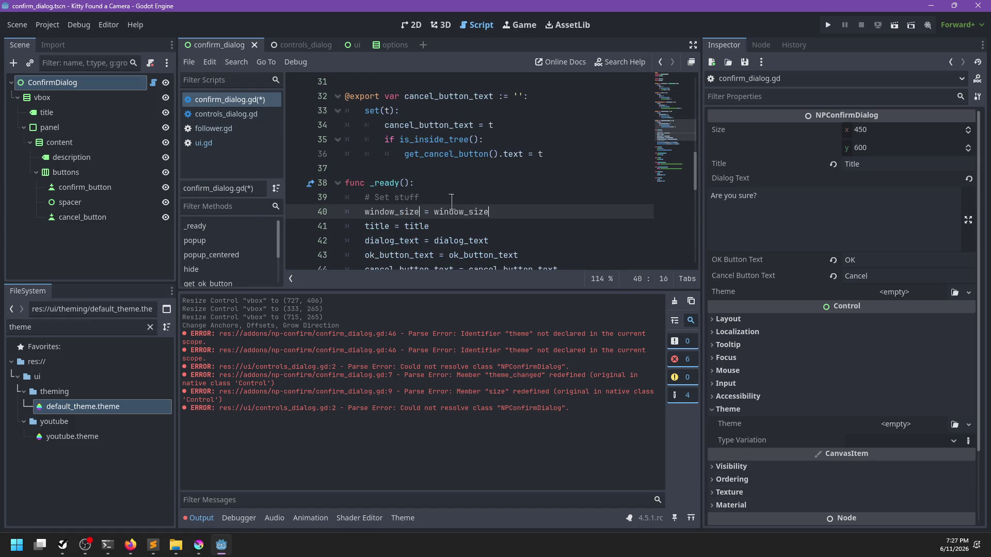
pyautogui.click(452, 199)
pyautogui.hotkey('ctrl', 's')
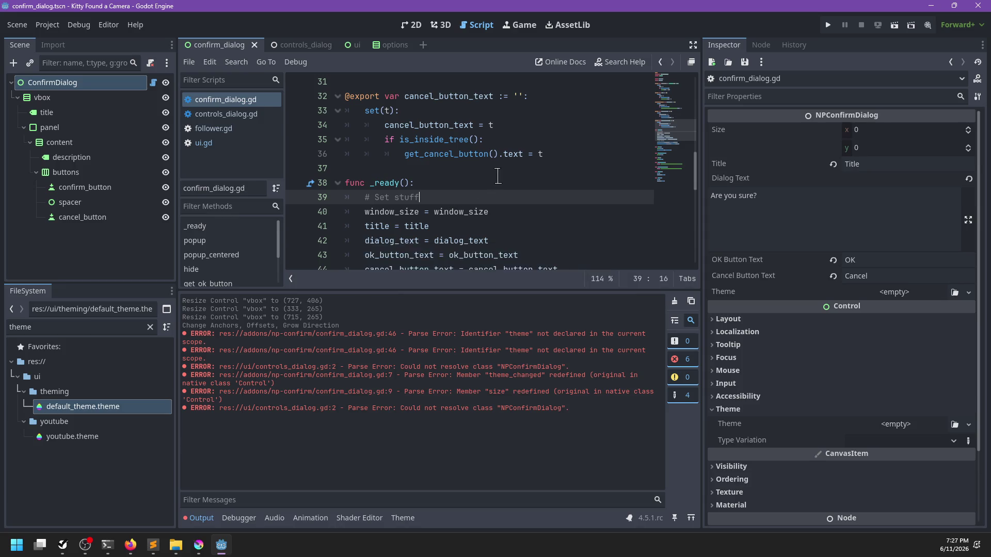
# Step: Delete the custom hide() function, save confirm_dialog.gd, and run the game
pyautogui.scroll(-7, 498, 176)
pyautogui.moveTo(452, 154); pyautogui.dragTo(445, 137)
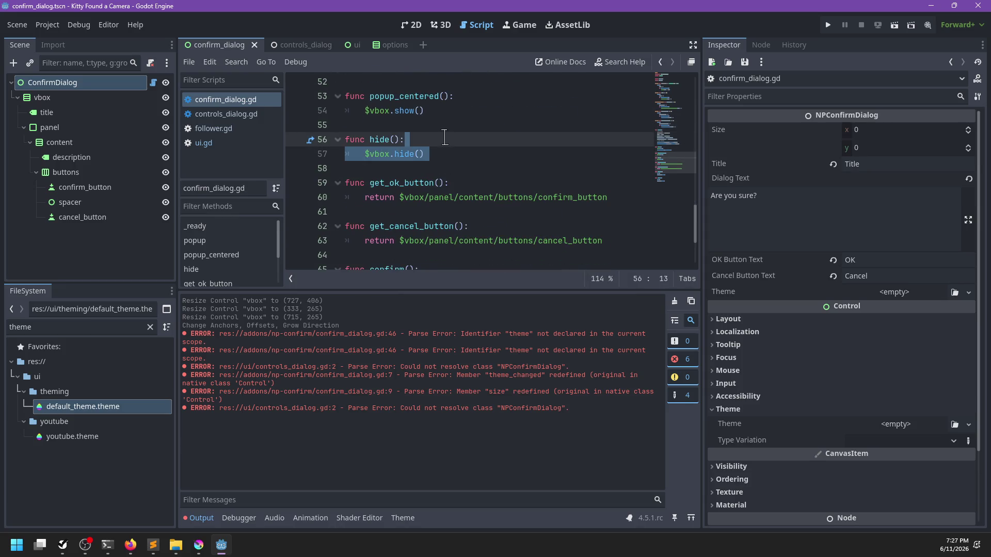
pyautogui.hotkey('ctrl', 'shift', 'k')
pyautogui.press('BackSpace')
pyautogui.hotkey('ctrl', 's')
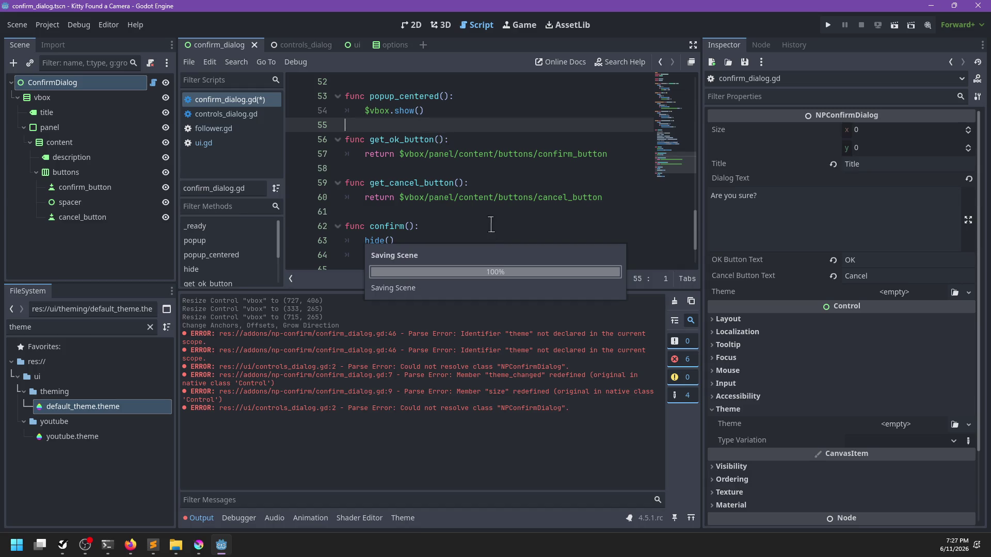
pyautogui.scroll(-1, 491, 224)
pyautogui.scroll(5, 490, 219)
pyautogui.scroll(10, 491, 219)
pyautogui.press('F5')
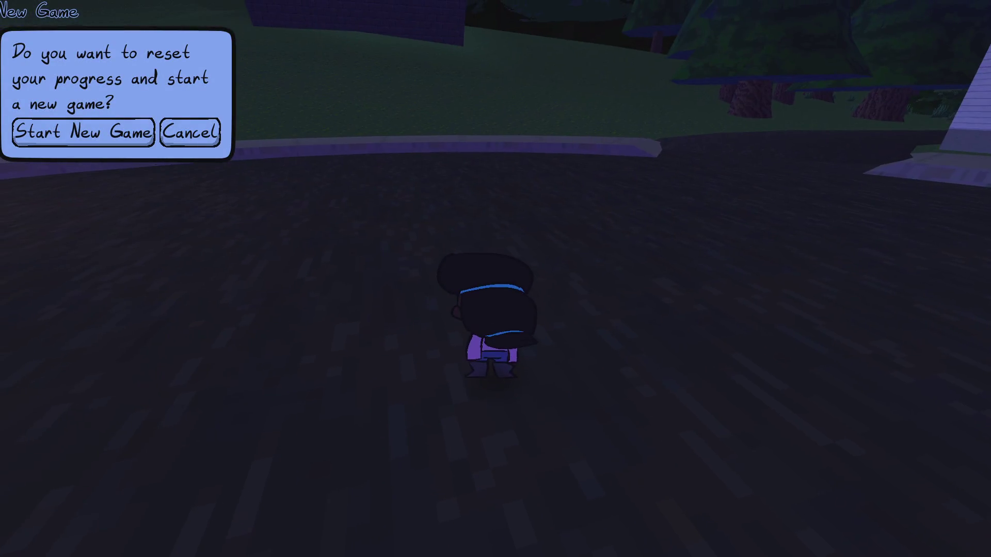
# Step: Close the game and add hide() at the end of _ready in confirm_dialog.gd, then save
pyautogui.press('F8')
pyautogui.scroll(-4, 466, 227)
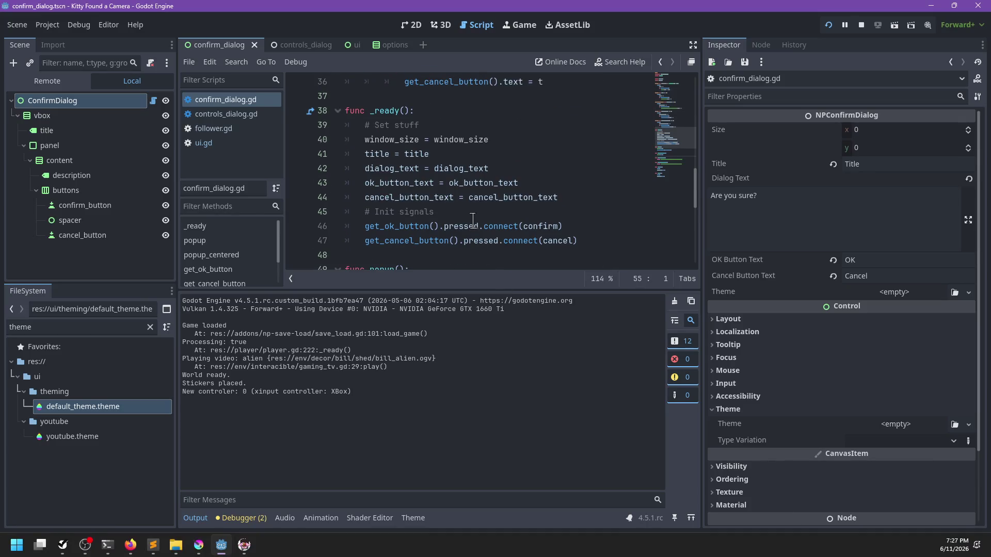
pyautogui.click(620, 234)
pyautogui.press('Return')
pyautogui.write('hide()')
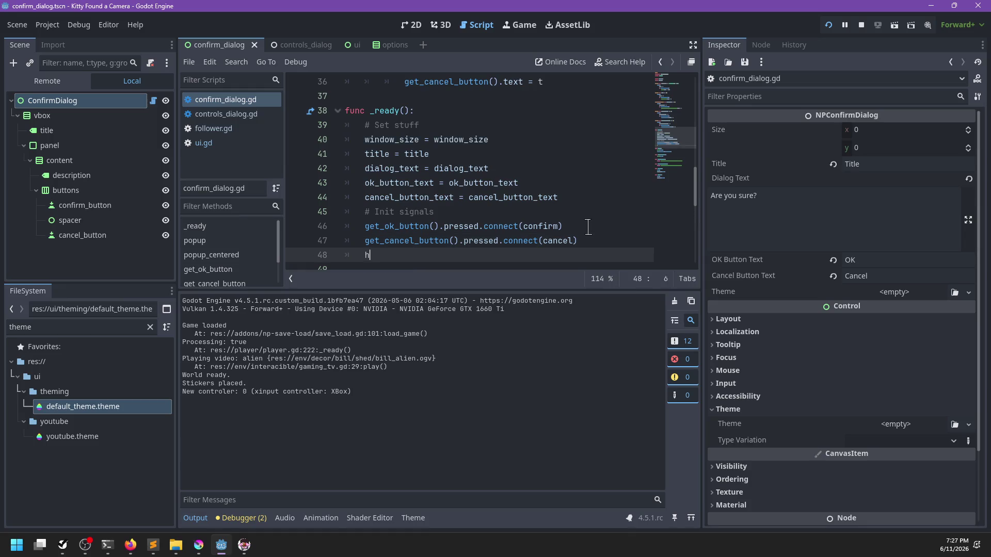
pyautogui.hotkey('ctrl', 's')
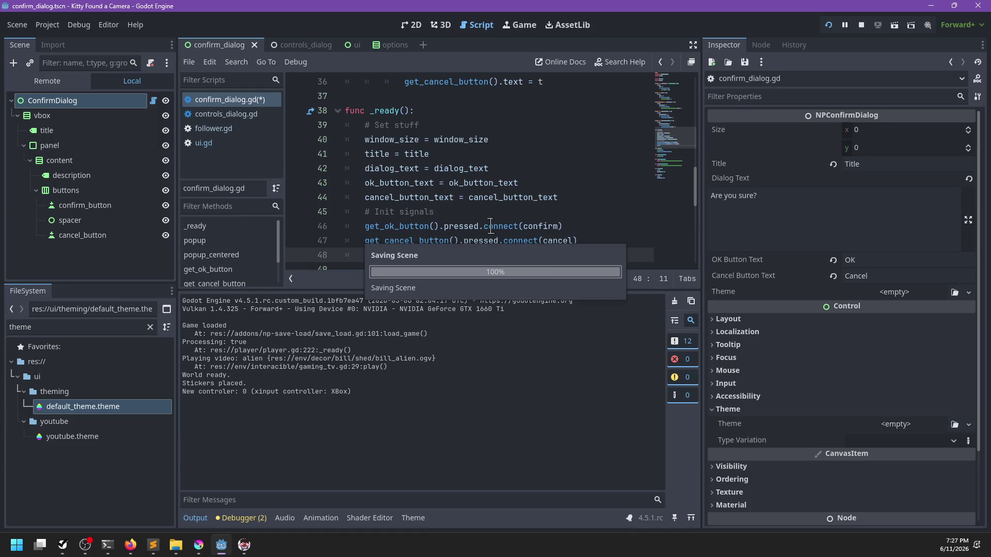
# Step: Remove the hide() call from controls_dialog.gd, save, and cancel the reset dialog in-game
pyautogui.click(257, 114)
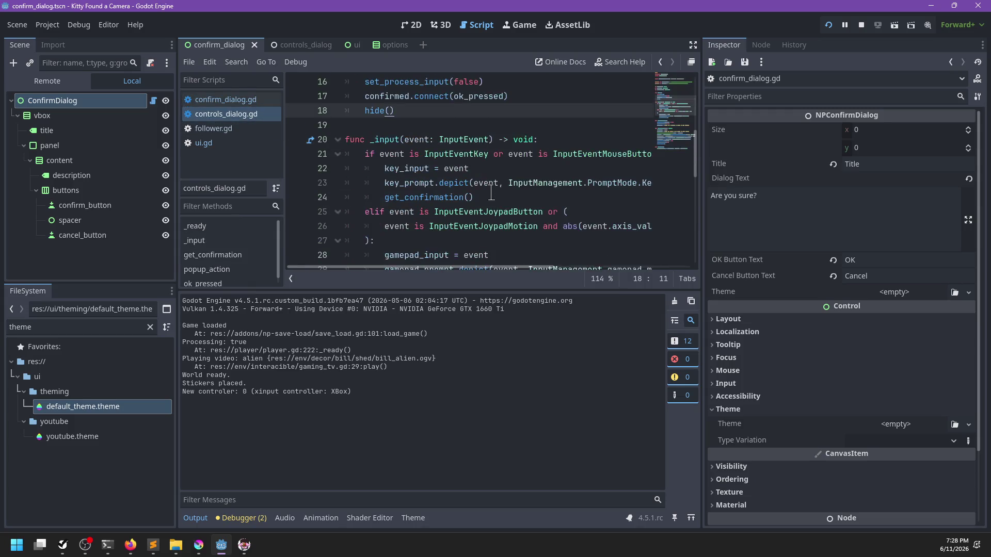
pyautogui.scroll(1, 491, 193)
pyautogui.press('BackSpace')
pyautogui.press('BackSpace')
pyautogui.press('BackSpace')
pyautogui.hotkey('ctrl', 's')
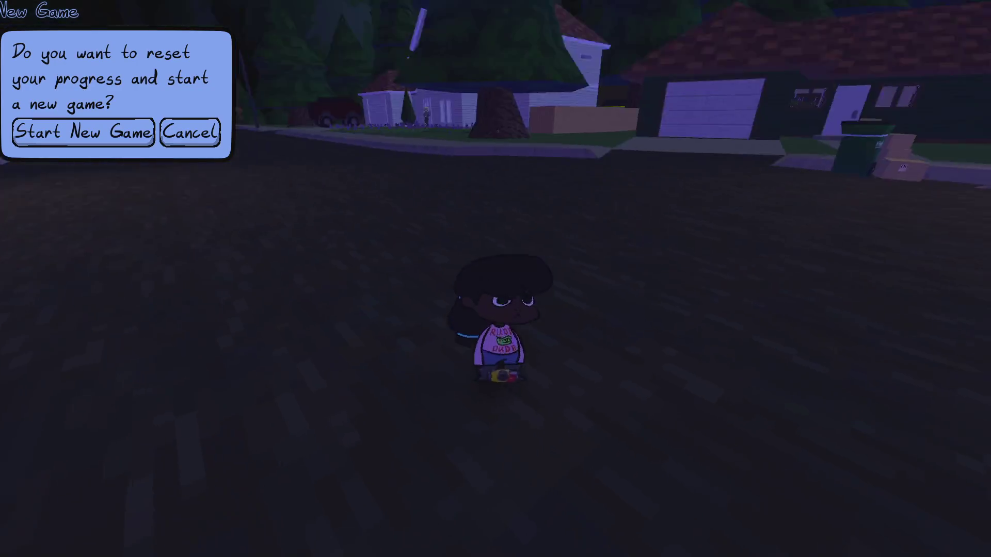
pyautogui.press('Escape')
pyautogui.click(211, 135)
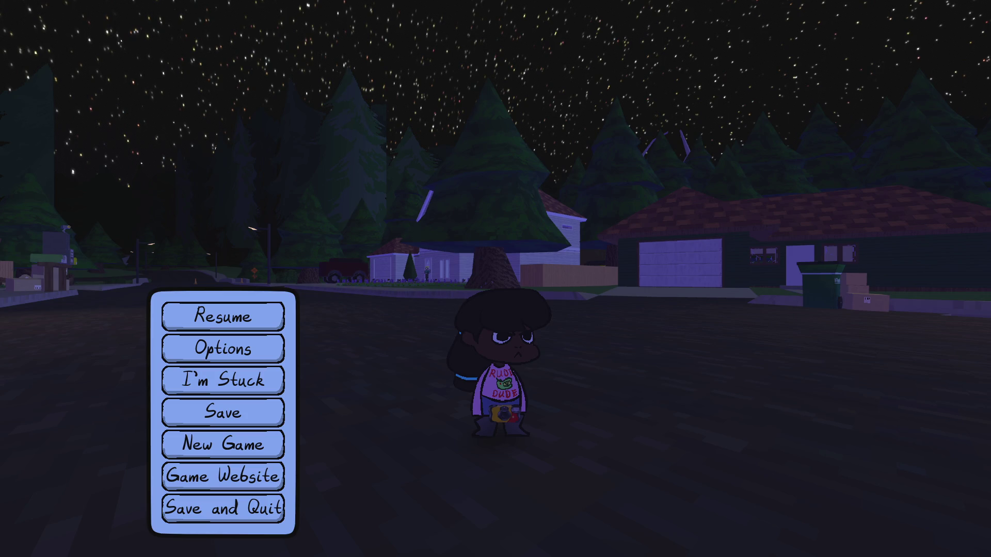
pyautogui.hotkey('alt', 'Tab')
# Step: Find popup() in confirm_dialog.gd, remove '$vbox.' from both show() calls, and save
pyautogui.hotkey('ctrl', 'f')
pyautogui.write('pop')
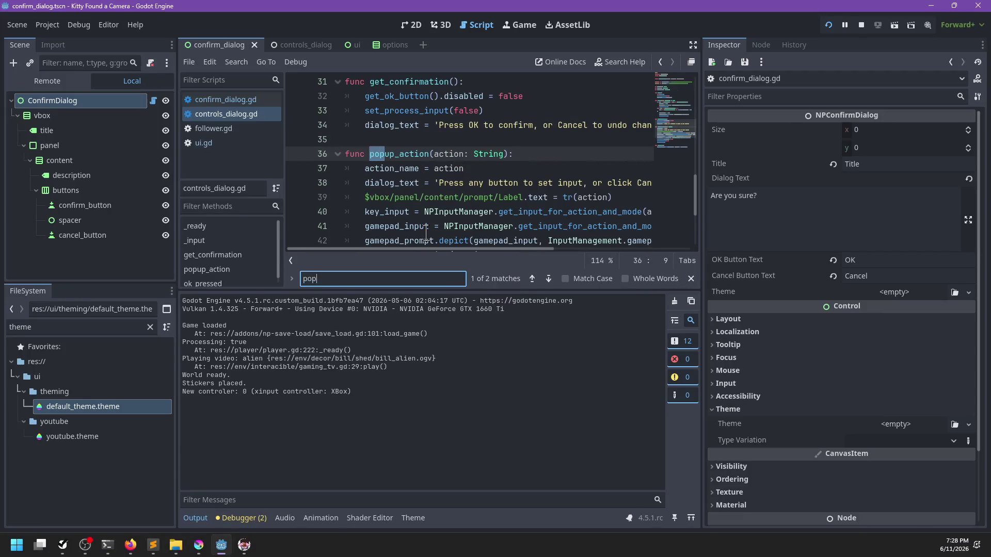
pyautogui.write('up()')
pyautogui.click(226, 99)
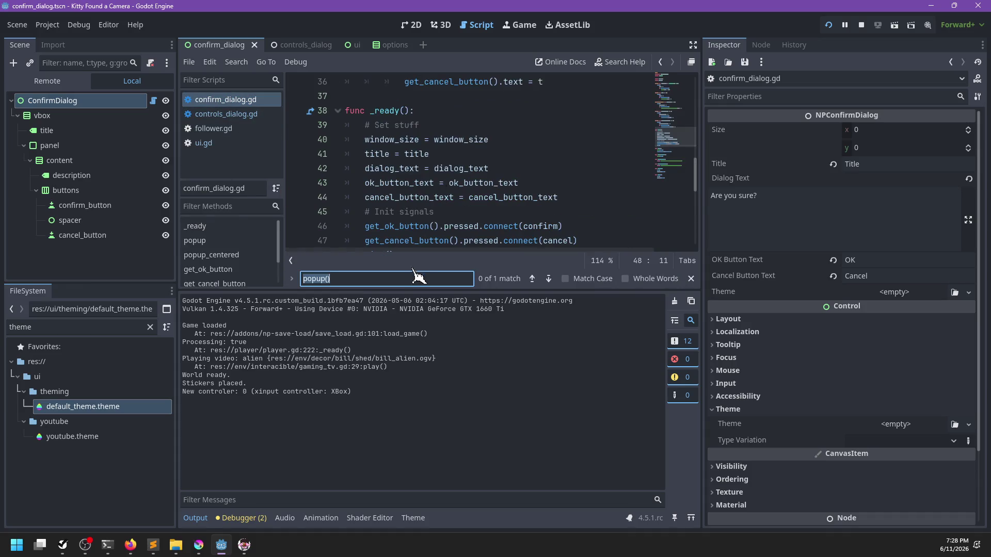
pyautogui.press('Return')
pyautogui.press('Escape')
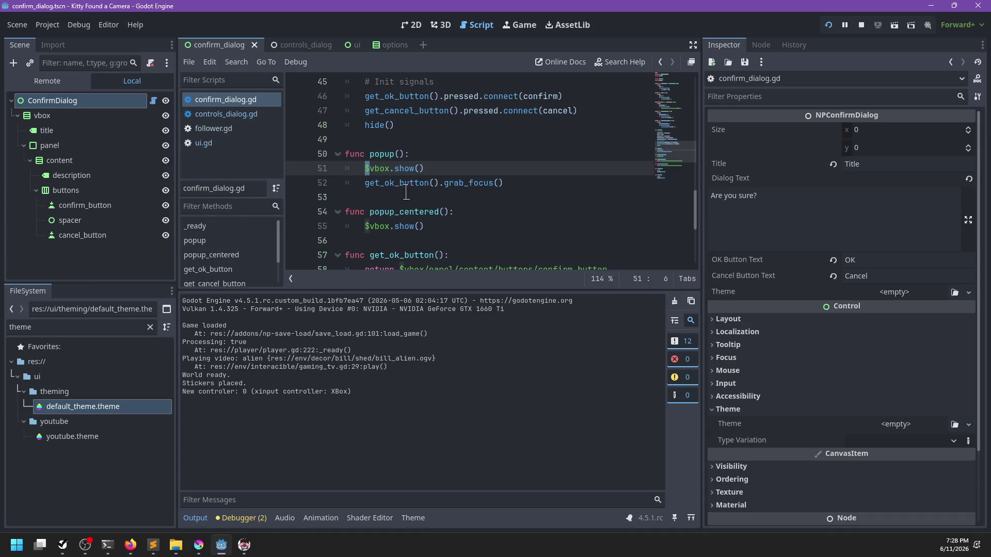
pyautogui.keyDown('shift'); pyautogui.click(396, 168); pyautogui.keyUp('shift')
pyautogui.hotkey('ctrl', 'd')
pyautogui.press('BackSpace')
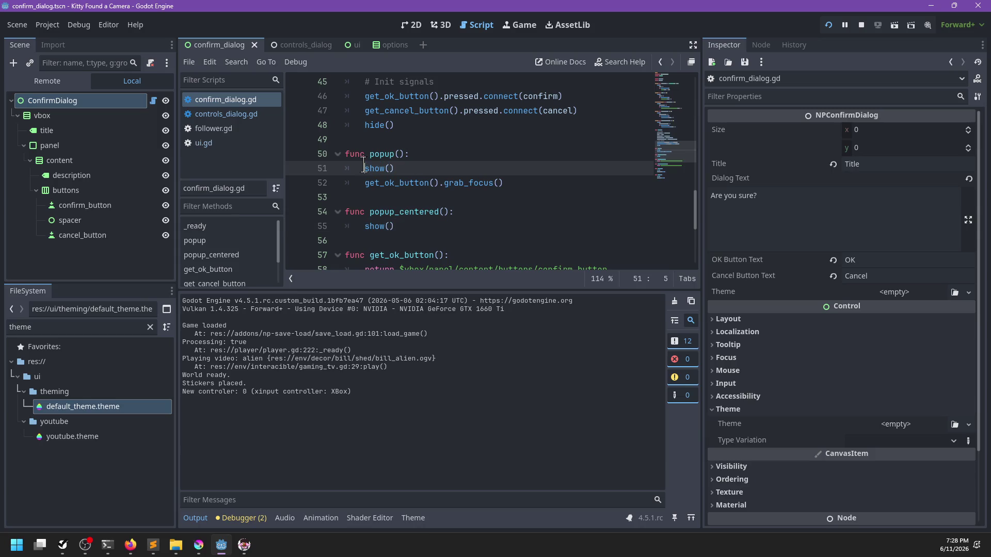
pyautogui.scroll(-3, 453, 177)
pyautogui.scroll(7, 452, 177)
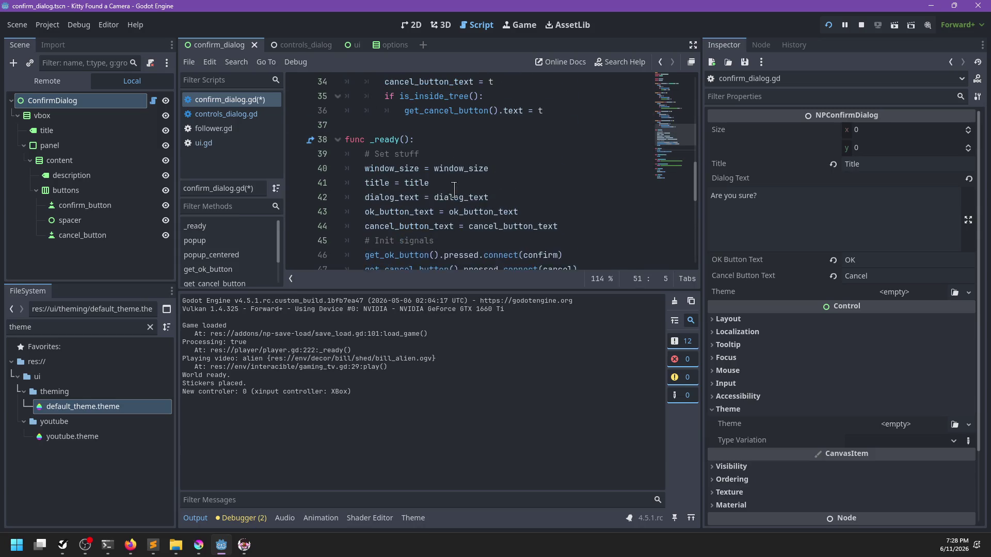
pyautogui.hotkey('ctrl', 's')
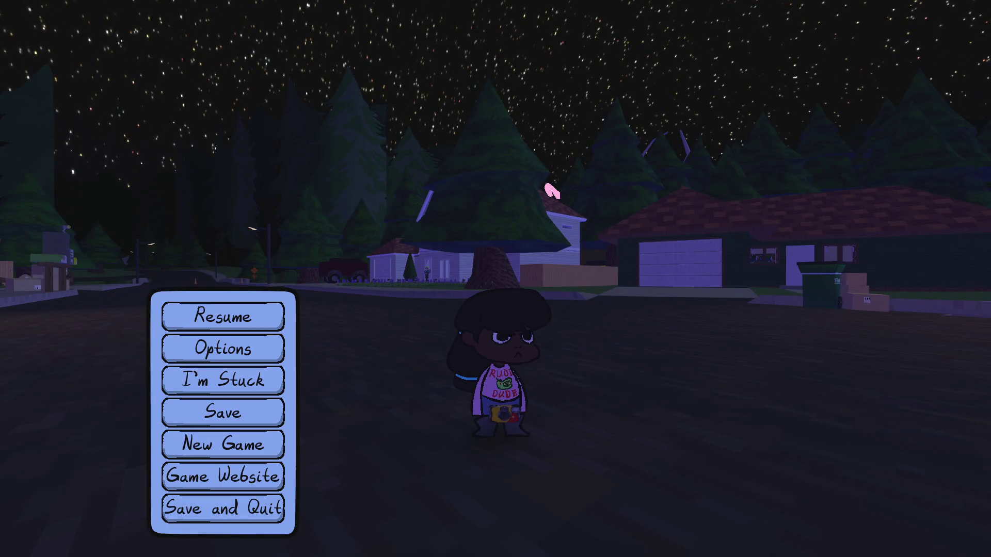
# Step: In the running game, open New Game's reset dialog, cancel it, and return to the editor
pyautogui.press('Escape')
pyautogui.press('Escape')
pyautogui.click(170, 443)
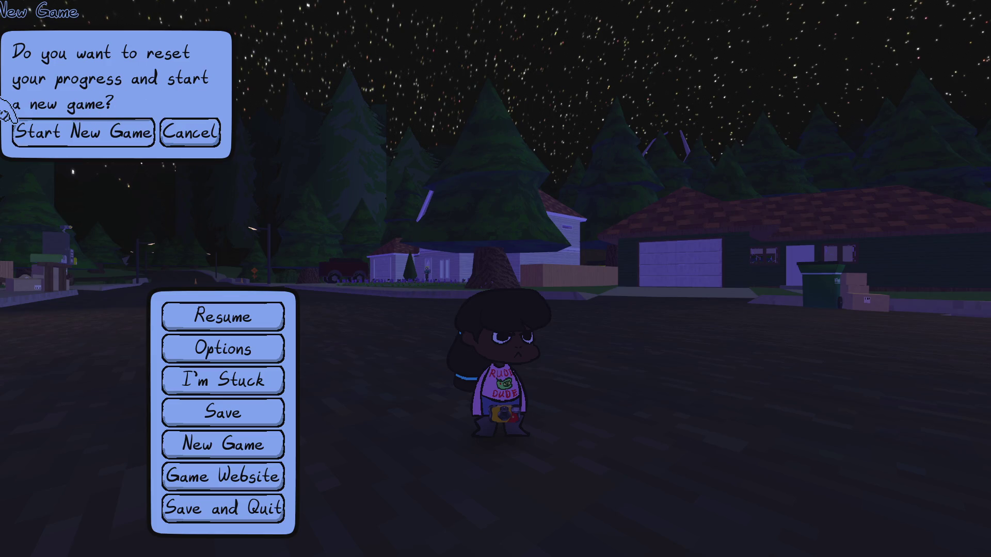
pyautogui.click(190, 133)
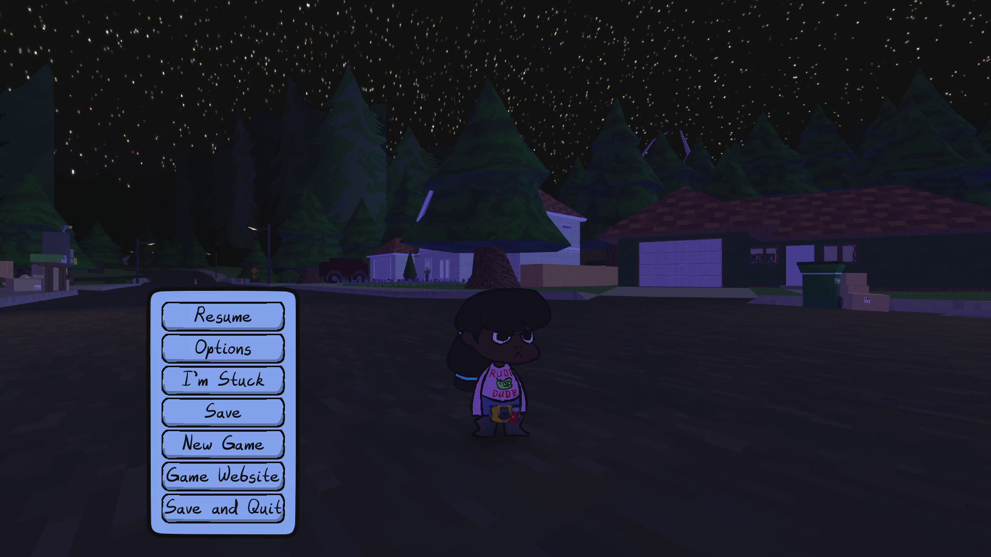
pyautogui.press('Escape')
pyautogui.press('Escape')
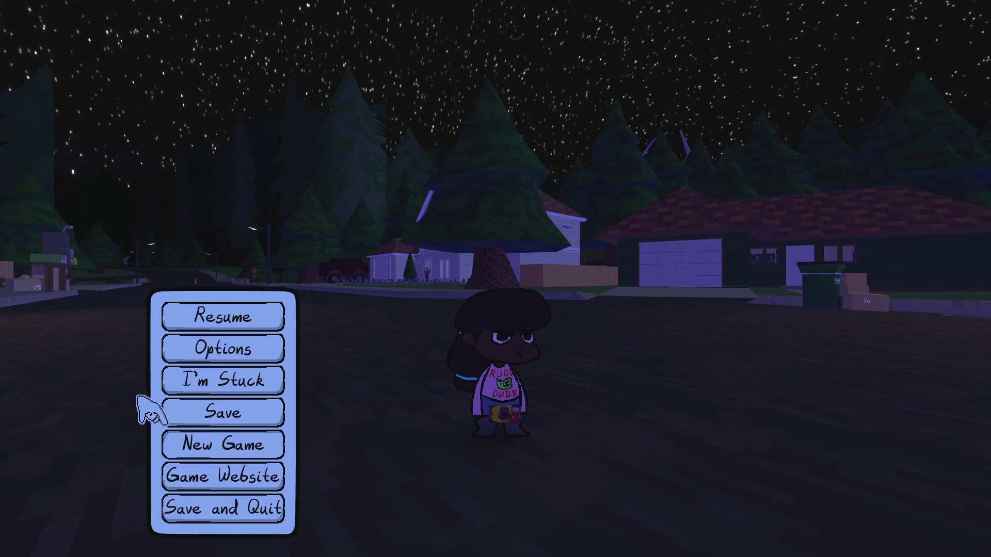
pyautogui.hotkey('alt', 'Tab')
# Step: Declare a new variable previous_focus : Control after the cancel text setter
pyautogui.scroll(15, 446, 218)
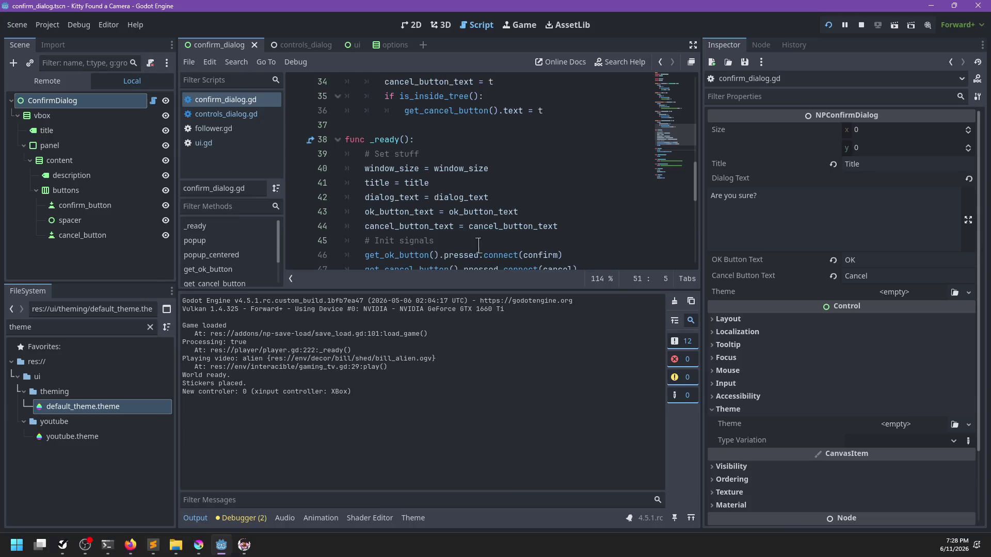
pyautogui.scroll(-6, 447, 217)
pyautogui.scroll(-4, 447, 218)
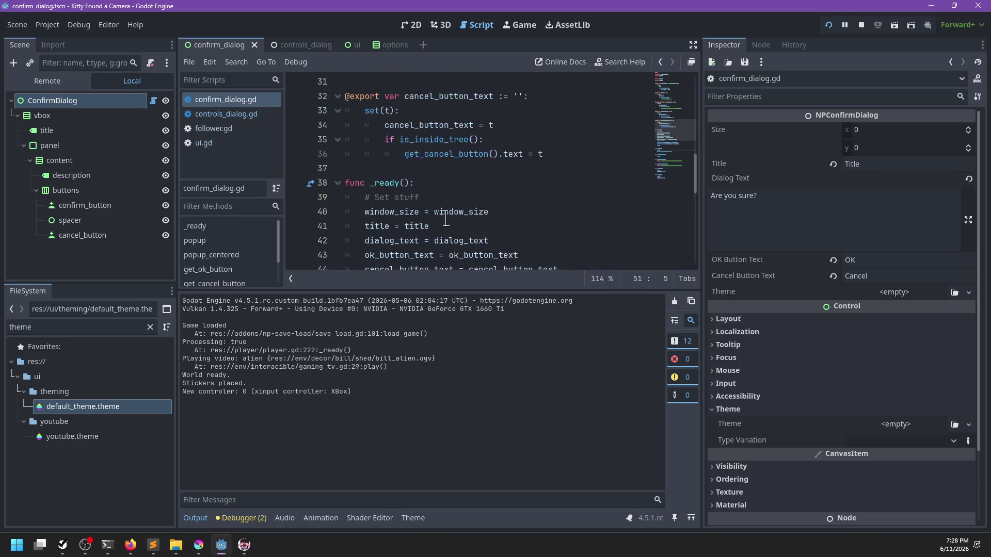
pyautogui.click(572, 157)
pyautogui.press('Return')
pyautogui.press('Return')
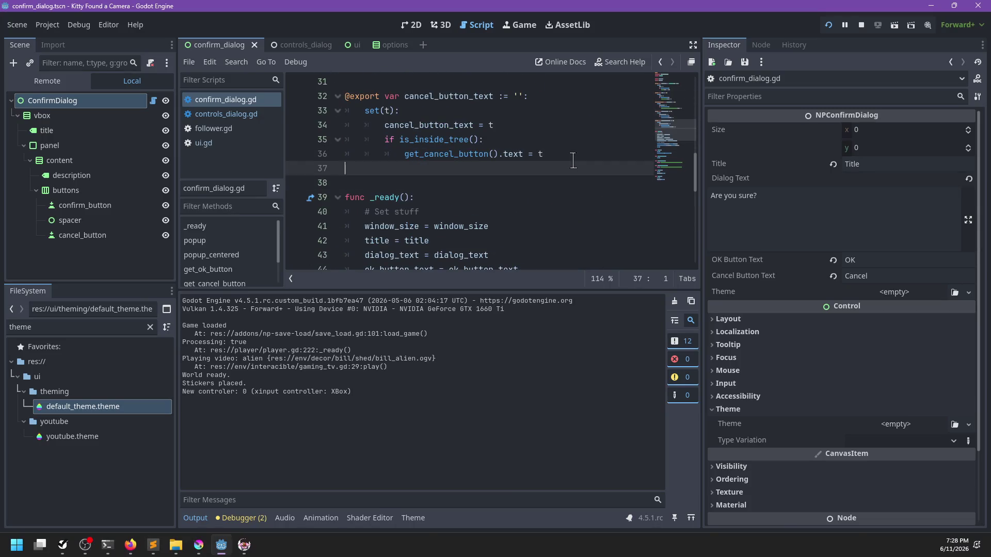
pyautogui.write('var previous_focus : Control')
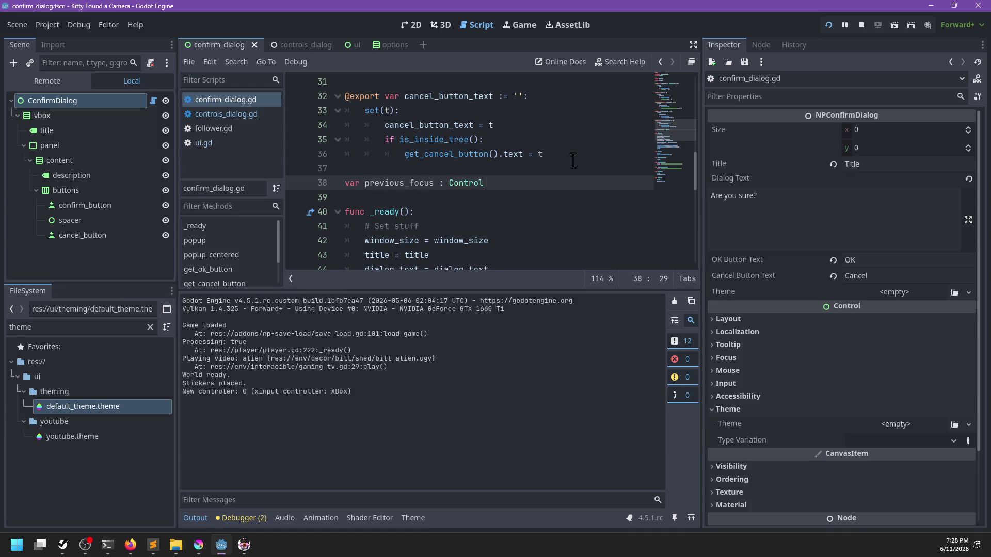
# Step: Replace the show() call in popup_centered() with popup()
pyautogui.scroll(-6, 555, 167)
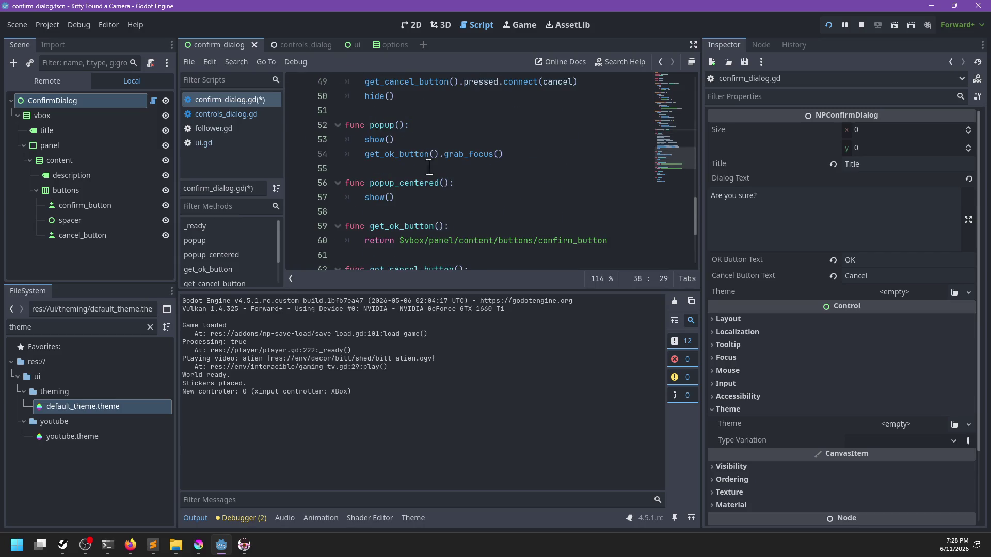
pyautogui.click(428, 196)
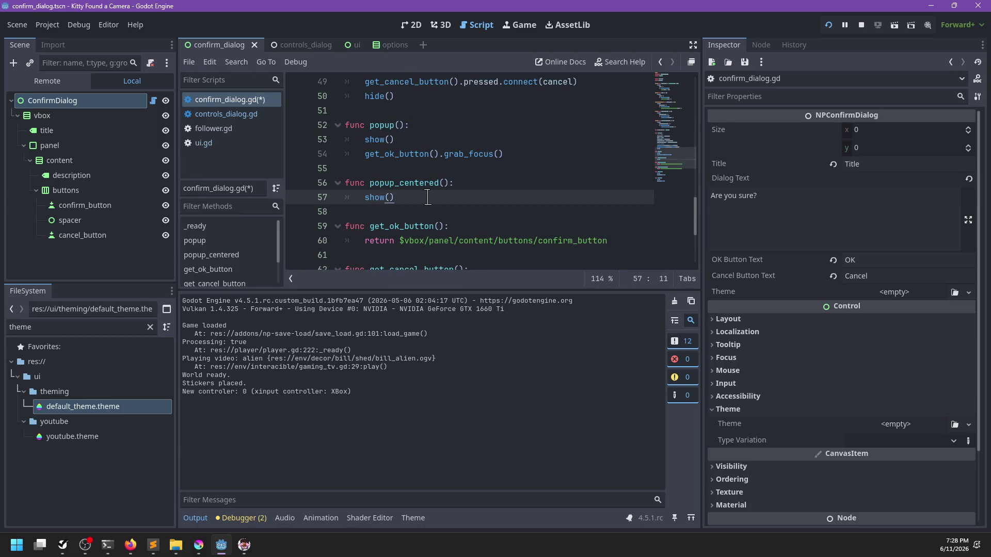
pyautogui.hotkey('ctrl', 'BackSpace')
pyautogui.hotkey('ctrl', 'BackSpace')
pyautogui.write('po')
# Step: In popup(), set previous_focus = get_viewport().gui_get_focus_owner() above the focus grab
pyautogui.click(542, 152)
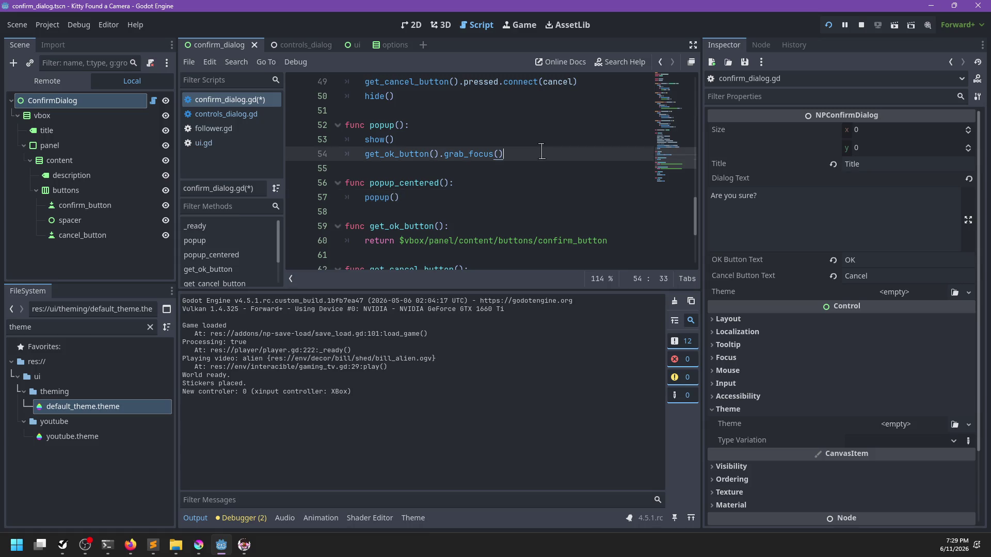
pyautogui.press('Up')
pyautogui.press('End')
pyautogui.press('Return')
pyautogui.write('prev')
pyautogui.press('Return')
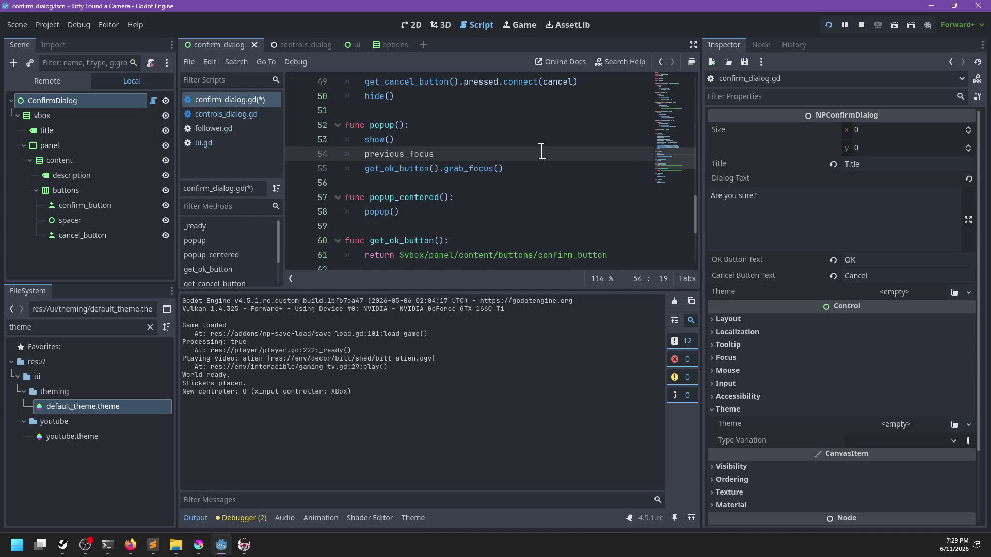
pyautogui.write('g')
pyautogui.press('Return')
pyautogui.hotkey('ctrl', 'z')
pyautogui.write('_focus_')
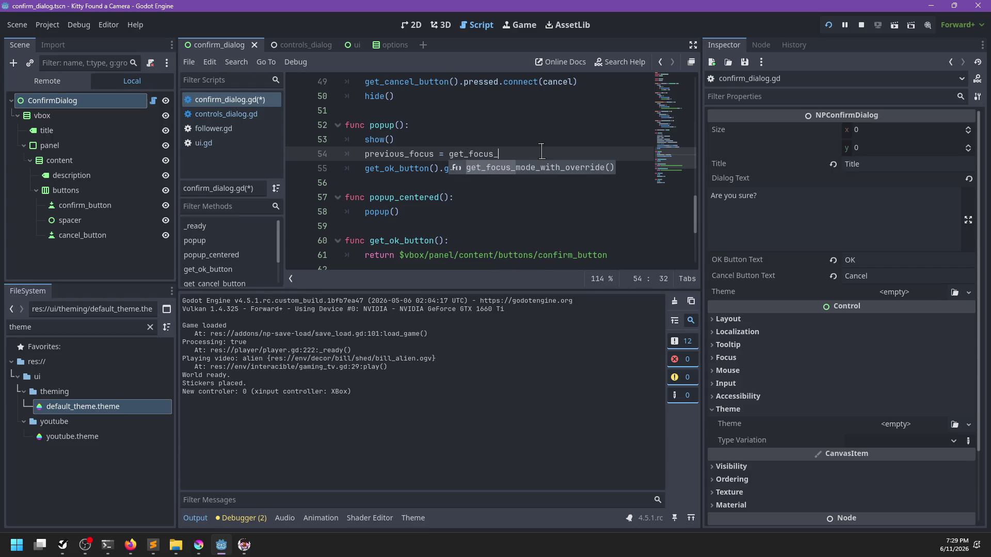
pyautogui.hotkey('ctrl', 'BackSpace')
pyautogui.write('get_viewport().')
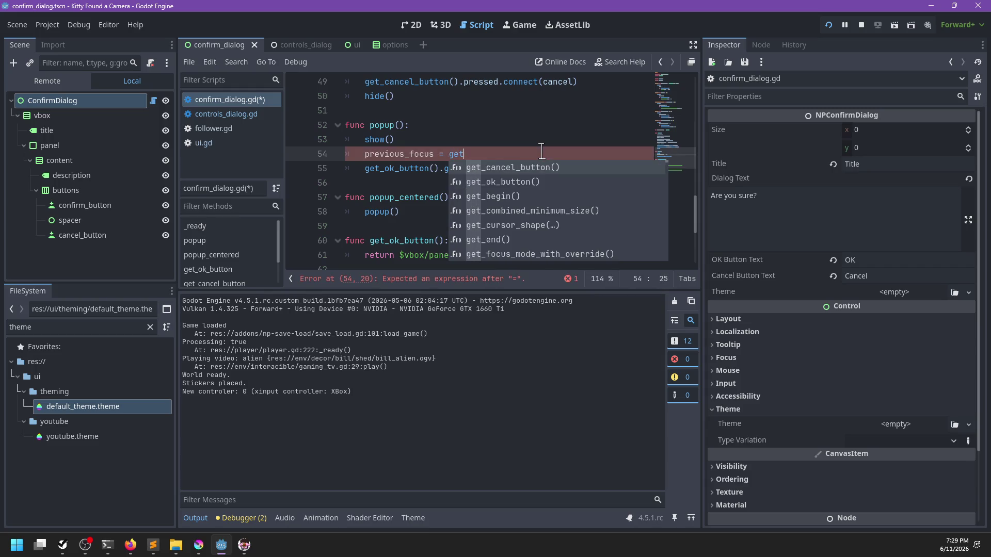
pyautogui.write('get_focus_owner(')
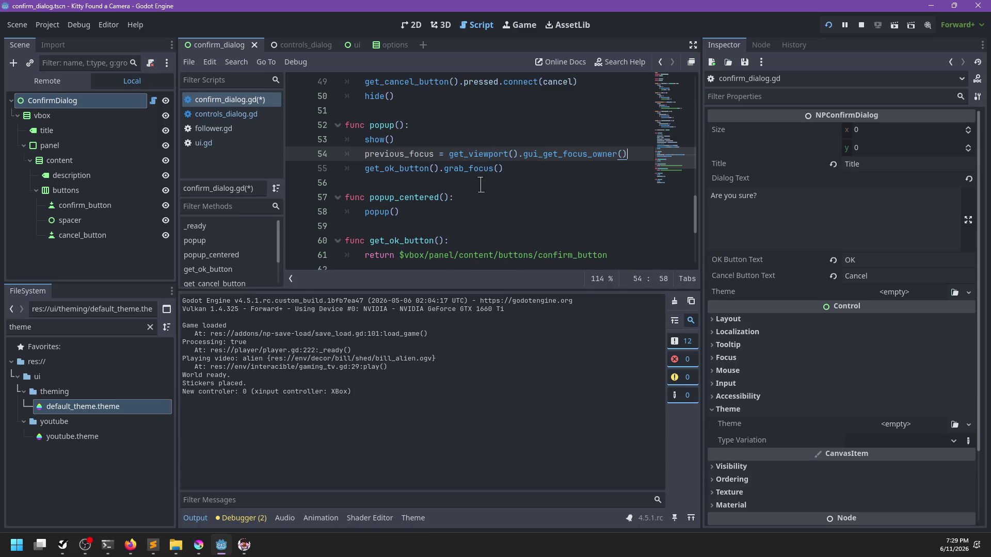
pyautogui.scroll(-4, 479, 185)
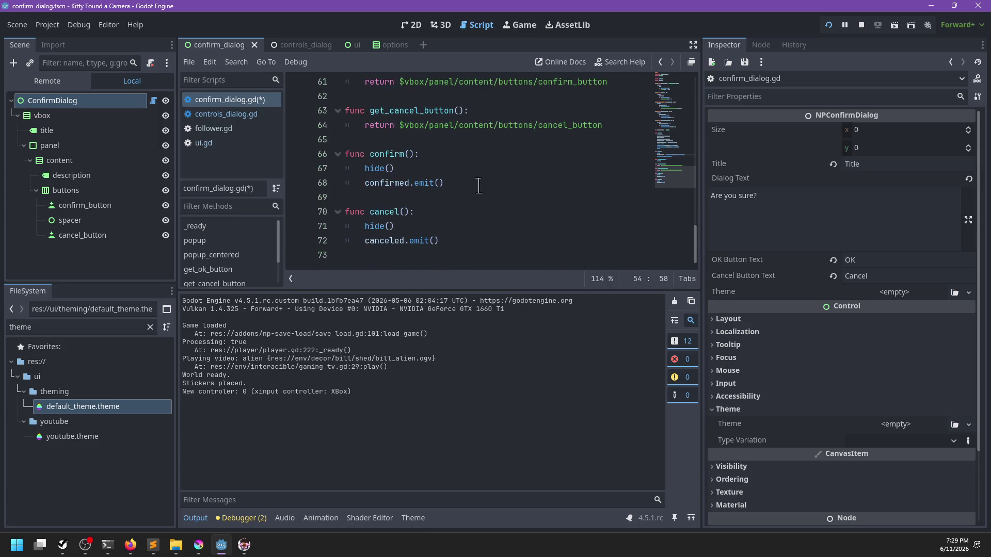
# Step: Replace the hide() calls in confirm() and cancel() with calls to _close()
pyautogui.click(465, 239)
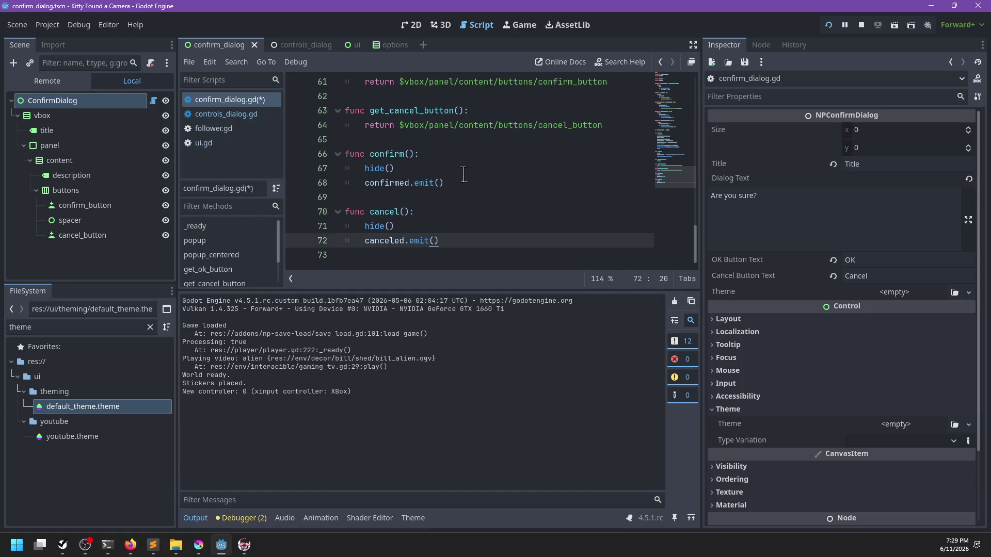
pyautogui.moveTo(466, 175); pyautogui.dragTo(457, 154)
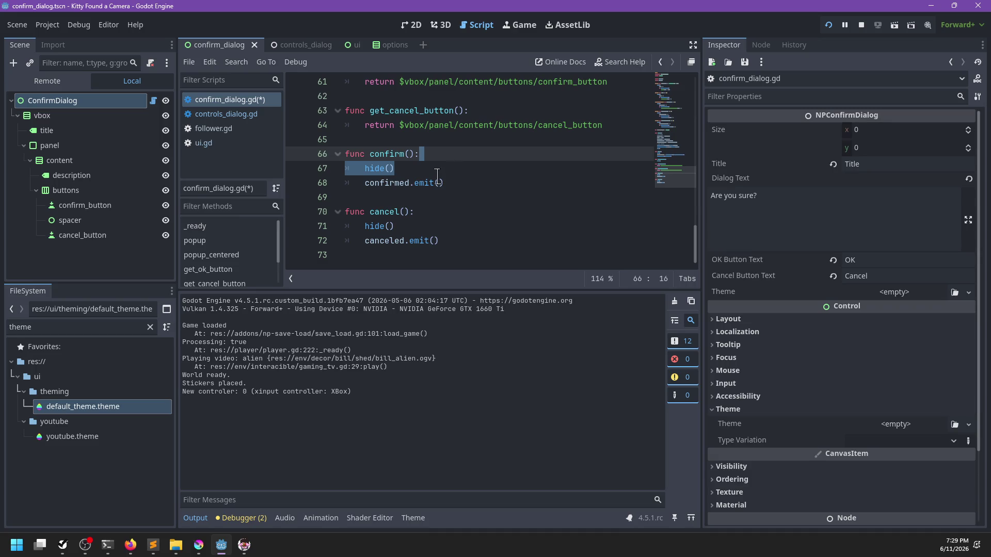
pyautogui.press('BackSpace')
pyautogui.press('Down')
pyautogui.press('End')
pyautogui.press('Return')
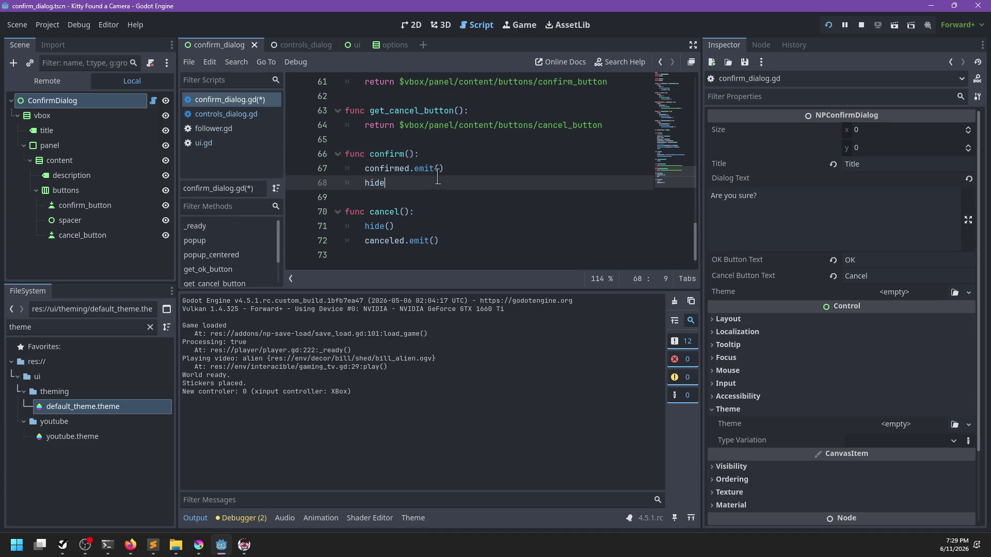
pyautogui.press('BackSpace')
pyautogui.press('BackSpace')
pyautogui.press('BackSpace')
pyautogui.write('close')
pyautogui.press('Return')
pyautogui.press('Down')
pyautogui.press('Down')
pyautogui.press('Down')
pyautogui.press('BackSpace')
pyautogui.press('BackSpace')
pyautogui.press('BackSpace')
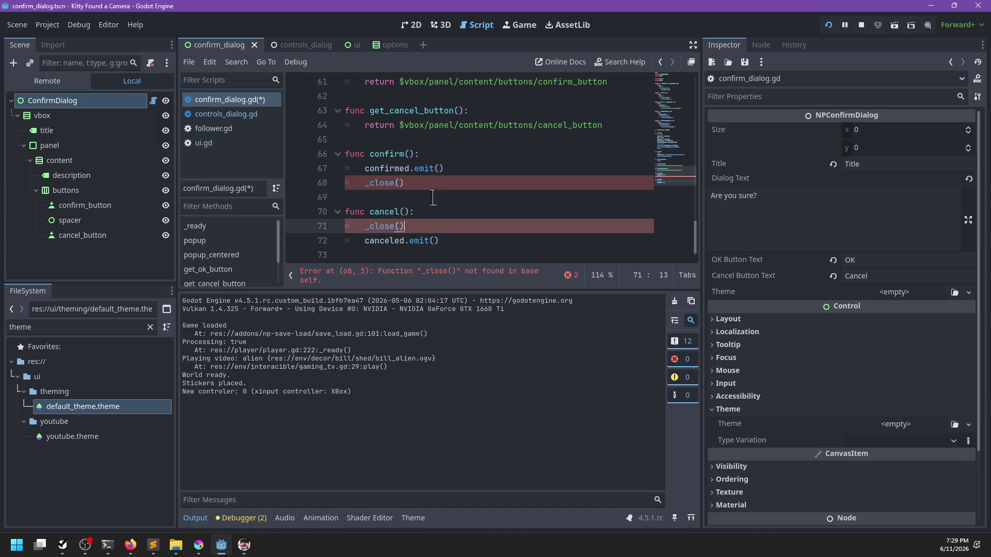
# Step: Add a _close() function that calls hide(), then previous_focus.grab_focus() under 'if previous_focus:'
pyautogui.click(421, 253)
pyautogui.press('Return')
pyautogui.write('func _cl')
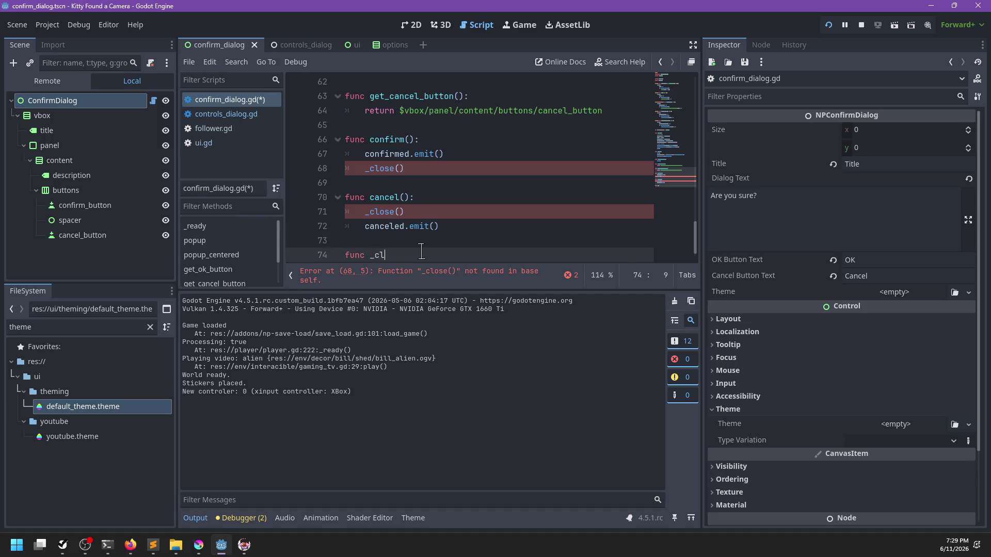
pyautogui.write(':')
pyautogui.press('Return')
pyautogui.write('hide(')
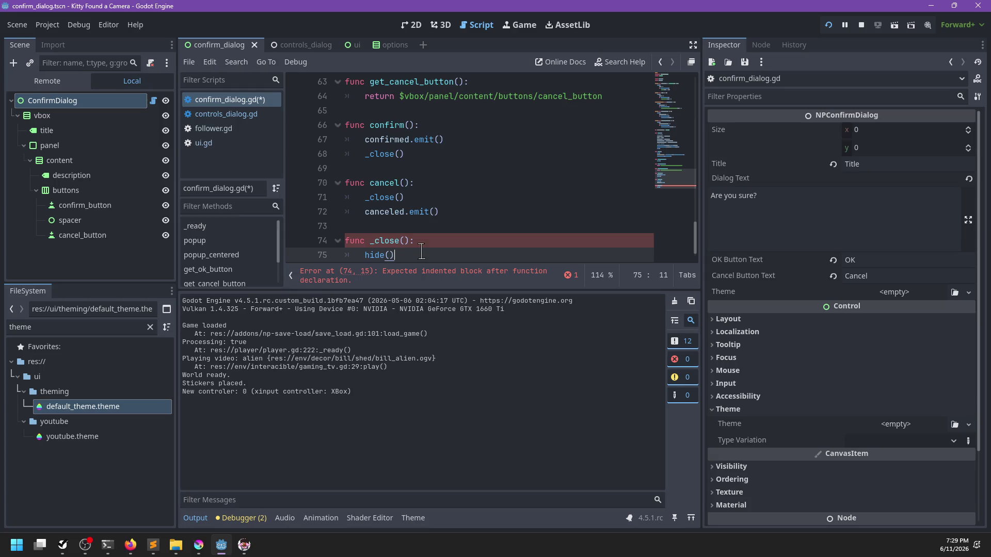
pyautogui.press('Return')
pyautogui.write('if previous_focus:')
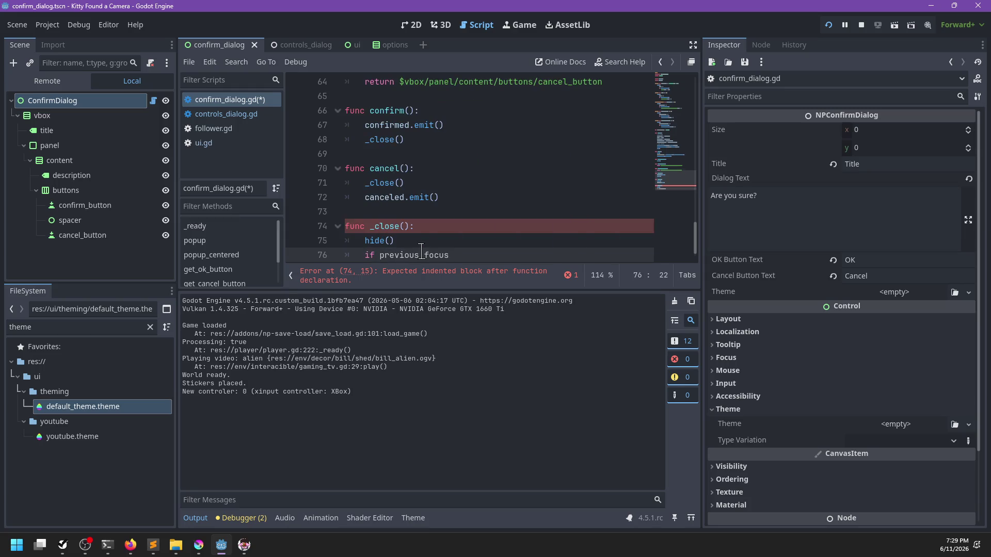
pyautogui.press('Return')
pyautogui.write('previous_focus')
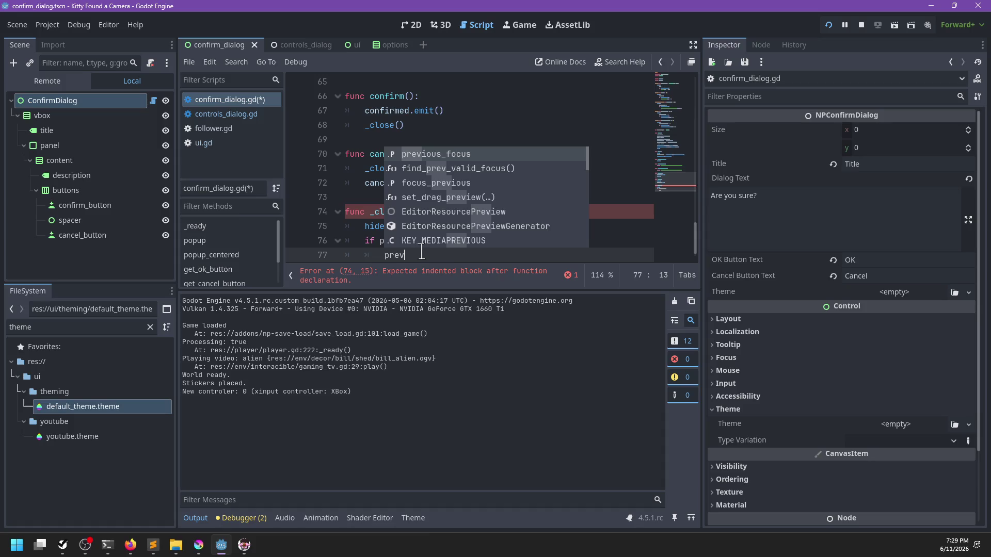
pyautogui.write('.grab')
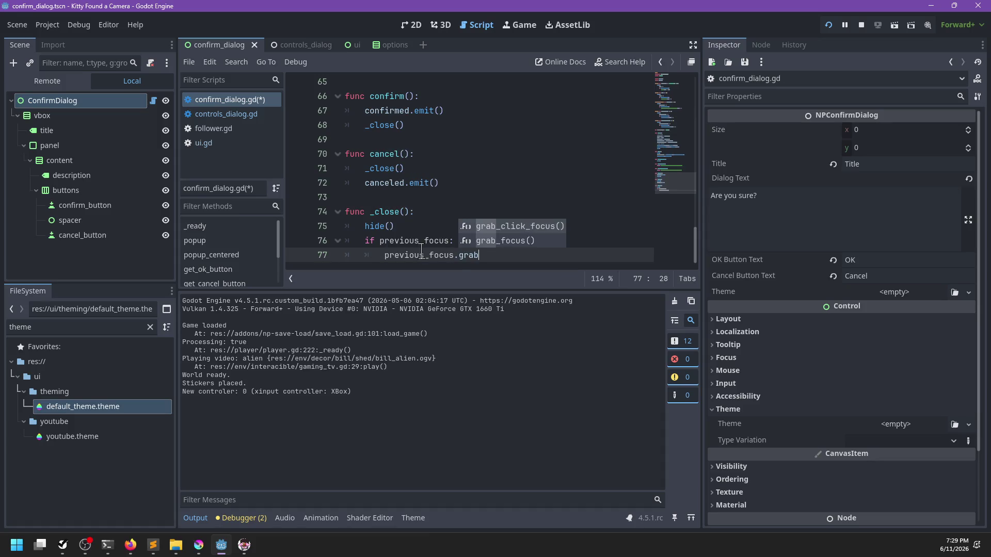
pyautogui.press('Return')
pyautogui.hotkey('ctrl', 'BackSpace')
pyautogui.hotkey('ctrl', 'BackSpace')
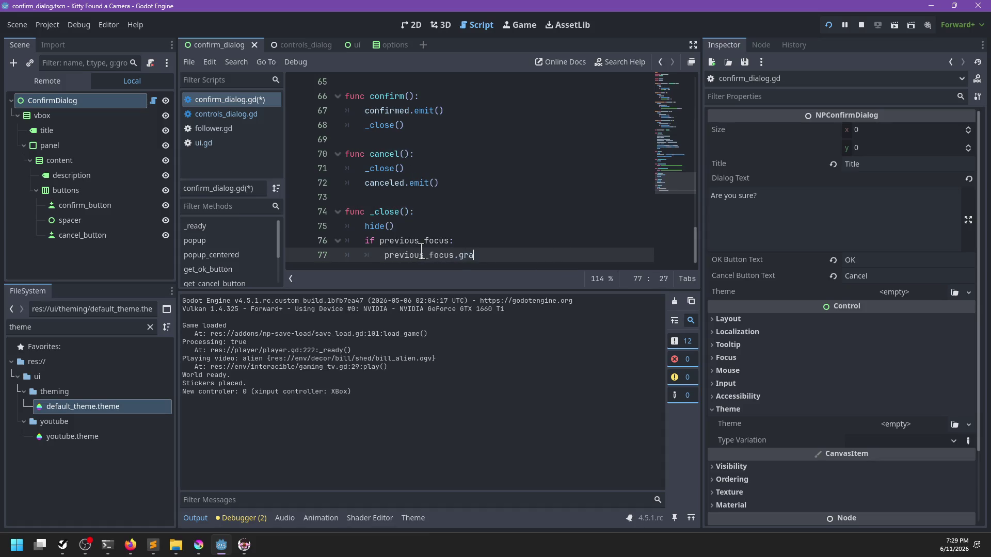
pyautogui.press('Return')
# Step: Guard the focus call with is_instance_valid(previous_focus) and reset previous_focus afterwards
pyautogui.press('Up')
pyautogui.write('is_instance_valid(')
pyautogui.hotkey('ctrl', 'Right')
pyautogui.write(')')
pyautogui.press('Down')
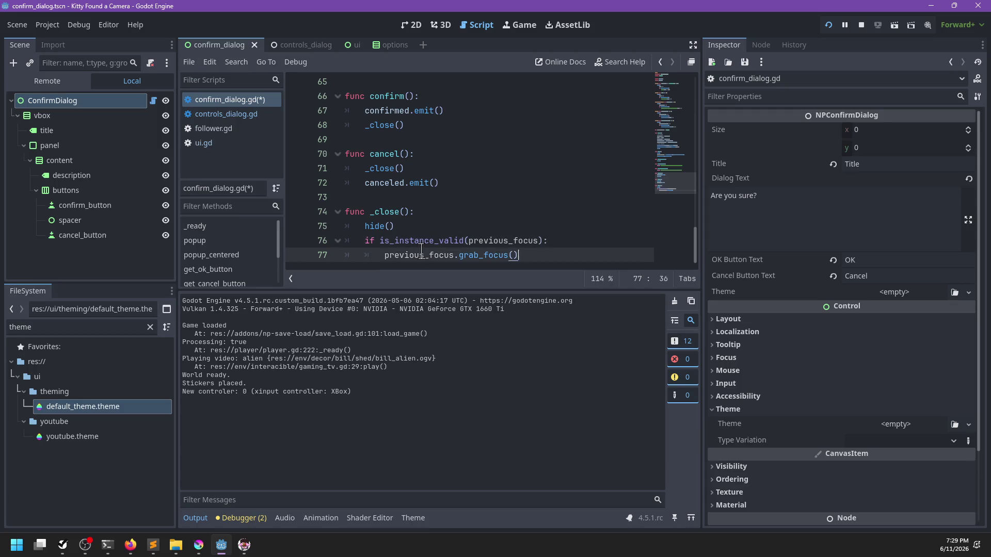
pyautogui.press('Return')
pyautogui.press('BackSpace')
pyautogui.press('BackSpace')
pyautogui.press('BackSpace')
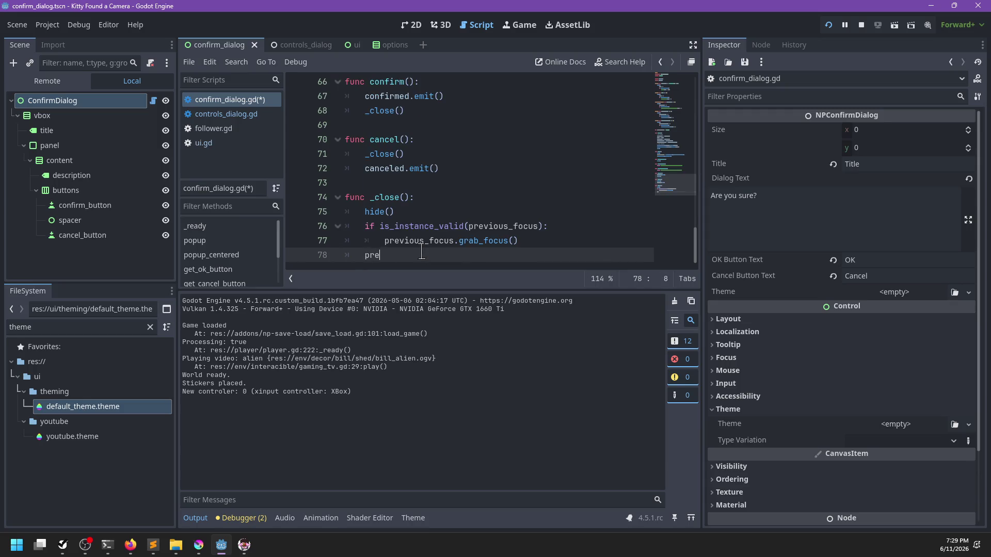
pyautogui.press('Return')
# Step: Extend the condition with previous_focus.is_inside_tree() and previous_focus.is_visible_in_tree()
pyautogui.click(542, 226)
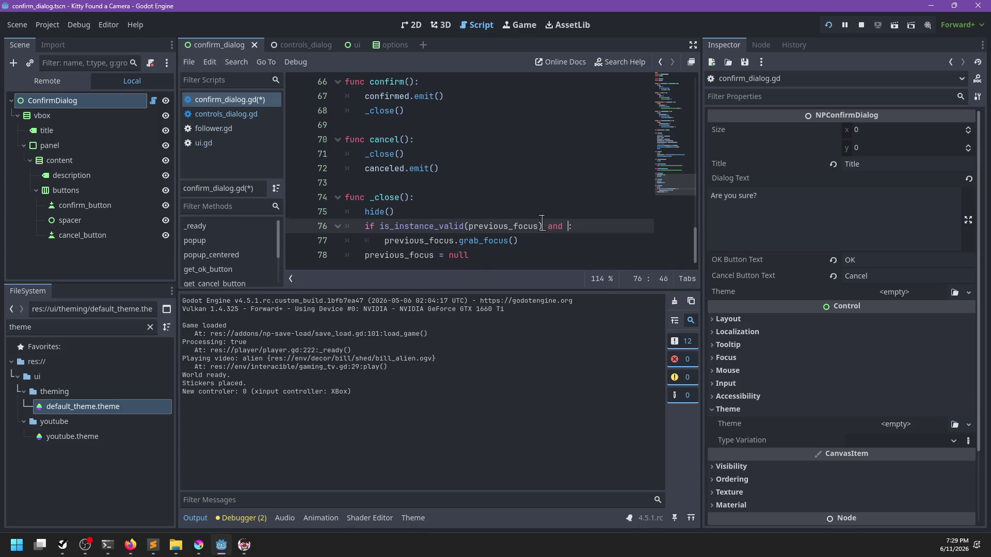
pyautogui.press('Return')
pyautogui.write('.is_')
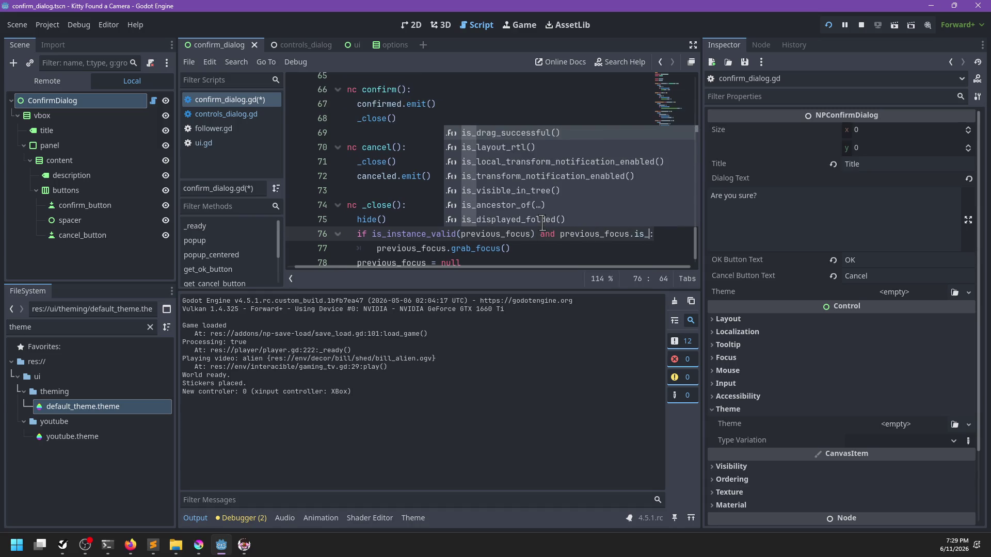
pyautogui.write('insi')
pyautogui.press('Return')
pyautogui.write('and prev')
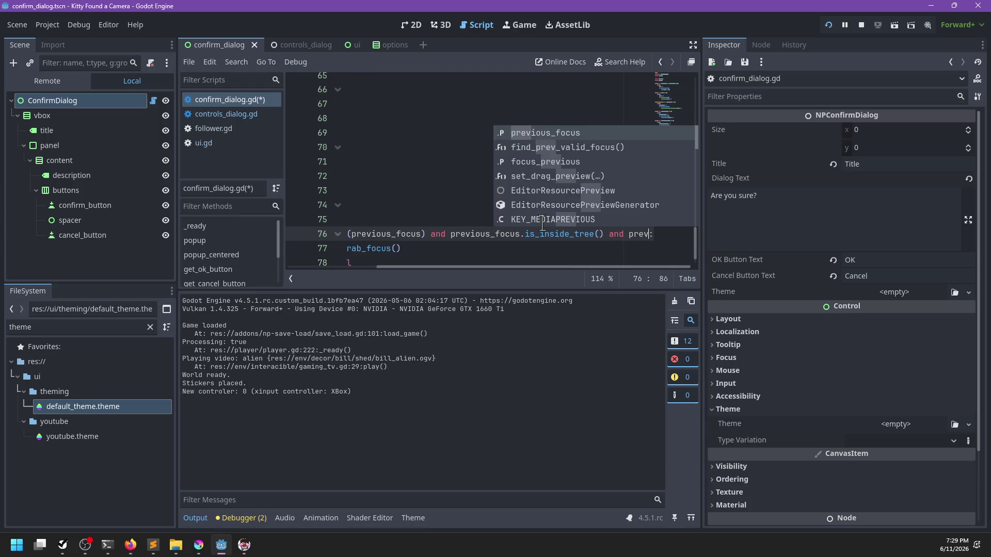
pyautogui.press('Return')
pyautogui.write('.is_vis')
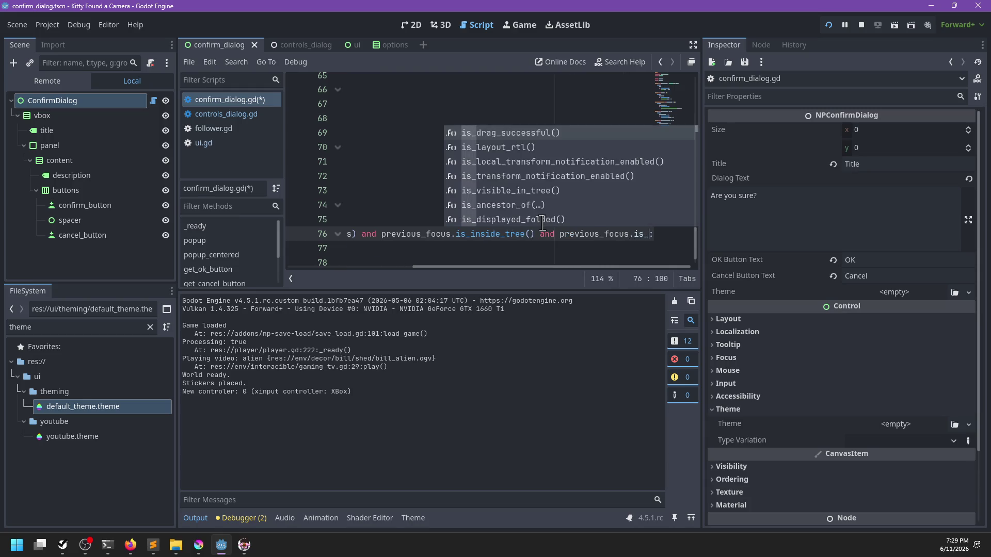
pyautogui.press('Return')
# Step: Wrap the condition in parentheses, one clause per line, save the script and run the game
pyautogui.press('Home')
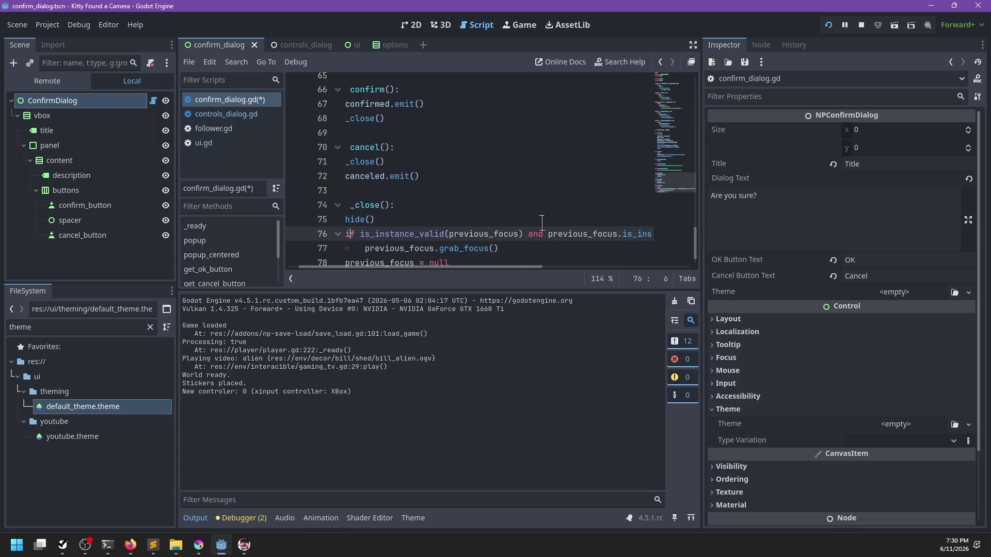
pyautogui.write('(')
pyautogui.press('Return')
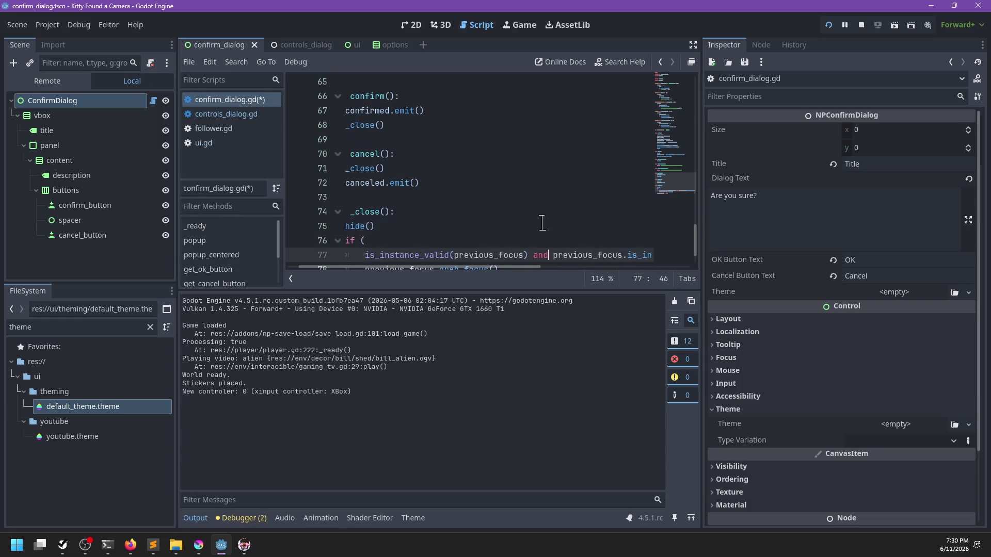
pyautogui.press('Return')
pyautogui.hotkey('ctrl', 'Right')
pyautogui.hotkey('ctrl', 'Right')
pyautogui.hotkey('ctrl', 'Right')
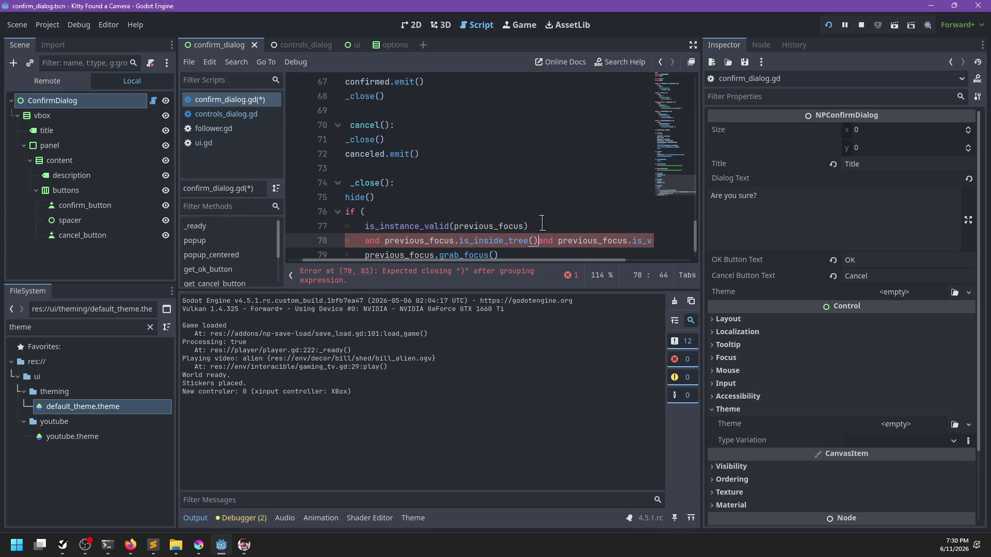
pyautogui.press('Return')
pyautogui.hotkey('ctrl', 'Right')
pyautogui.press('Left')
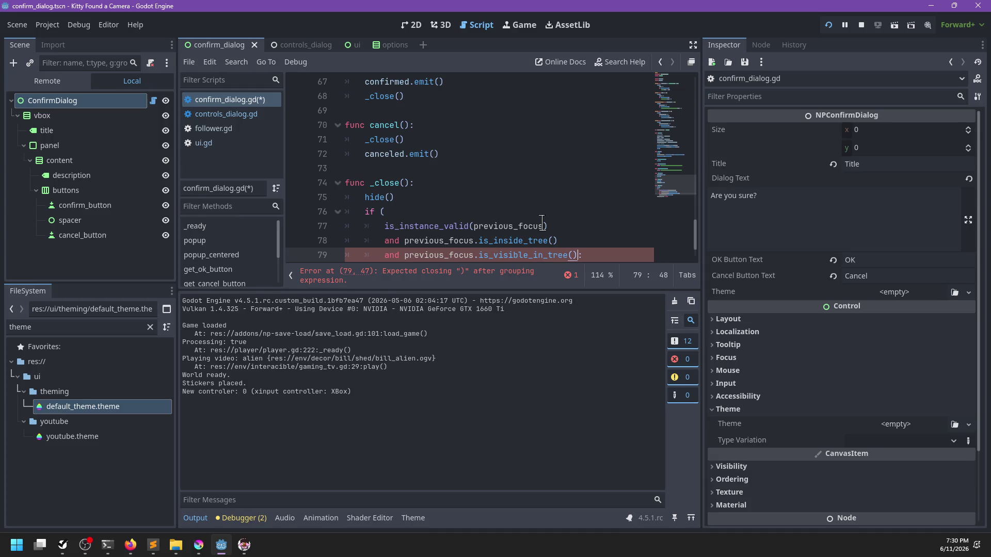
pyautogui.press('Return')
pyautogui.scroll(-1, 502, 197)
pyautogui.hotkey('ctrl', 's')
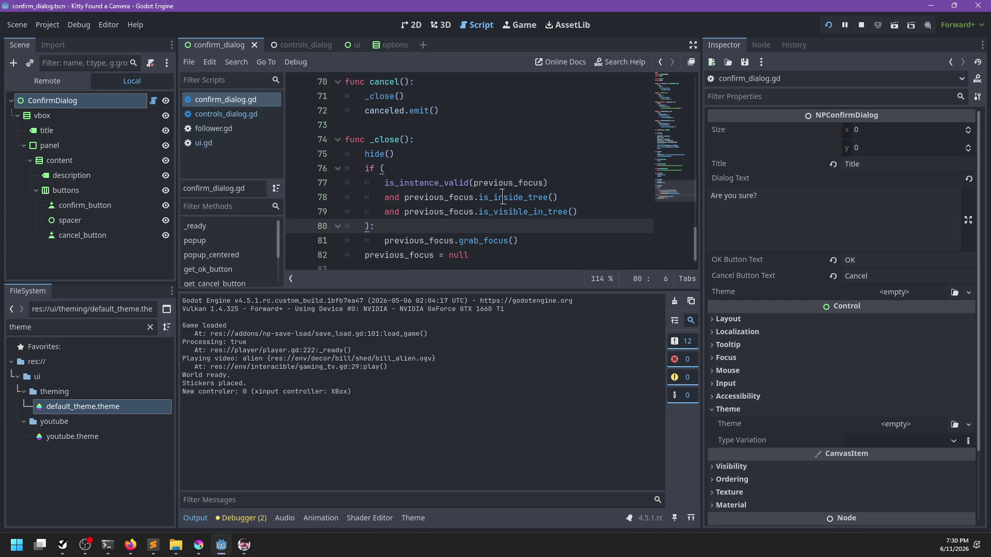
pyautogui.press('F5')
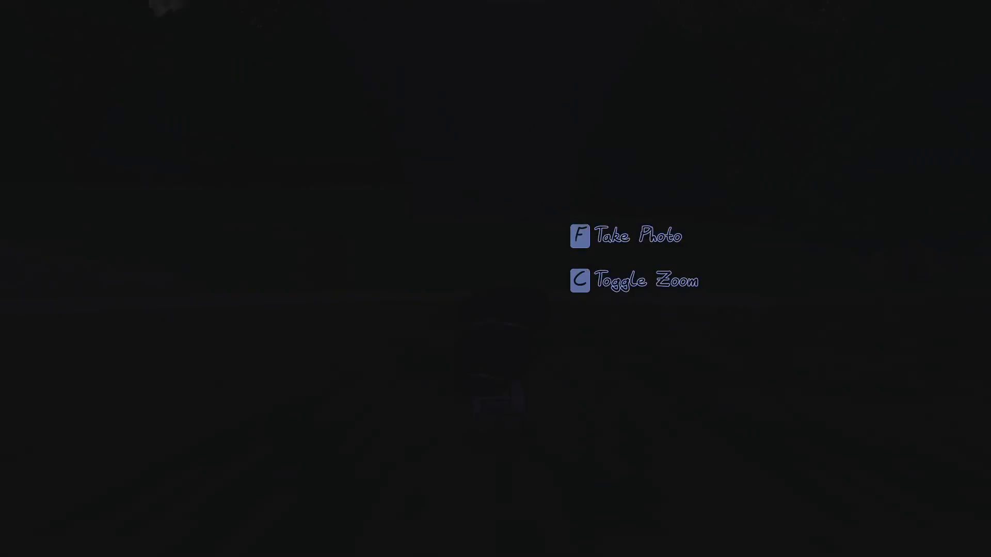
# Step: Pause the game, open and close Options, then cancel the New Game confirmation
pyautogui.press('Escape')
pyautogui.click(219, 348)
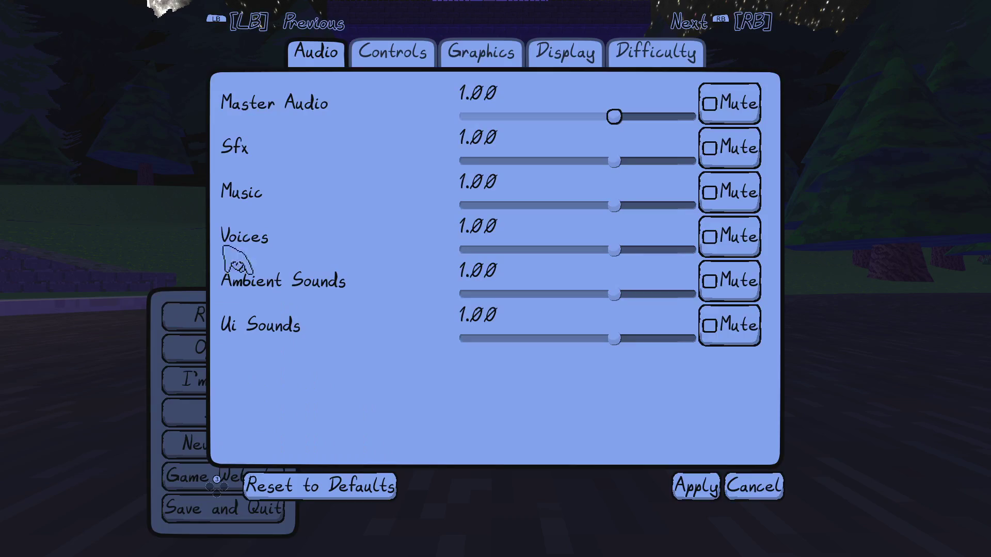
pyautogui.press('Escape')
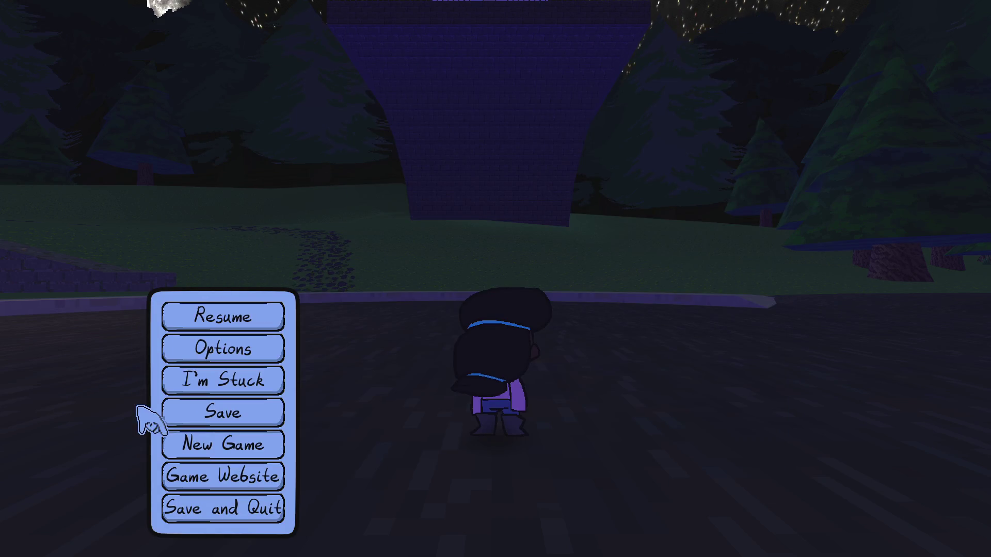
pyautogui.click(144, 424)
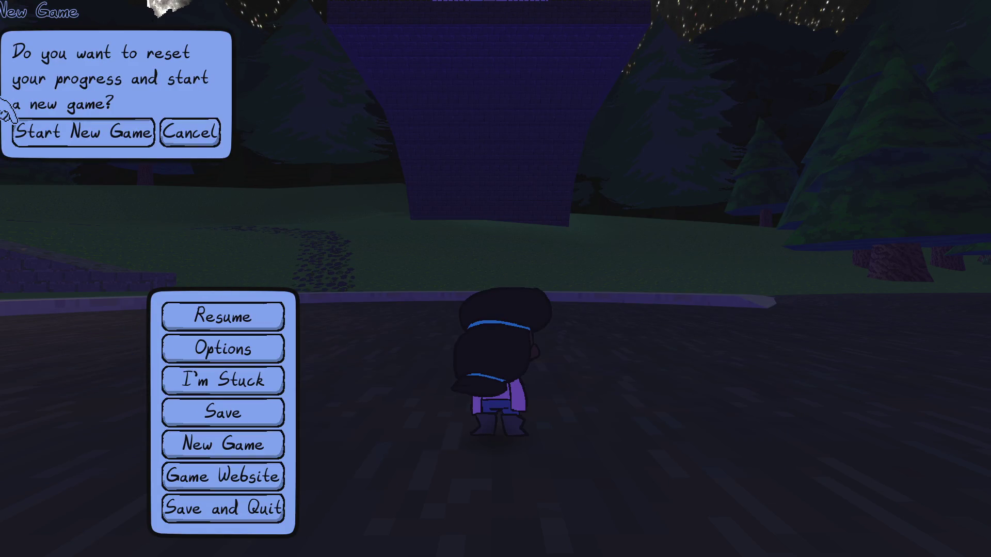
pyautogui.click(161, 124)
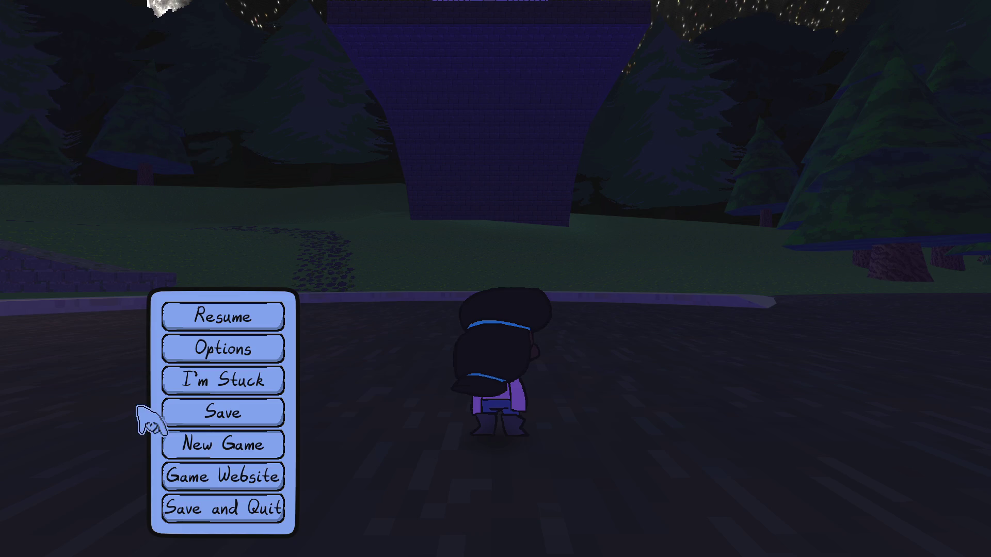
# Step: Confirm starting a new game, skip the opening dialogue, and quit from the pause menu
pyautogui.click(147, 431)
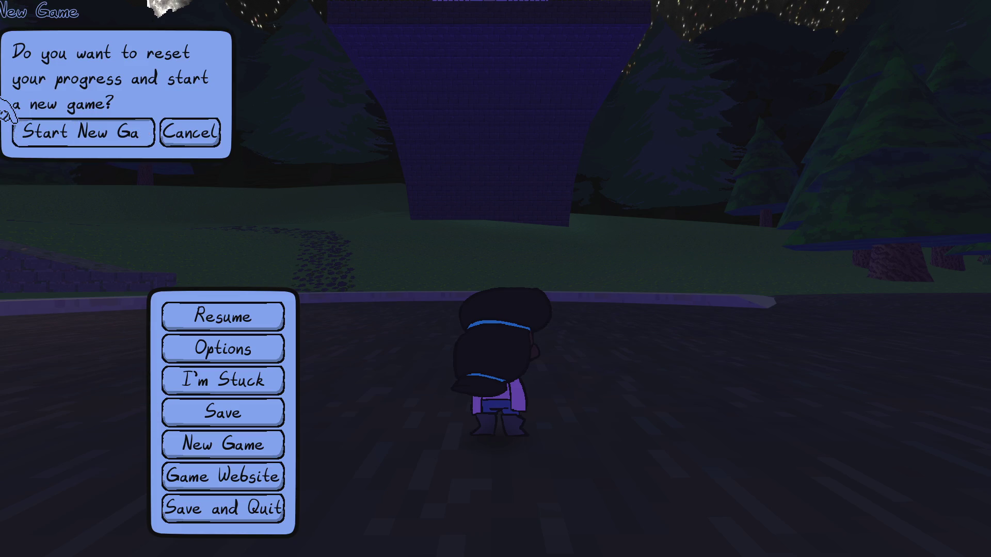
pyautogui.click(15, 124)
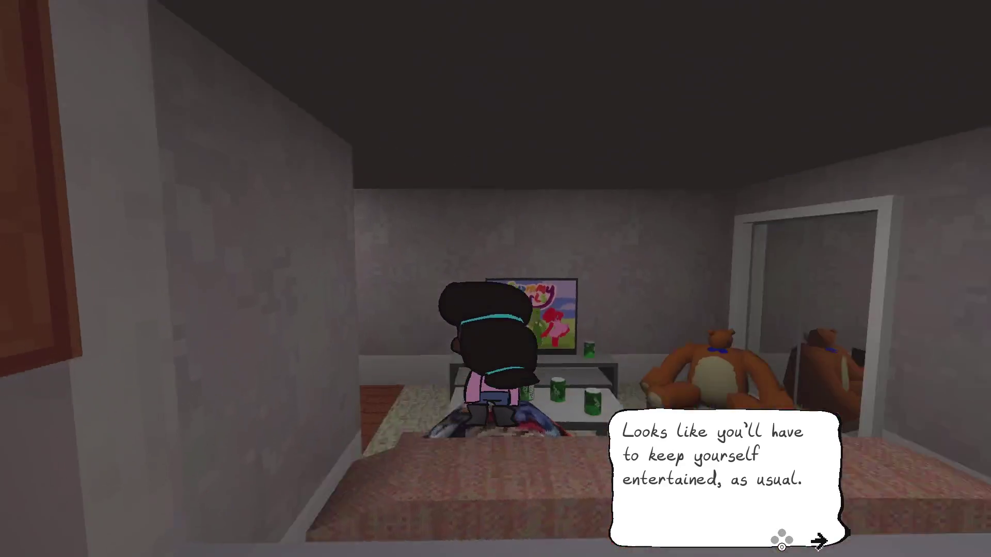
pyautogui.press('space')
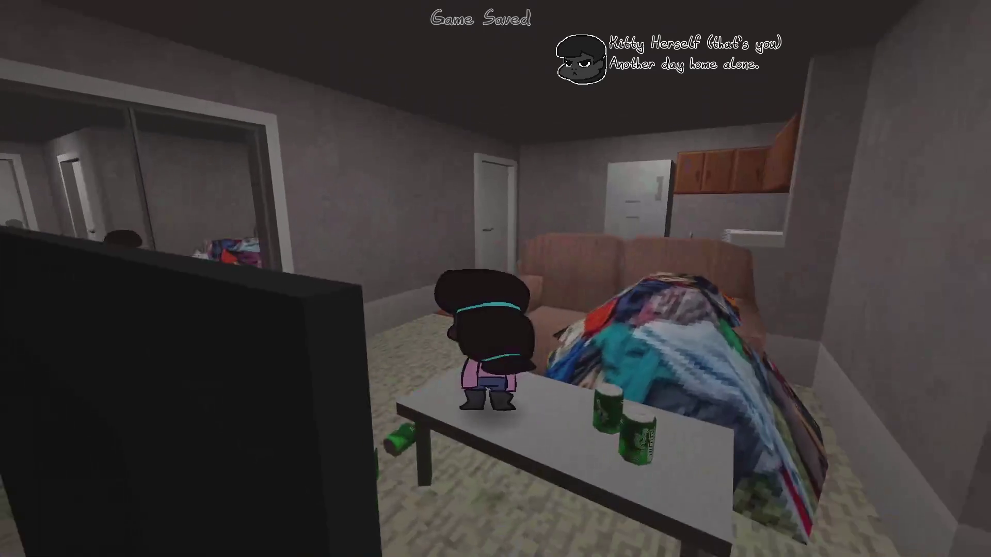
pyautogui.press('Escape')
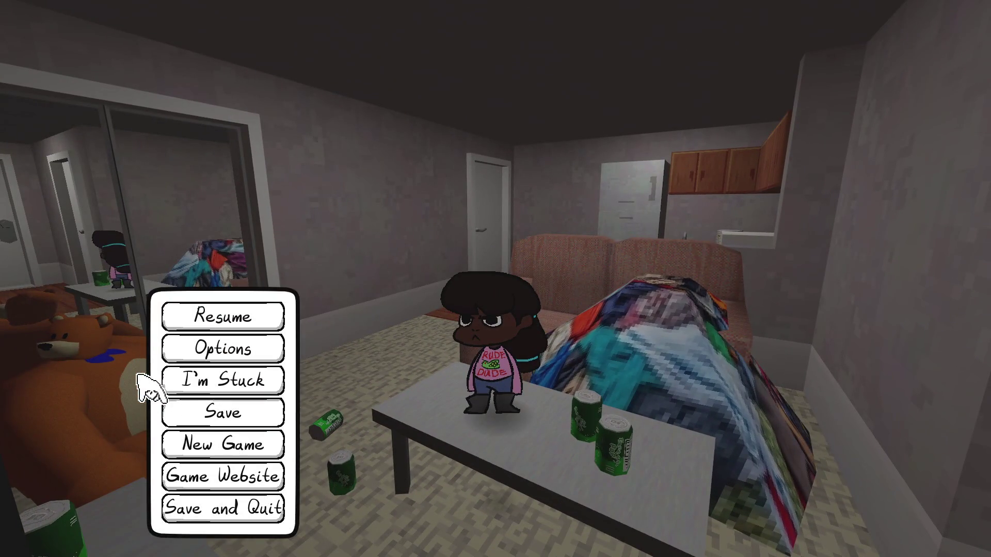
pyautogui.click(170, 508)
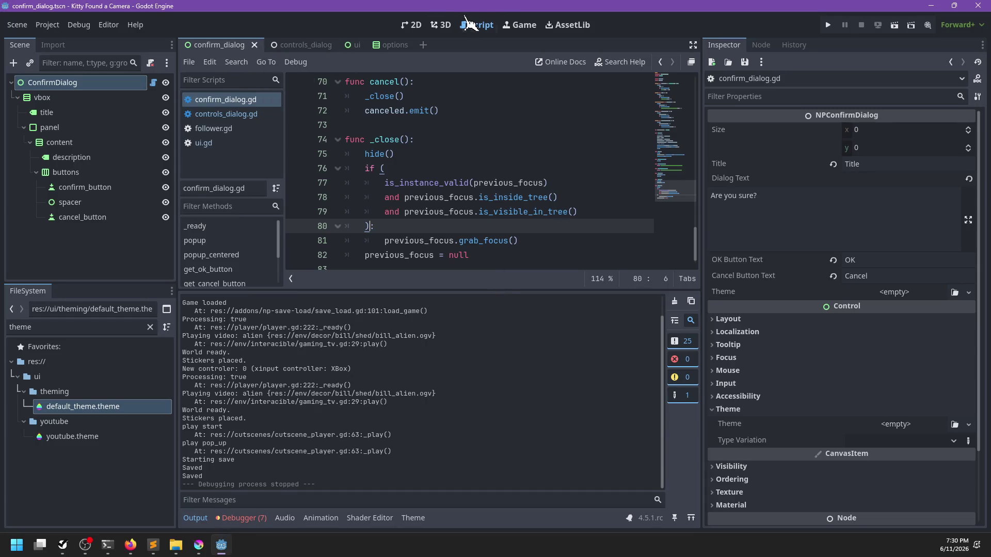
# Step: Show the ui scene in the editor, then bring controls_dialog.gd forward in Sublime Text
pyautogui.click(440, 25)
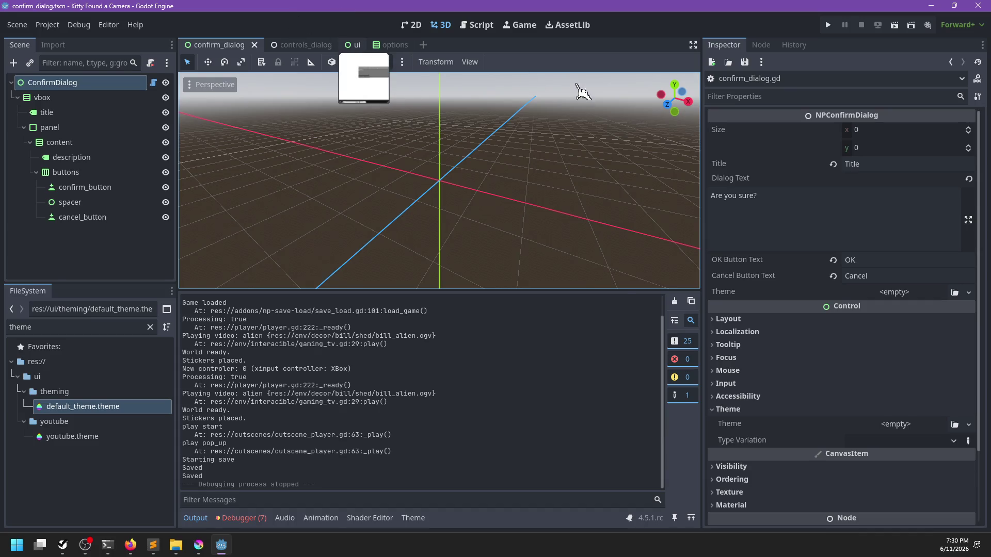
pyautogui.click(345, 46)
pyautogui.scroll(-1, 120, 163)
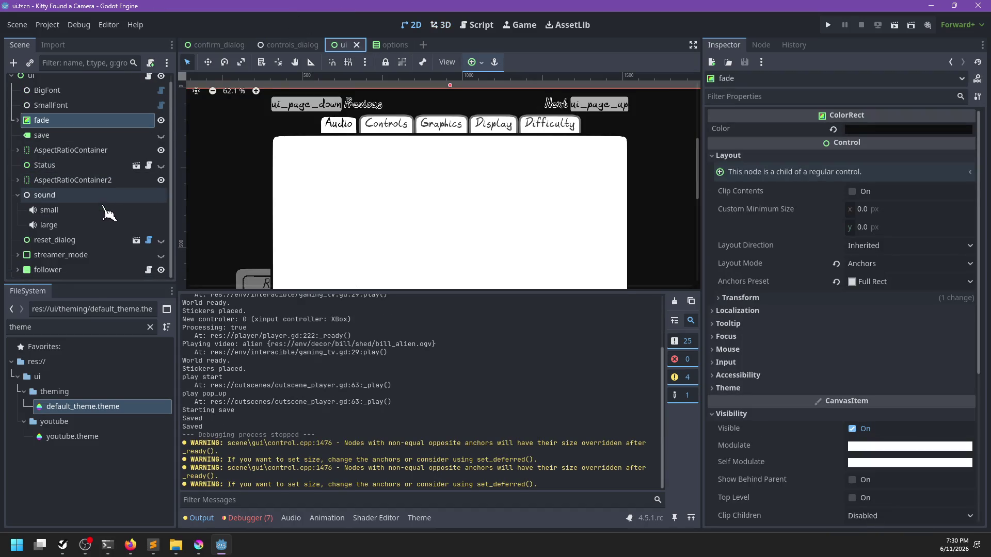
pyautogui.click(153, 545)
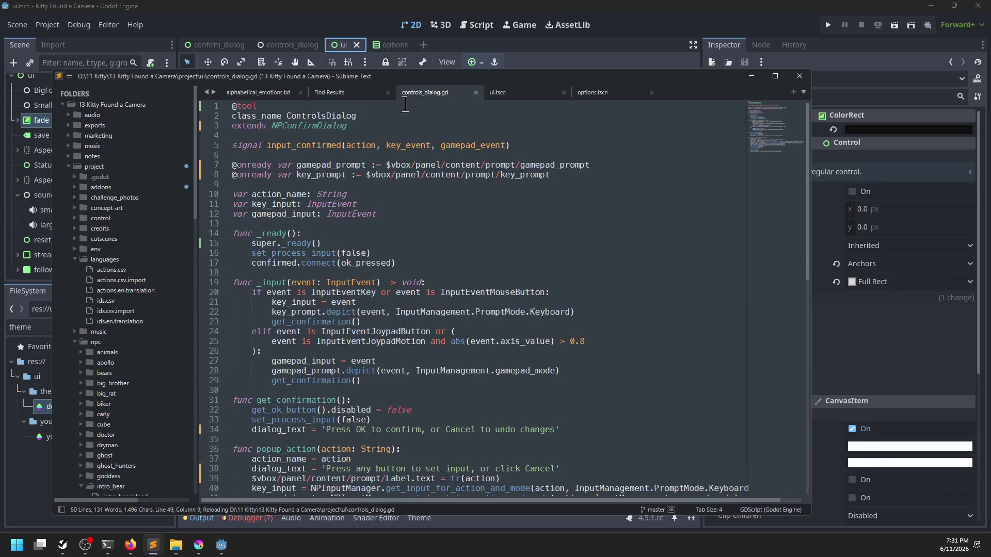
# Step: Close the old find results and search the project's .gd files for ConfirmationDialog
pyautogui.click(385, 95)
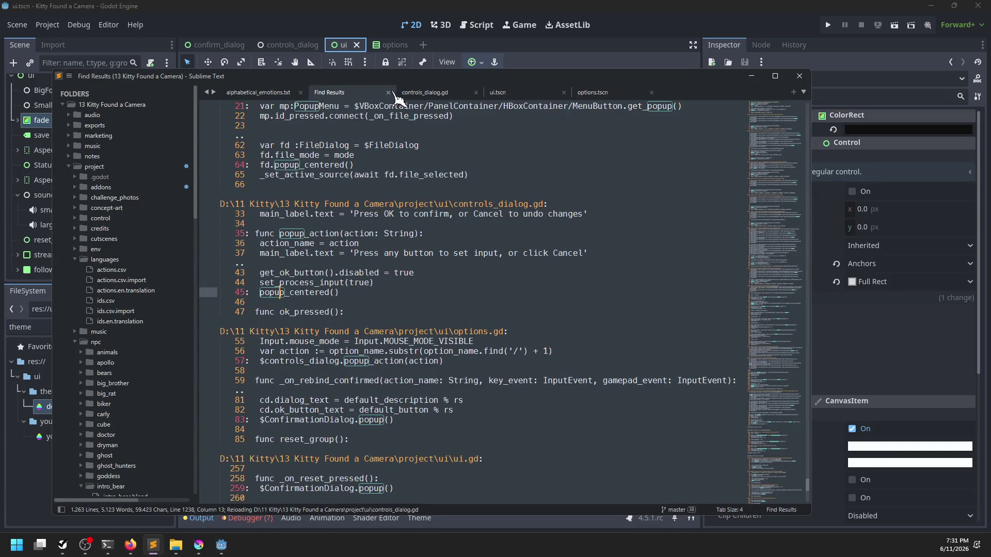
pyautogui.click(392, 92)
pyautogui.hotkey('ctrl', 'shift', 'f')
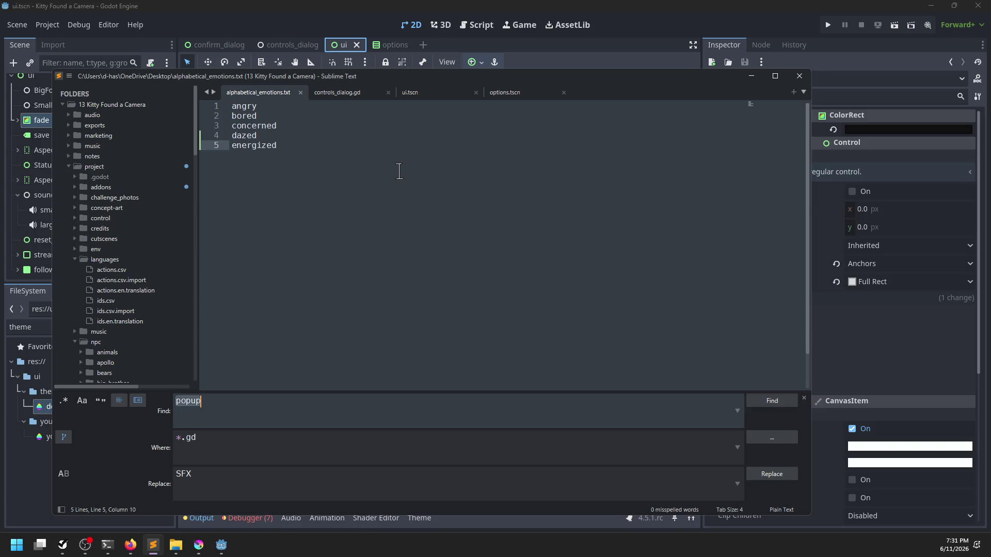
pyautogui.write('Confirmation')
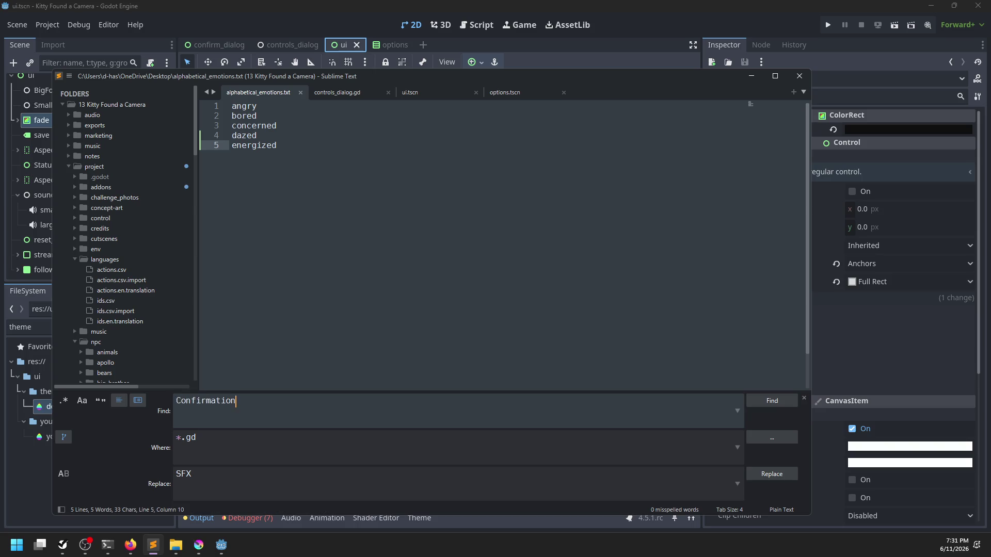
pyautogui.write('og')
pyautogui.press('Return')
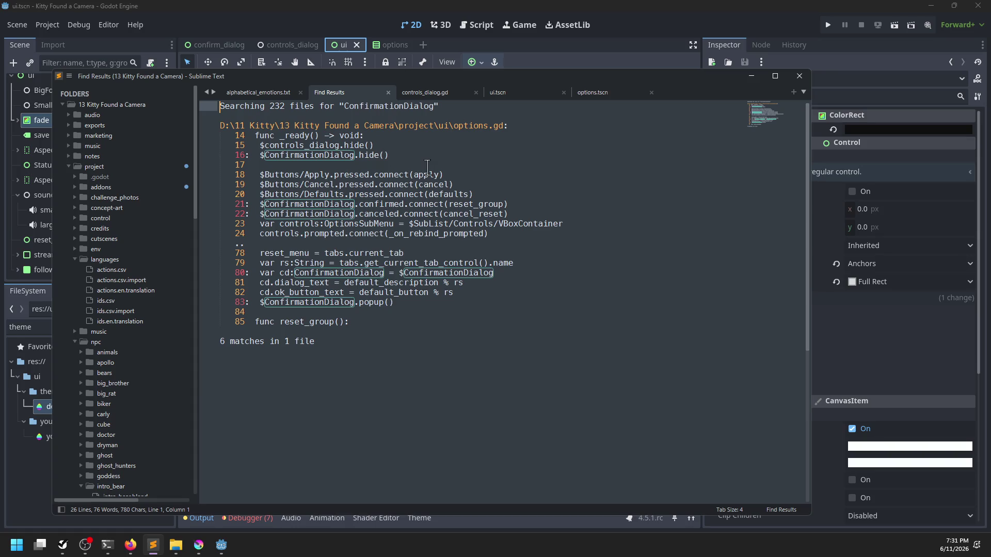
# Step: Back in Godot, filter the FileSystem for 'option' and open the options scene
pyautogui.hotkey('alt', 'Tab')
pyautogui.click(76, 327)
pyautogui.write('options')
pyautogui.doubleClick(61, 452)
# Step: Duplicate the controls_dialog node in the options scene
pyautogui.rightClick(82, 143)
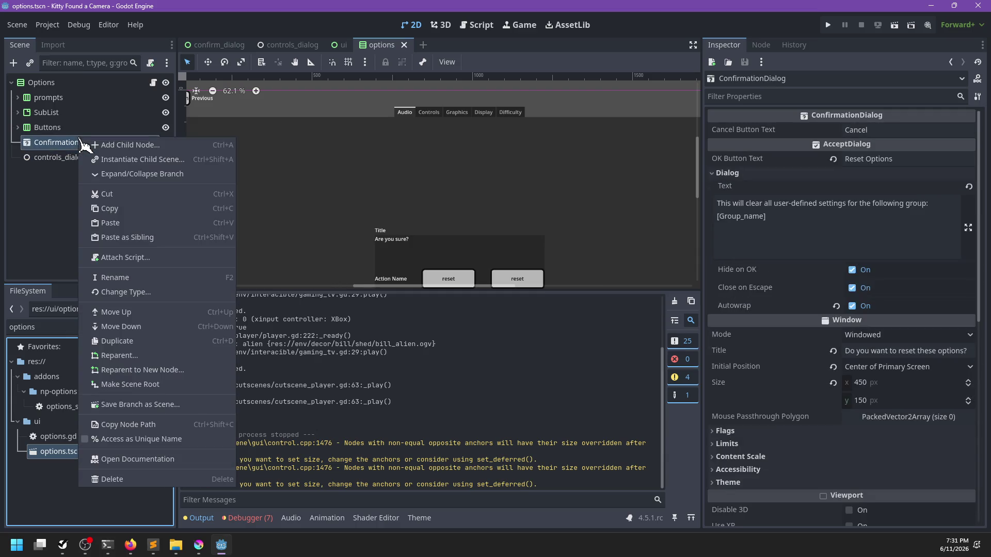
pyautogui.click(67, 166)
pyautogui.click(66, 157)
pyautogui.hotkey('ctrl', 'd')
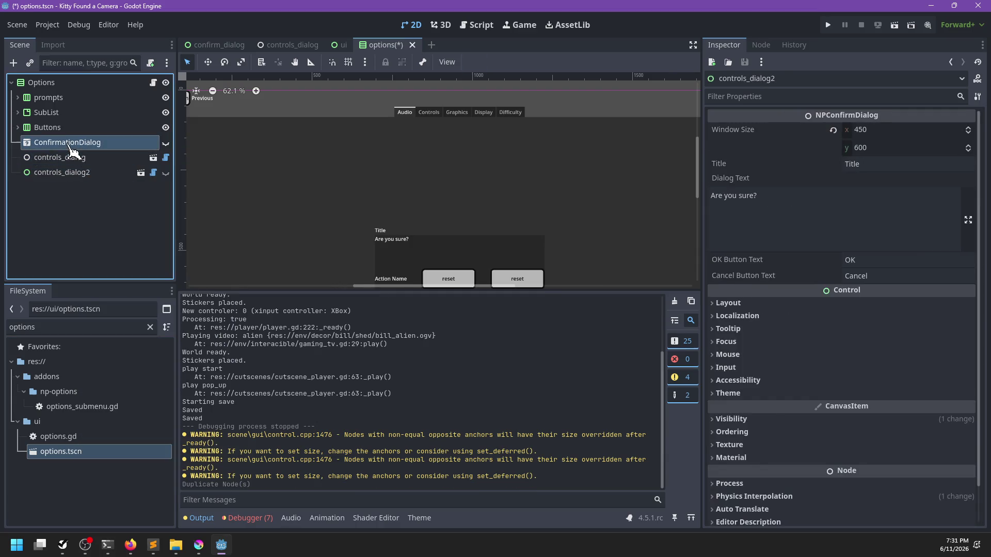
# Step: Copy ConfirmationDialog's reset warning message into the duplicate's Dialog Text
pyautogui.click(72, 150)
pyautogui.click(748, 233)
pyautogui.hotkey('ctrl', 'a')
pyautogui.hotkey('ctrl', 'c')
pyautogui.click(77, 173)
pyautogui.click(832, 217)
pyautogui.hotkey('ctrl', 'a')
pyautogui.hotkey('ctrl', 'v')
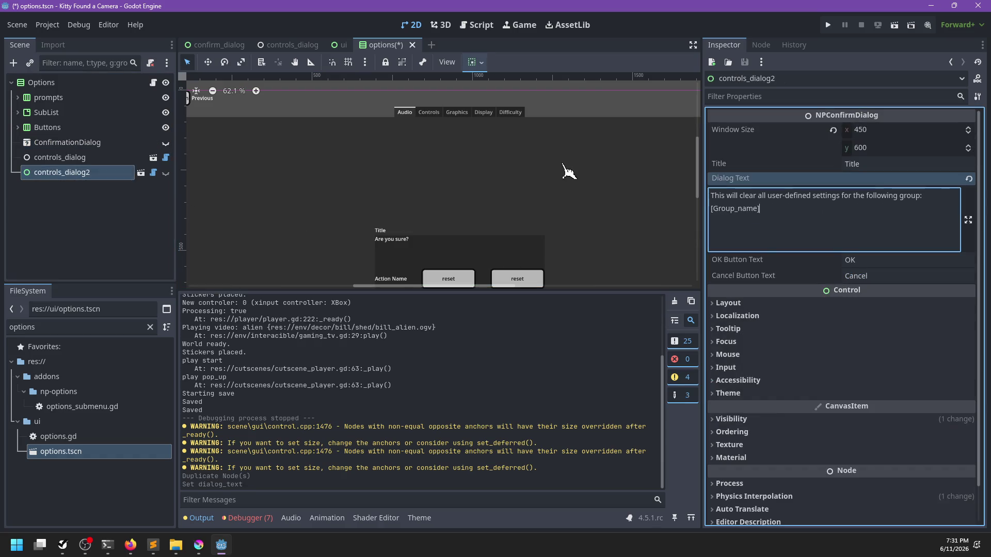
# Step: Set the duplicate's OK Button Text to 'Reset Options'
pyautogui.click(142, 143)
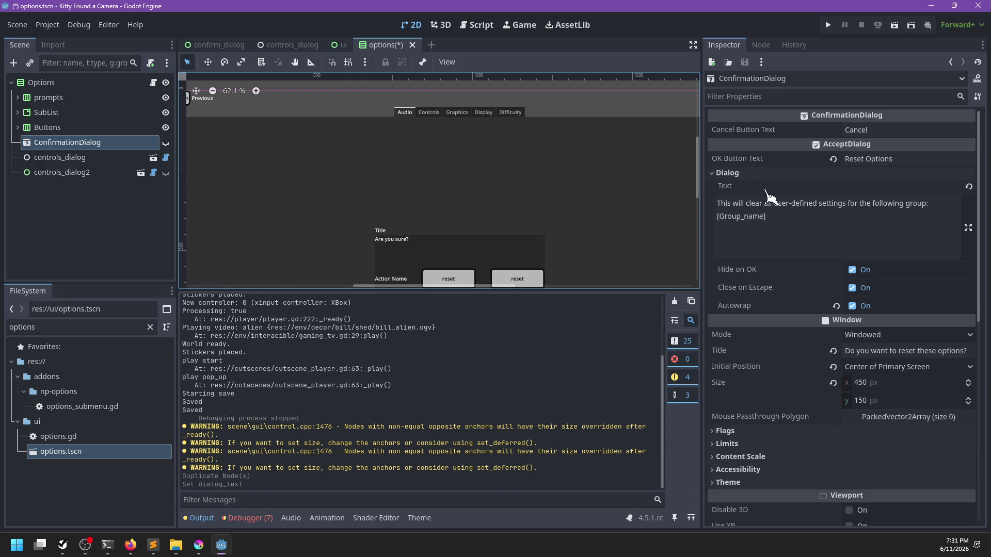
pyautogui.click(119, 173)
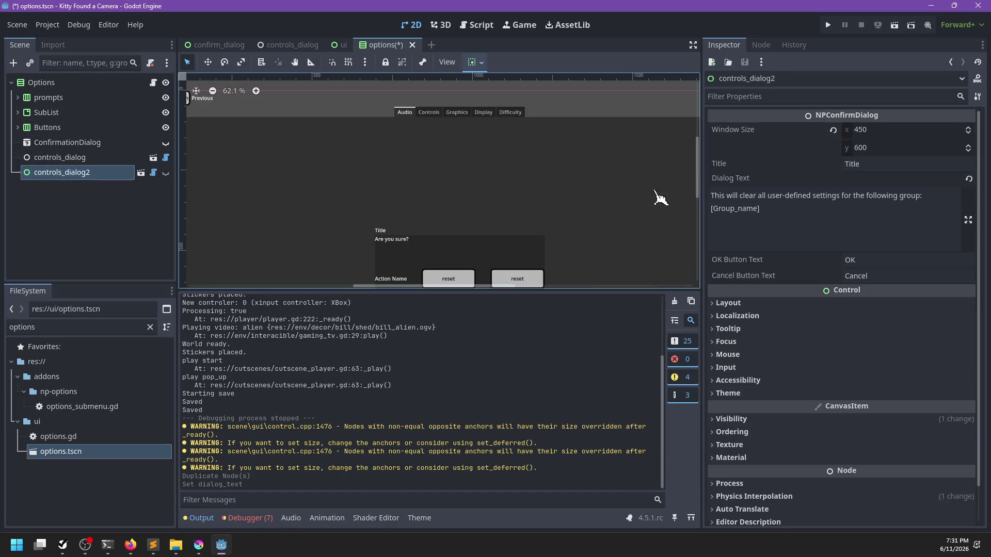
pyautogui.click(887, 262)
pyautogui.hotkey('ctrl', 'a')
pyautogui.hotkey('ctrl', 'v')
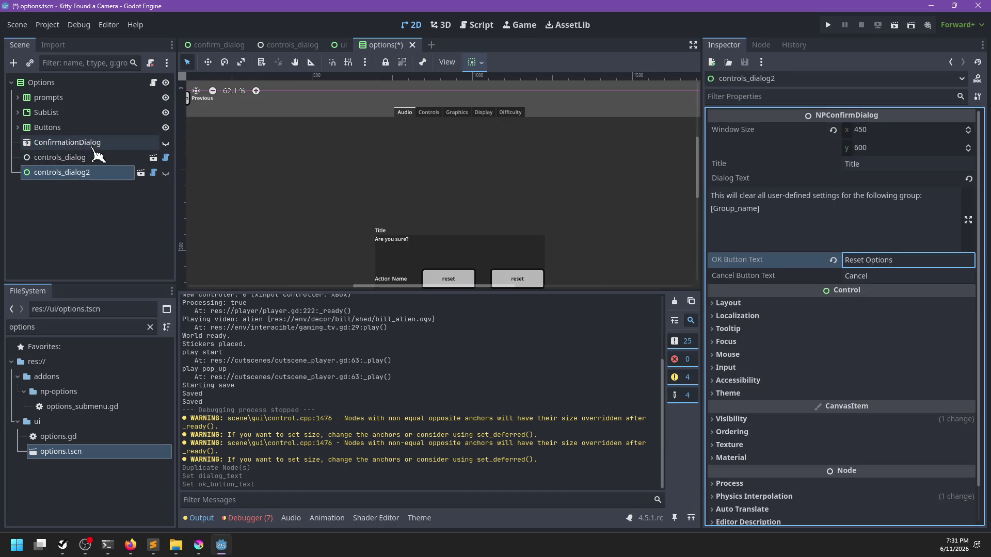
# Step: Title the duplicate 'Do you want to reset these options?' and save the scene
pyautogui.click(90, 162)
pyautogui.click(91, 144)
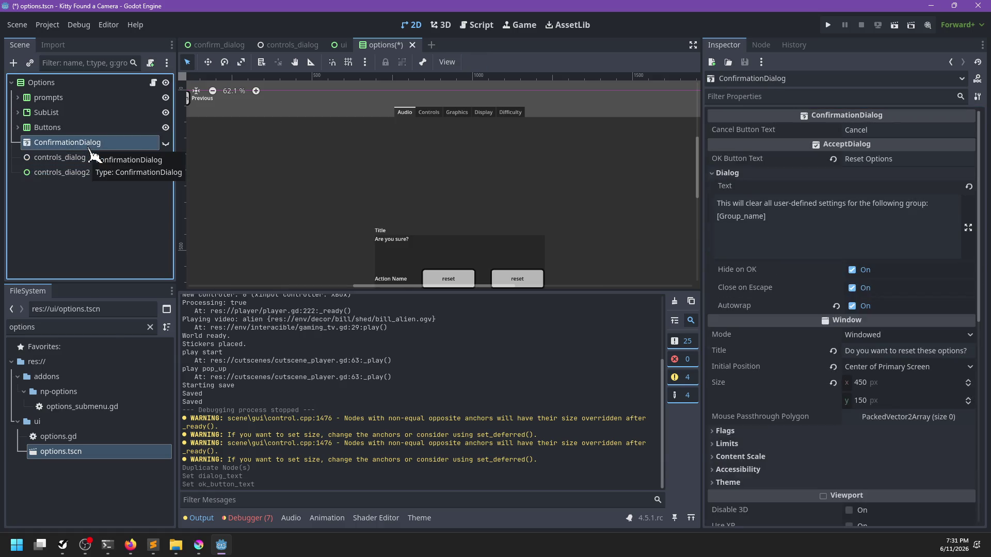
pyautogui.click(888, 130)
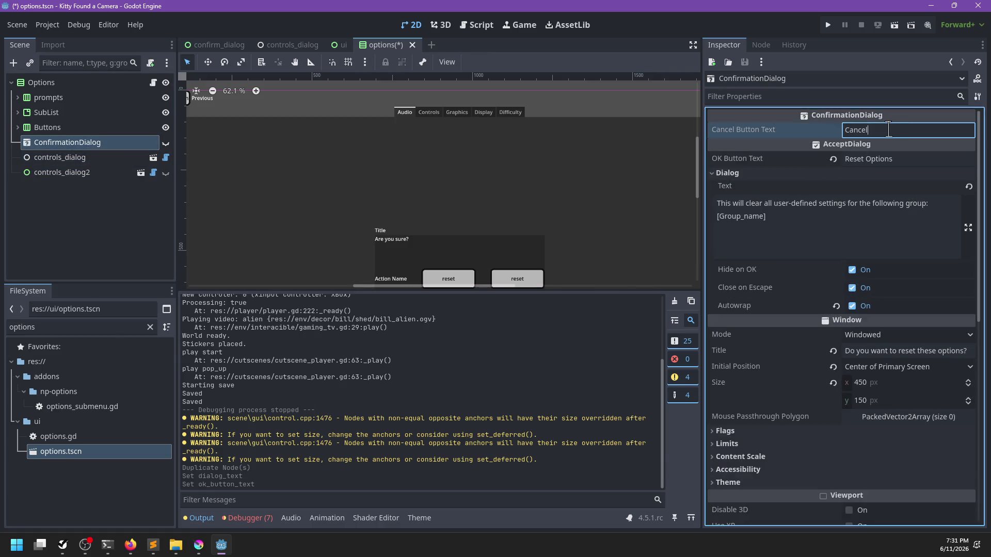
pyautogui.tripleClick(952, 350)
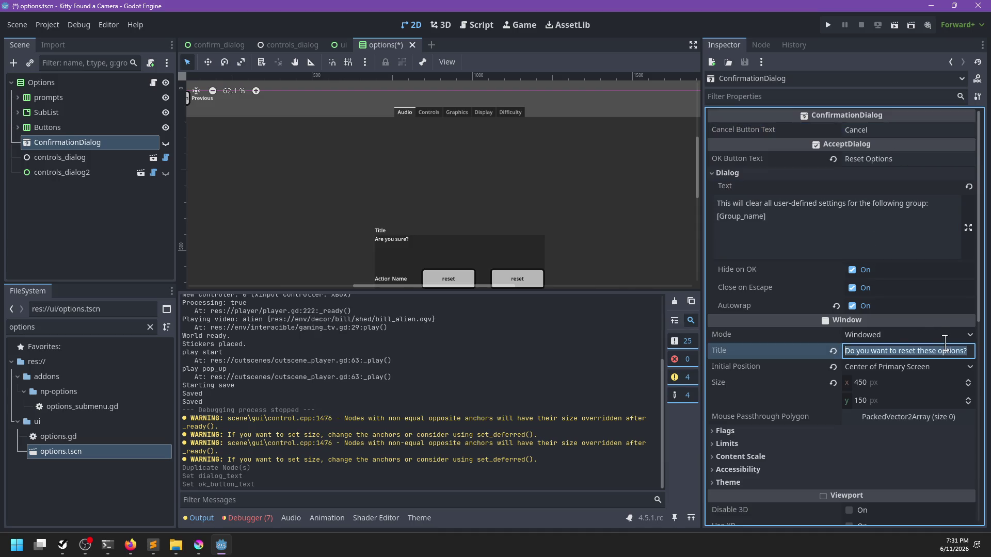
pyautogui.click(61, 173)
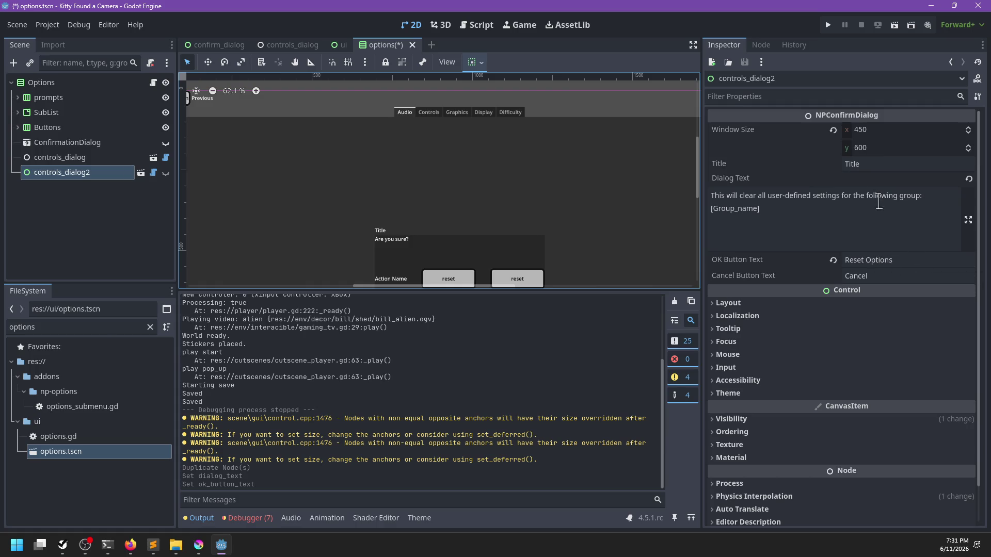
pyautogui.click(879, 164)
pyautogui.hotkey('ctrl', 'a')
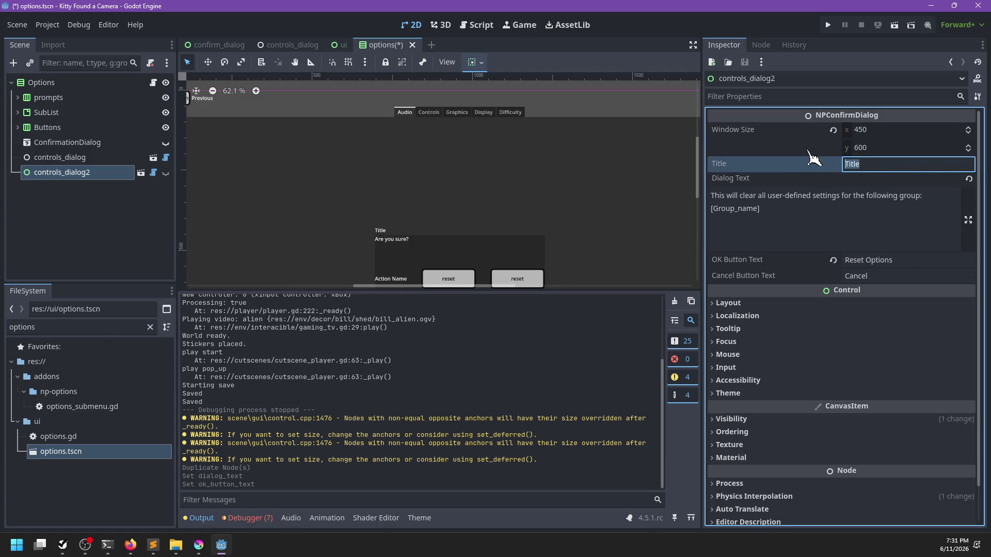
pyautogui.hotkey('ctrl', 'v')
pyautogui.hotkey('ctrl', 's')
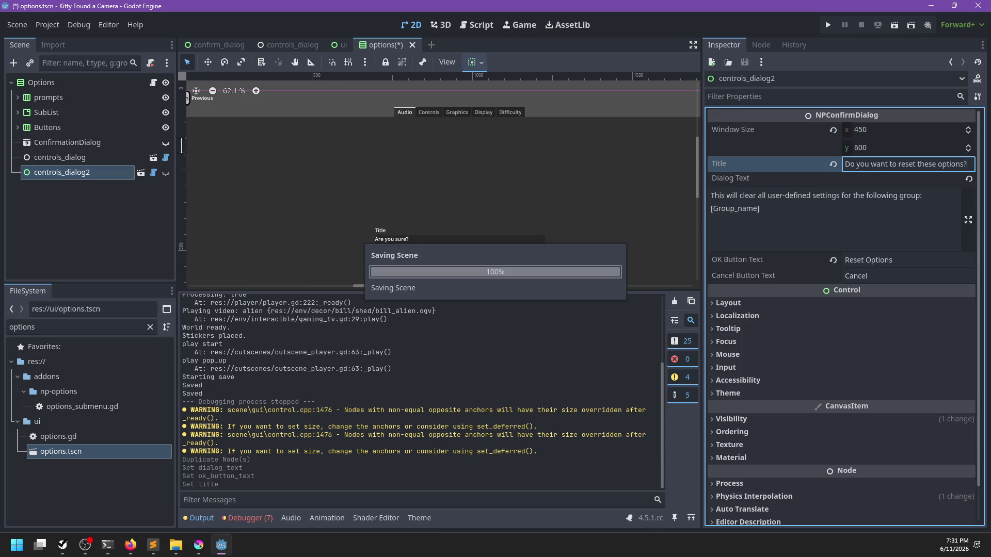
# Step: Compare ConfirmationDialog's window settings, keeping the mode as Windowed
pyautogui.click(101, 144)
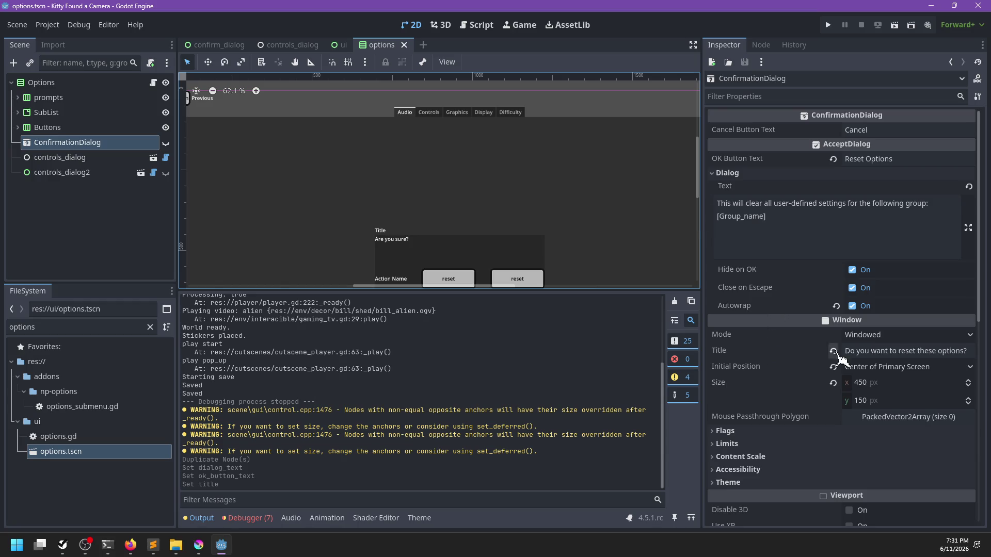
pyautogui.click(881, 338)
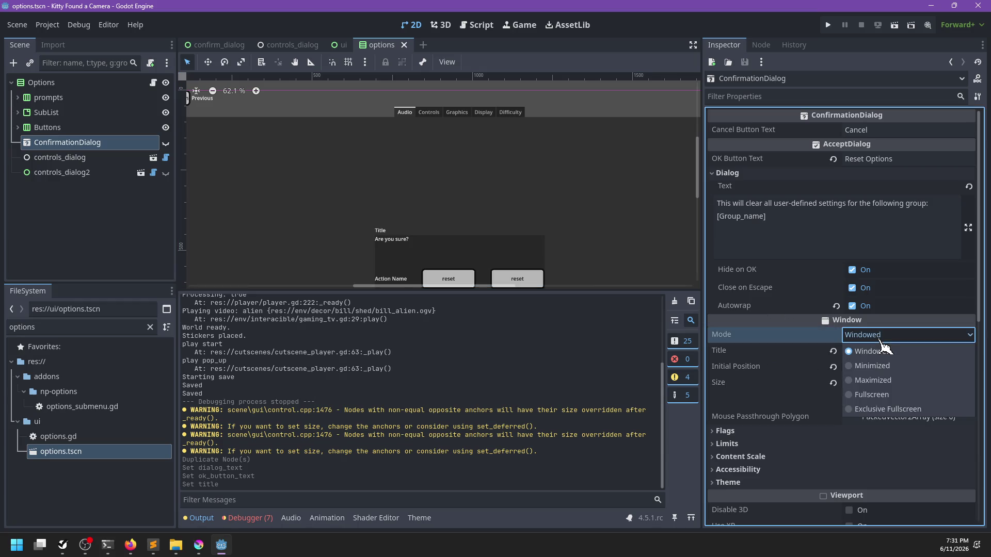
pyautogui.click(884, 350)
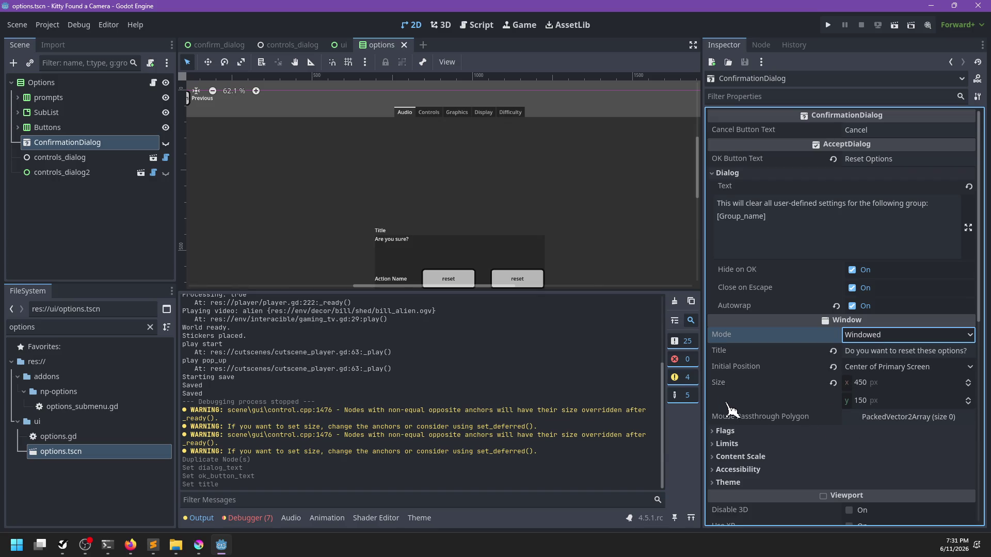
pyautogui.click(66, 173)
pyautogui.click(69, 156)
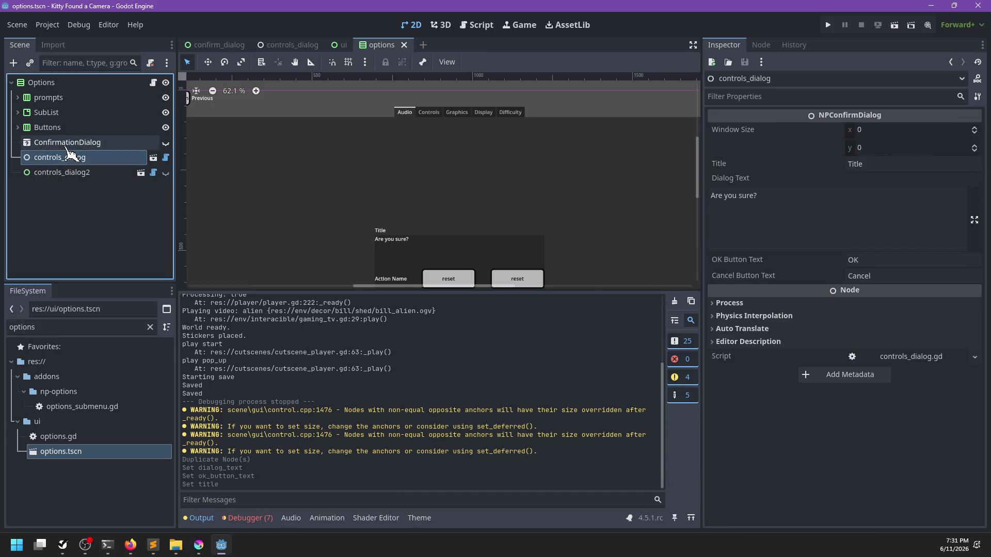
# Step: Delete the old ConfirmationDialog and rename controls_dialog2 to reset_dialog
pyautogui.click(66, 149)
pyautogui.press('Delete')
pyautogui.press('Return')
pyautogui.doubleClick(82, 158)
pyautogui.write('default')
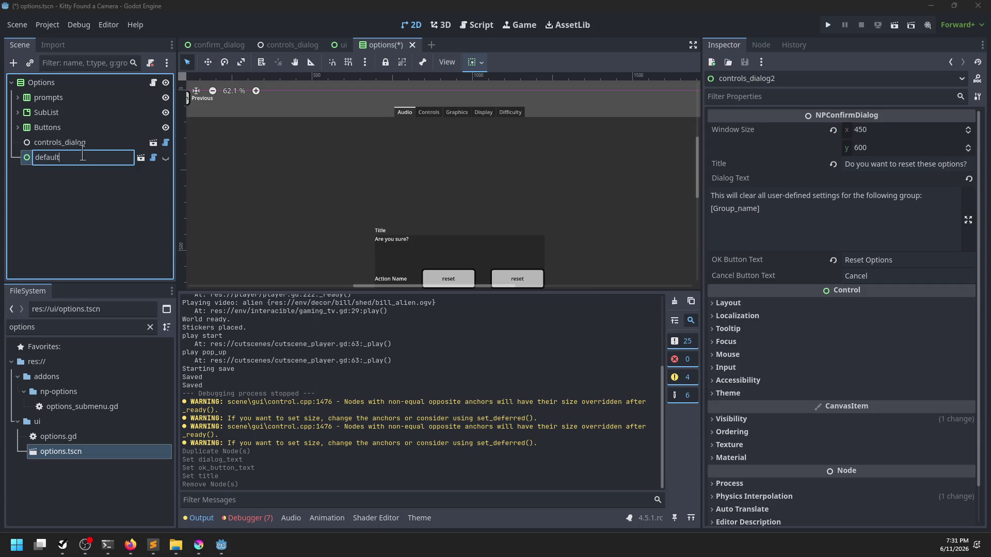
pyautogui.hotkey('ctrl', 'a')
pyautogui.write('re')
pyautogui.write('og')
pyautogui.press('Return')
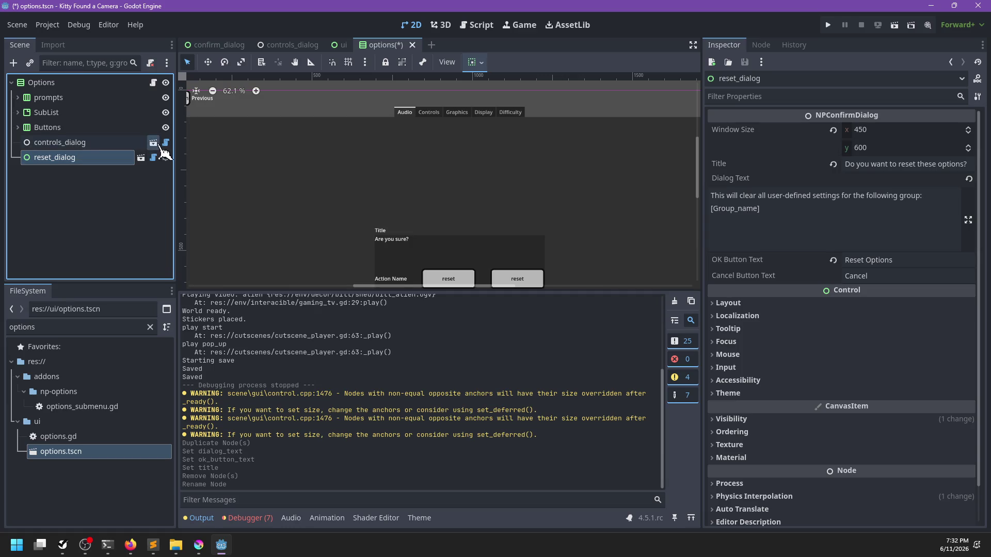
# Step: Preview reset_dialog by toggling its visibility, leave it hidden, and save the options scene
pyautogui.click(154, 156)
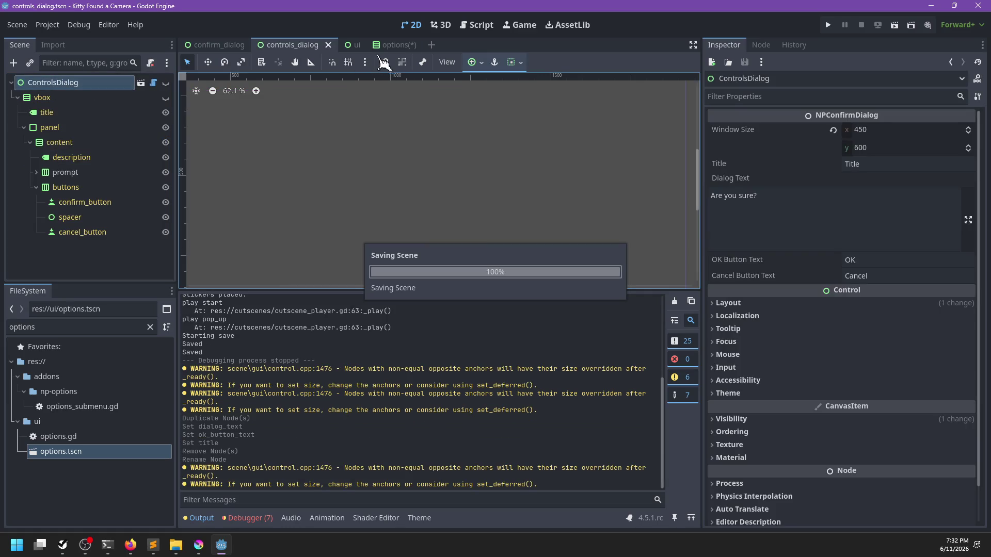
pyautogui.click(387, 47)
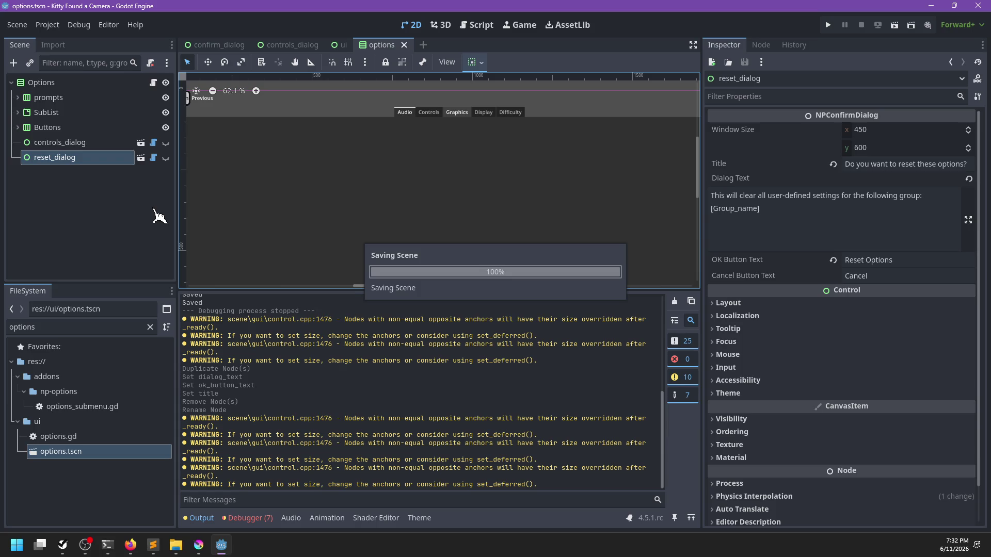
pyautogui.click(675, 301)
pyautogui.scroll(-5, 478, 190)
pyautogui.scroll(-1, 454, 161)
pyautogui.click(165, 158)
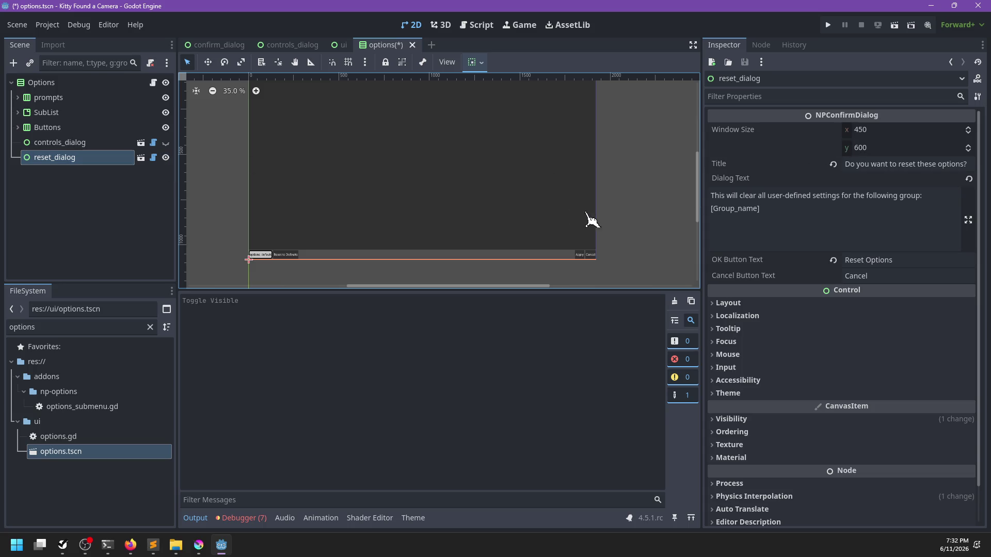
pyautogui.scroll(-5, 568, 232)
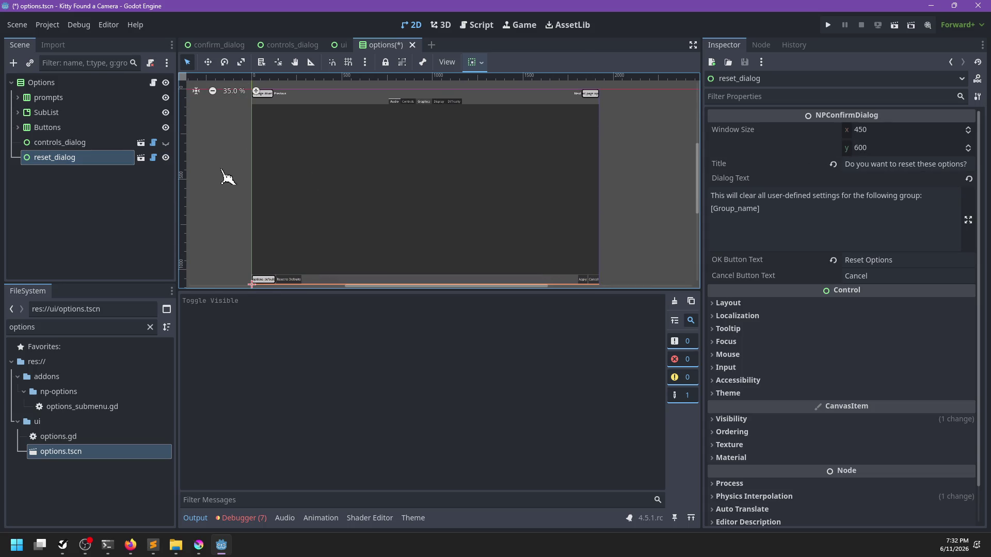
pyautogui.click(166, 158)
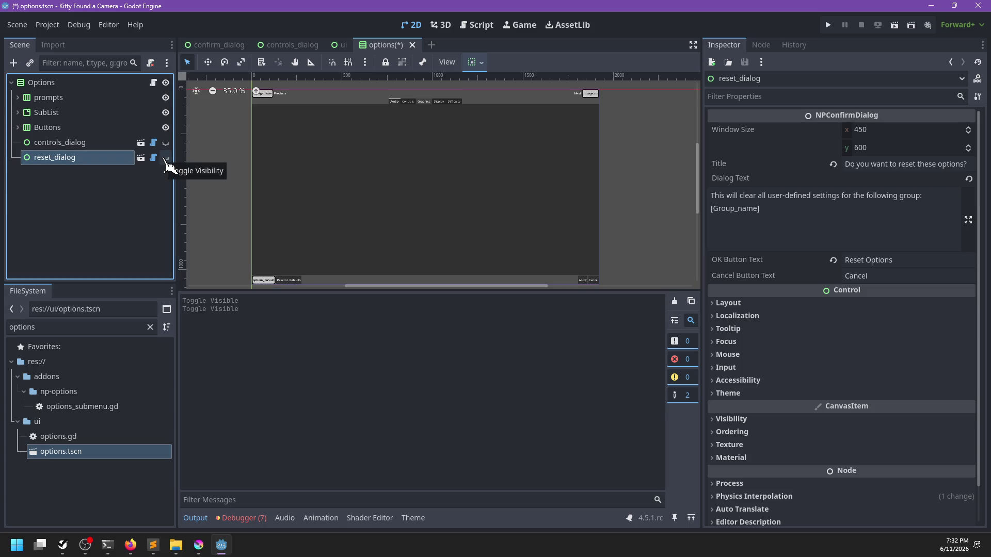
pyautogui.click(165, 158)
pyautogui.click(166, 158)
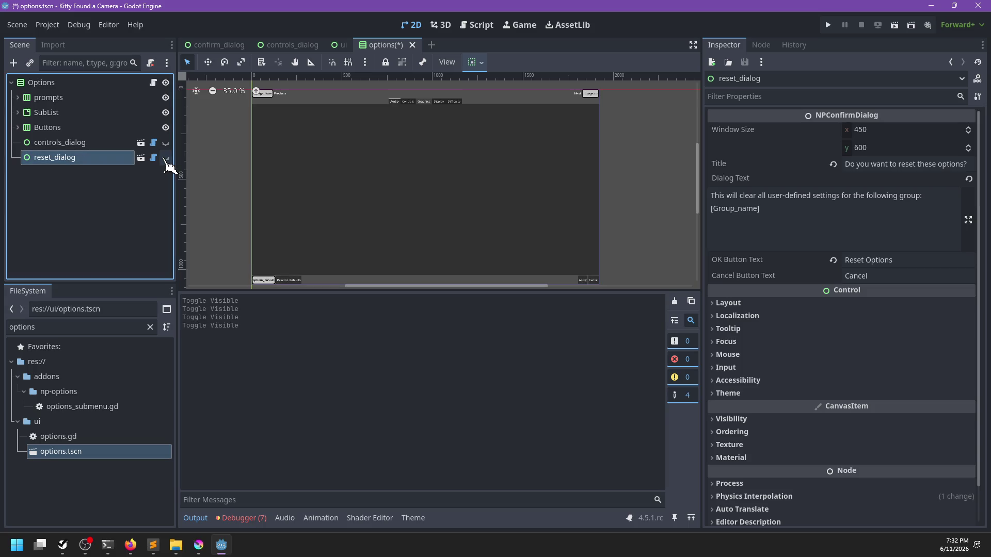
pyautogui.hotkey('ctrl', 's')
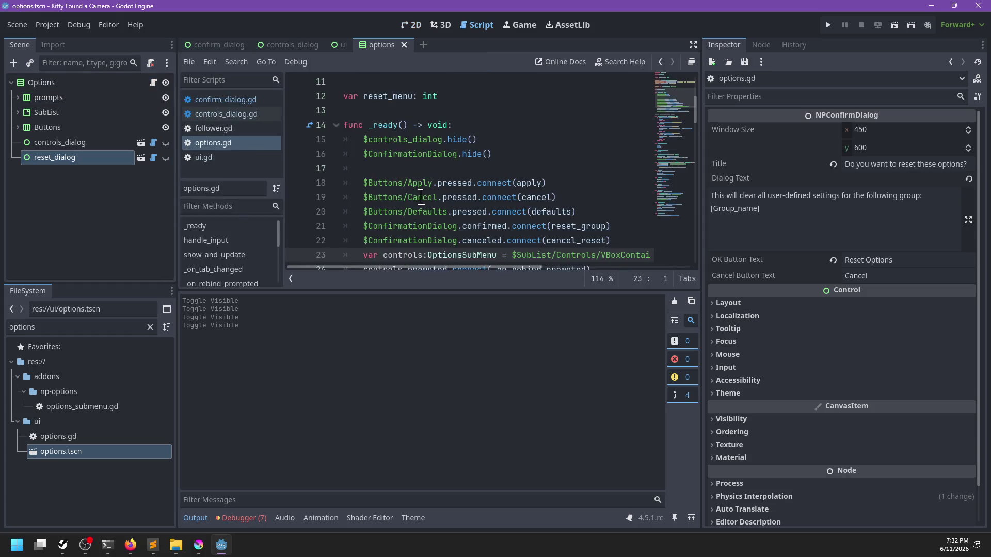
# Step: Change the ConfirmationDialog reference in options.gd to reset_dialog
pyautogui.scroll(-2, 421, 198)
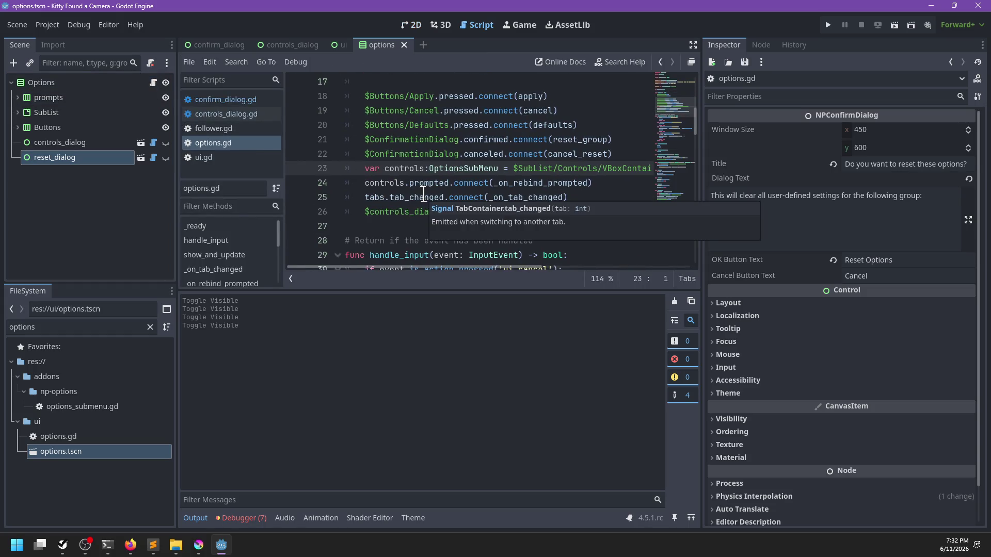
pyautogui.doubleClick(431, 136)
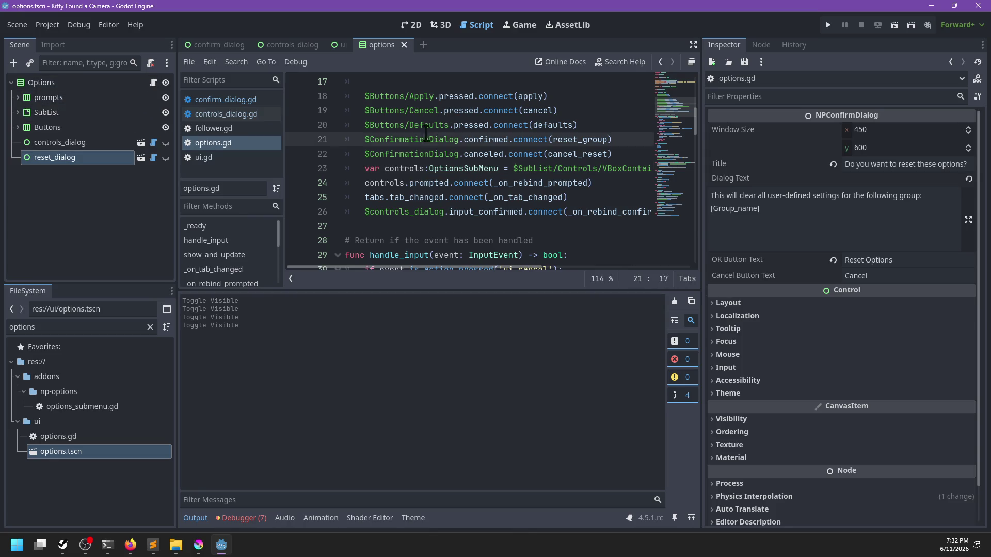
pyautogui.scroll(-5, 428, 132)
pyautogui.scroll(5, 427, 134)
pyautogui.write('reset_dialog')
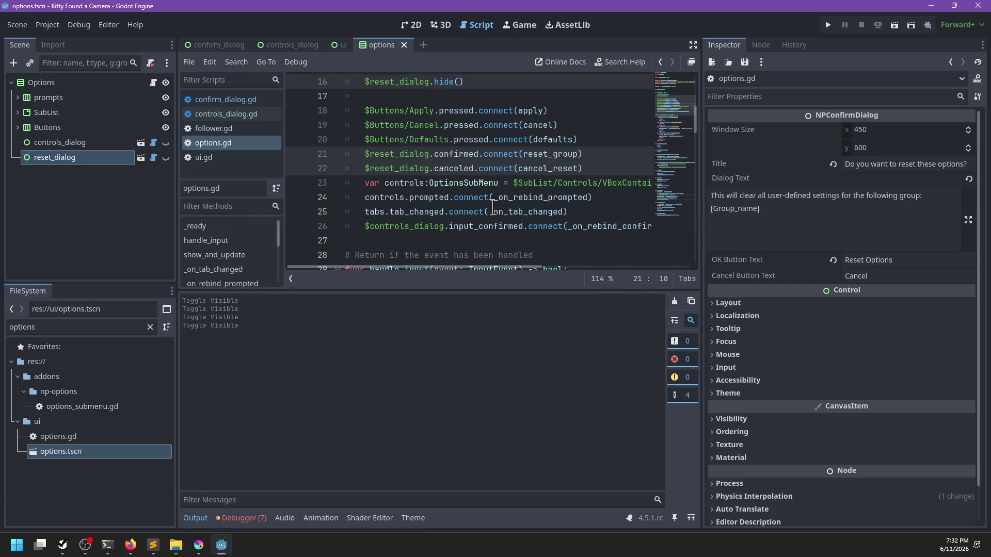
pyautogui.scroll(1, 581, 134)
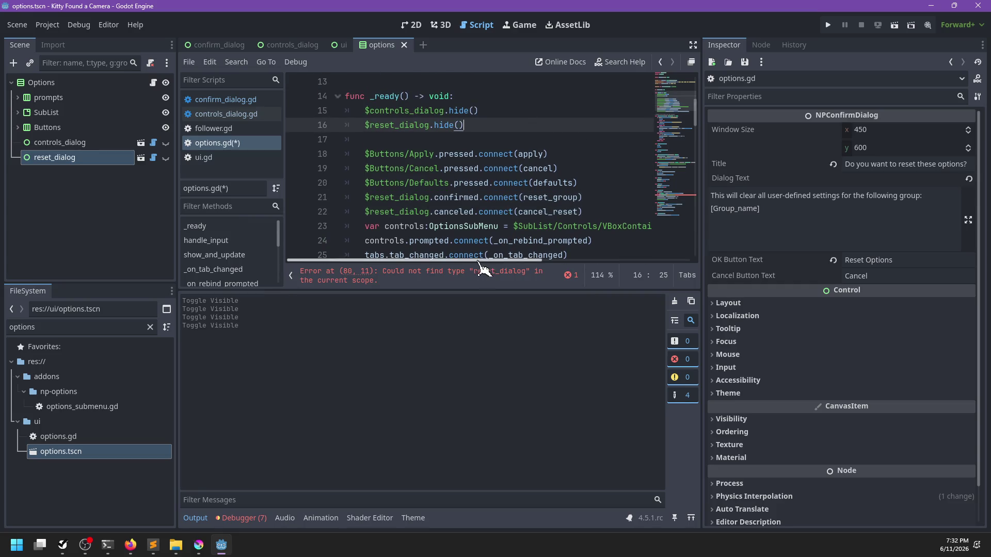
# Step: Type line 80's variable as NPConfirmDialog and start turning line 83's popup() into popup_centered()
pyautogui.click(475, 275)
pyautogui.doubleClick(433, 169)
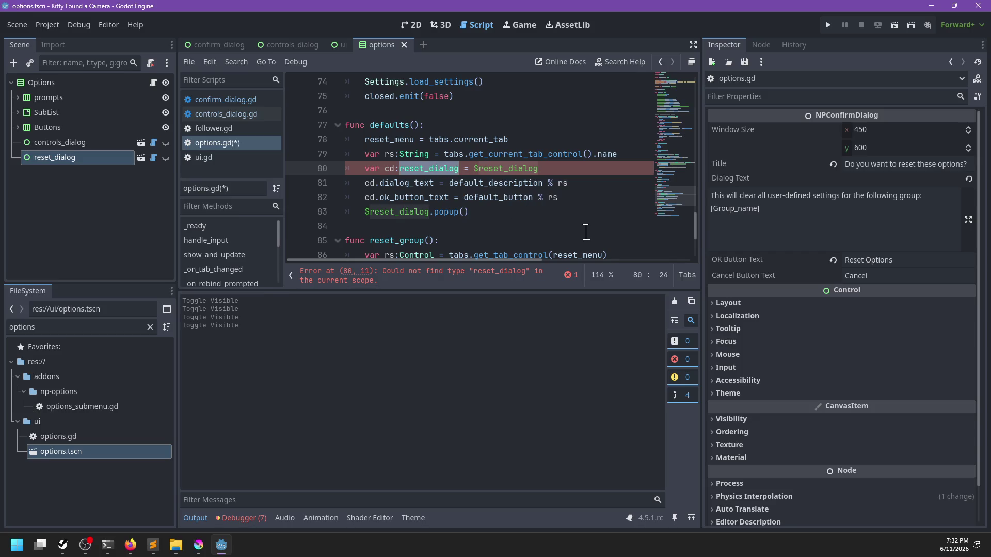
pyautogui.write('NPConf')
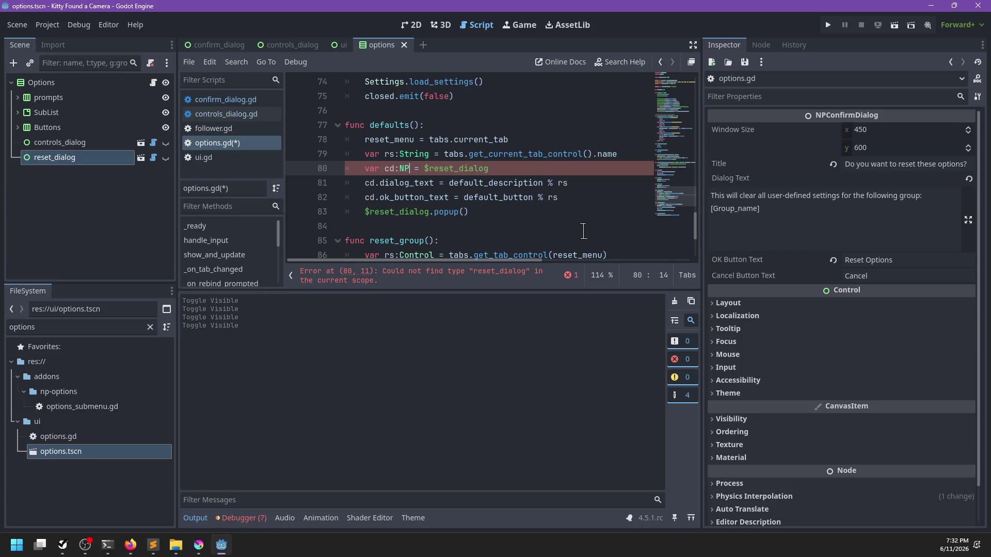
pyautogui.press('Return')
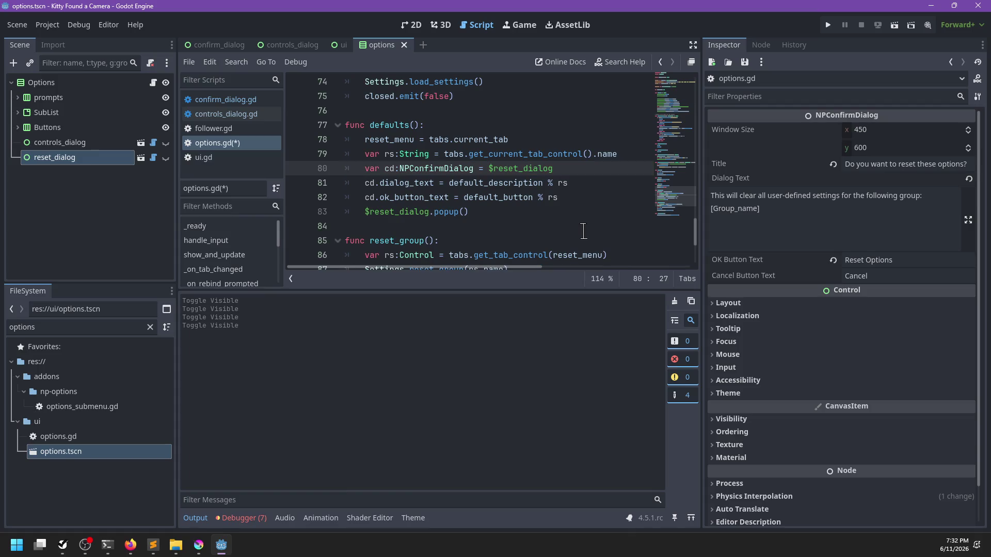
pyautogui.click(460, 212)
pyautogui.write('centeded')
pyautogui.write('red')
# Step: In Sublime Text, search all project files for '.popup()' calls
pyautogui.hotkey('alt', 'Tab')
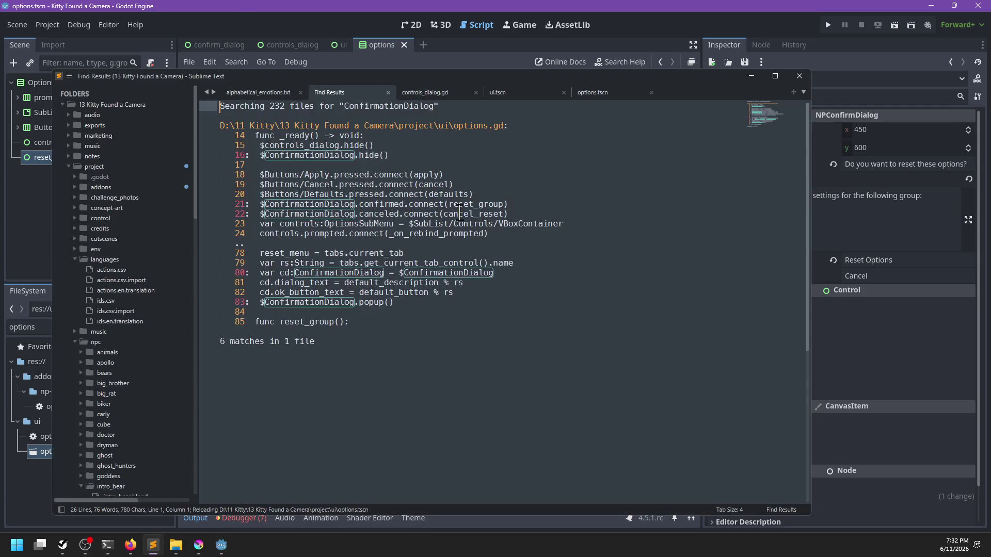
pyautogui.hotkey('ctrl', 'shift', 'f')
pyautogui.write('.popup()')
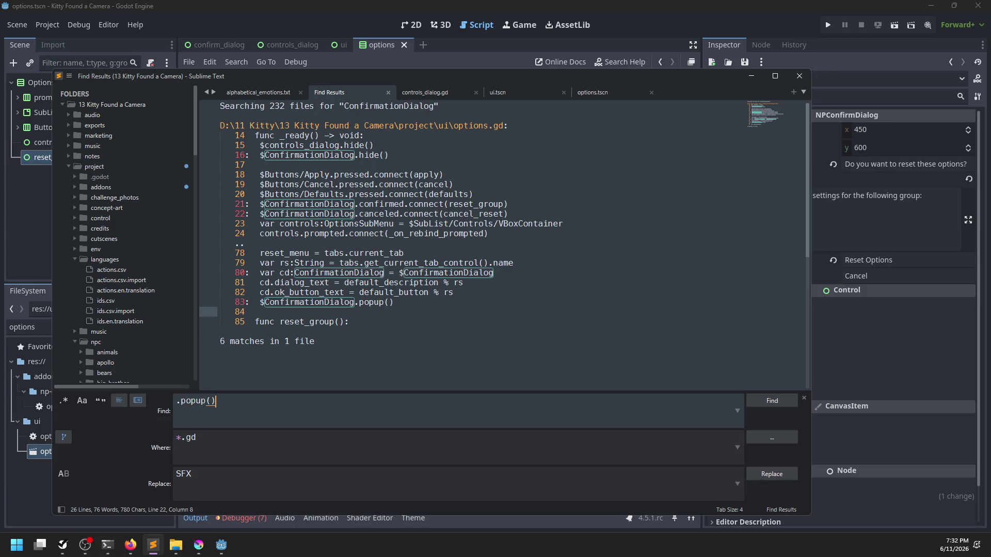
pyautogui.press('Return')
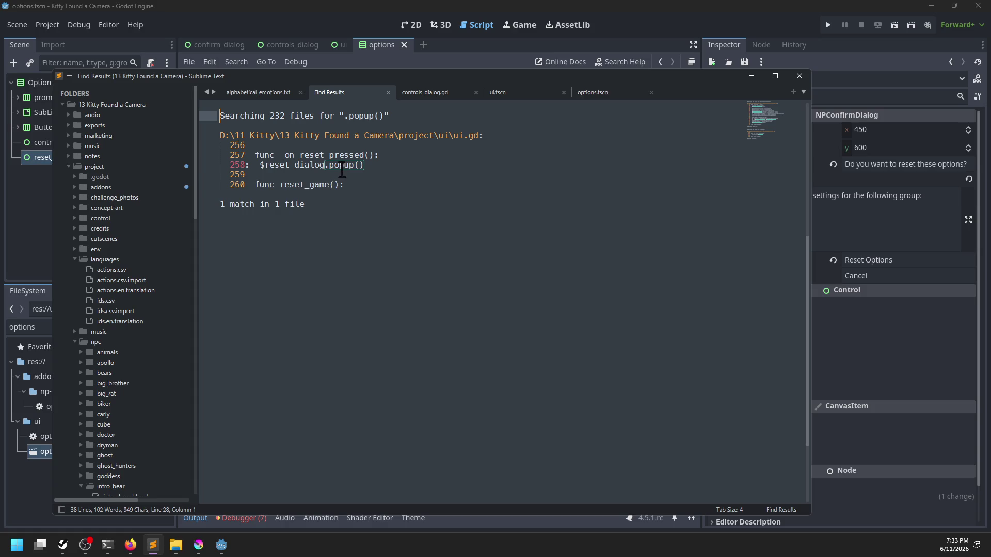
# Step: Change ui.gd line 258 to $reset_dialog.popup_centered() and save the file
pyautogui.doubleClick(343, 166)
pyautogui.click(352, 300)
pyautogui.write('_centered(')
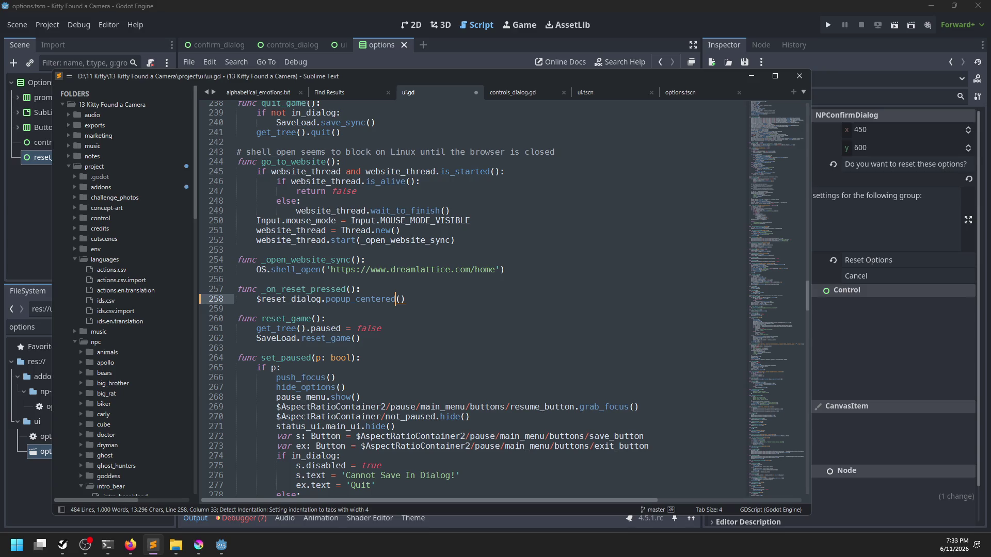
pyautogui.hotkey('ctrl', 's')
pyautogui.hotkey('alt', 'Tab')
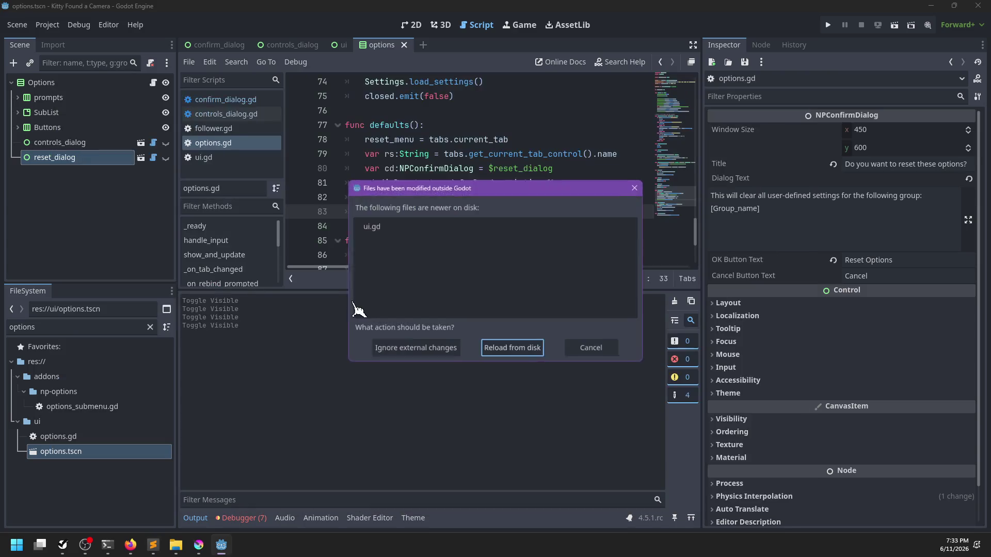
# Step: Reload ui.gd from disk and go to popup_centered in the reset dialog's confirm_dialog.gd
pyautogui.click(529, 345)
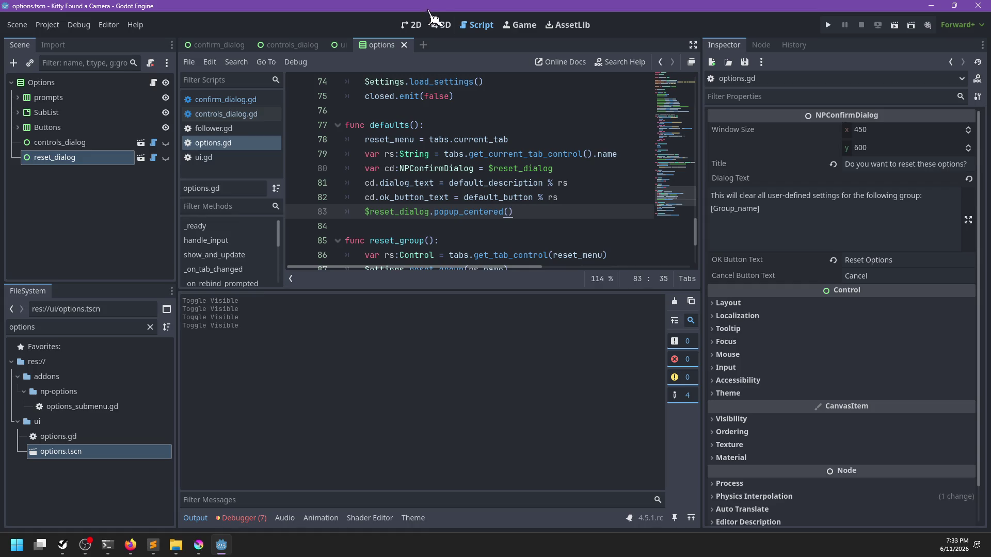
pyautogui.click(438, 24)
pyautogui.click(416, 25)
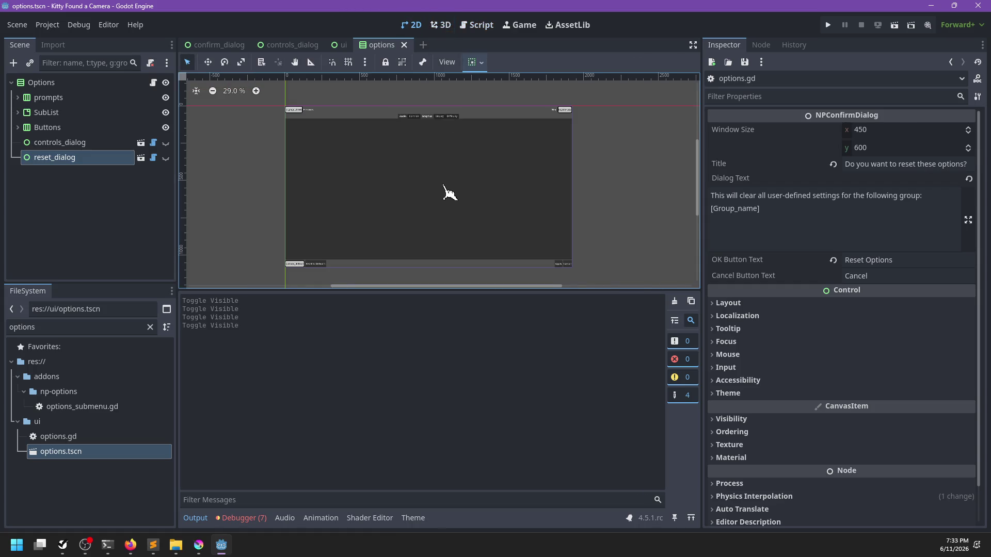
pyautogui.click(153, 157)
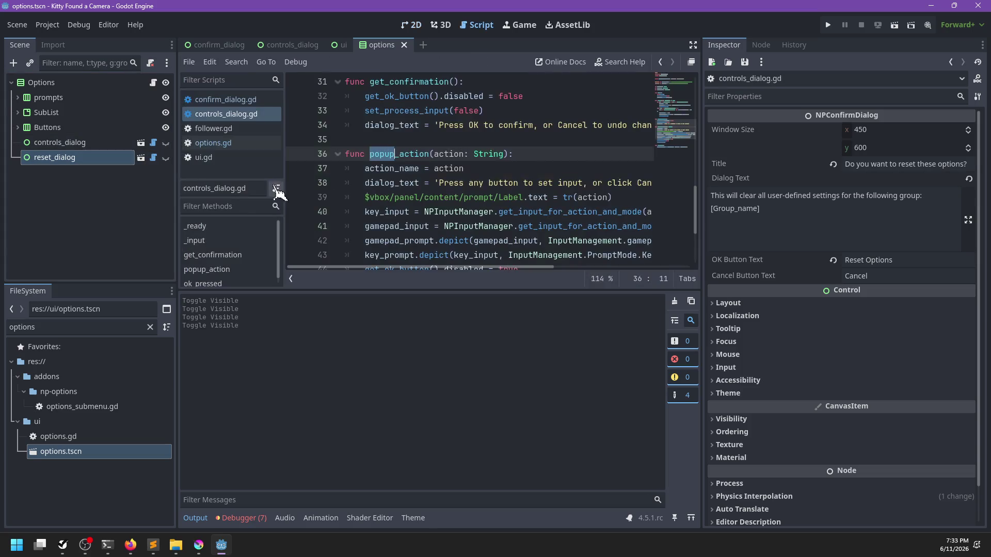
pyautogui.scroll(-3, 465, 154)
pyautogui.scroll(10, 450, 181)
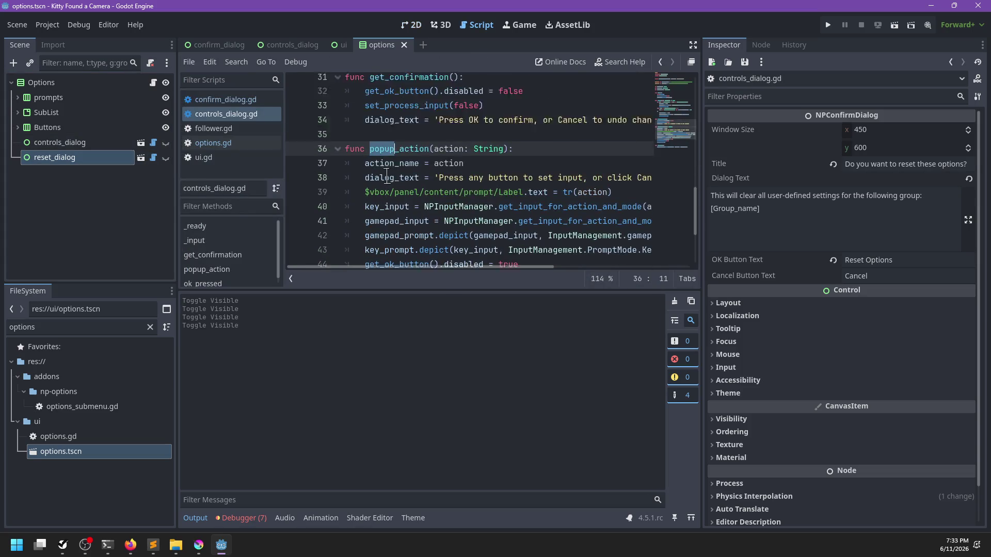
pyautogui.scroll(-10, 413, 179)
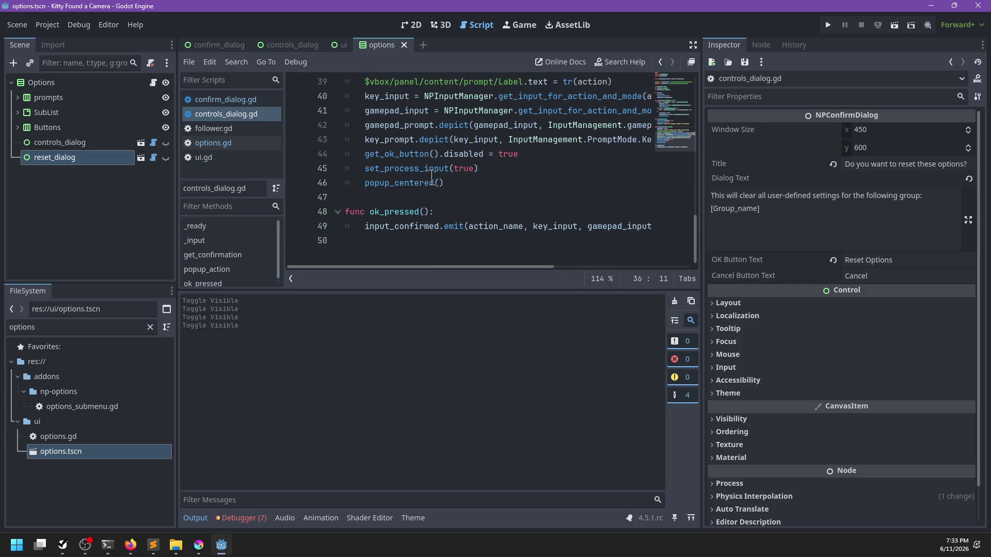
pyautogui.keyDown('ctrl'); pyautogui.click(432, 183); pyautogui.keyUp('ctrl')
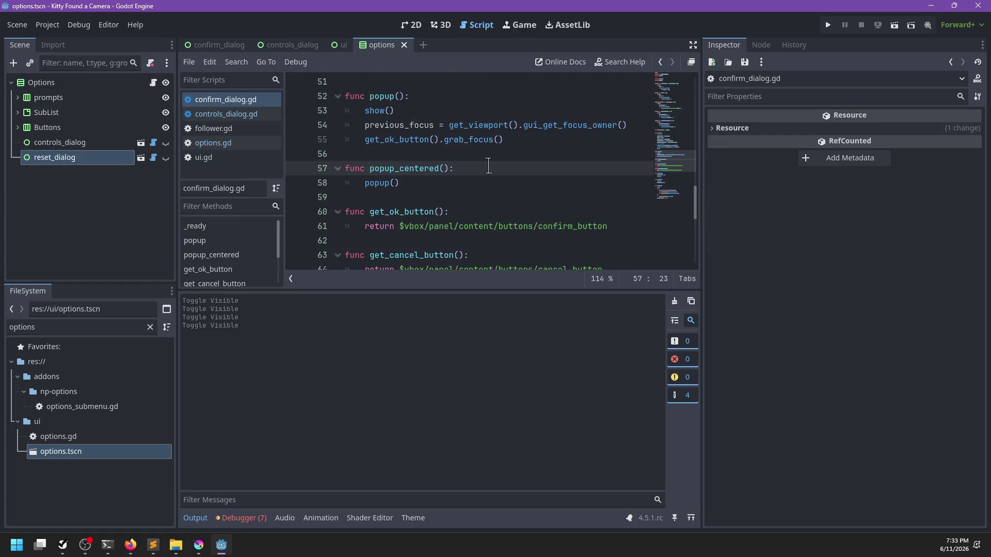
# Step: Insert an empty line above the popup() call inside popup_centered
pyautogui.press('Return')
pyautogui.press('BackSpace')
pyautogui.press('BackSpace')
pyautogui.press('Down')
pyautogui.press('Return')
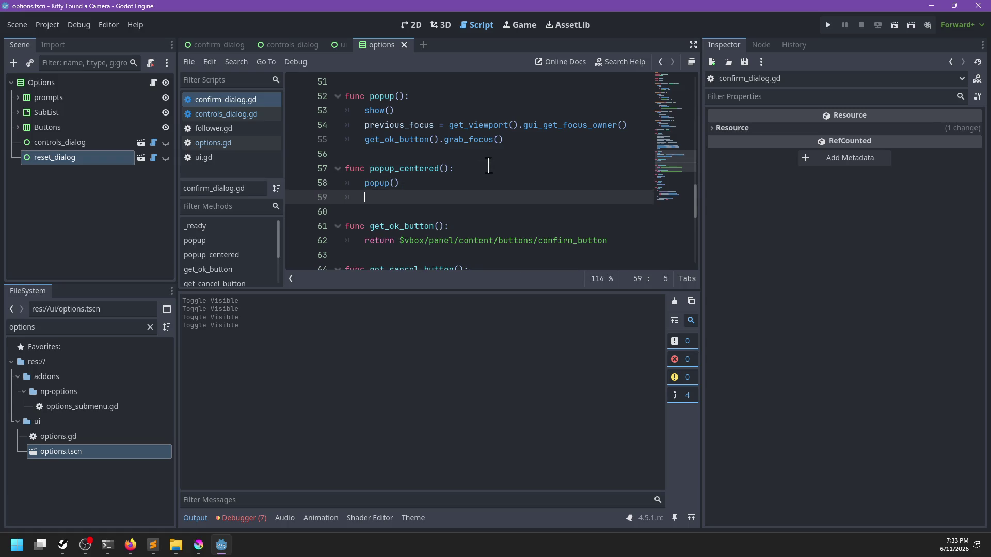
pyautogui.press('Up')
pyautogui.press('Up')
pyautogui.press('Down')
pyautogui.press('Up')
pyautogui.press('Down')
pyautogui.press('Down')
pyautogui.hotkey('alt', 'Up')
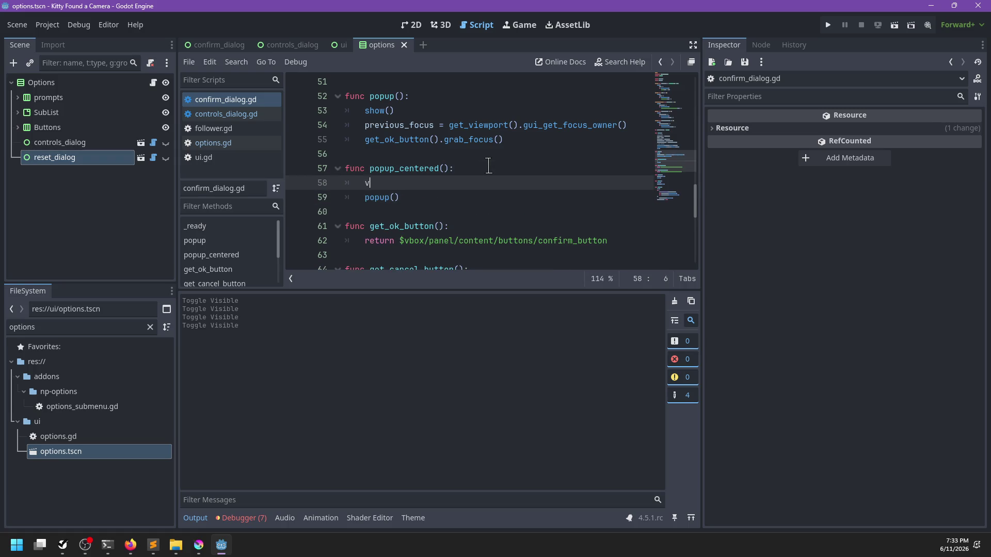
# Step: Declare var vr := get_viewport_rect() above popup()
pyautogui.write('= get_')
pyautogui.write('vi')
pyautogui.press('Return')
pyautogui.press('Return')
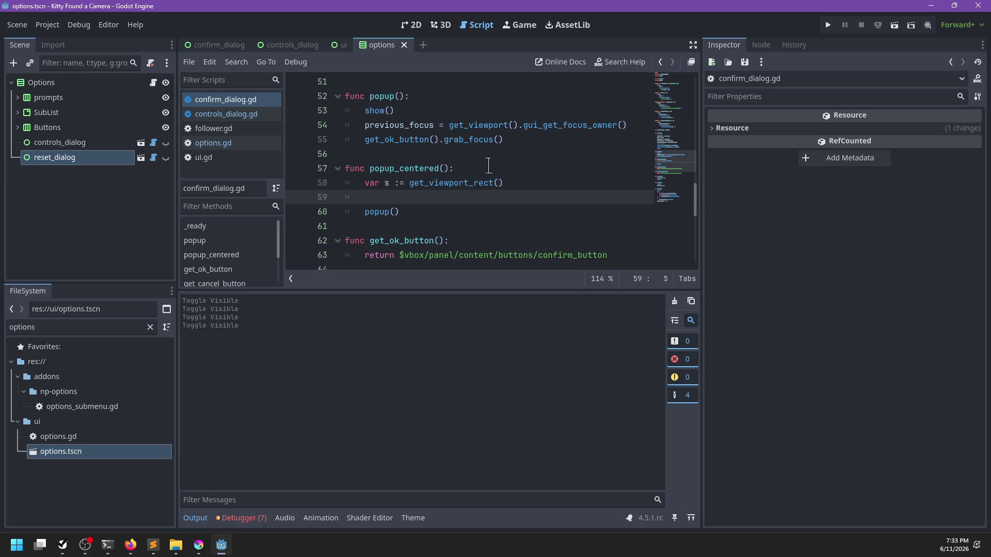
pyautogui.press('Up')
pyautogui.hotkey('ctrl', 'Right')
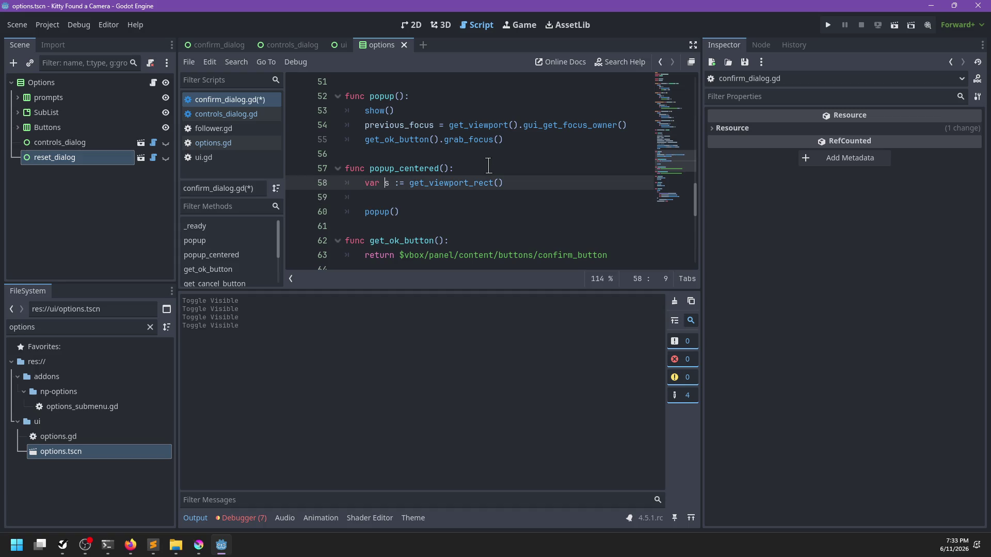
pyautogui.press('BackSpace')
pyautogui.write('vr')
pyautogui.press('Down')
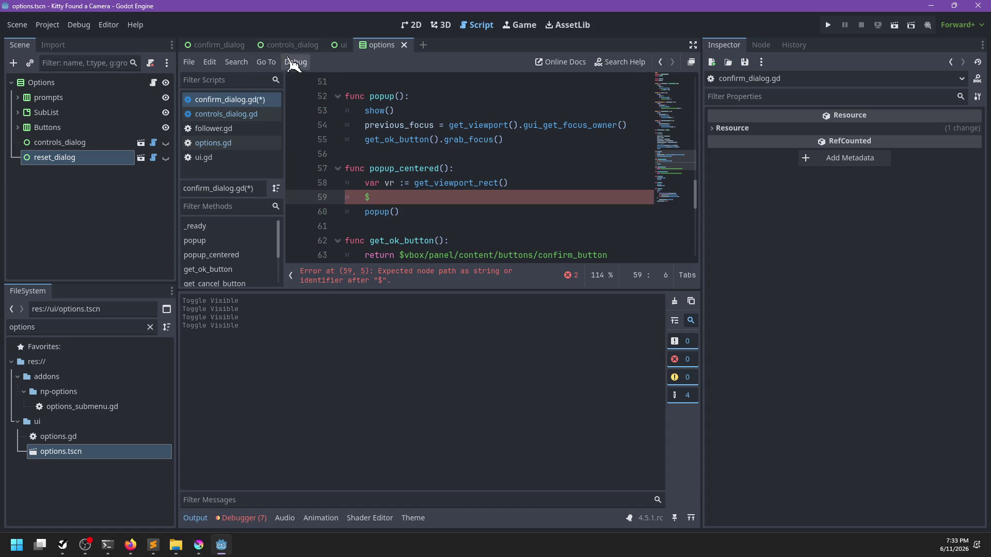
# Step: Add $vbox.global_position = (vr.size - $vbox.size)/2 before popup() and save the script
pyautogui.click(212, 45)
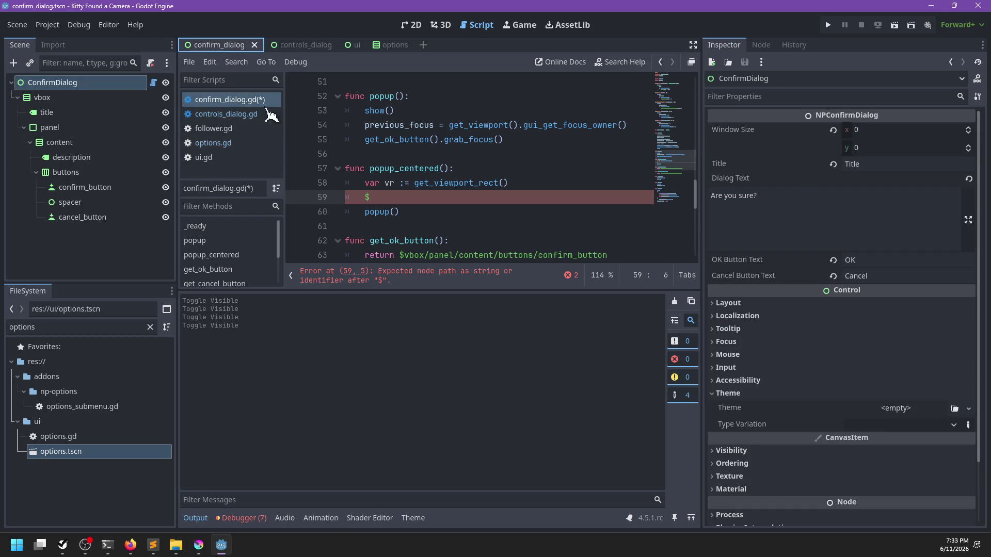
pyautogui.write('vbox.')
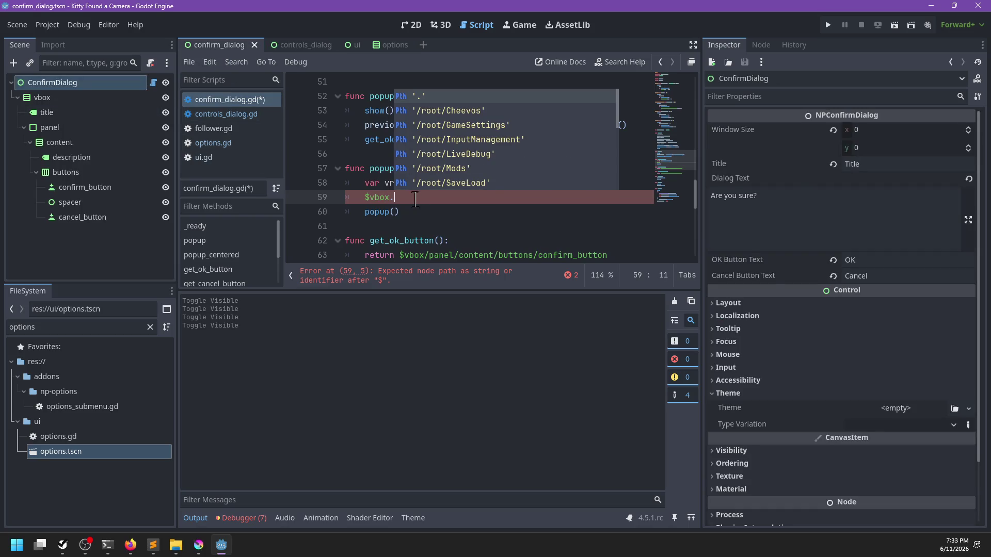
pyautogui.write('global_')
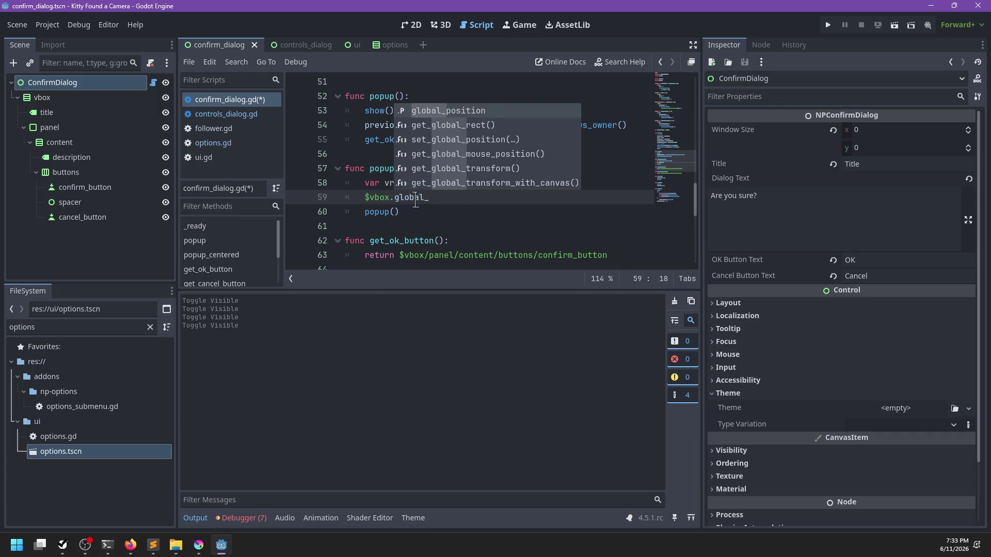
pyautogui.press('Return')
pyautogui.write('= ')
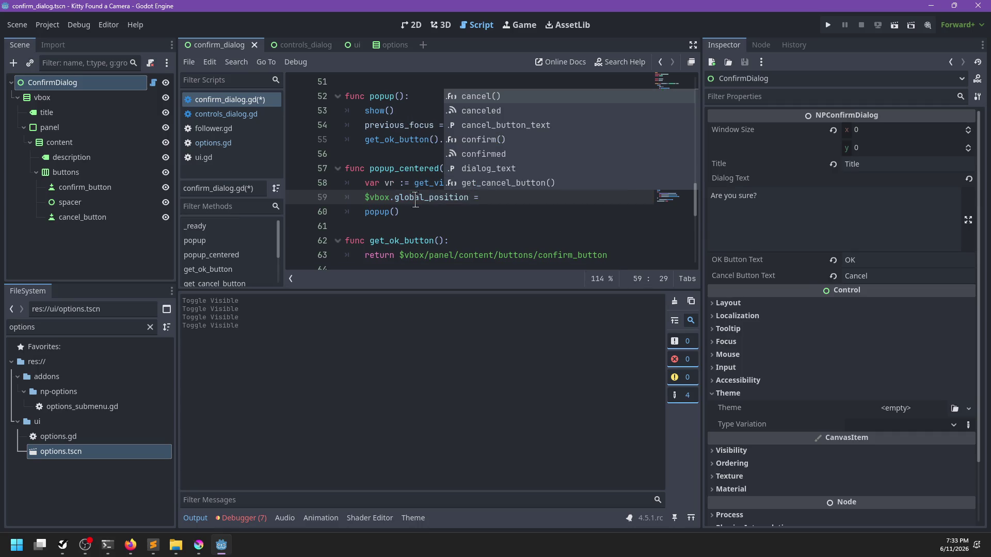
pyautogui.write('vr/')
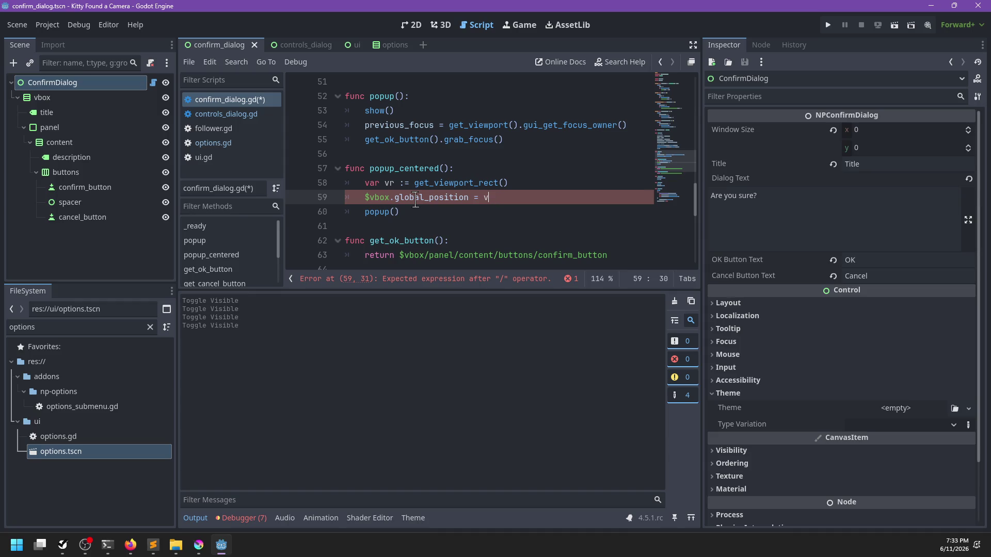
pyautogui.press('Left')
pyautogui.write('r - $')
pyautogui.write('vbox.size)')
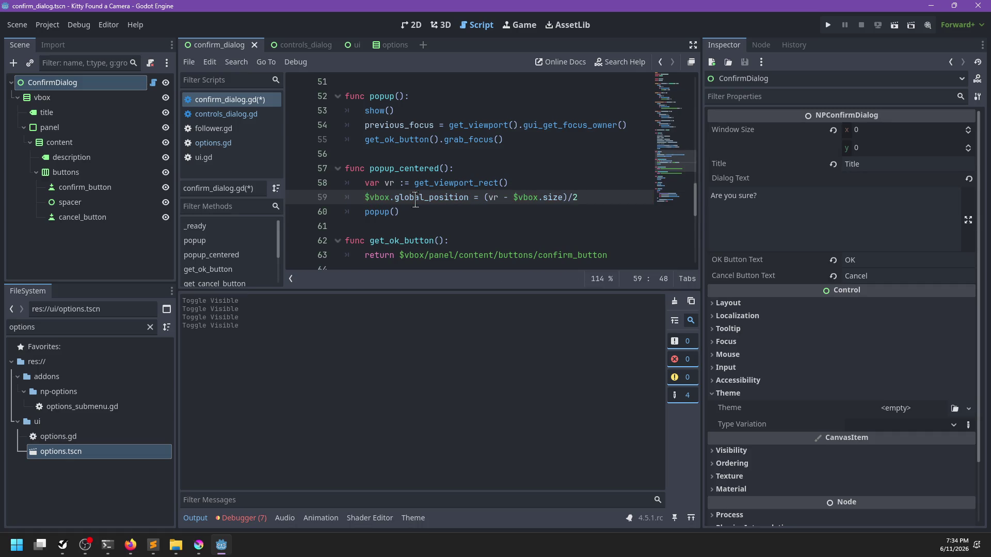
pyautogui.hotkey('ctrl', 's')
pyautogui.write('.size')
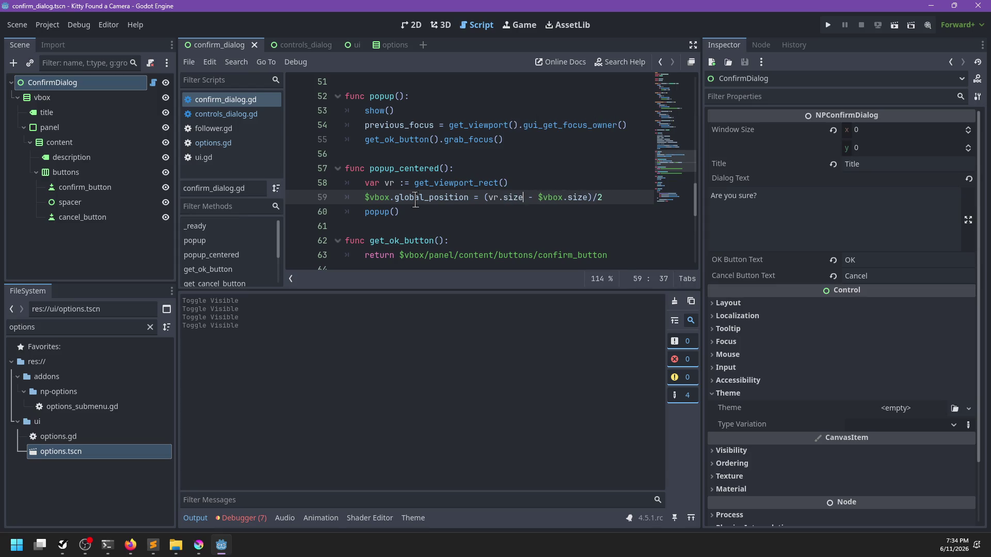
pyautogui.hotkey('ctrl', 's')
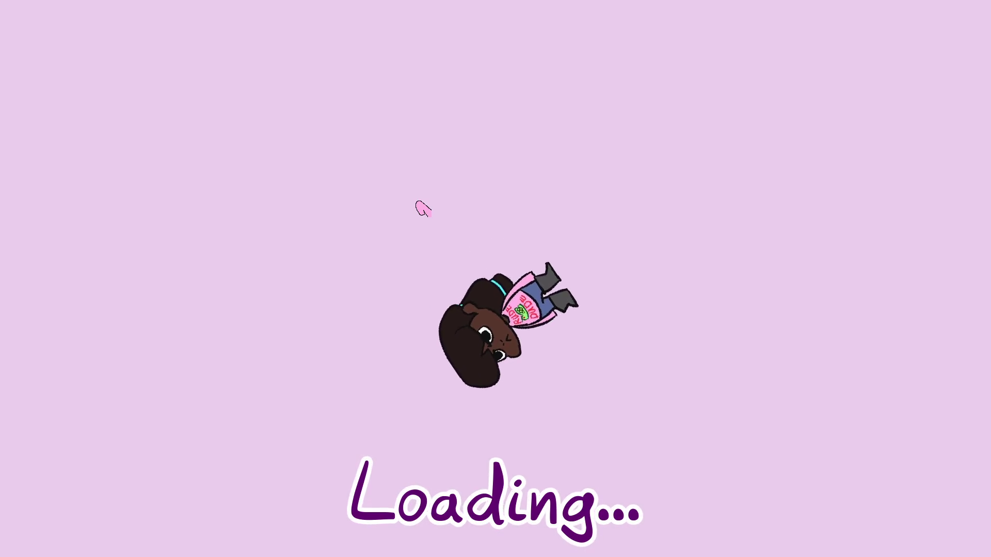
# Step: Make the window_size setter assign $vbox.custom_minimum_size = s, save, and open the game's pause menu
pyautogui.hotkey('alt', 'Tab')
pyautogui.scroll(10, 450, 154)
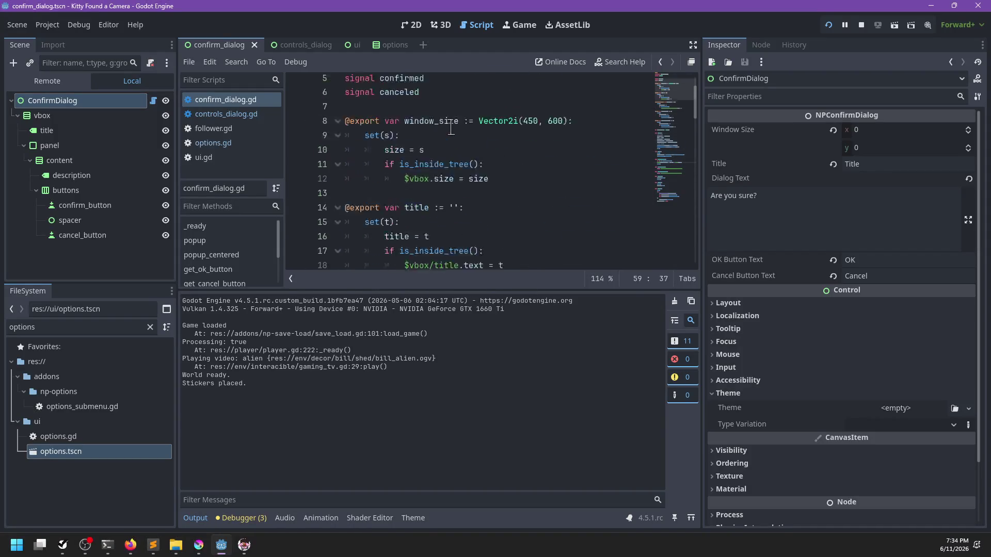
pyautogui.scroll(2, 450, 126)
pyautogui.doubleClick(444, 240)
pyautogui.hotkey('ctrl', 'd')
pyautogui.write('mi')
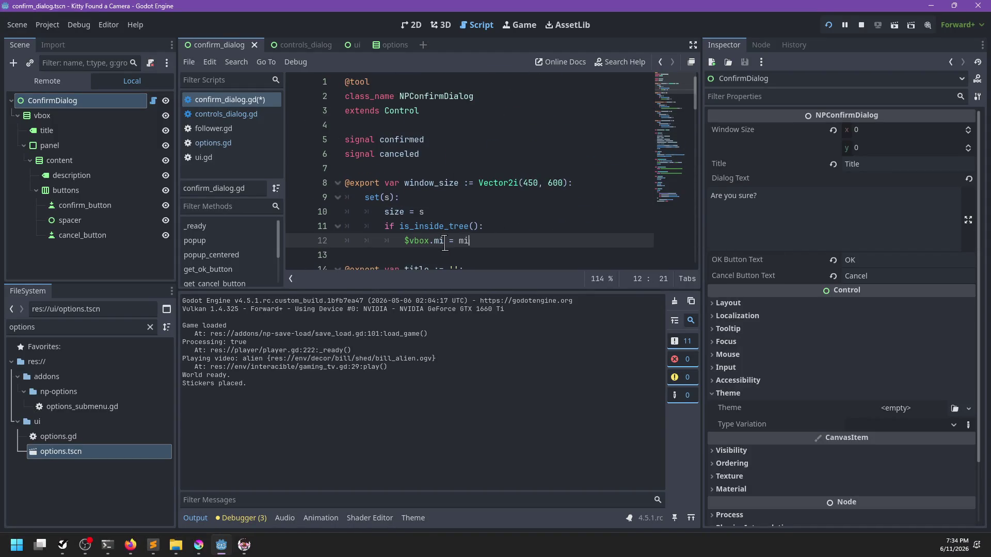
pyautogui.write('nimum_si')
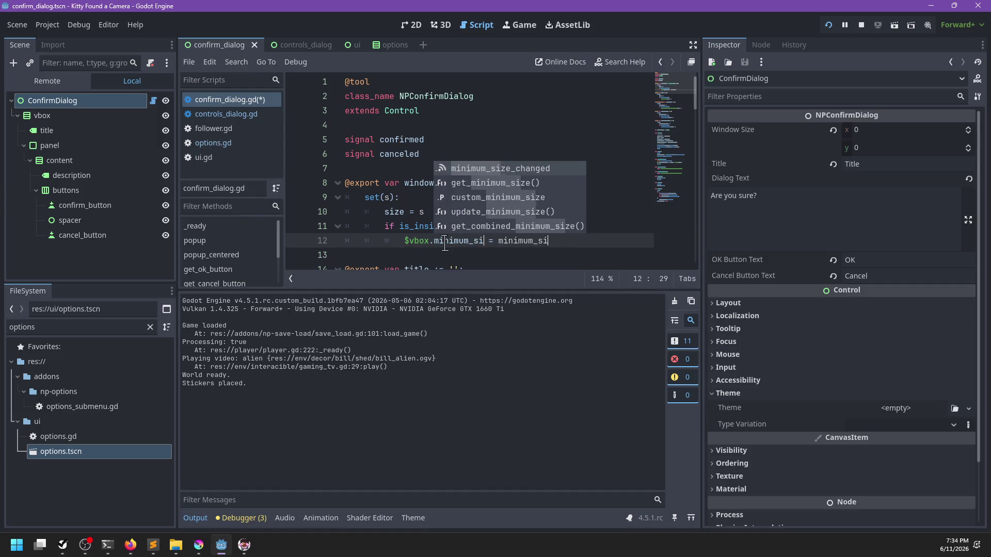
pyautogui.write('ze')
pyautogui.press('Down')
pyautogui.press('Down')
pyautogui.press('Return')
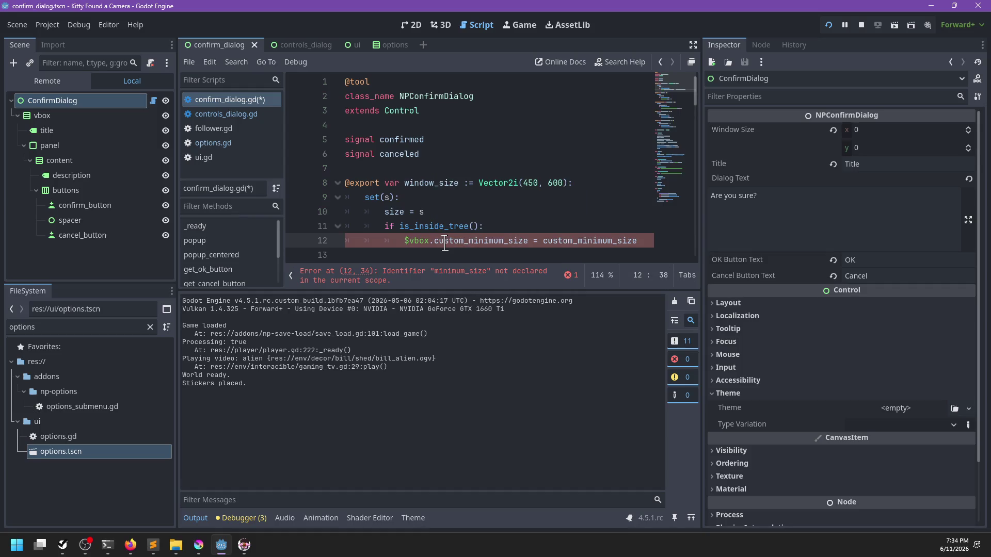
pyautogui.doubleClick(580, 242)
pyautogui.write('s')
pyautogui.hotkey('ctrl', 's')
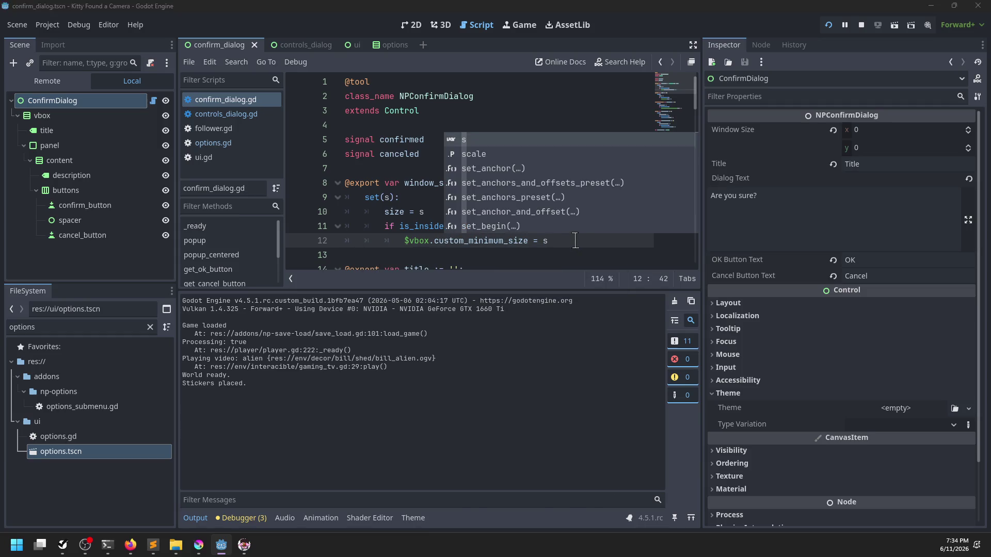
pyautogui.press('Escape')
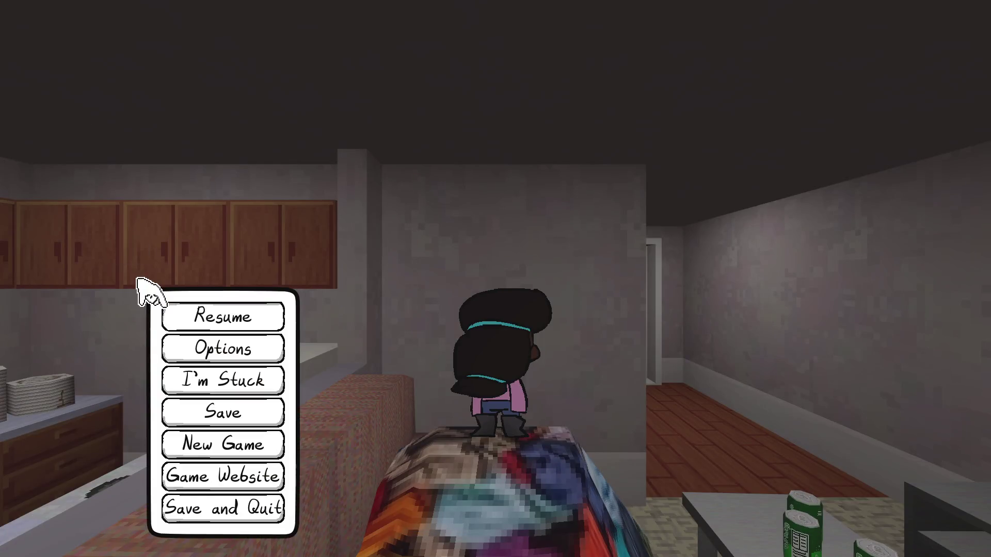
# Step: Open and cancel the New Game confirmation, then open and close the Options screen
pyautogui.click(222, 444)
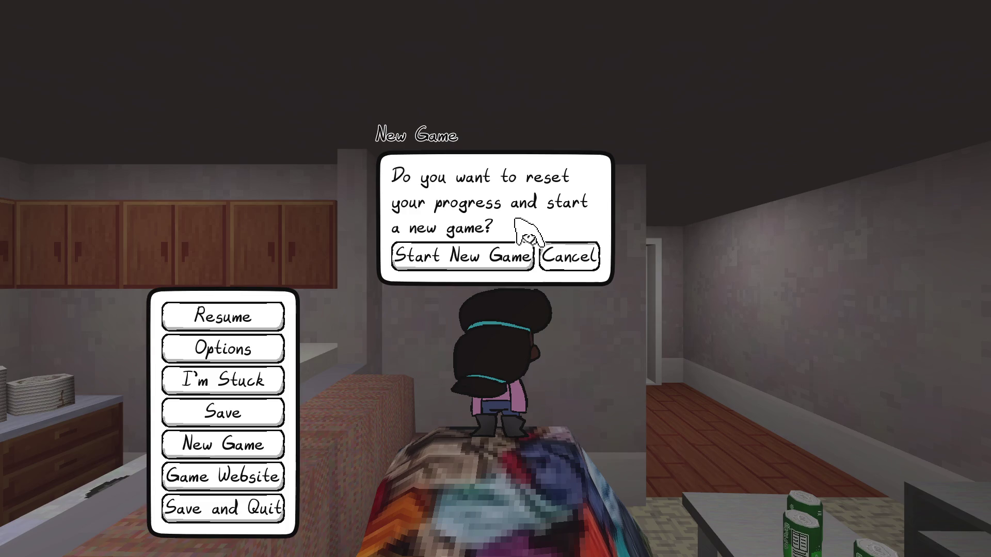
pyautogui.press('Escape')
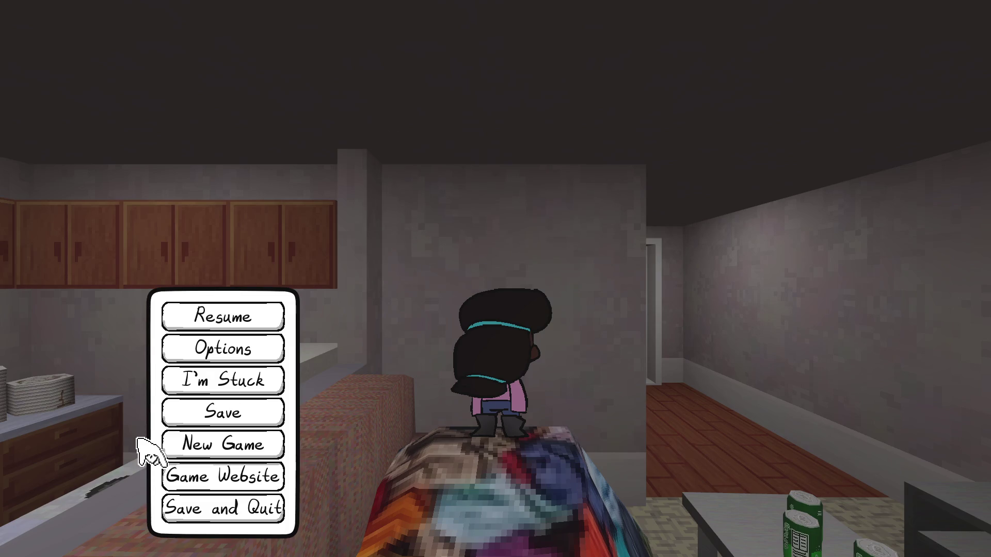
pyautogui.click(165, 348)
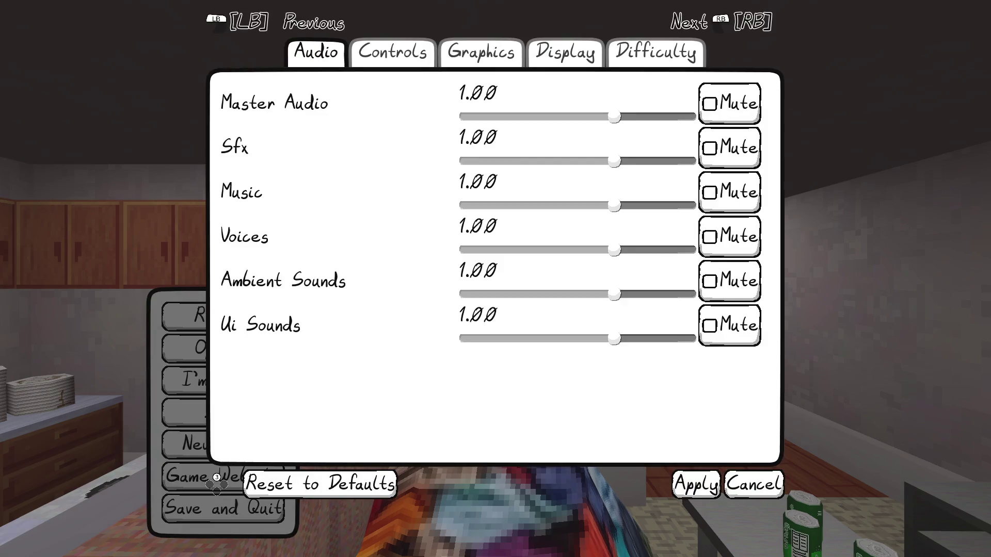
pyautogui.press('Escape')
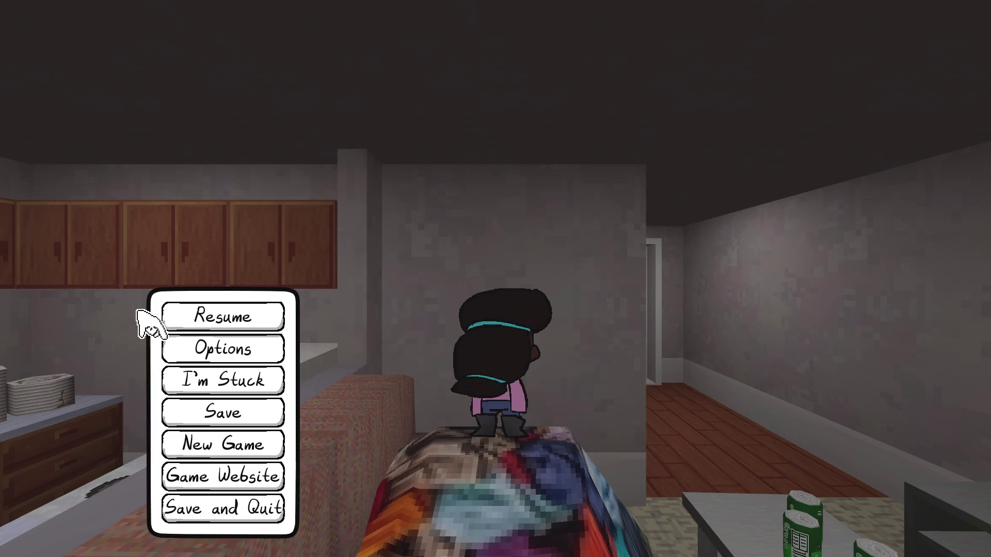
# Step: Reopen Options and nudge the Ui Sounds slider down and back, leaving it at 1.00
pyautogui.click(160, 345)
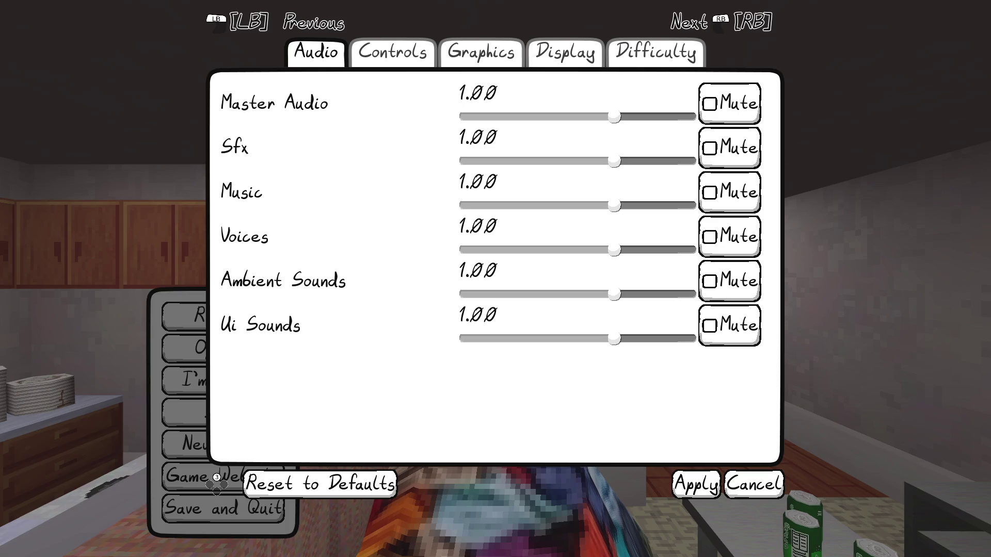
pyautogui.press('Escape')
pyautogui.click(160, 346)
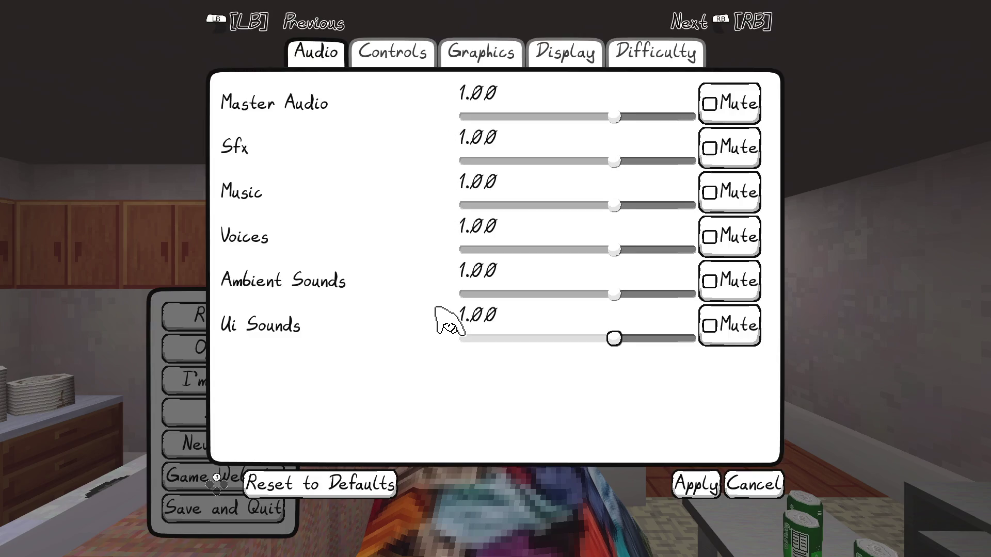
pyautogui.press('Left')
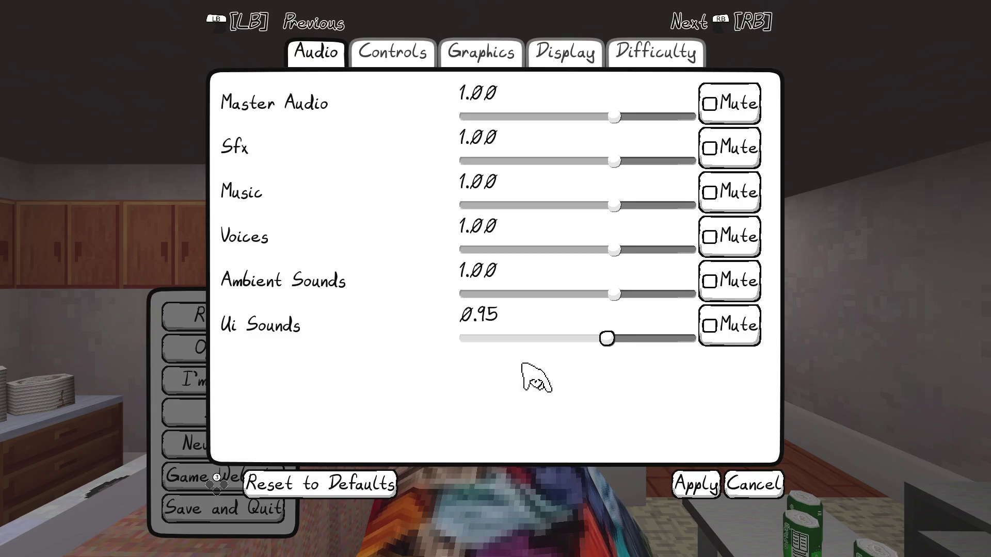
pyautogui.press('Right')
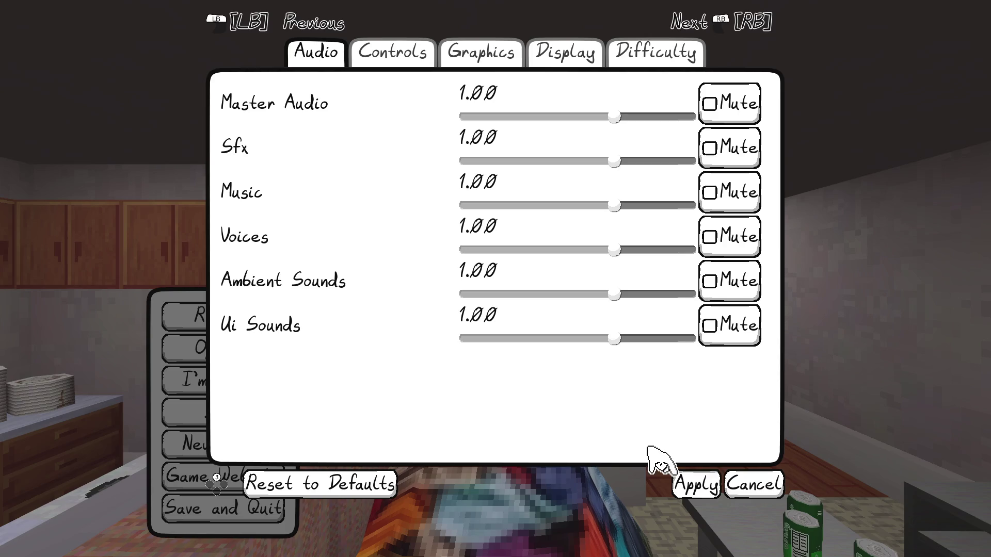
pyautogui.press('Left')
pyautogui.press('Right')
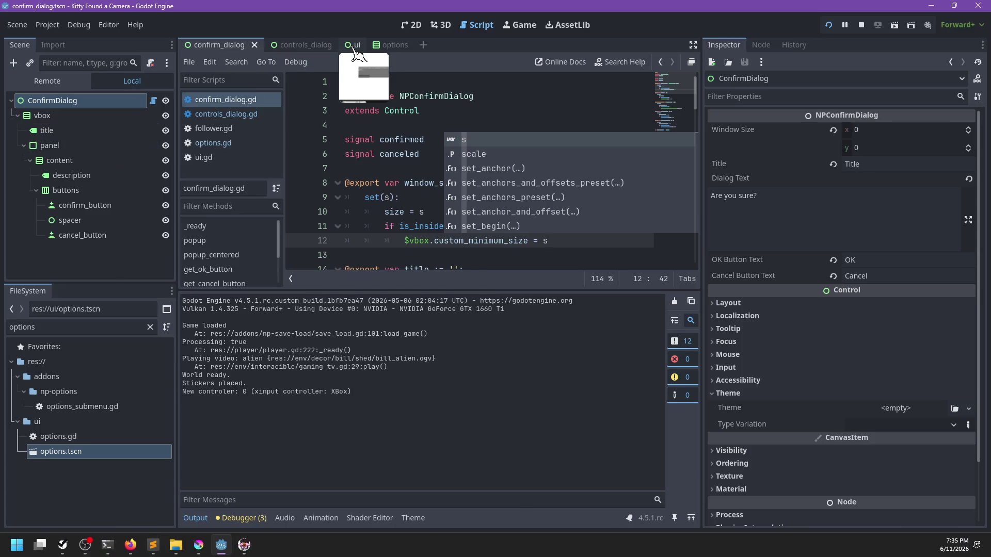
# Step: Set Apply's Focus Neighbor Left to Defaults and Focus Neighbor Right to Cancel
pyautogui.click(347, 46)
pyautogui.scroll(-1, 109, 196)
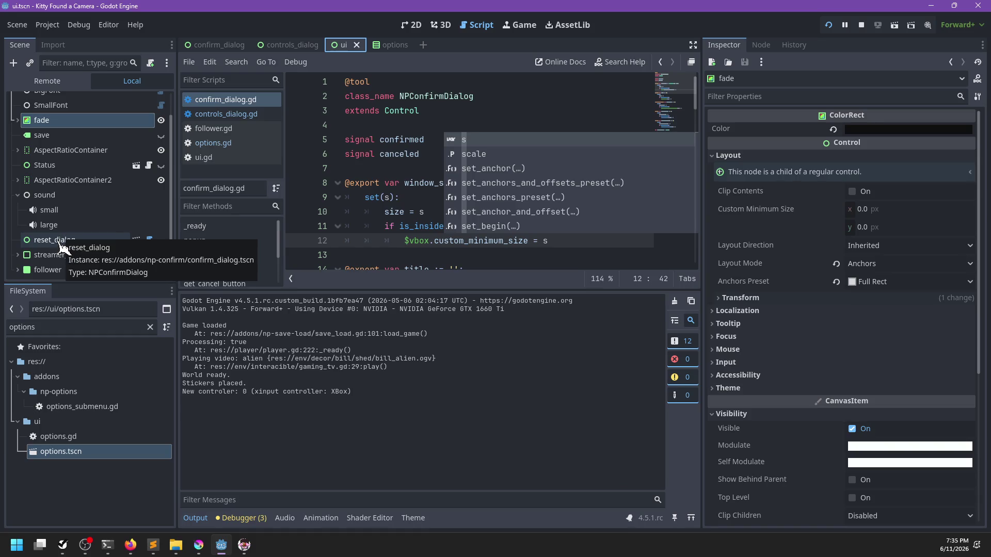
pyautogui.click(382, 45)
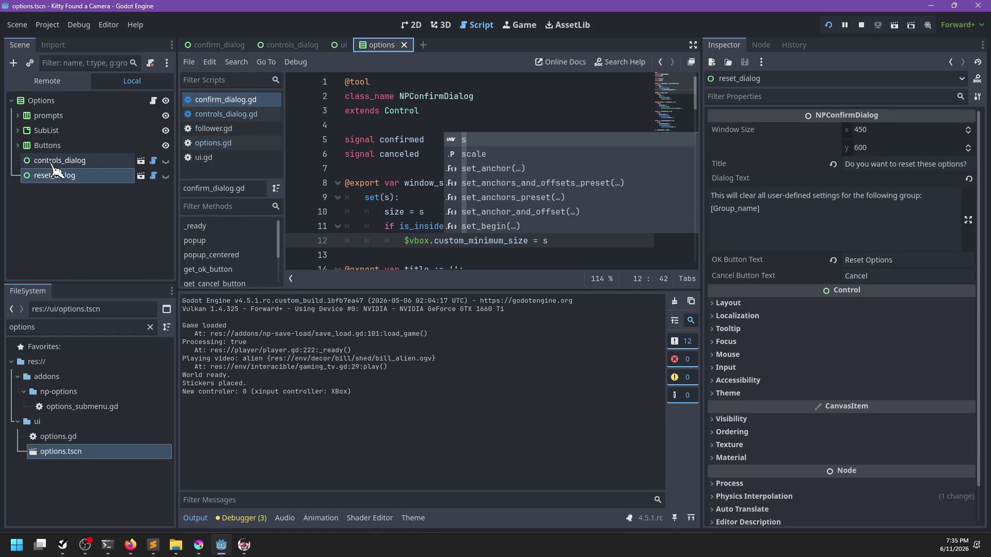
pyautogui.click(17, 146)
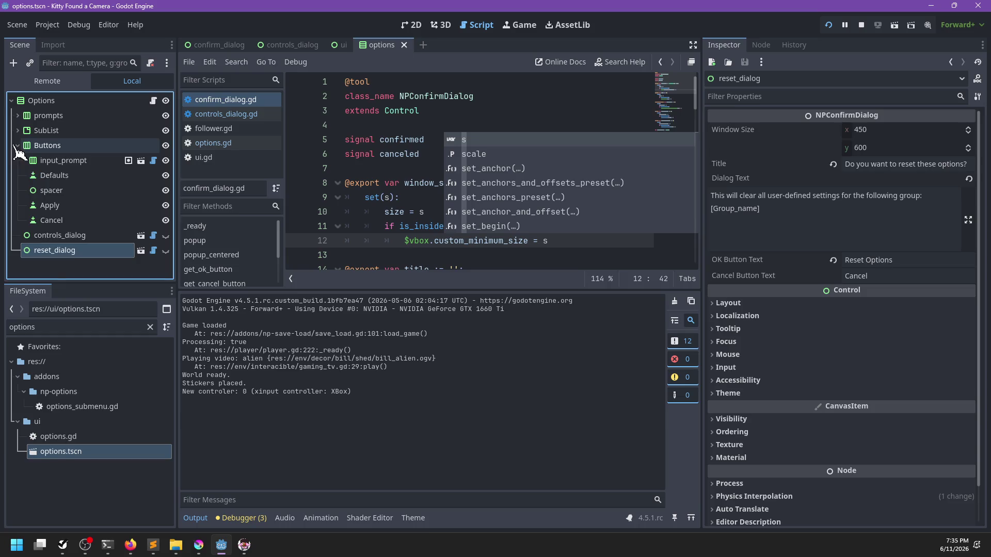
pyautogui.click(50, 206)
pyautogui.scroll(-10, 888, 362)
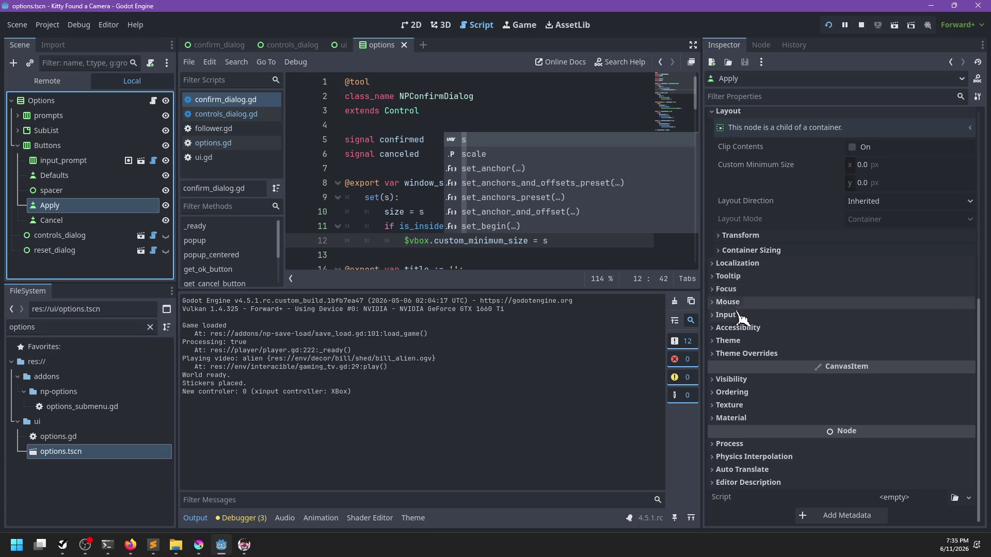
pyautogui.click(726, 289)
pyautogui.moveTo(50, 180)
pyautogui.mouseDown()
pyautogui.moveTo(872, 314)
pyautogui.moveTo(857, 307)
pyautogui.mouseUp()
pyautogui.moveTo(62, 220)
pyautogui.mouseDown()
pyautogui.moveTo(831, 282)
pyautogui.moveTo(829, 320)
pyautogui.moveTo(883, 344)
pyautogui.mouseUp()
# Step: Run the game with F5 to test focus on the Ui Sounds slider, then stop it
pyautogui.press('F5')
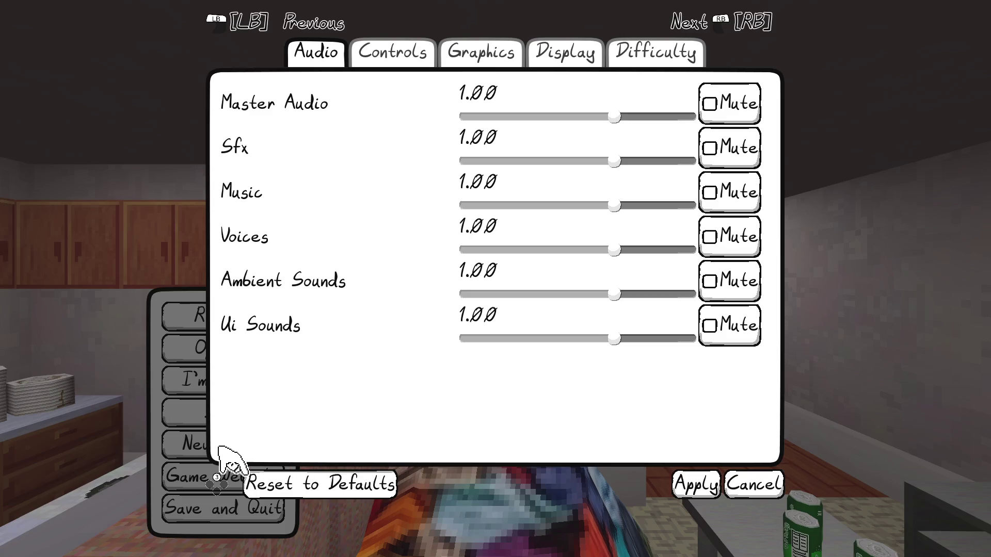
pyautogui.press('Right')
pyautogui.press('Left')
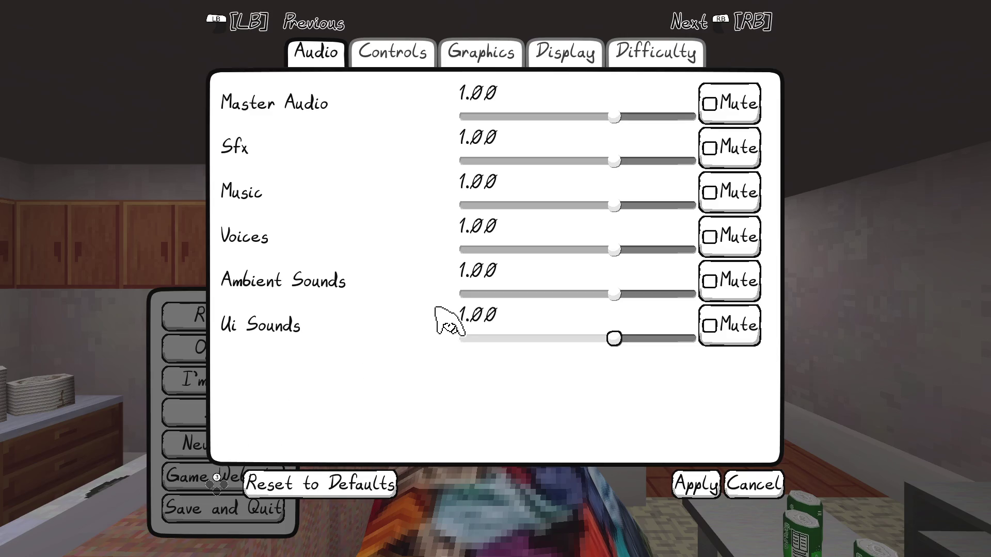
pyautogui.press('F8')
# Step: Set Defaults' Focus Neighbor Right to Apply, save the options scene, and check it in-game
pyautogui.click(54, 176)
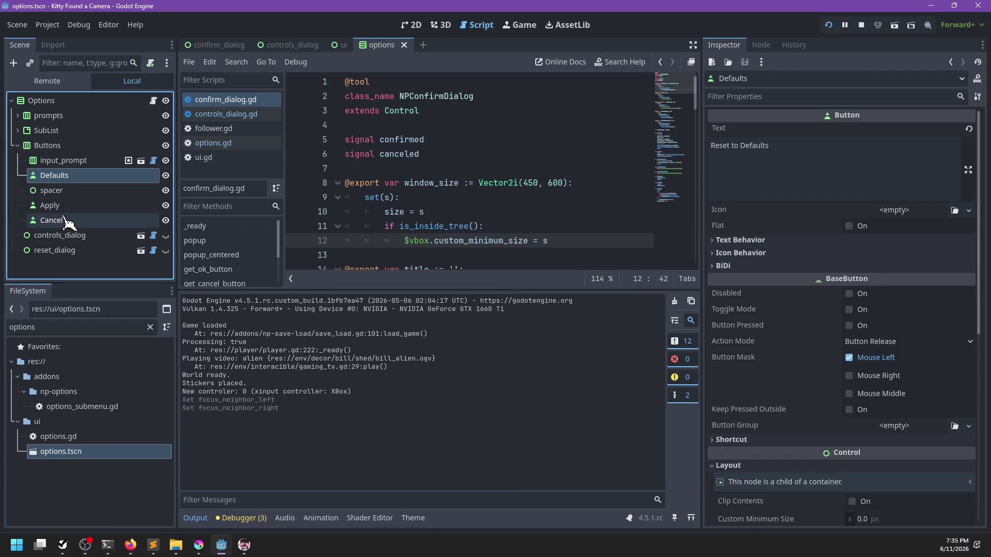
pyautogui.click(58, 209)
pyautogui.scroll(-5, 764, 320)
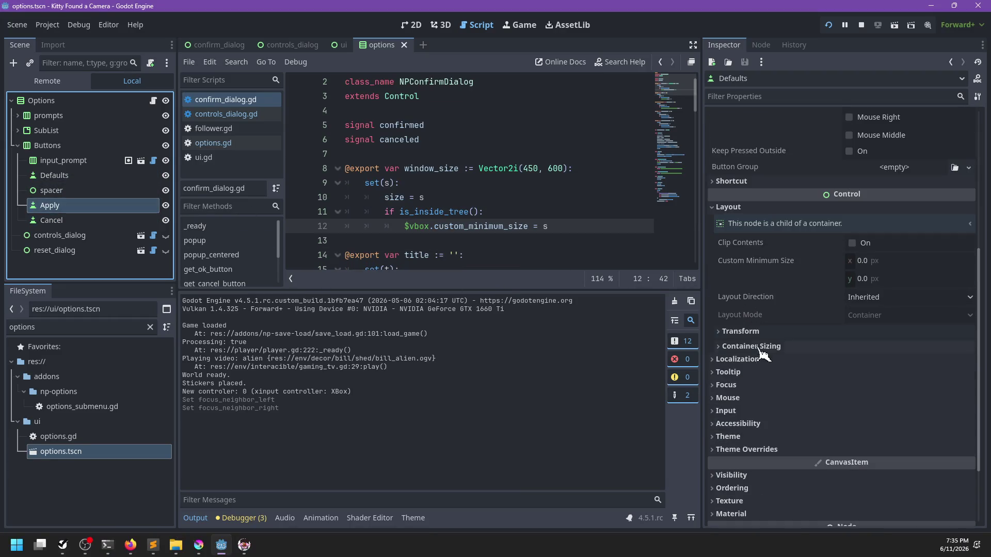
pyautogui.click(726, 385)
pyautogui.moveTo(104, 206)
pyautogui.mouseDown()
pyautogui.moveTo(481, 248)
pyautogui.moveTo(901, 457)
pyautogui.moveTo(826, 437)
pyautogui.mouseUp()
pyautogui.hotkey('ctrl', 's')
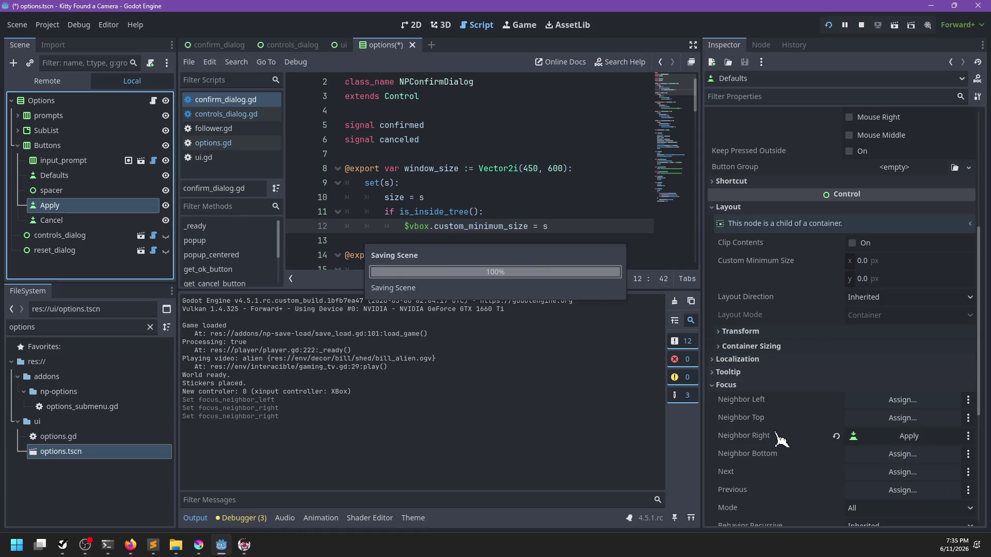
pyautogui.hotkey('alt', 'Tab')
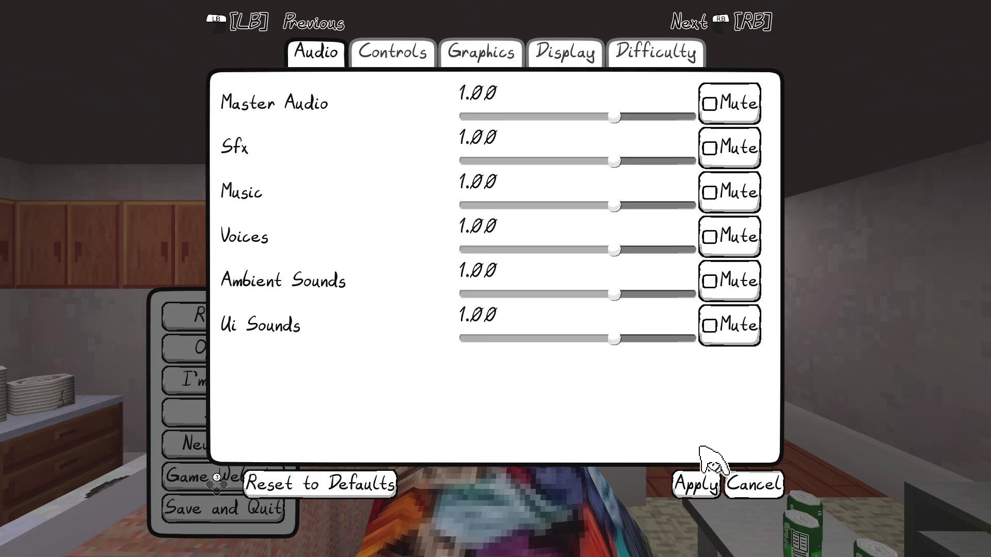
pyautogui.hotkey('alt', 'Tab')
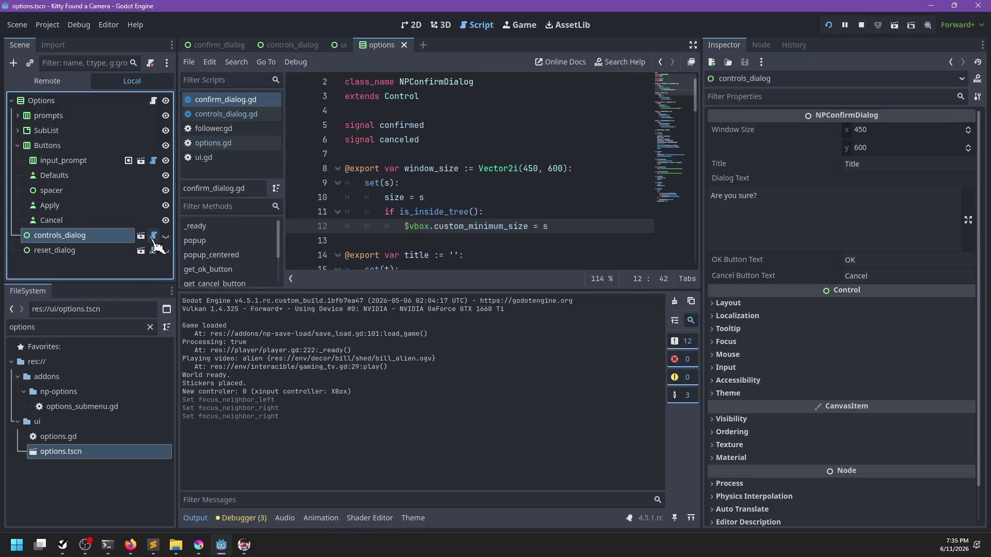
# Step: Add a confirm_dialog.tscn instance to the Options scene and stop the running game
pyautogui.scroll(2, 485, 196)
pyautogui.click(100, 251)
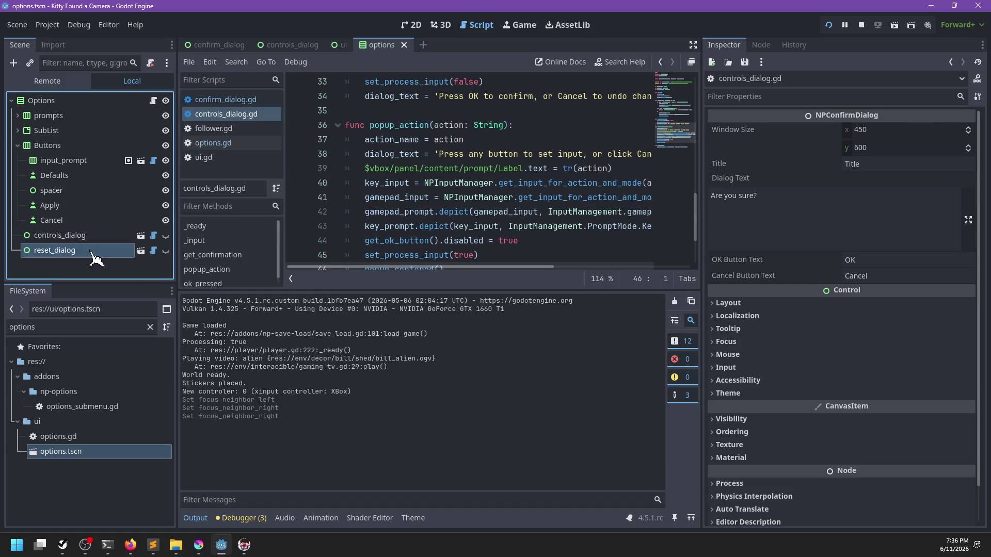
pyautogui.doubleClick(96, 326)
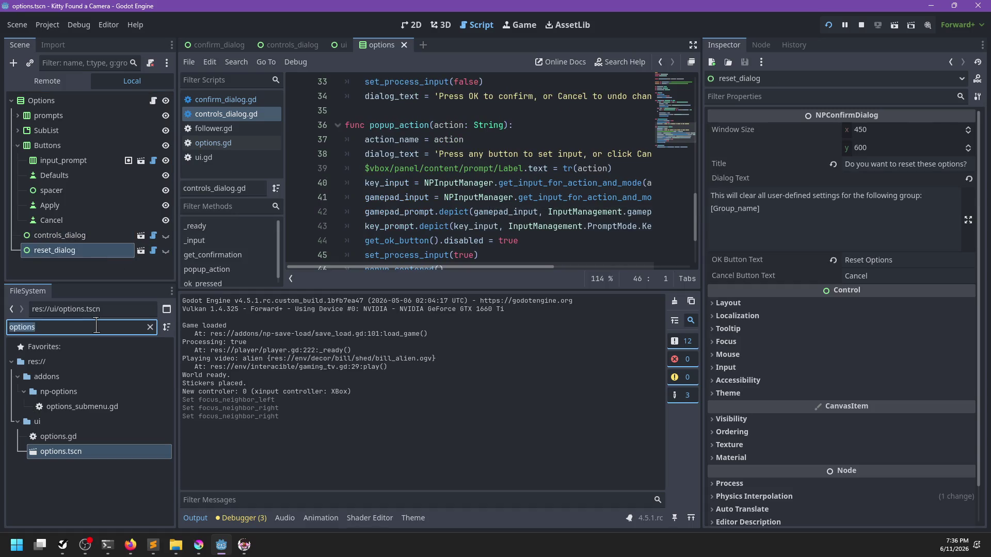
pyautogui.write('con')
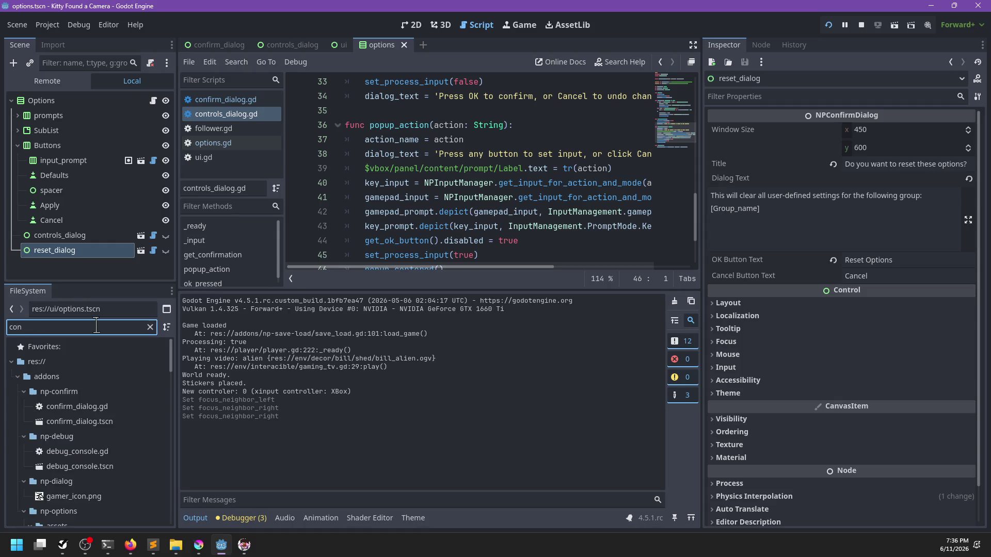
pyautogui.moveTo(103, 422)
pyautogui.mouseDown()
pyautogui.moveTo(110, 430)
pyautogui.moveTo(80, 257)
pyautogui.mouseUp()
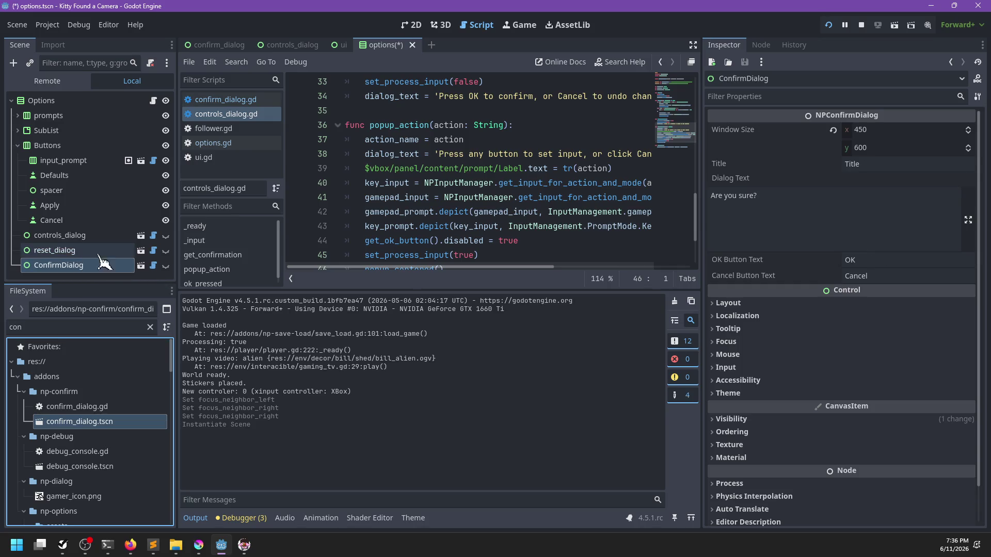
pyautogui.click(862, 24)
# Step: Delete the old reset_dialog, rename the new instance reset_dialog, save, and run the game
pyautogui.click(55, 233)
pyautogui.press('Delete')
pyautogui.press('Return')
pyautogui.doubleClick(53, 233)
pyautogui.write('reset_dialog')
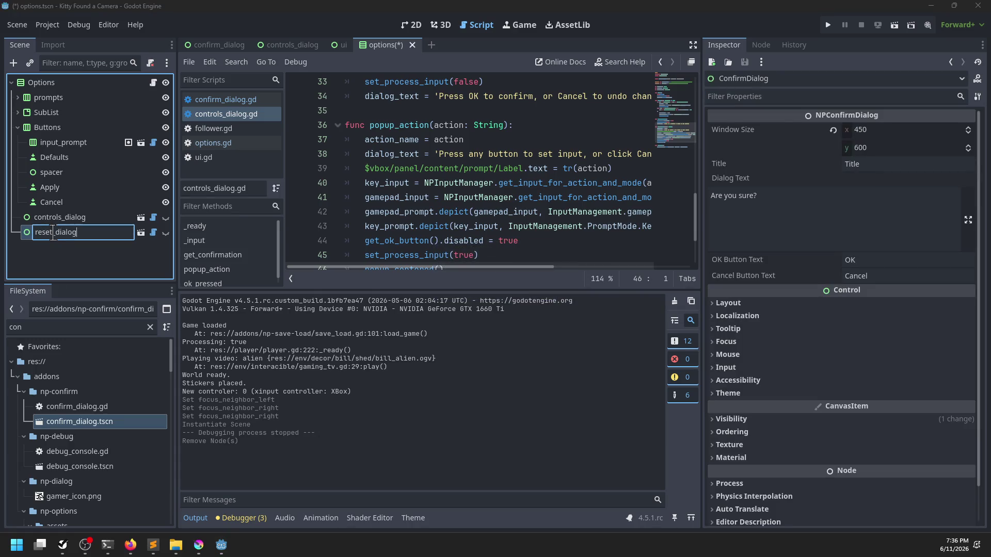
pyautogui.press('Return')
pyautogui.hotkey('ctrl', 's')
pyautogui.press('F5')
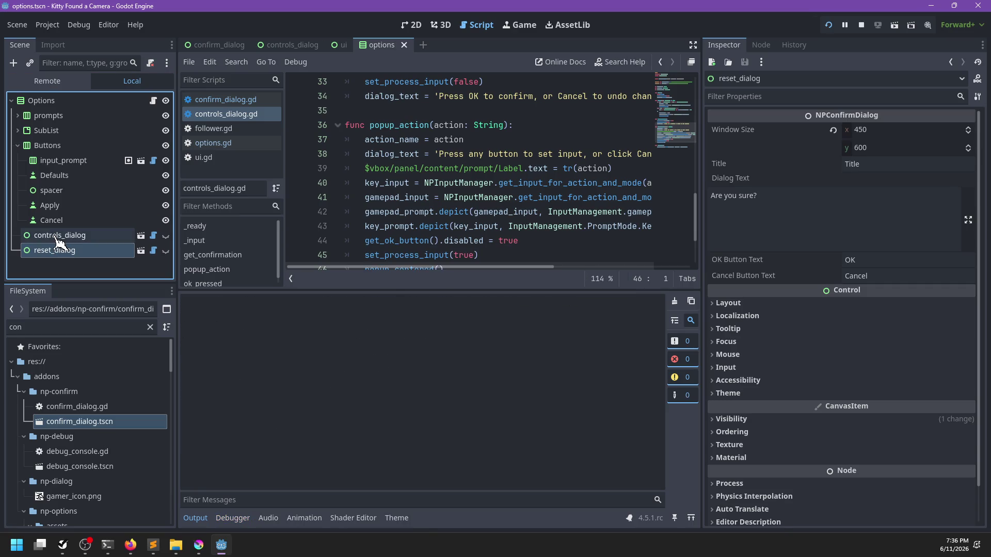
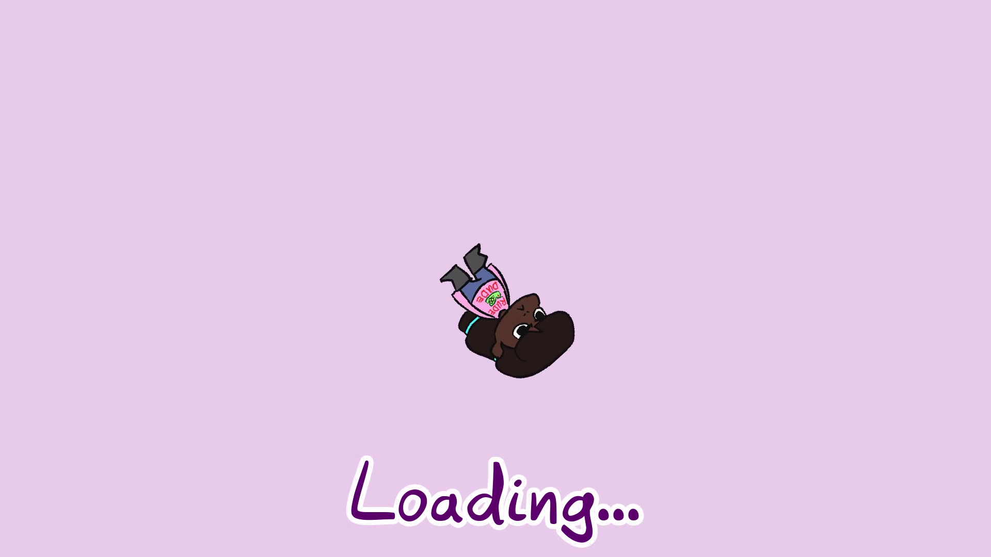
# Step: From the pause menu, open and cancel the New Game 'Are you sure?' confirmation, then switch back to Godot
pyautogui.press('Escape')
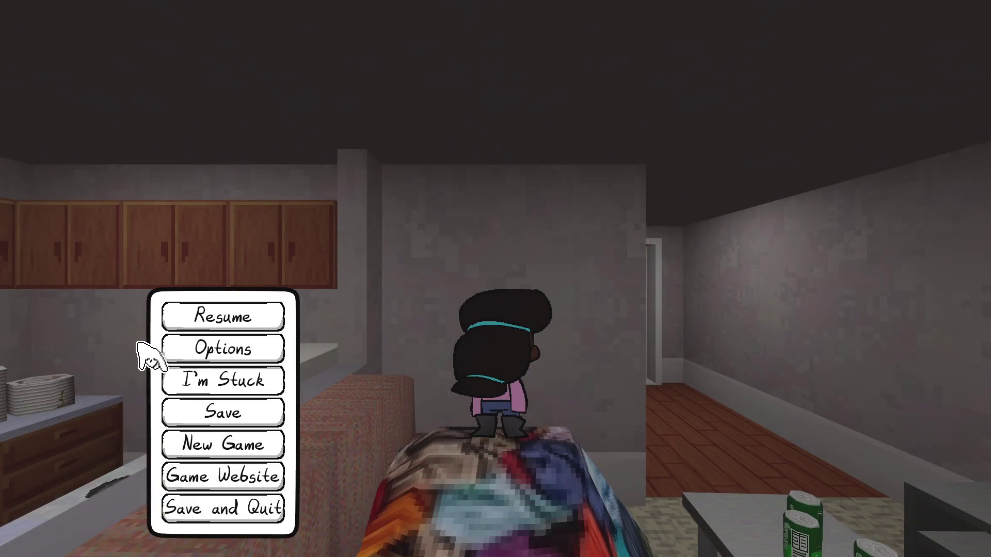
pyautogui.click(166, 443)
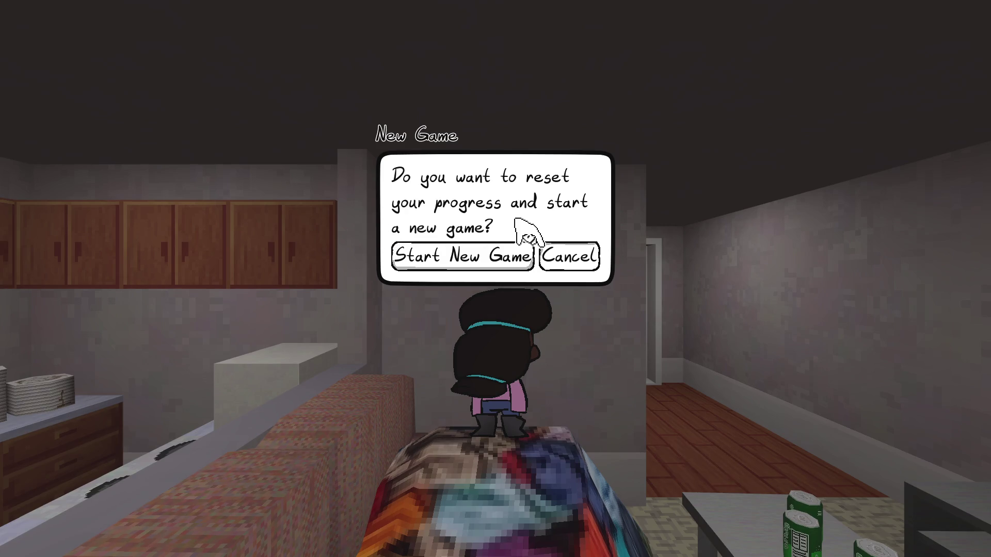
pyautogui.click(565, 256)
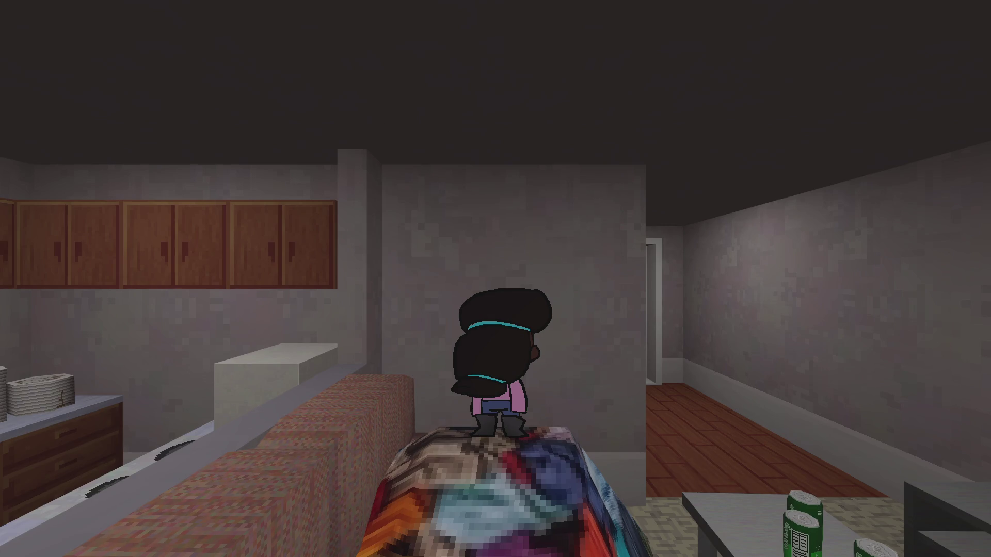
pyautogui.hotkey('alt', 'Tab')
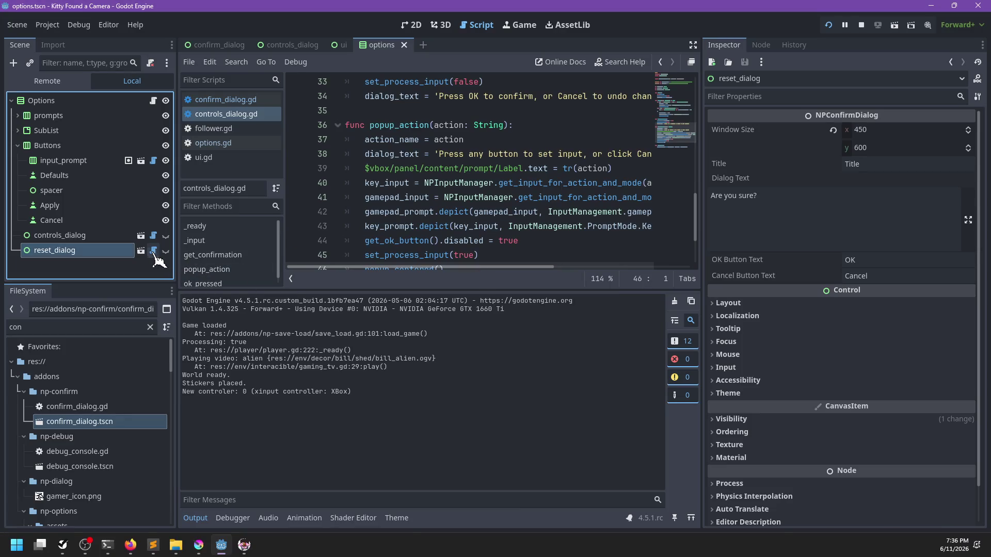
# Step: Open blank lines between the previous_focus declaration and _ready for a new function
pyautogui.scroll(-10, 426, 191)
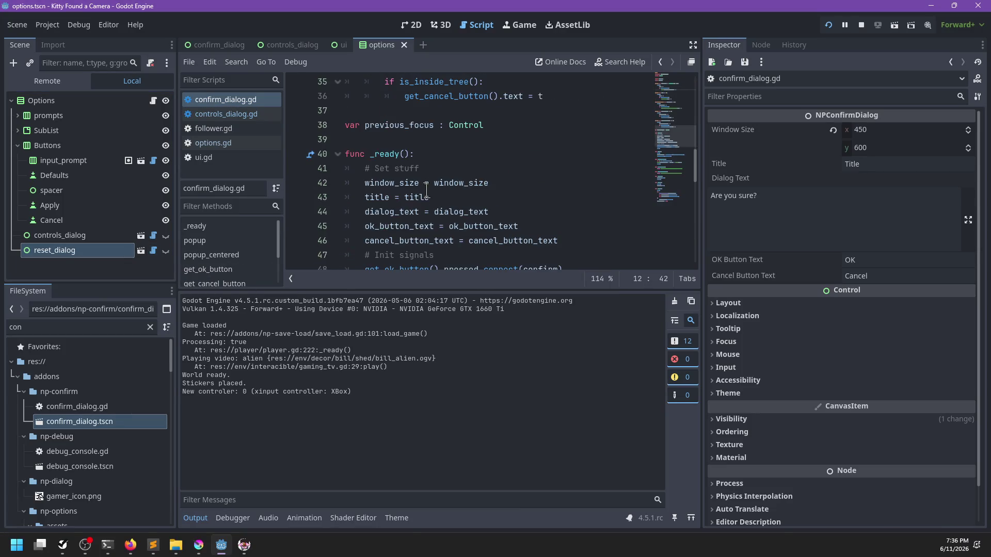
pyautogui.click(408, 141)
pyautogui.press('Up')
pyautogui.press('Up')
pyautogui.press('Up')
pyautogui.press('Down')
pyautogui.press('Down')
pyautogui.press('Return')
pyautogui.press('Return')
pyautogui.press('Up')
pyautogui.press('Up')
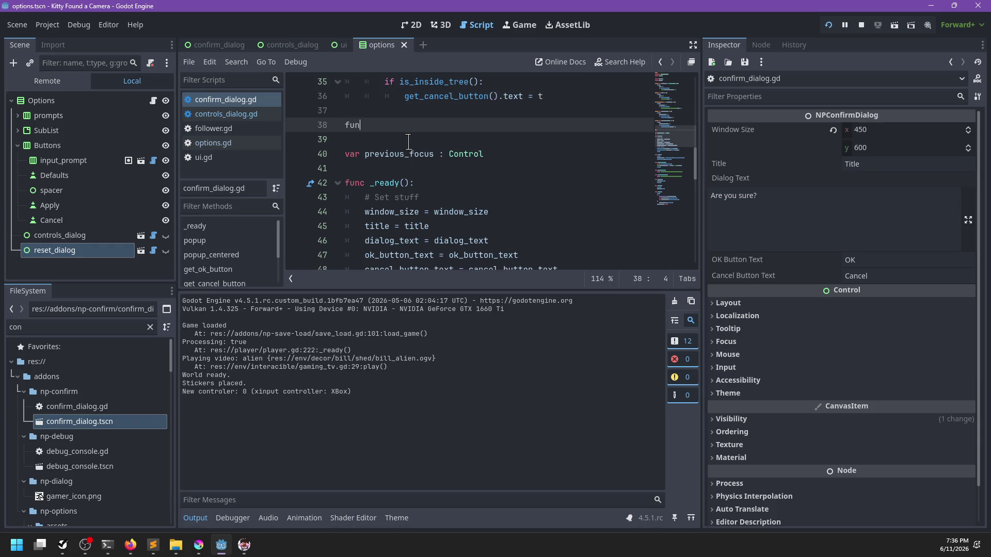
pyautogui.press('BackSpace')
pyautogui.press('BackSpace')
pyautogui.press('BackSpace')
pyautogui.press('Delete')
pyautogui.click(380, 138)
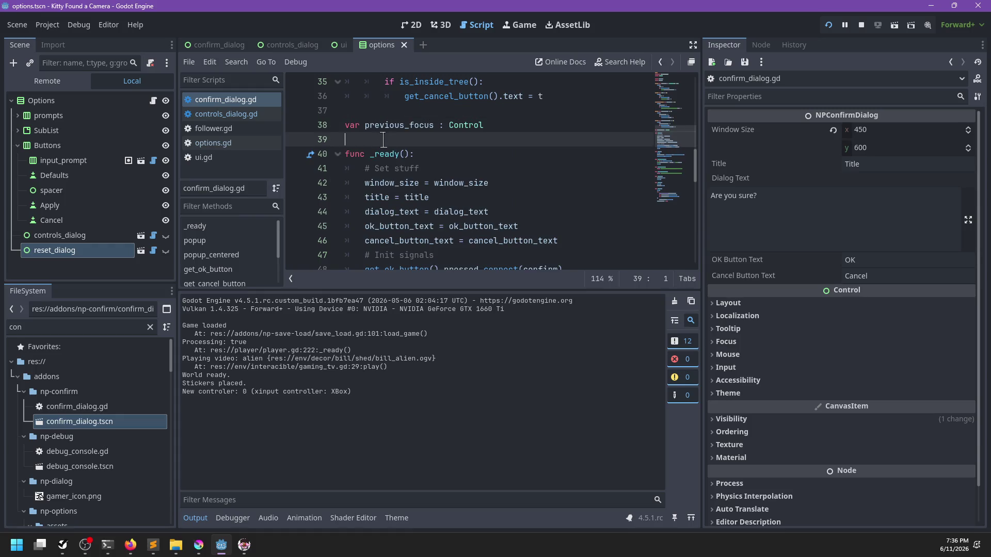
pyautogui.press('Return')
pyautogui.press('Up')
pyautogui.press('Return')
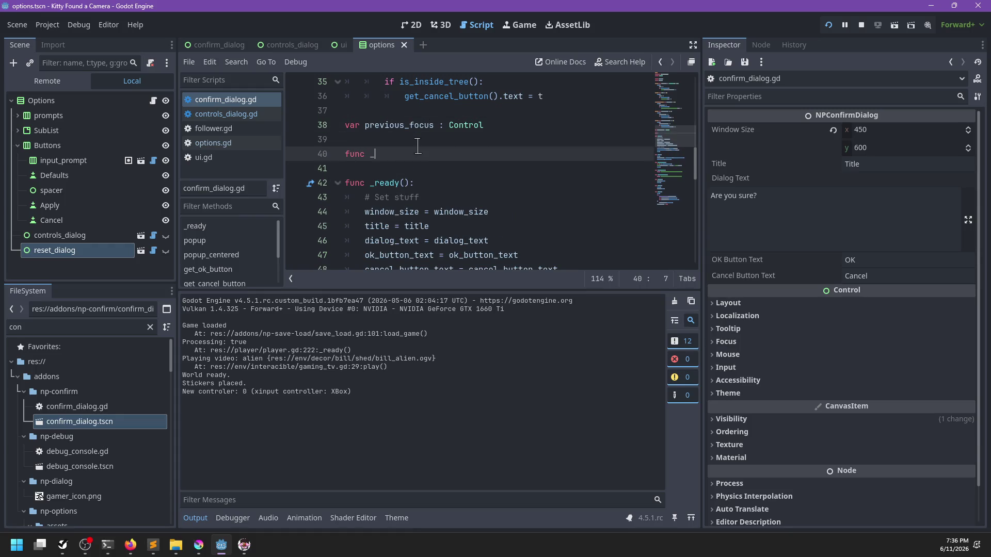
# Step: Write func _gui_input(event: InputEvent) -> void: with if not is_visible_in_tree(): and check its documentation
pyautogui.write('gui')
pyautogui.press('Return')
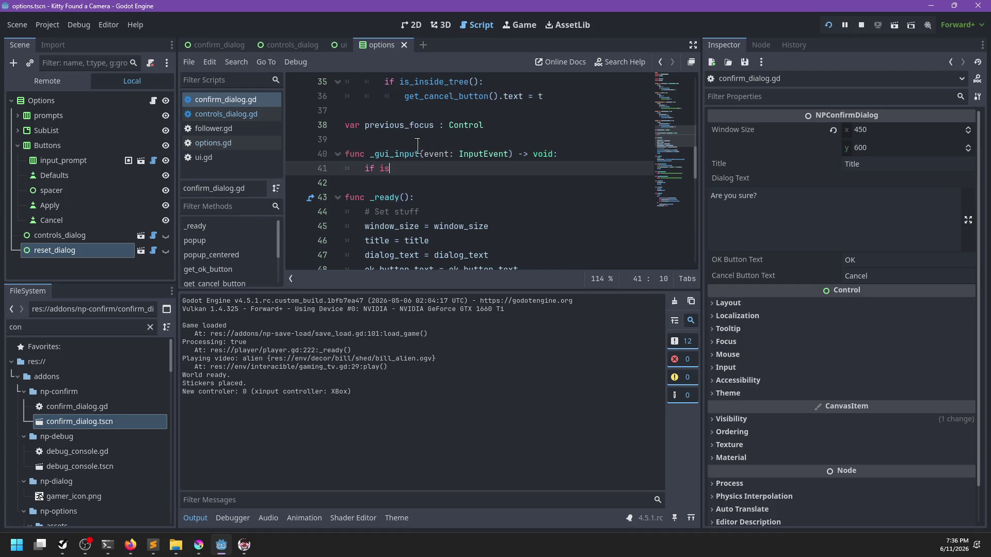
pyautogui.write('_vis')
pyautogui.press('Return')
pyautogui.write(':')
pyautogui.press('Return')
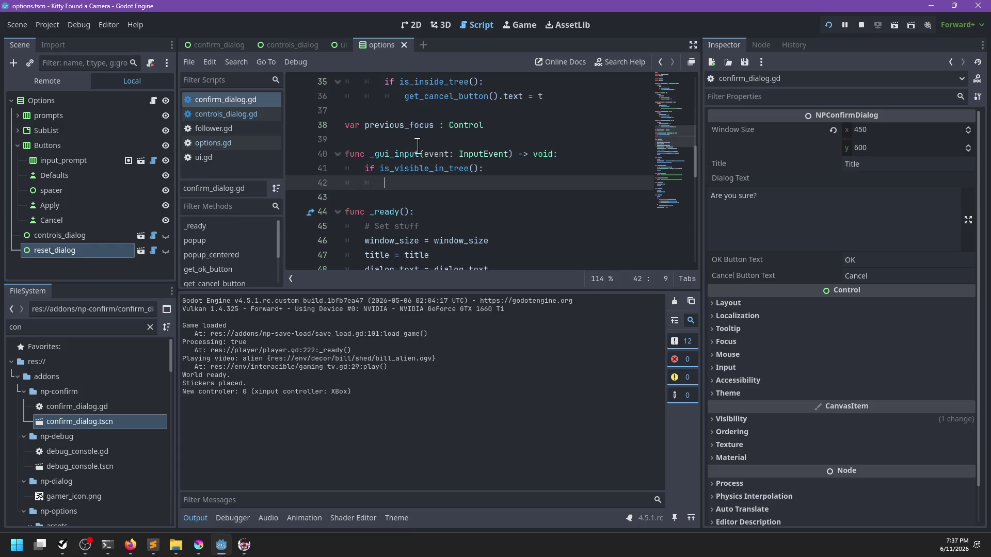
pyautogui.press('Up')
pyautogui.press('Left')
pyautogui.write('not')
pyautogui.keyDown('ctrl'); pyautogui.click(407, 154); pyautogui.keyUp('ctrl')
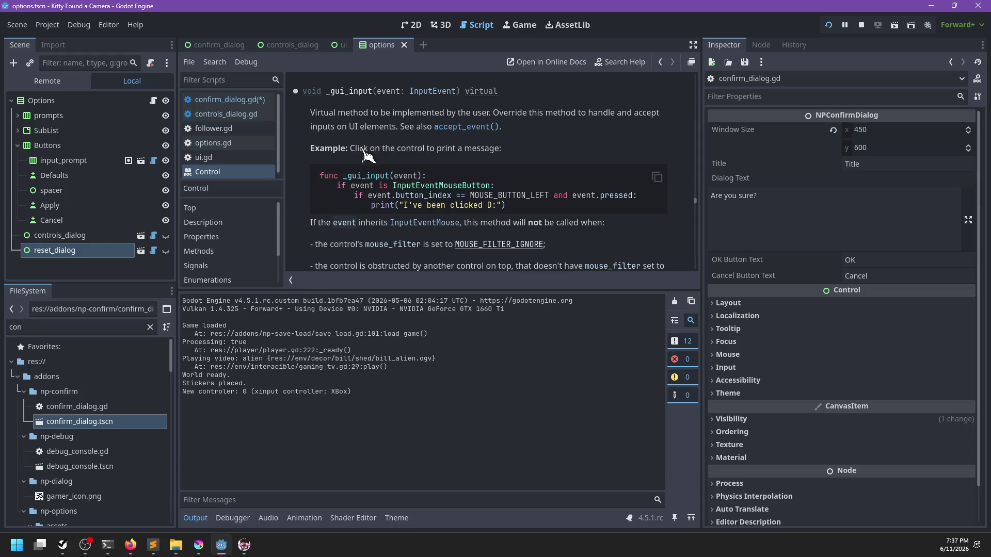
pyautogui.scroll(-2, 407, 198)
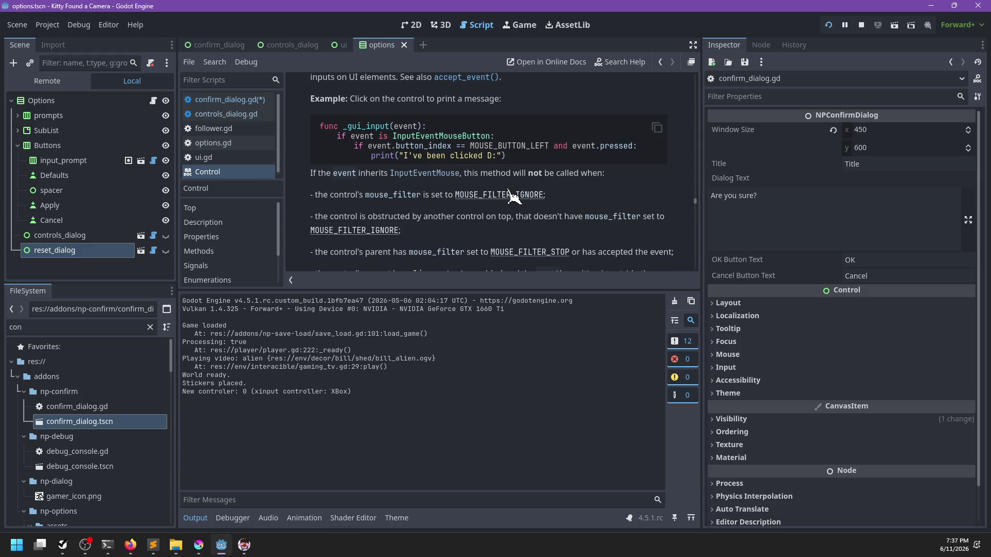
pyautogui.scroll(1, 510, 189)
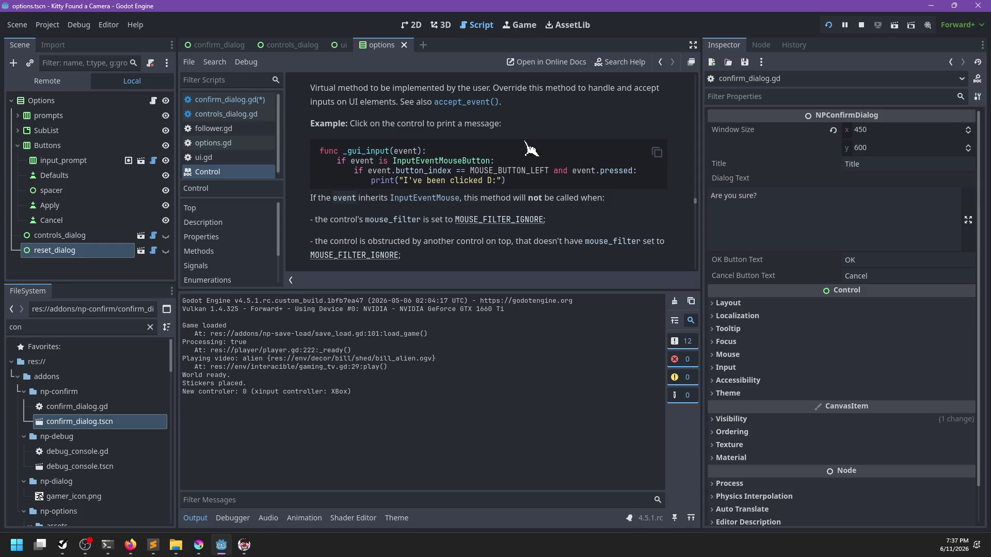
pyautogui.scroll(-5, 541, 120)
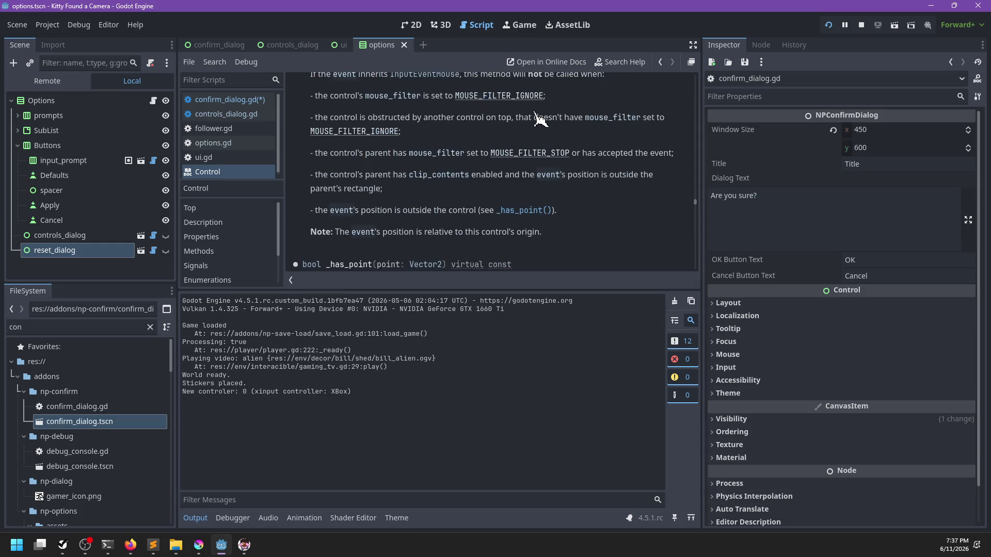
pyautogui.scroll(-1, 541, 120)
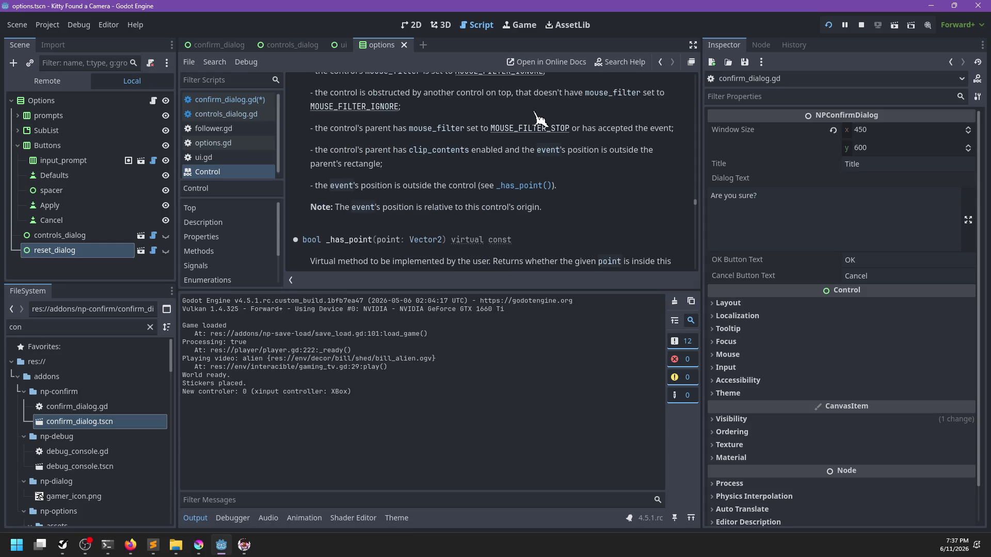
pyautogui.click(154, 250)
pyautogui.click(405, 183)
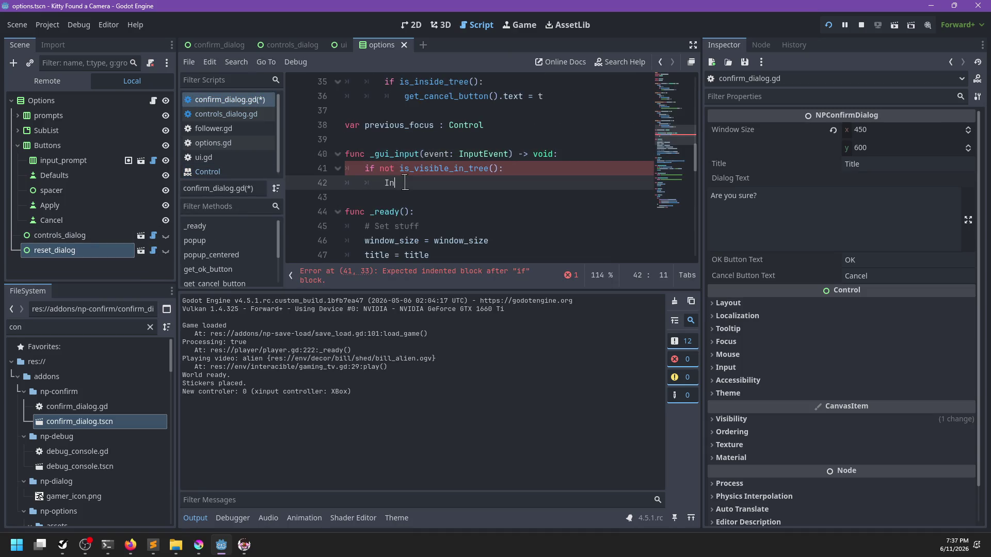
# Step: Put an early return under the not is_visible_in_tree() check in _gui_input
pyautogui.write('set_inpu')
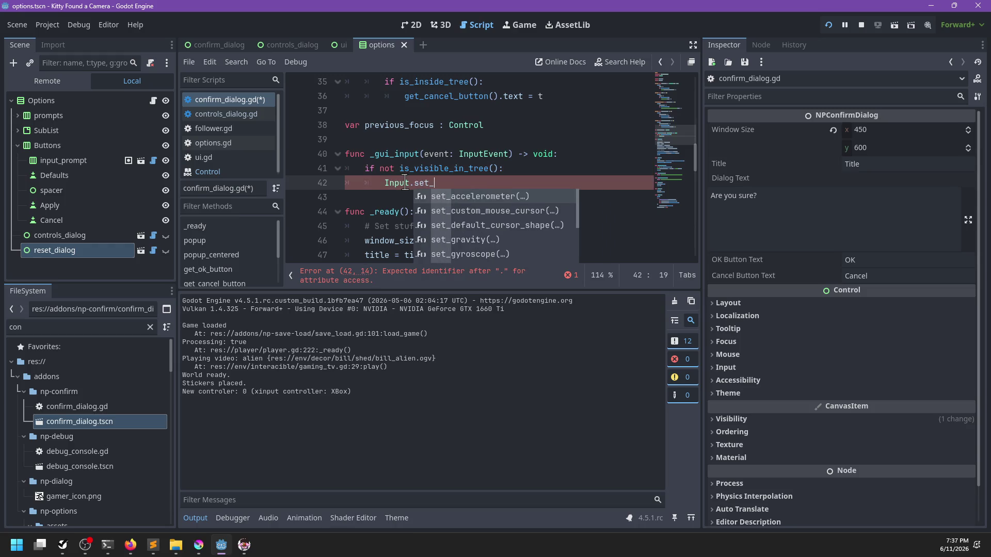
pyautogui.hotkey('ctrl', 'BackSpace')
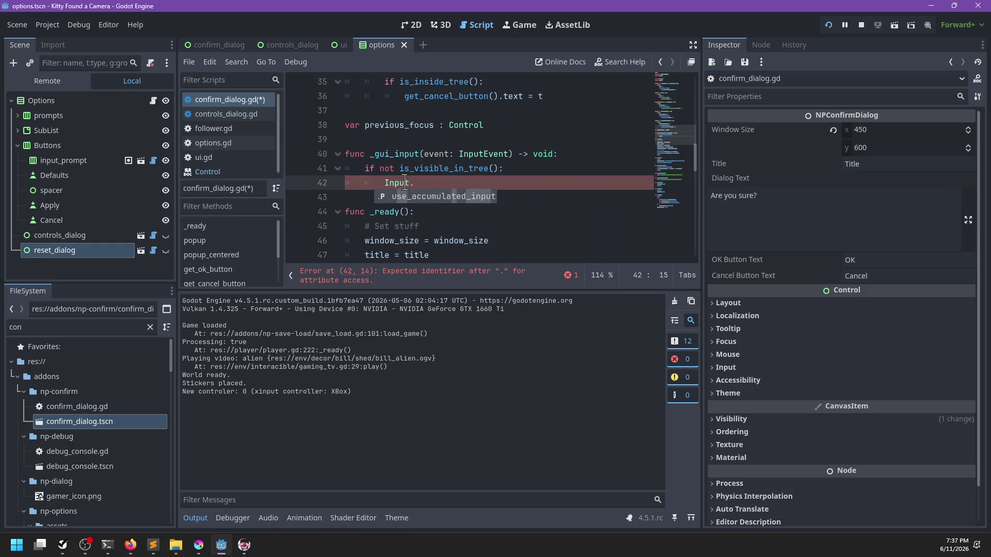
pyautogui.write('h')
pyautogui.hotkey('ctrl', 'BackSpace')
pyautogui.hotkey('ctrl', 'BackSpace')
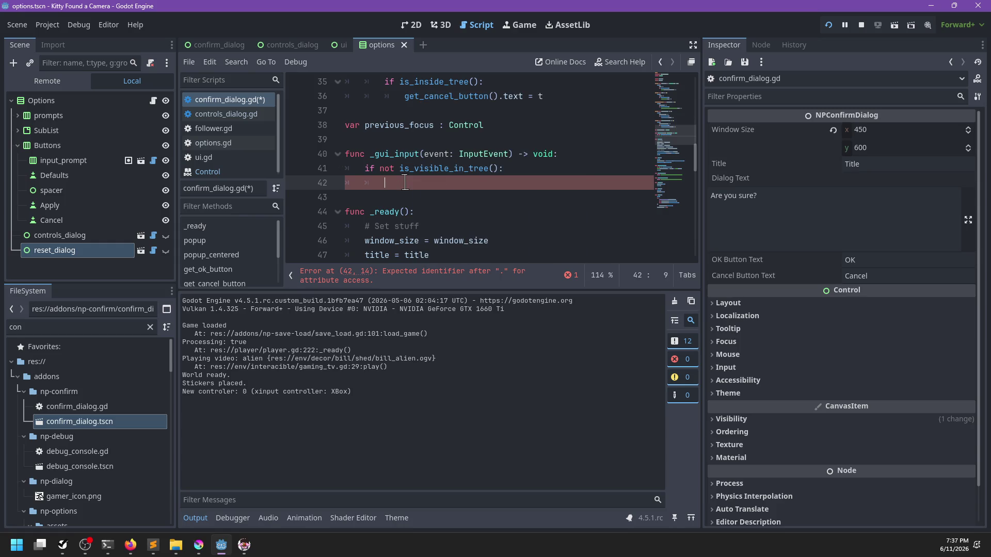
pyautogui.write('event.')
pyautogui.hotkey('ctrl', 'BackSpace')
pyautogui.hotkey('ctrl', 'BackSpace')
pyautogui.press('BackSpace')
pyautogui.write('rn')
pyautogui.press('Return')
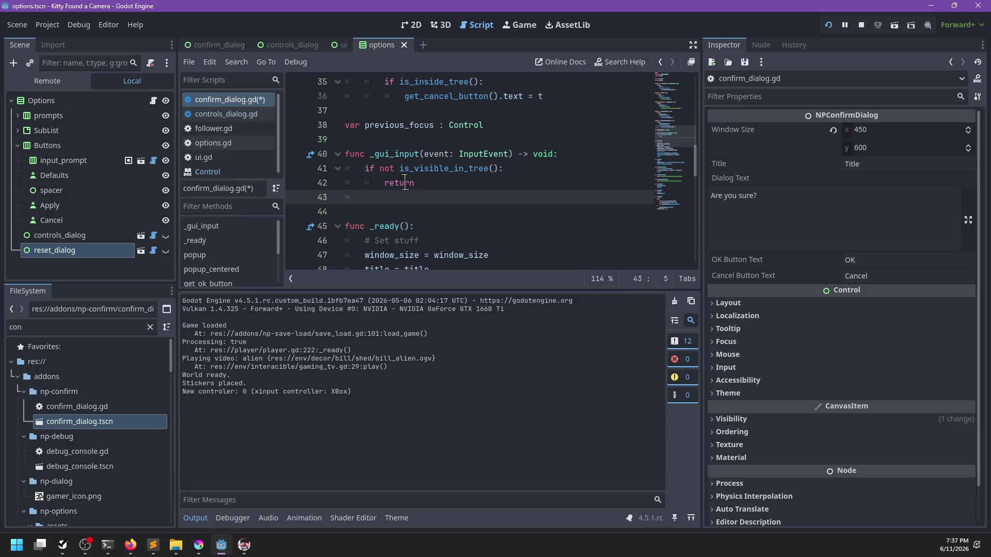
# Step: Add set_process_input(true) on a new line at the end of popup()
pyautogui.scroll(-3, 402, 183)
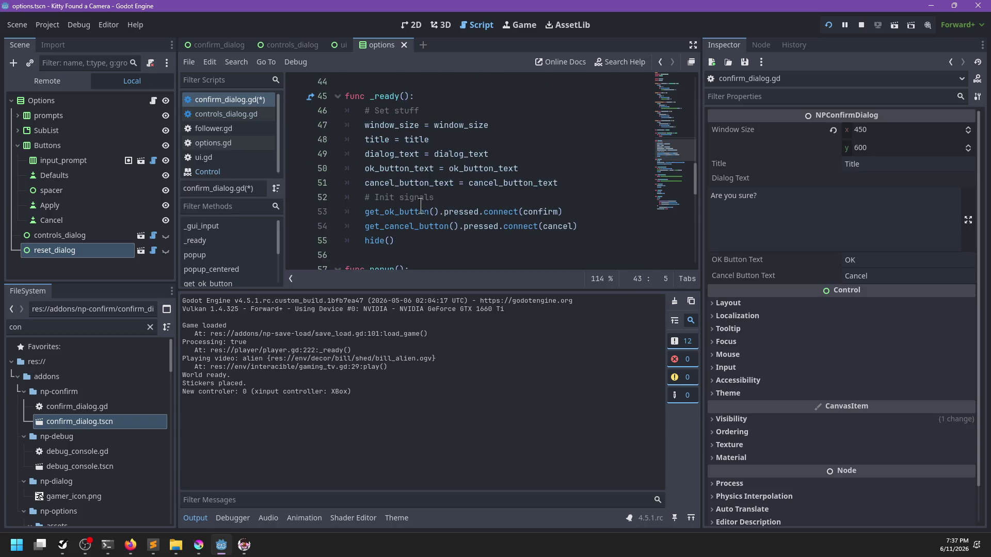
pyautogui.scroll(-3, 405, 187)
pyautogui.scroll(-2, 405, 189)
pyautogui.scroll(2, 405, 189)
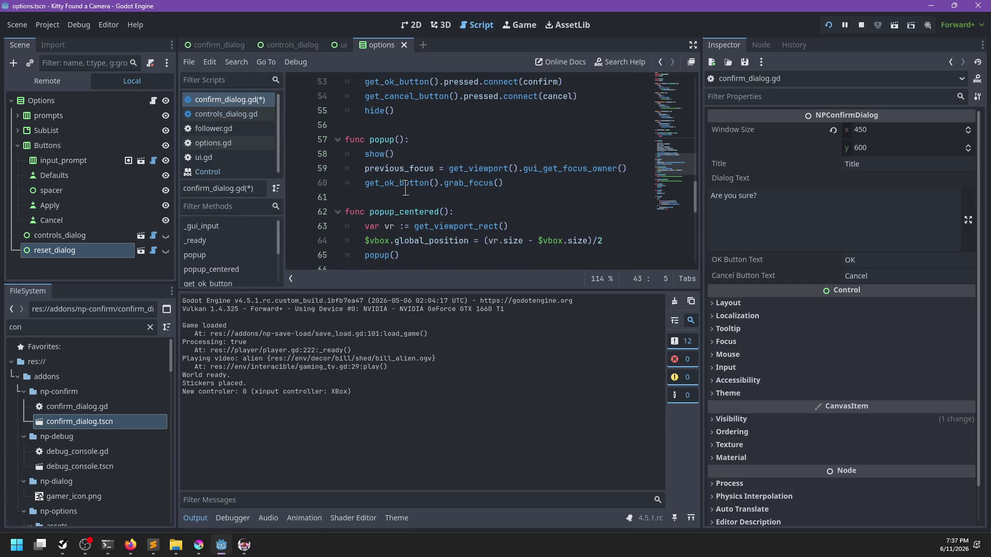
pyautogui.click(527, 180)
pyautogui.press('Return')
pyautogui.write('set_proc')
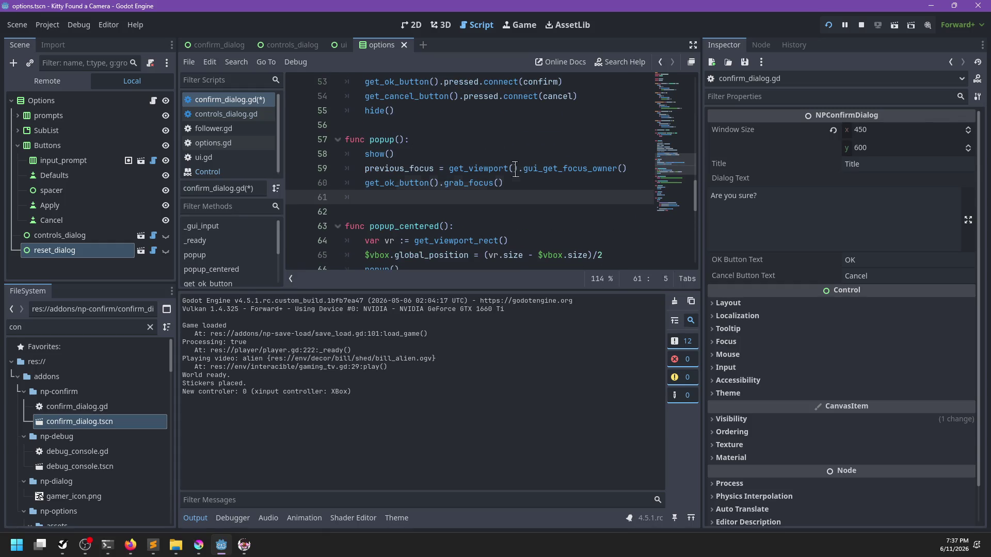
pyautogui.write('ess')
pyautogui.press('Down')
pyautogui.press('Return')
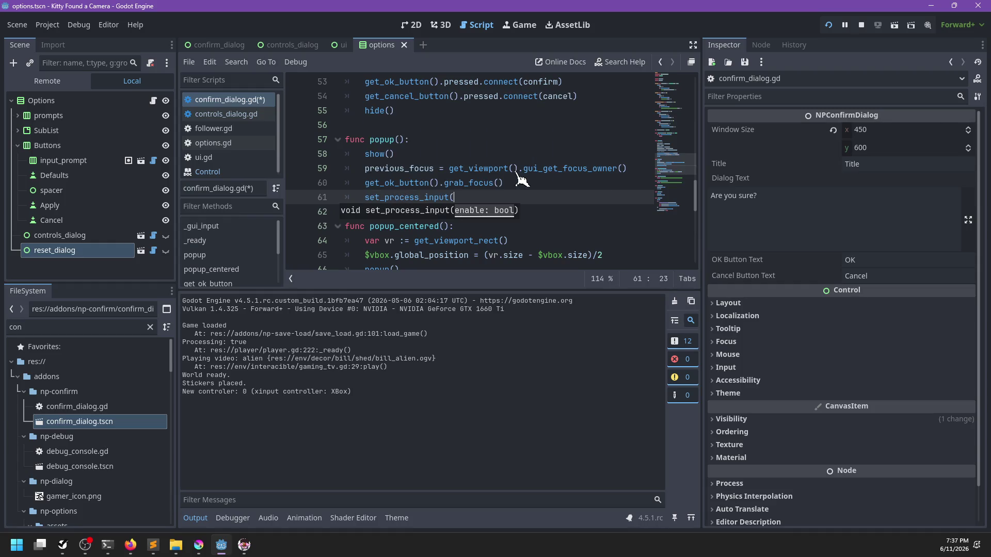
pyautogui.write('true0')
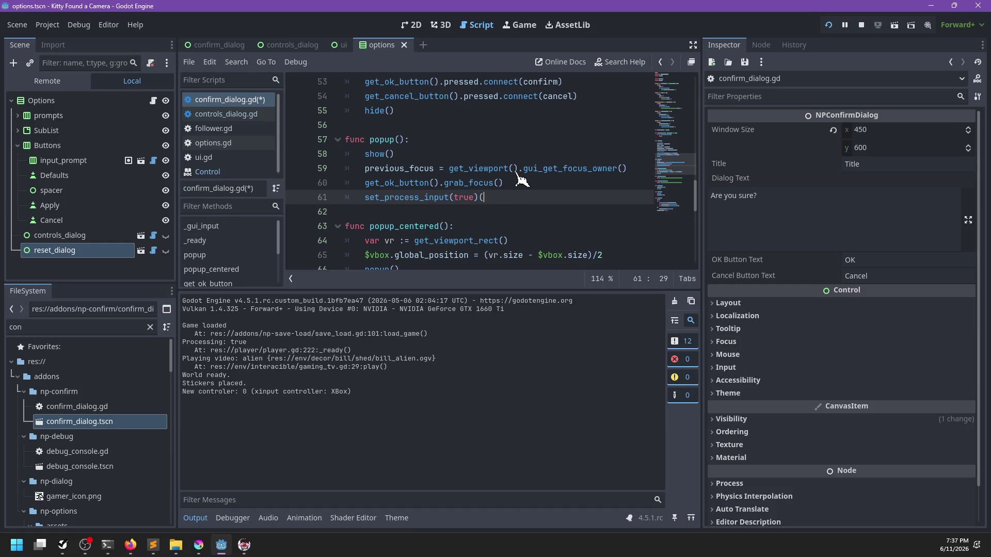
pyautogui.scroll(6, 464, 163)
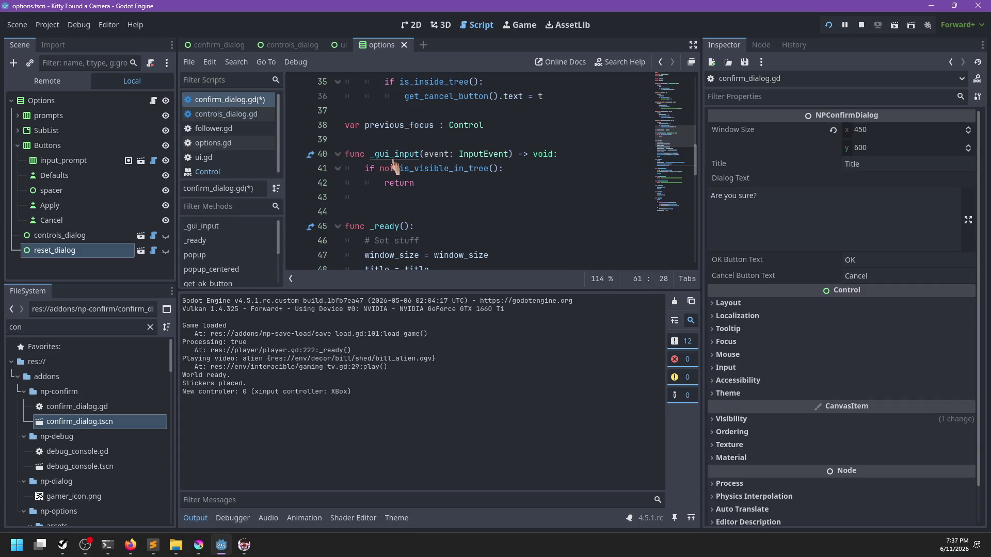
pyautogui.moveTo(393, 157)
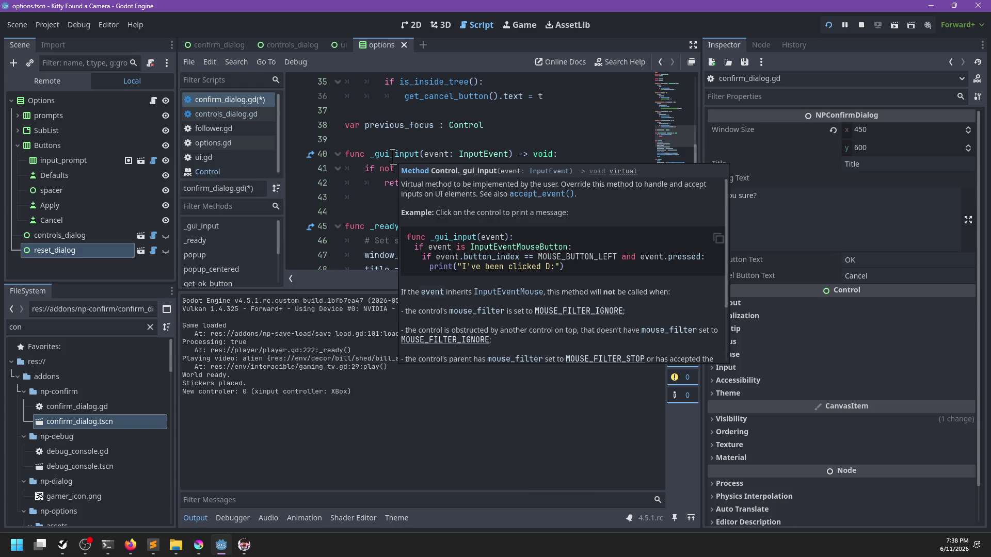
pyautogui.scroll(-6, 377, 168)
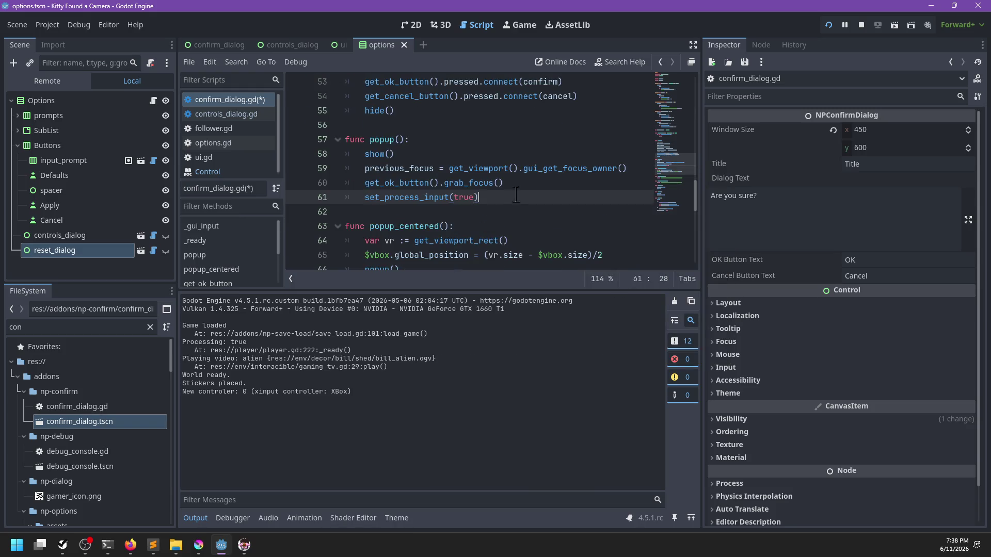
# Step: Delete the set_process_input(true) line and change the check to if event.is_action_pressed('ui_cancel'):
pyautogui.tripleClick(514, 197)
pyautogui.press('BackSpace')
pyautogui.scroll(6, 441, 170)
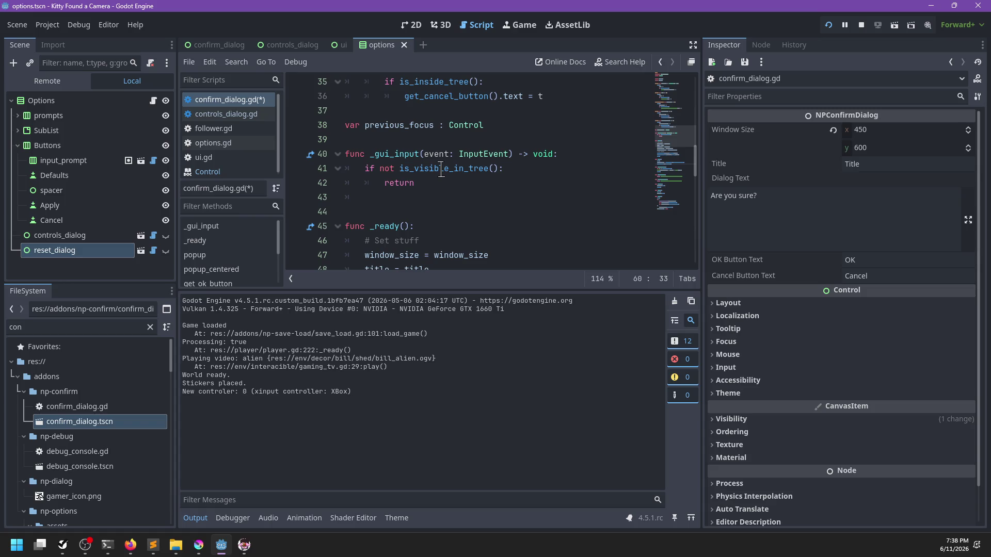
pyautogui.moveTo(419, 186)
pyautogui.mouseDown()
pyautogui.moveTo(347, 172)
pyautogui.moveTo(361, 174)
pyautogui.mouseUp()
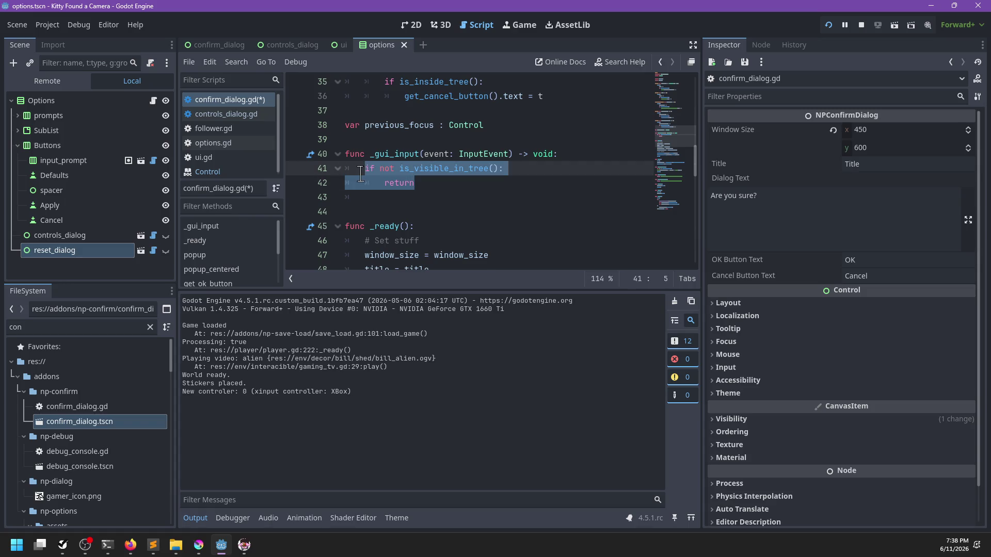
pyautogui.write("if event.is_action_pressed('")
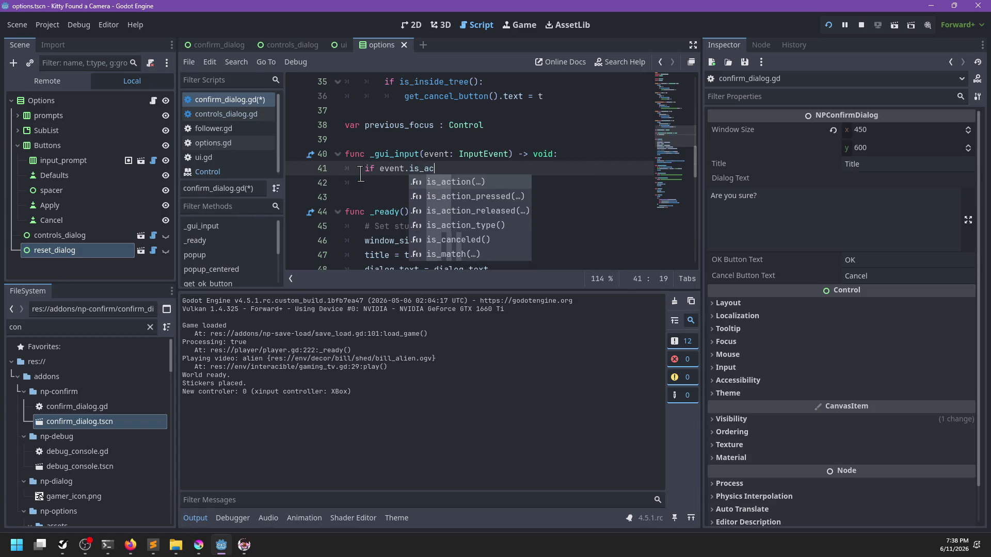
pyautogui.press('Escape')
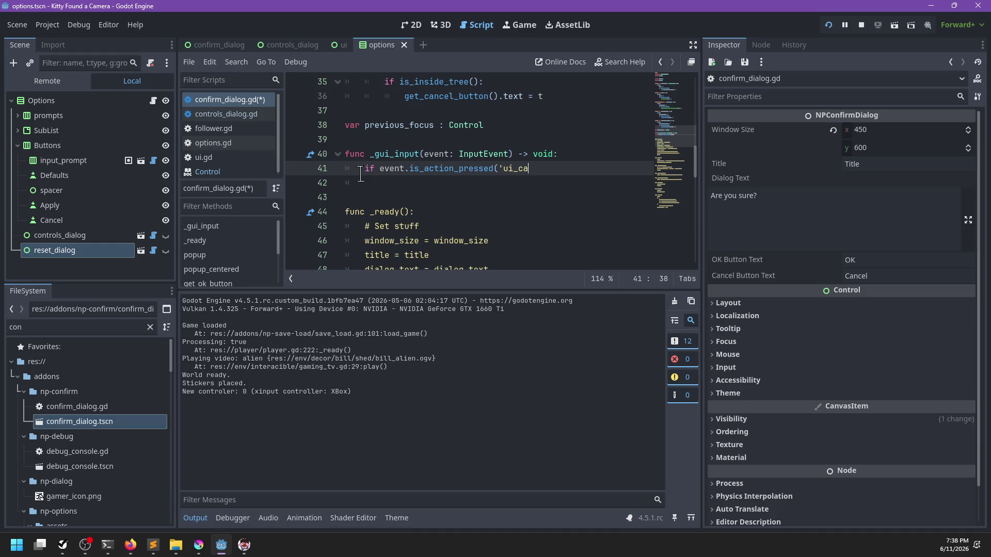
pyautogui.write("'):")
pyautogui.press('Return')
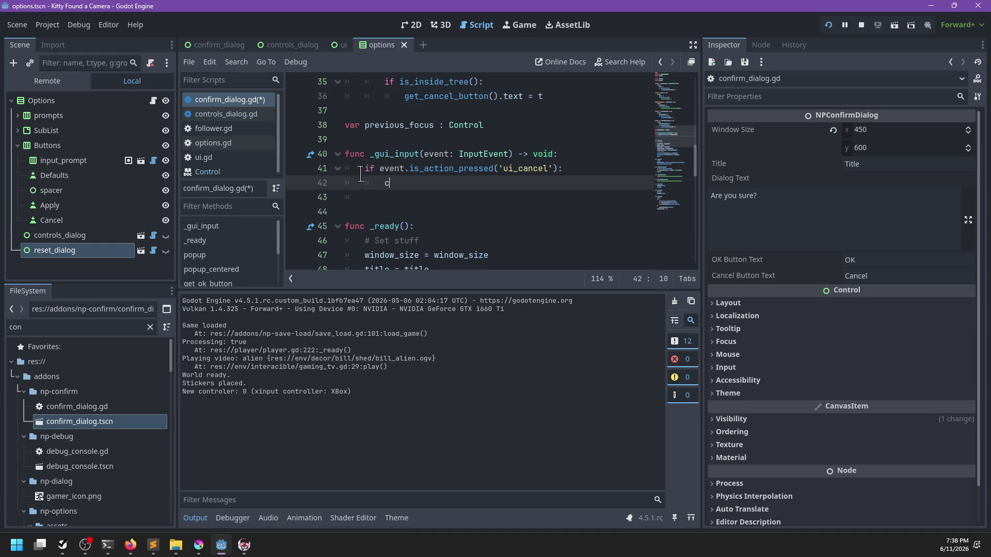
# Step: Call cancel() inside the ui_cancel check and save the script
pyautogui.write('ance')
pyautogui.press('Return')
pyautogui.press('Down')
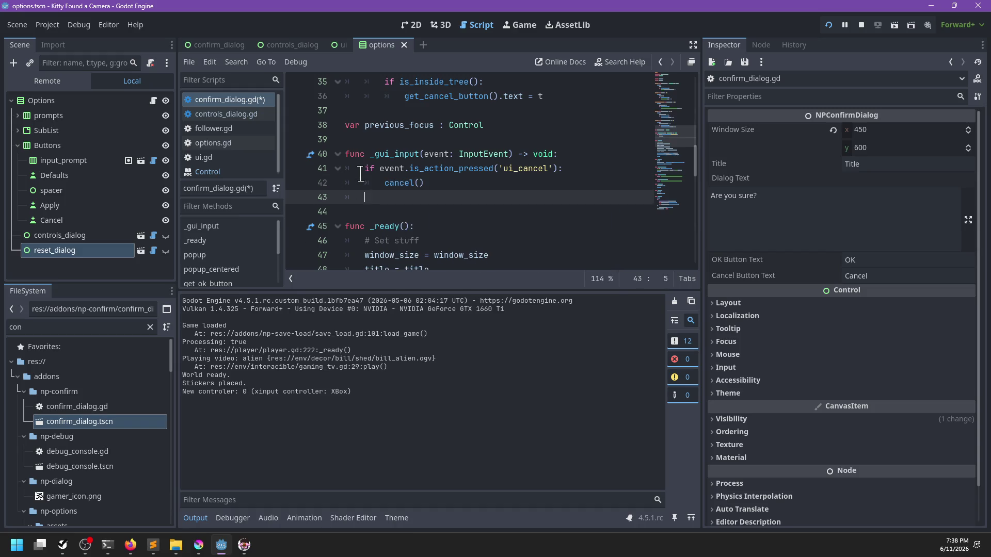
pyautogui.press('Up')
pyautogui.hotkey('ctrl', 's')
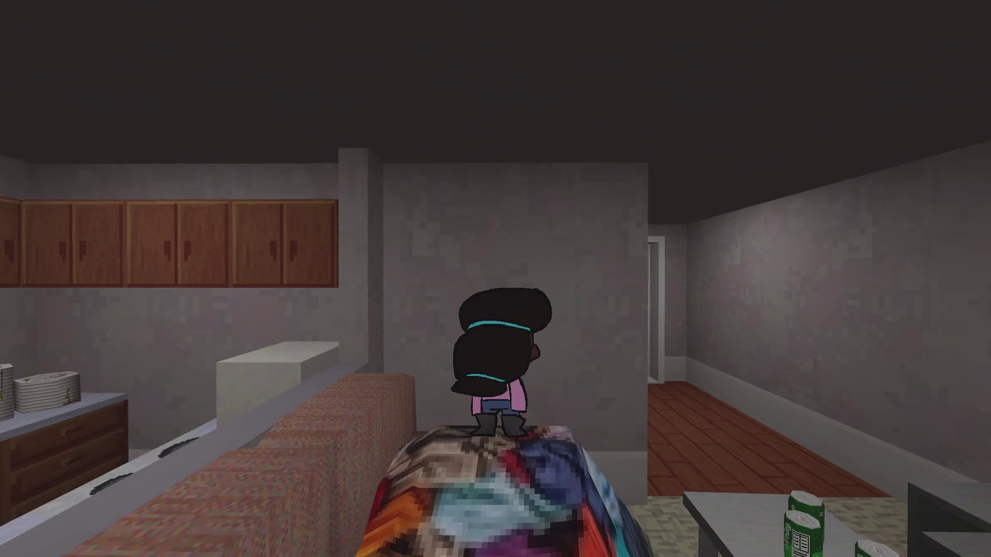
# Step: Restart the game, bring up the New Game confirmation from the pause menu, then stop the run
pyautogui.press('F8')
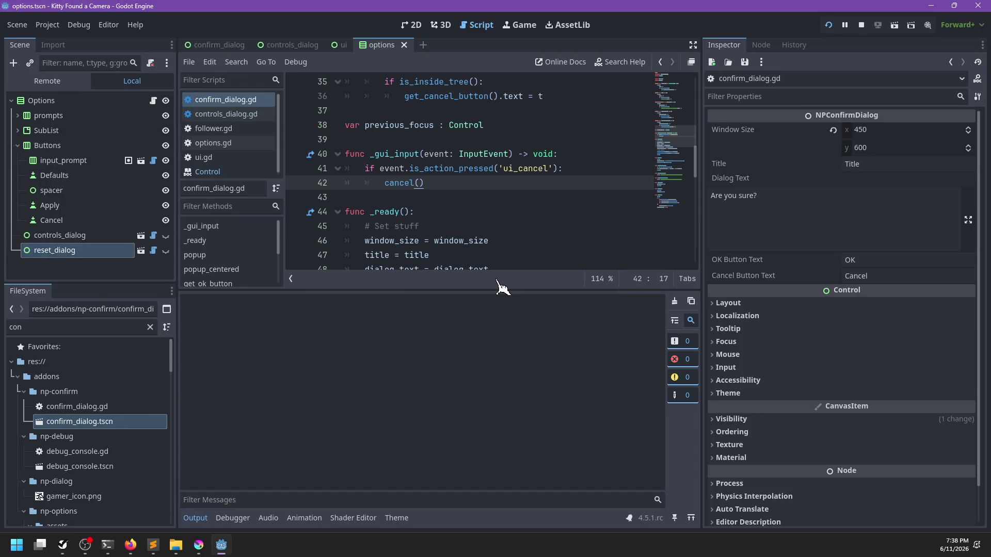
pyautogui.press('F5')
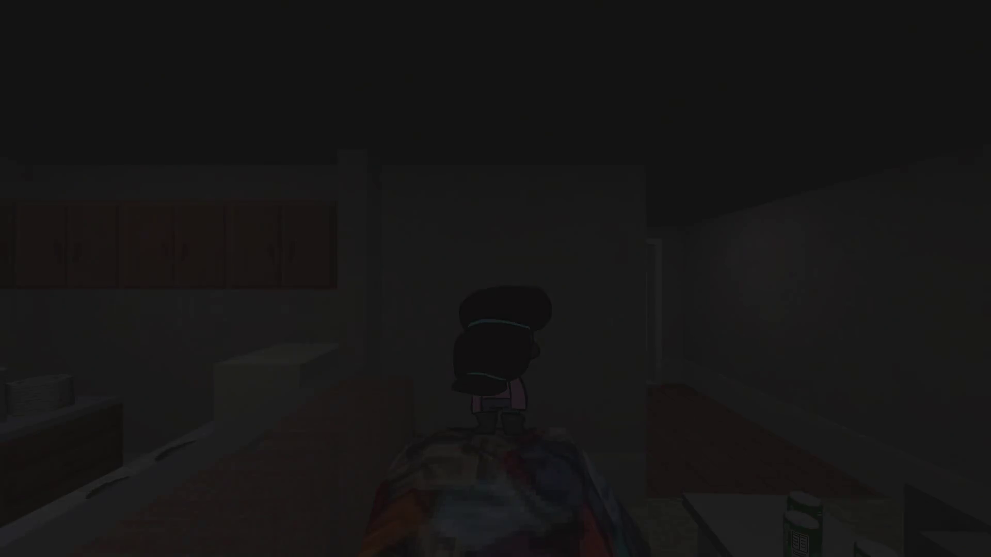
pyautogui.press('Escape')
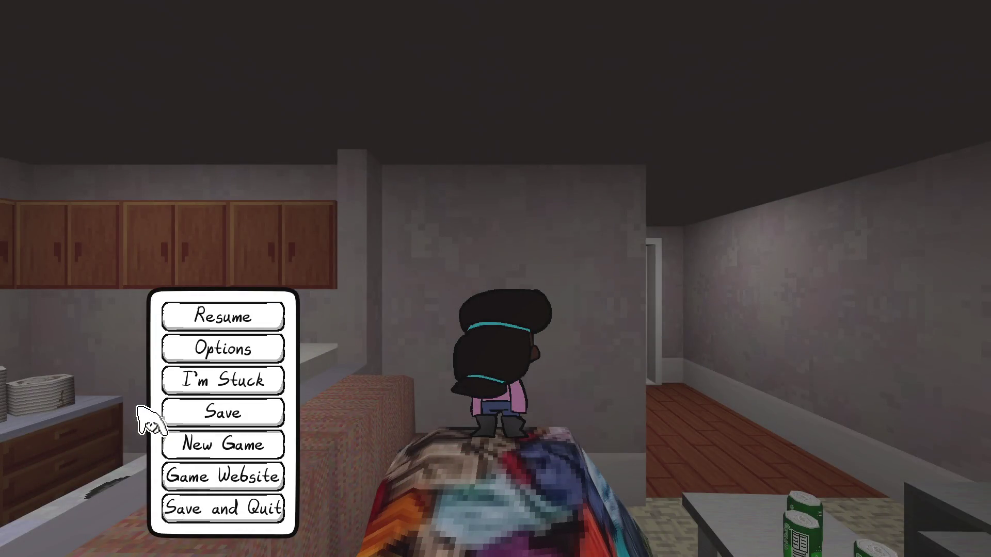
pyautogui.click(170, 444)
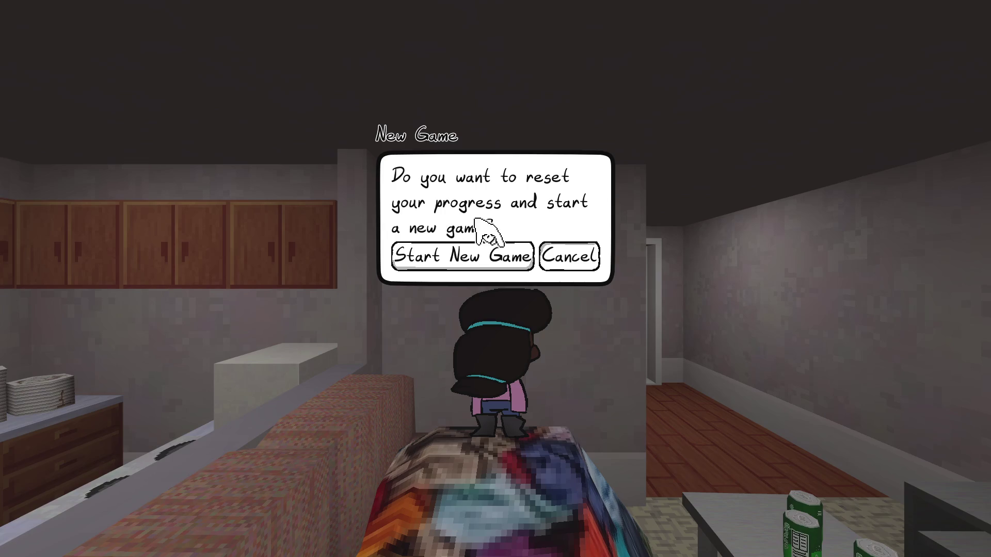
pyautogui.click(516, 257)
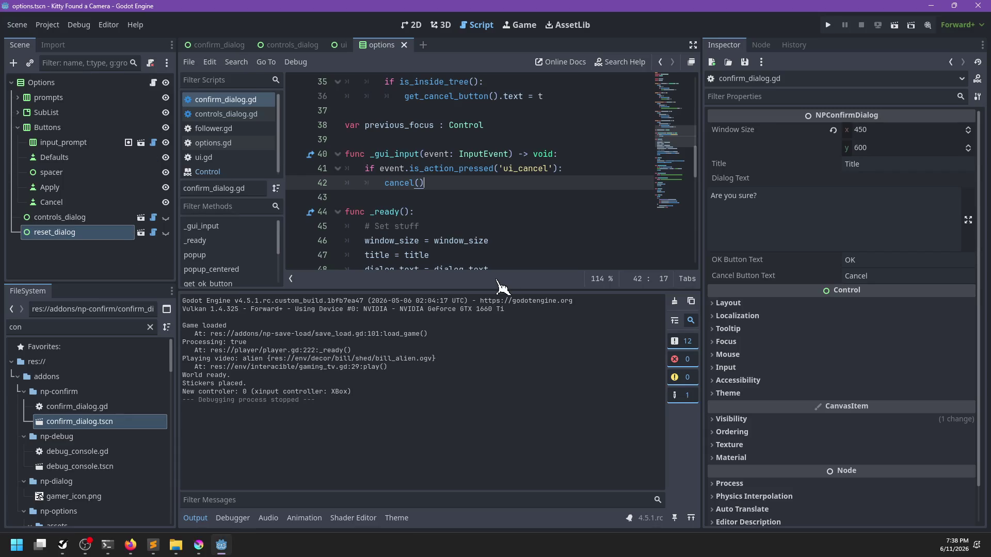
pyautogui.scroll(-7, 483, 186)
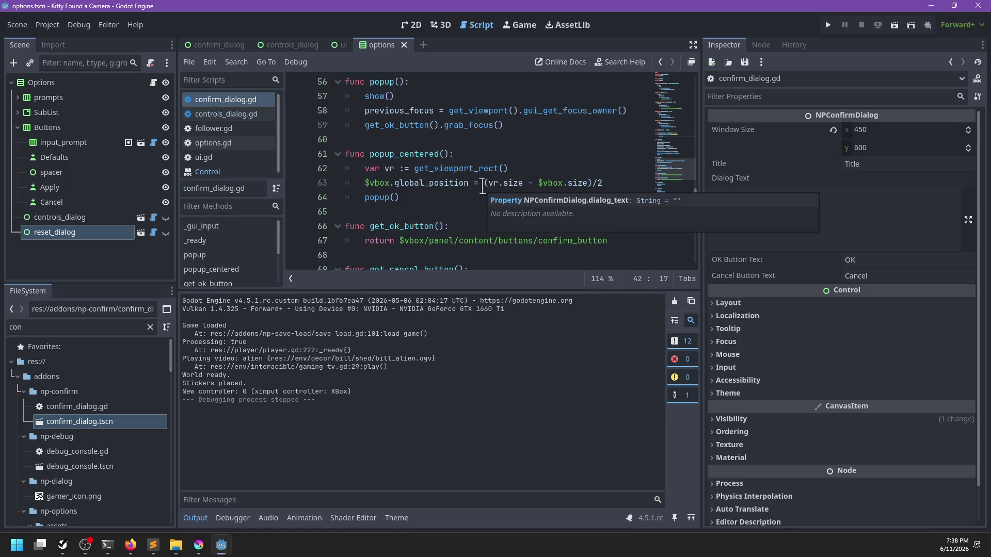
pyautogui.scroll(3, 482, 185)
pyautogui.scroll(3, 483, 186)
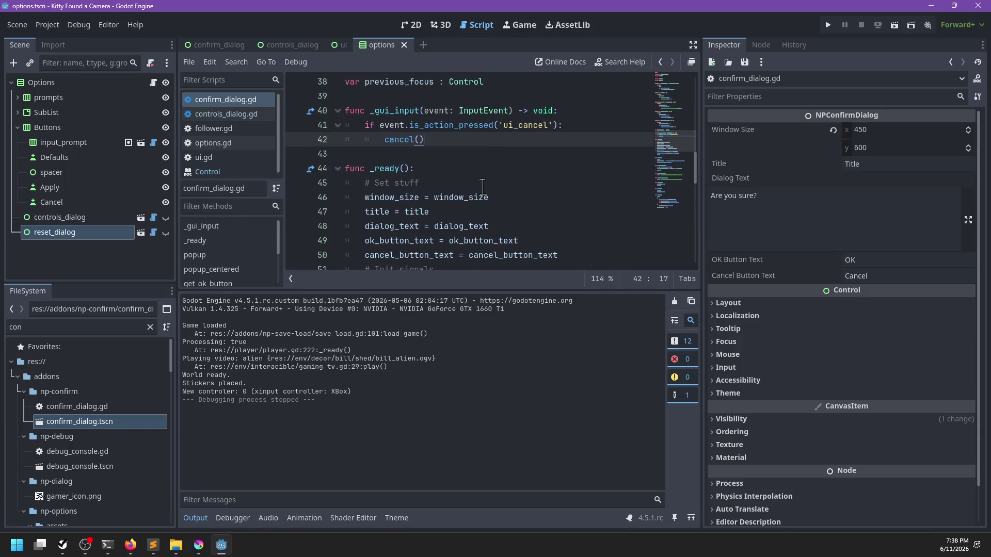
pyautogui.press('Return')
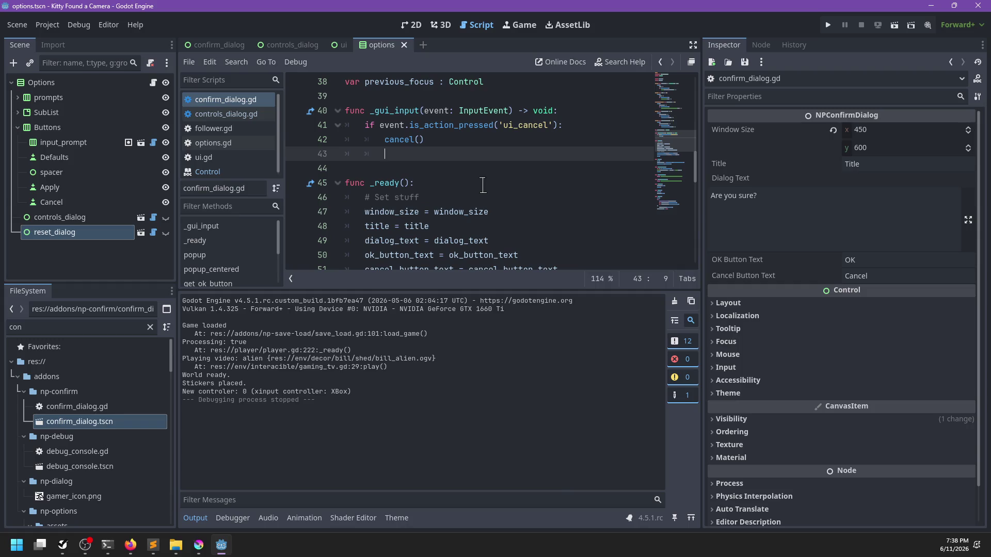
pyautogui.hotkey('ctrl', 'z')
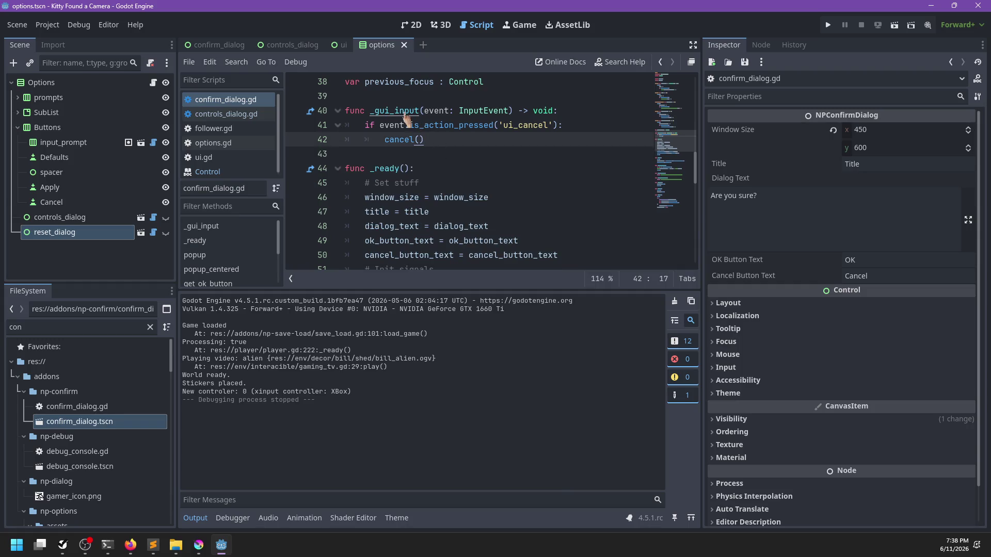
pyautogui.scroll(-1, 247, 174)
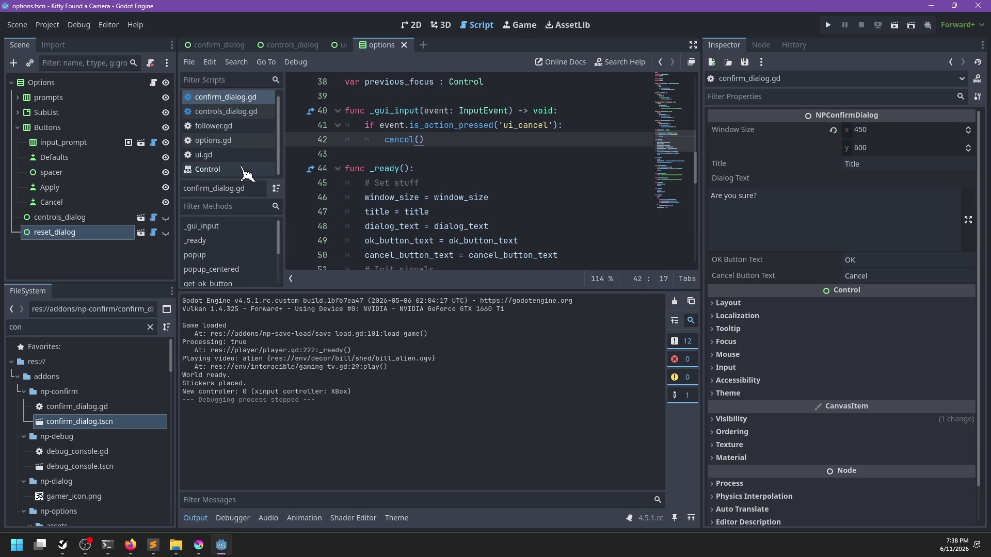
pyautogui.scroll(1, 247, 174)
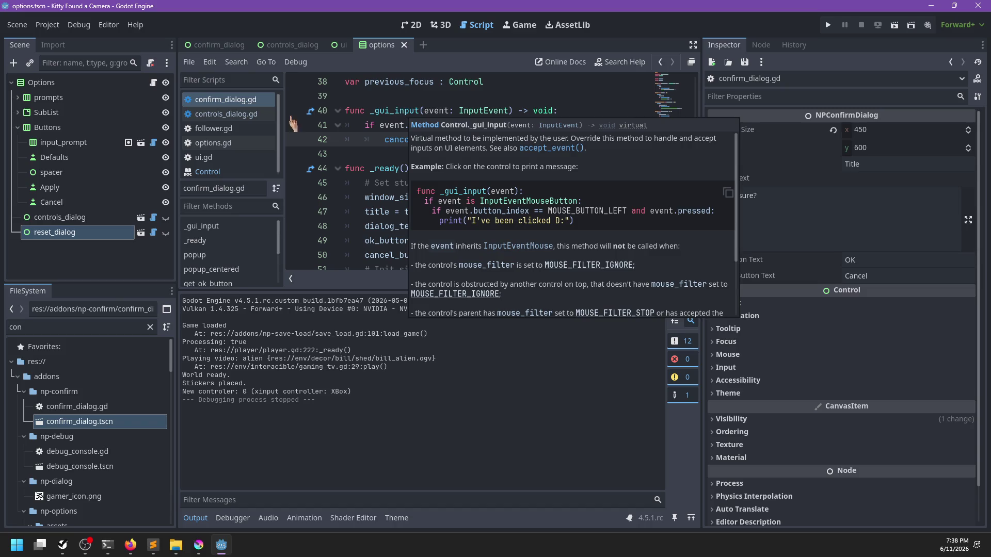
pyautogui.scroll(-1, 230, 155)
pyautogui.click(230, 155)
pyautogui.hotkey('ctrl', 'f')
pyautogui.write('$')
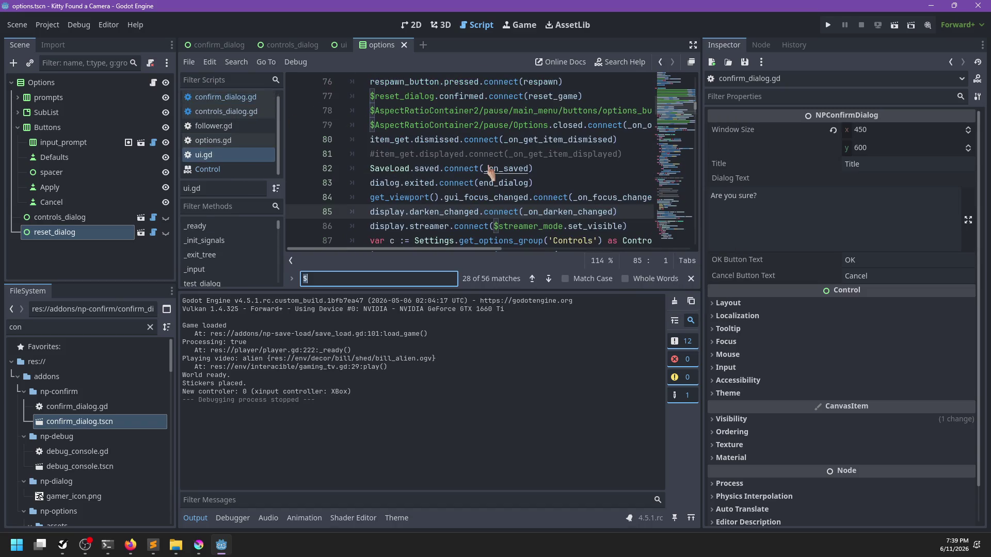
pyautogui.write('input')
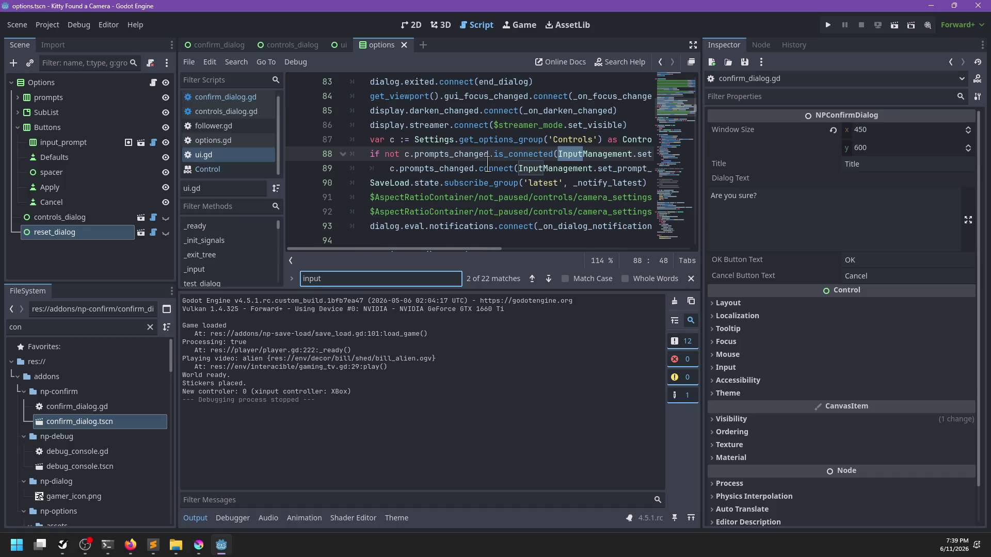
pyautogui.write('(')
pyautogui.press('Return')
pyautogui.press('Return')
pyautogui.press('Return')
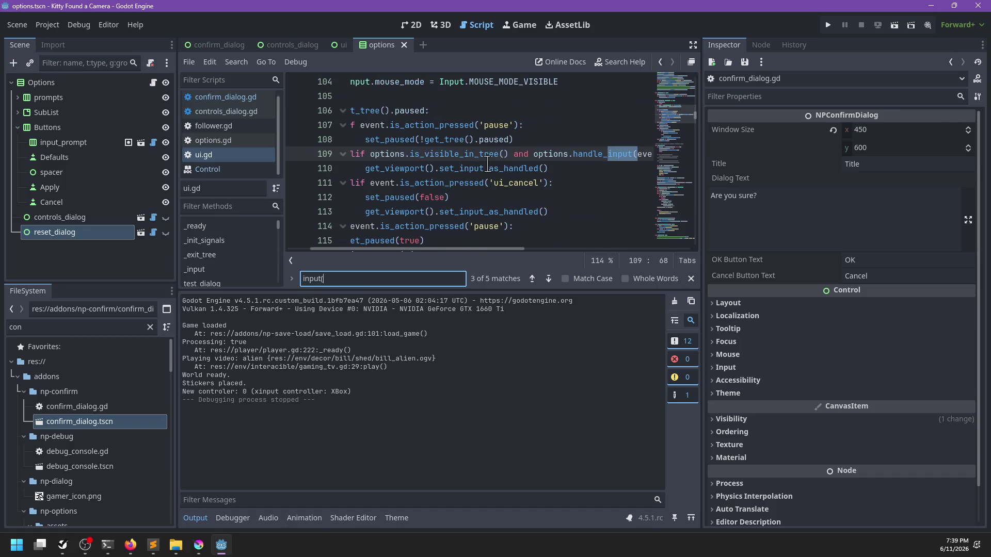
pyautogui.press('Return')
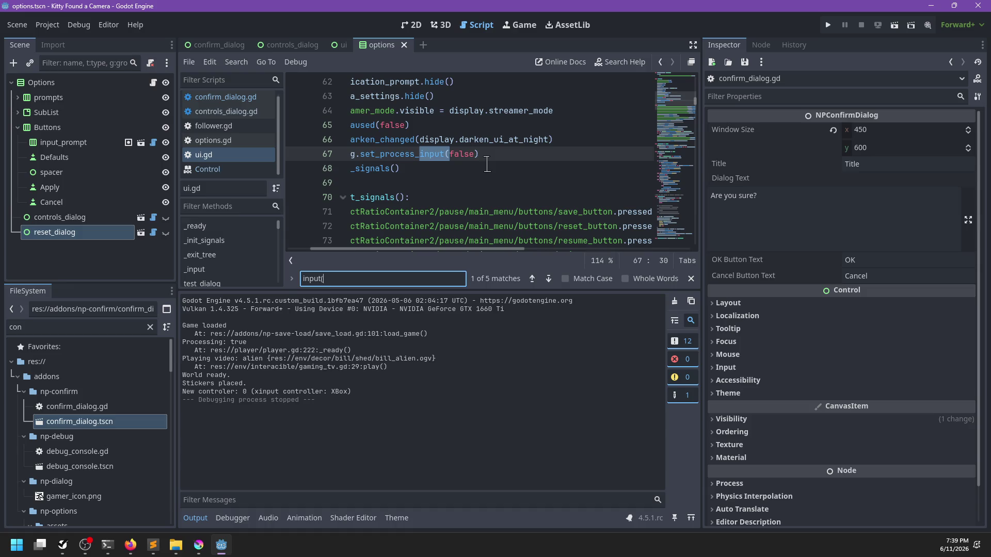
pyautogui.press('Escape')
pyautogui.hotkey('ctrl', 'f')
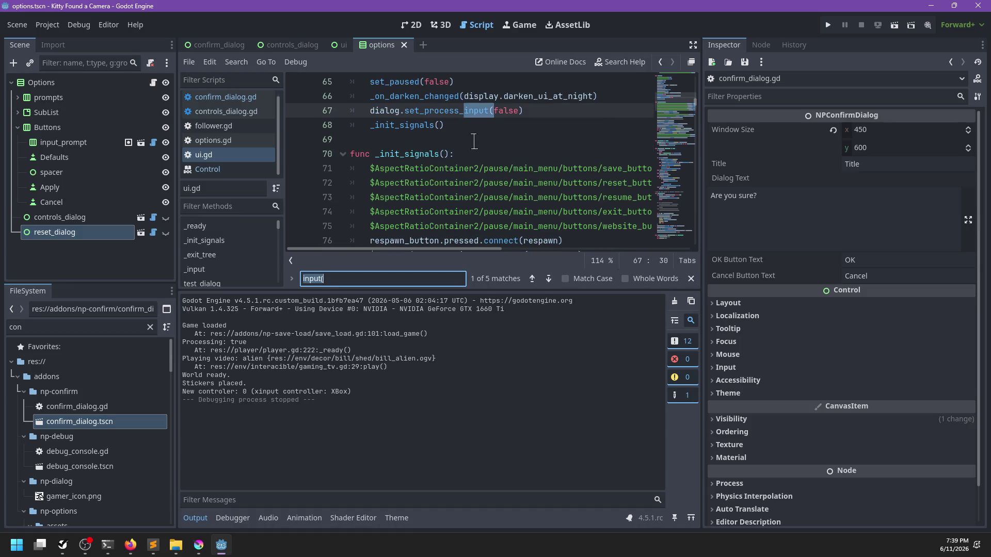
pyautogui.press('Escape')
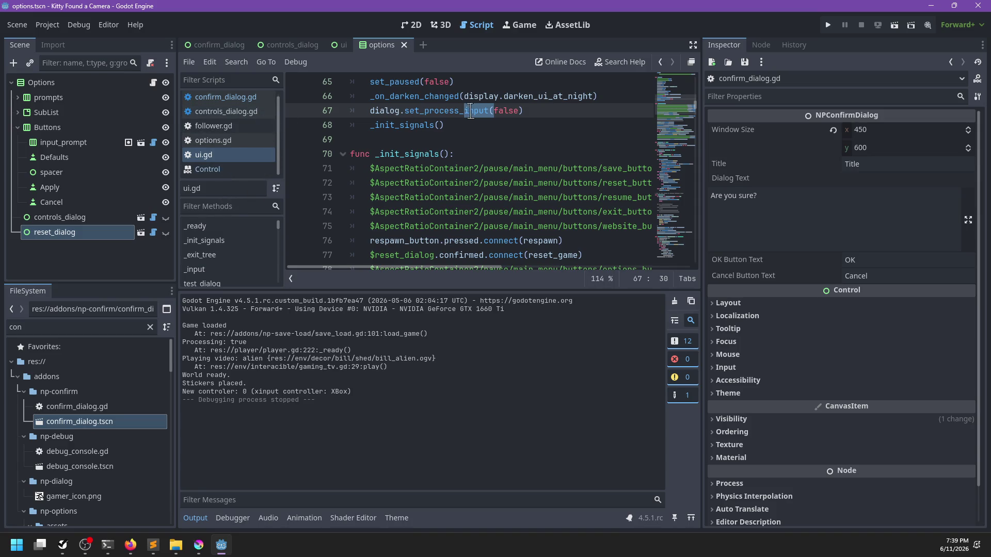
pyautogui.moveTo(461, 111)
pyautogui.click(242, 101)
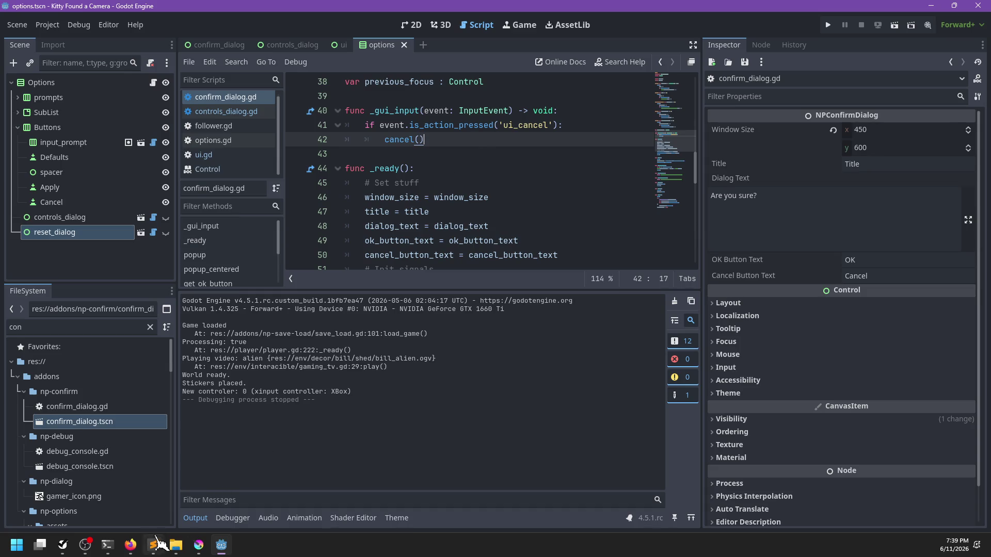
# Step: Search Firefox for 'godot handle input' and open the Input handling docs in a new tab
pyautogui.moveTo(130, 545)
pyautogui.click(215, 497)
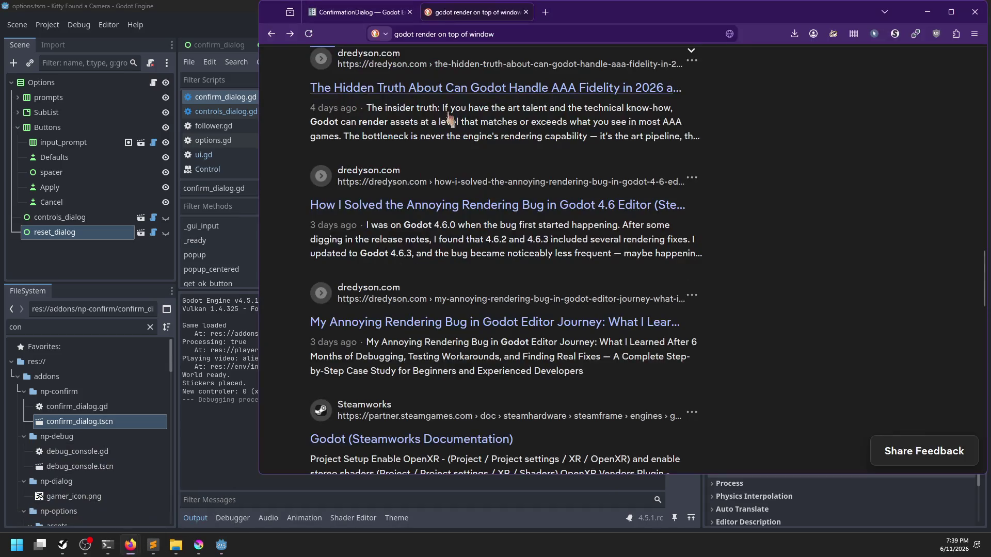
pyautogui.click(535, 35)
pyautogui.write('godot handle input')
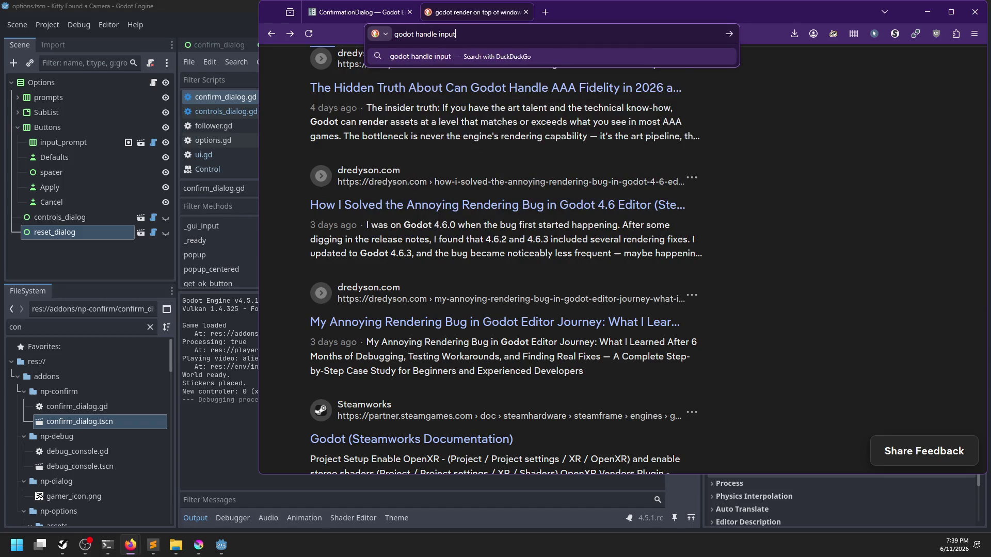
pyautogui.press('Return')
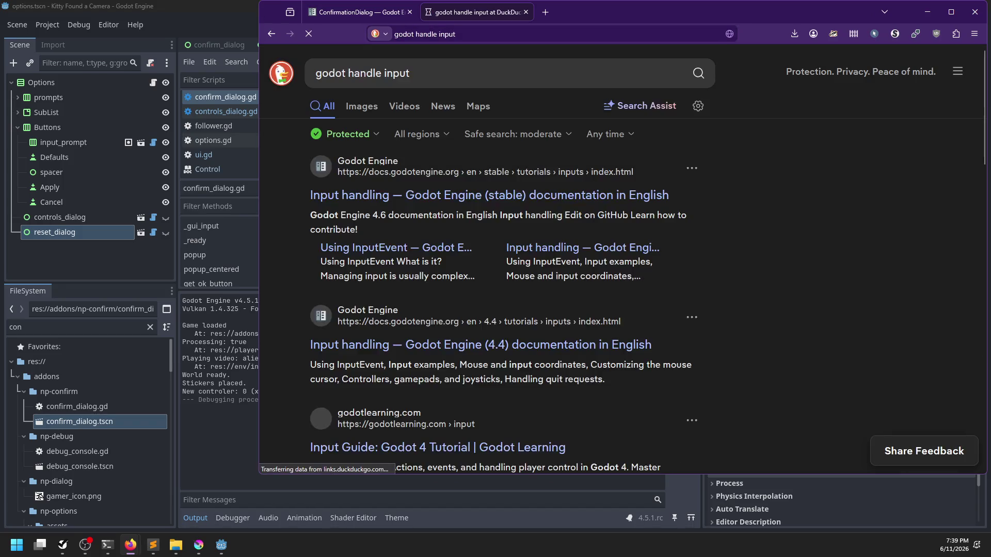
pyautogui.middleClick(413, 196)
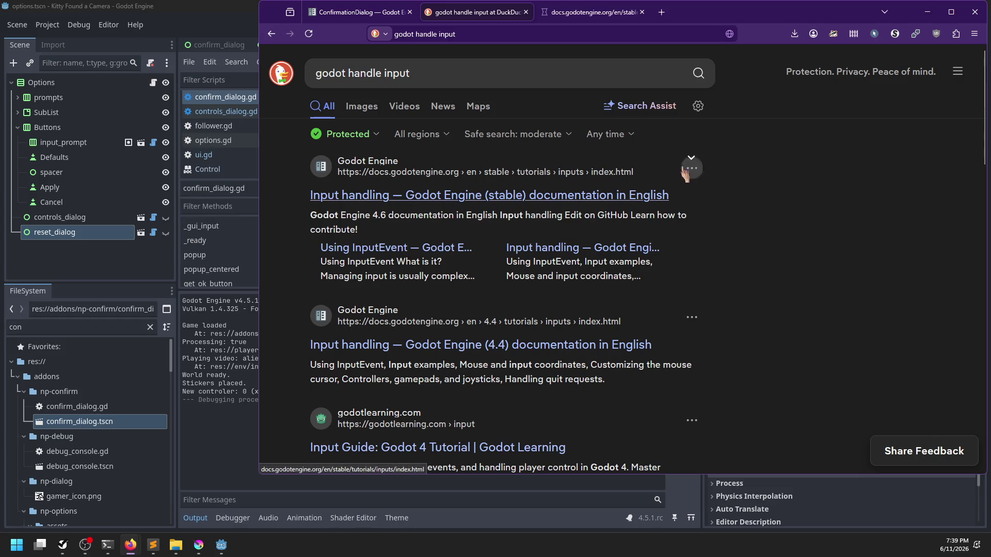
pyautogui.click(569, 14)
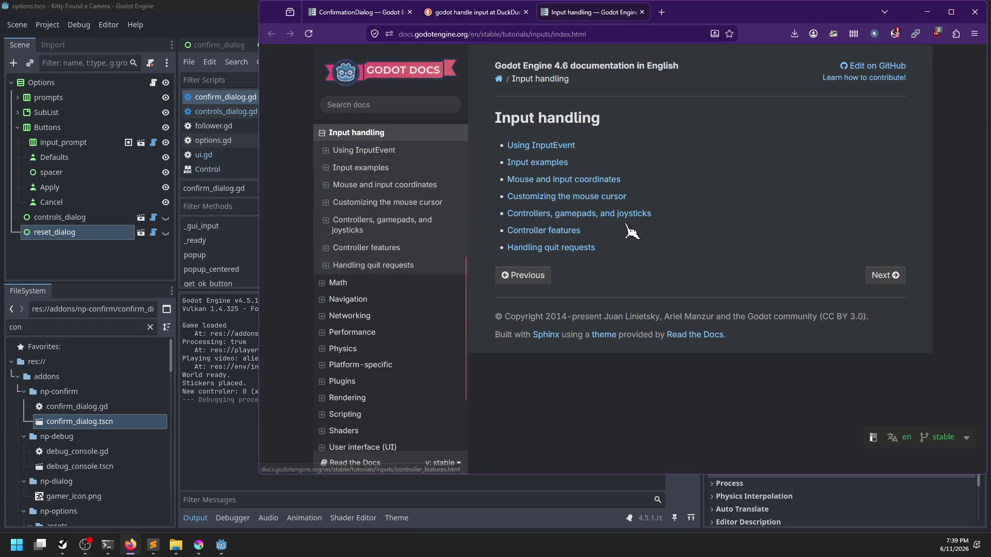
# Step: Read the Using InputEvent page on propagation order, then return to the ui_cancel condition in Godot
pyautogui.click(568, 147)
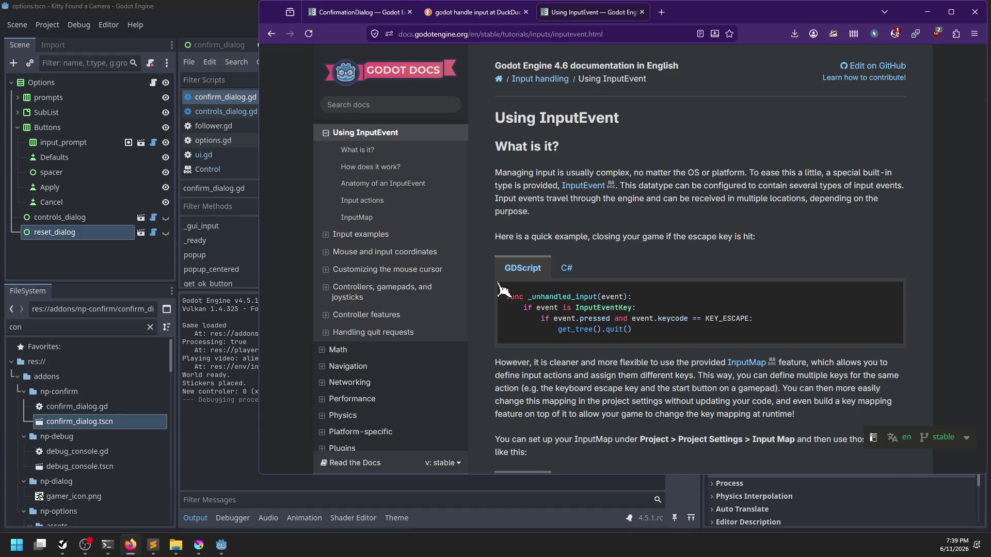
pyautogui.scroll(-3, 502, 290)
pyautogui.scroll(-10, 497, 281)
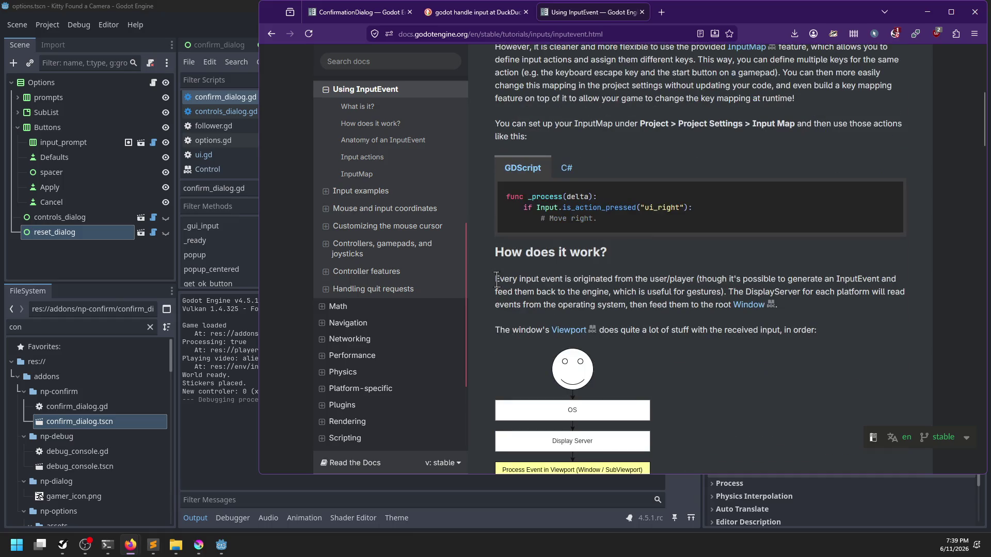
pyautogui.scroll(-10, 499, 289)
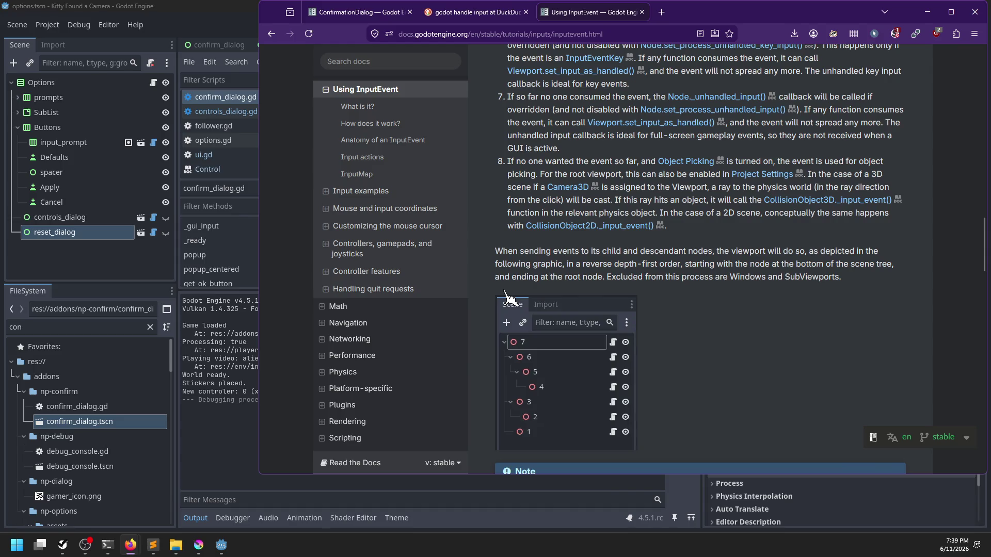
pyautogui.scroll(2, 505, 295)
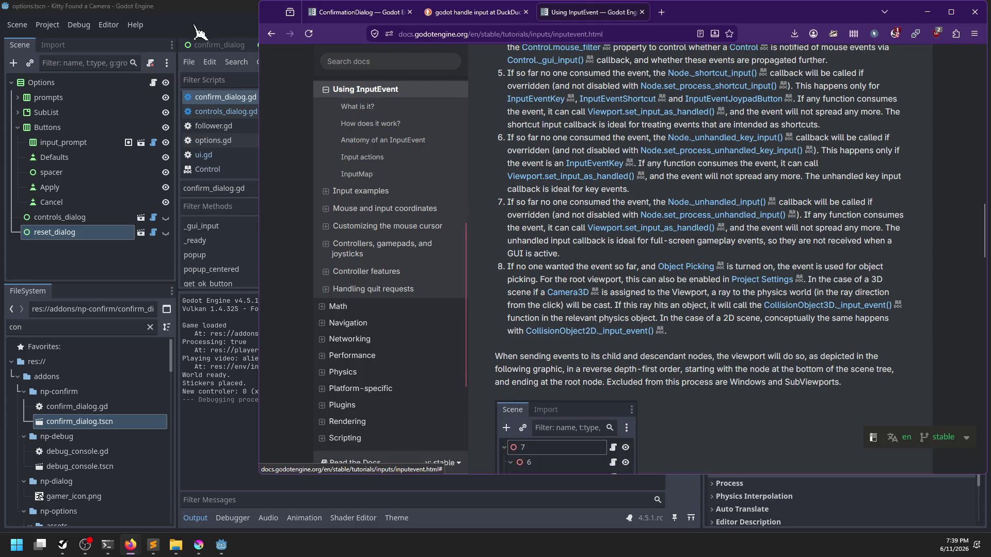
pyautogui.click(256, 38)
pyautogui.press('Up')
pyautogui.press('End')
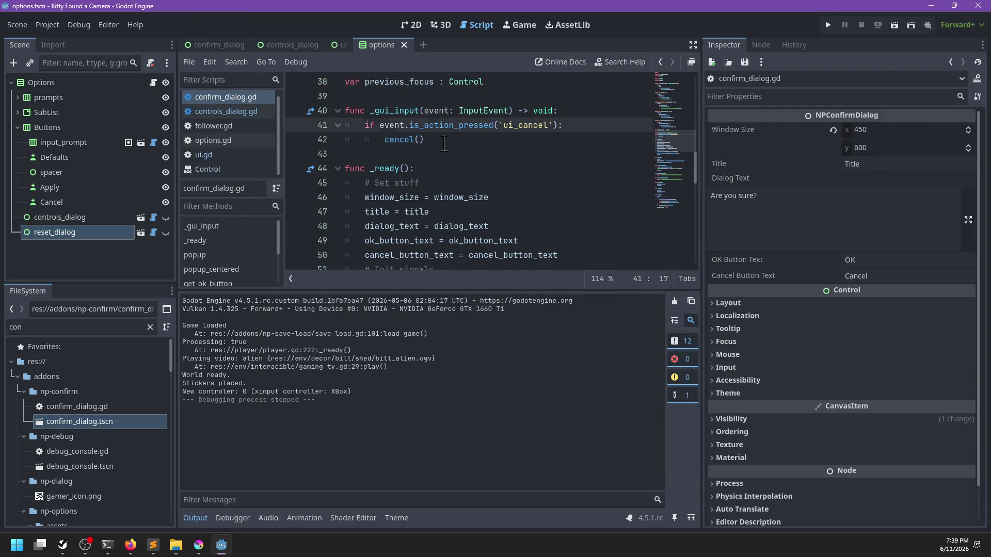
# Step: Add get_viewport().set_input_as_handled() above cancel(), save, and run the game
pyautogui.press('Return')
pyautogui.write('get_vie')
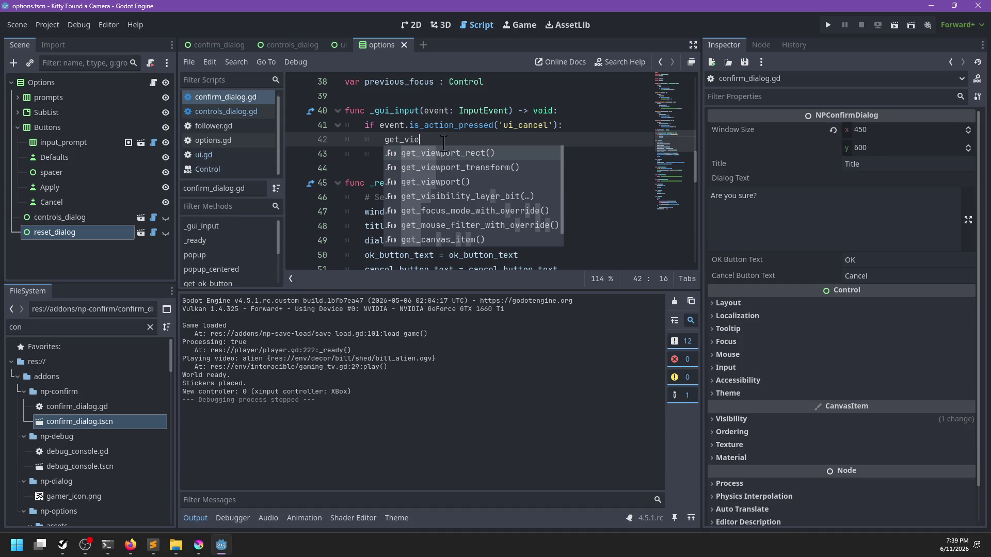
pyautogui.write('wport().set_')
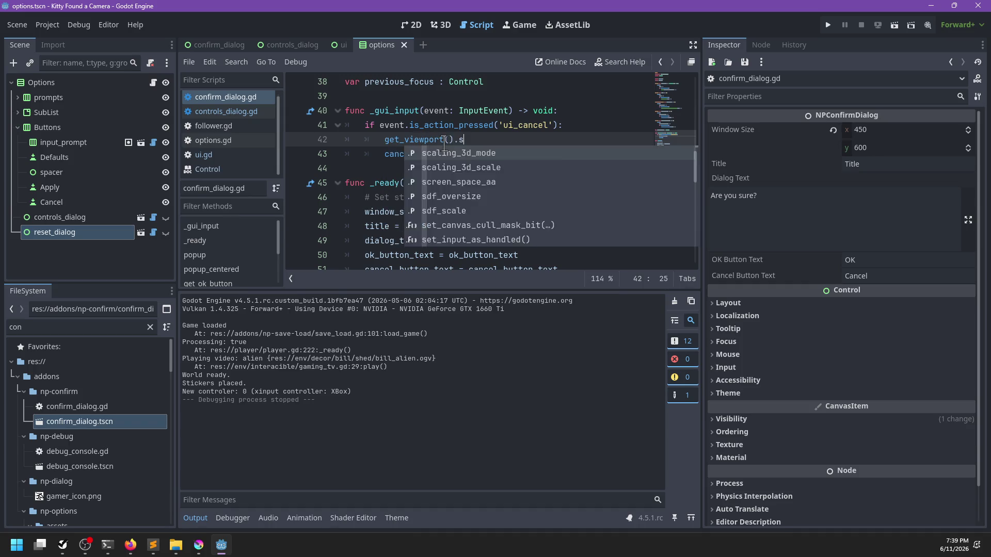
pyautogui.write('inpu')
pyautogui.press('Return')
pyautogui.hotkey('ctrl', 's')
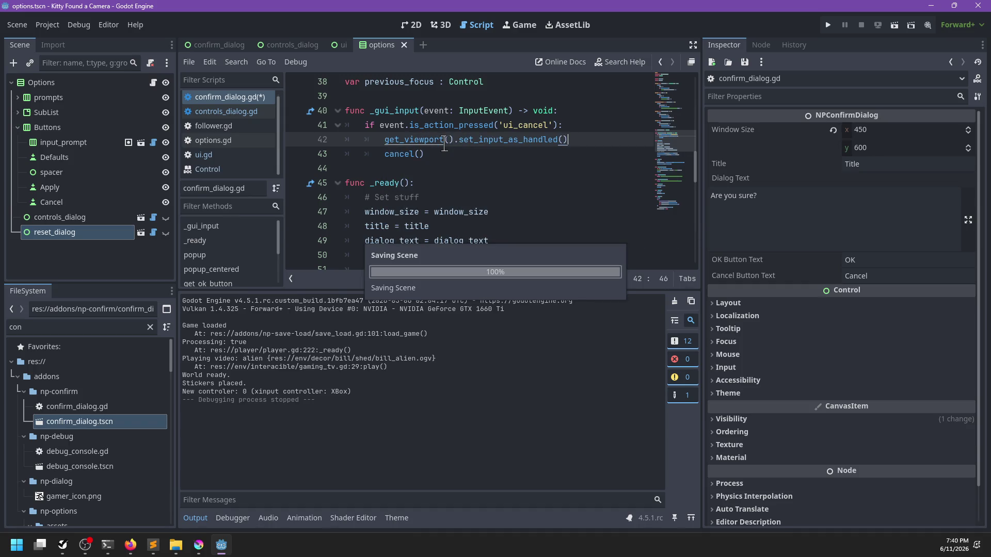
pyautogui.press('F5')
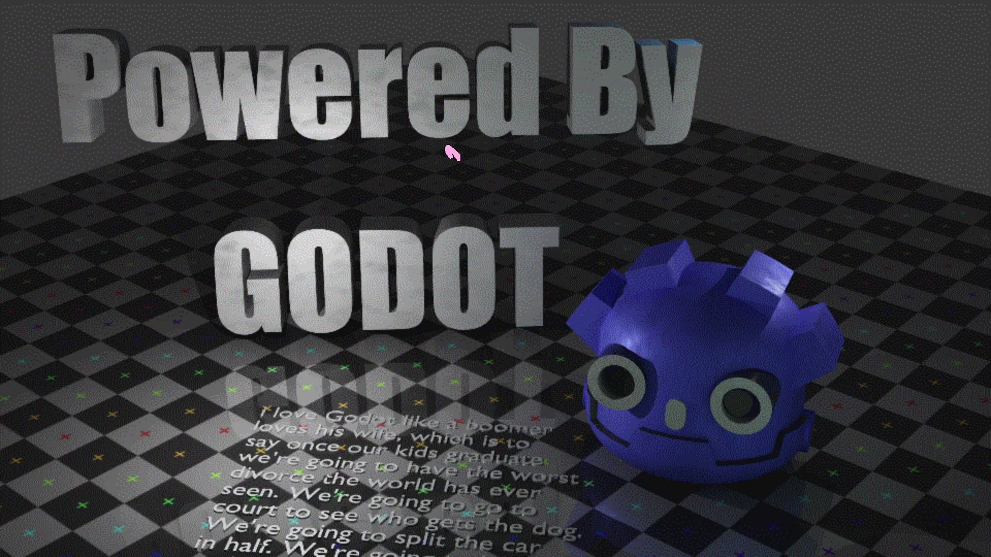
# Step: Back in the editor, rename the _gui_input function to _input
pyautogui.hotkey('alt', 'Tab')
pyautogui.click(390, 110)
pyautogui.press('BackSpace')
pyautogui.press('BackSpace')
pyautogui.press('BackSpace')
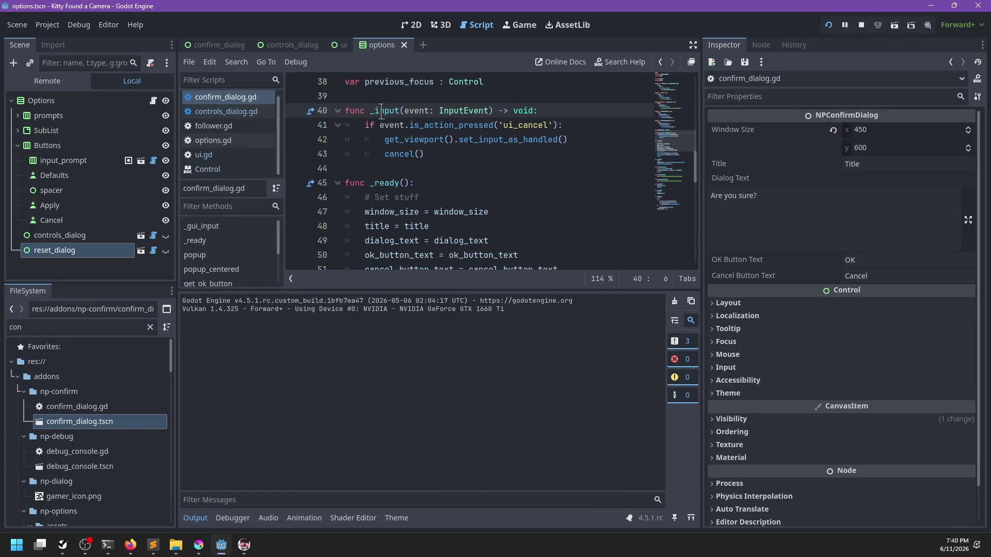
pyautogui.press('End')
pyautogui.press('Return')
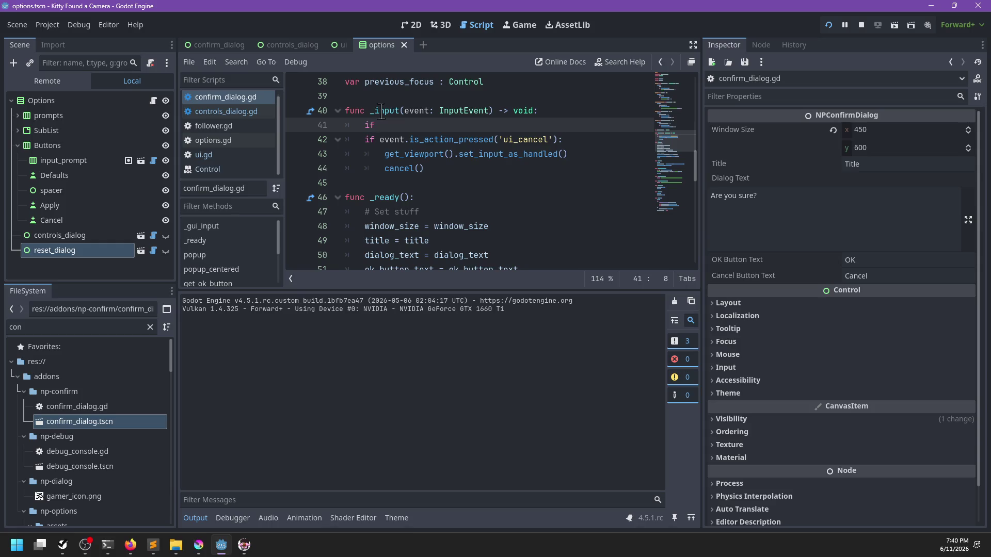
pyautogui.press('BackSpace')
# Step: Replace the hide() call in _ready with _close()
pyautogui.scroll(-2, 443, 139)
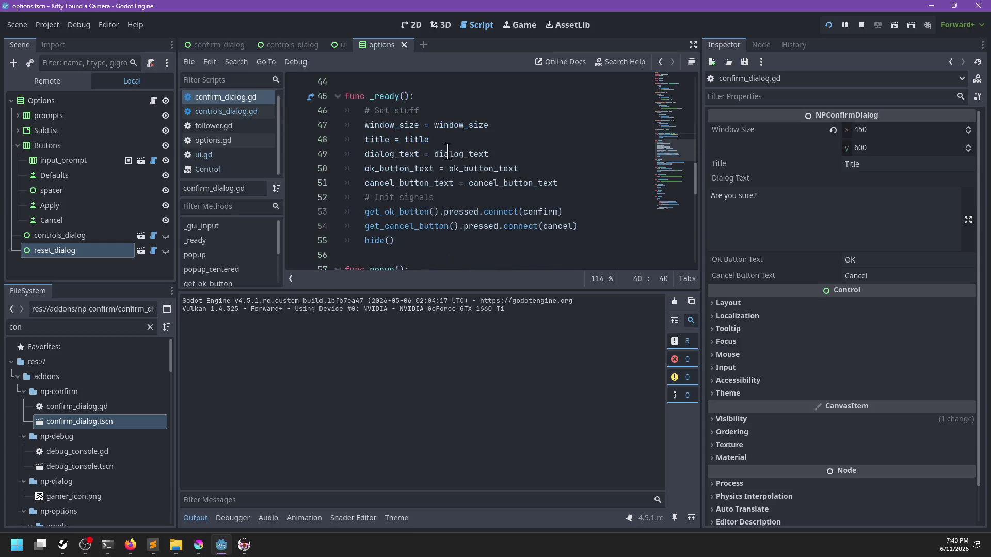
pyautogui.click(407, 242)
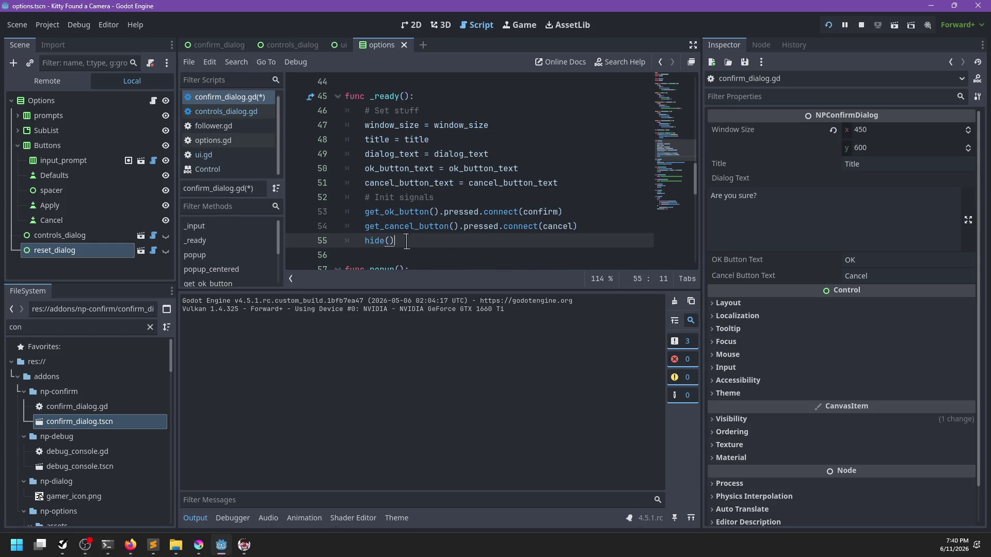
pyautogui.write('os')
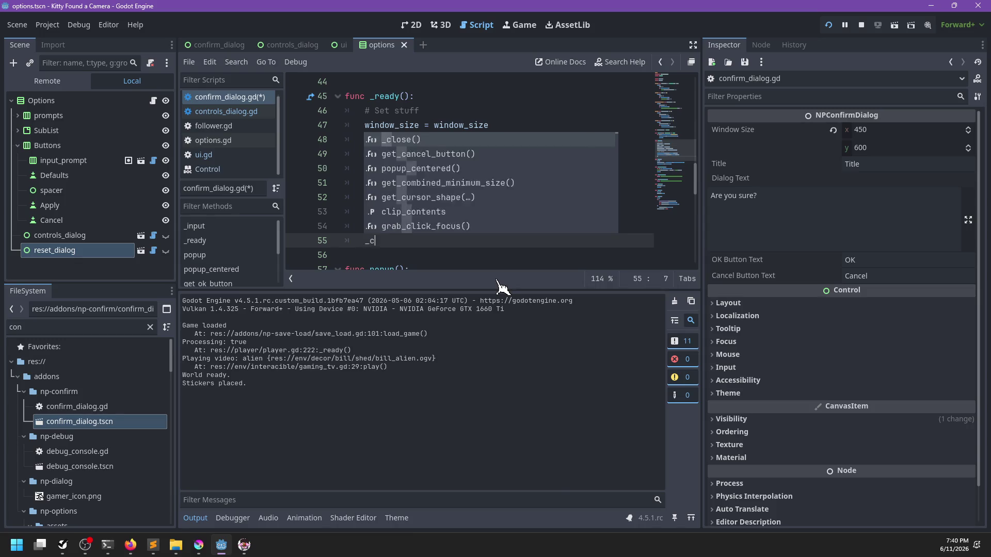
pyautogui.press('Return')
# Step: Add set_process_input(false) at the end of the _close function
pyautogui.keyDown('ctrl'); pyautogui.click(395, 242); pyautogui.keyUp('ctrl')
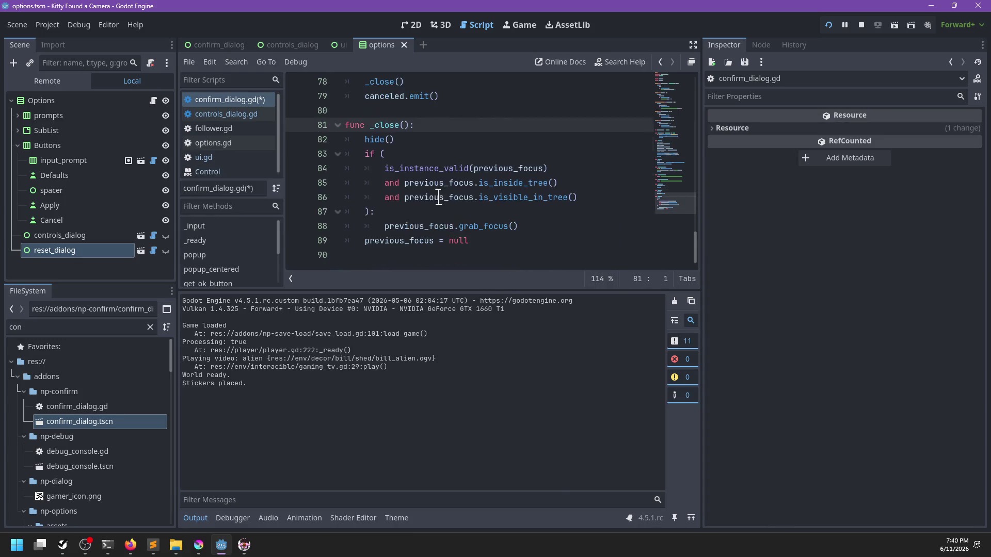
pyautogui.click(508, 239)
pyautogui.press('Return')
pyautogui.write('s')
pyautogui.press('Escape')
pyautogui.write('pro')
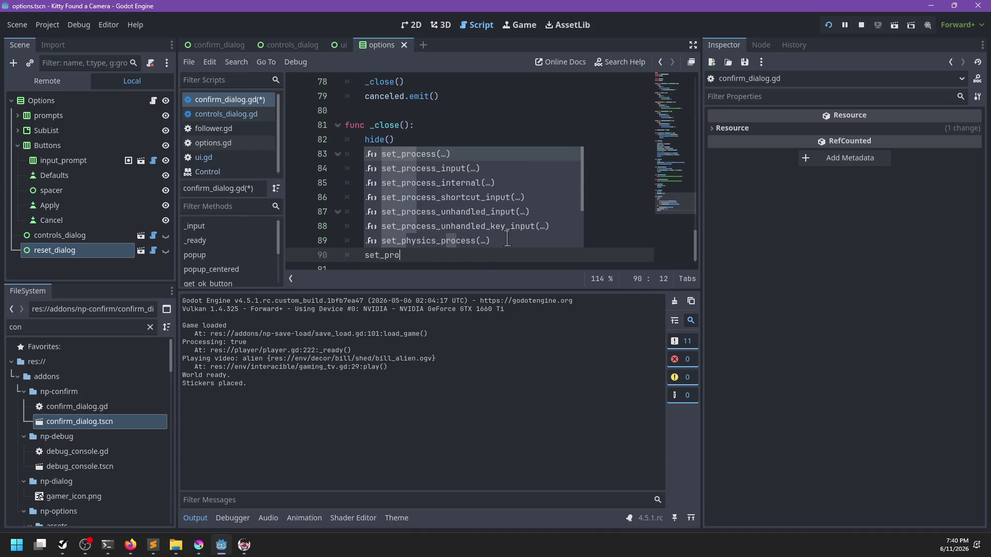
pyautogui.press('Return')
pyautogui.write('in')
pyautogui.press('Return')
pyautogui.write('put(false)')
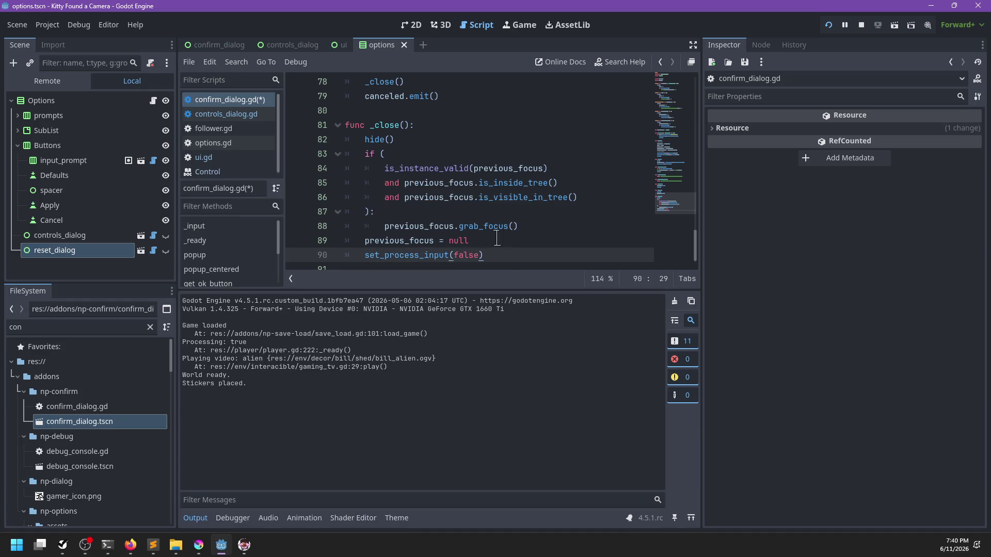
# Step: Add set_process_input(true) at the top of popup() and save the script
pyautogui.scroll(1, 476, 240)
pyautogui.scroll(8, 405, 155)
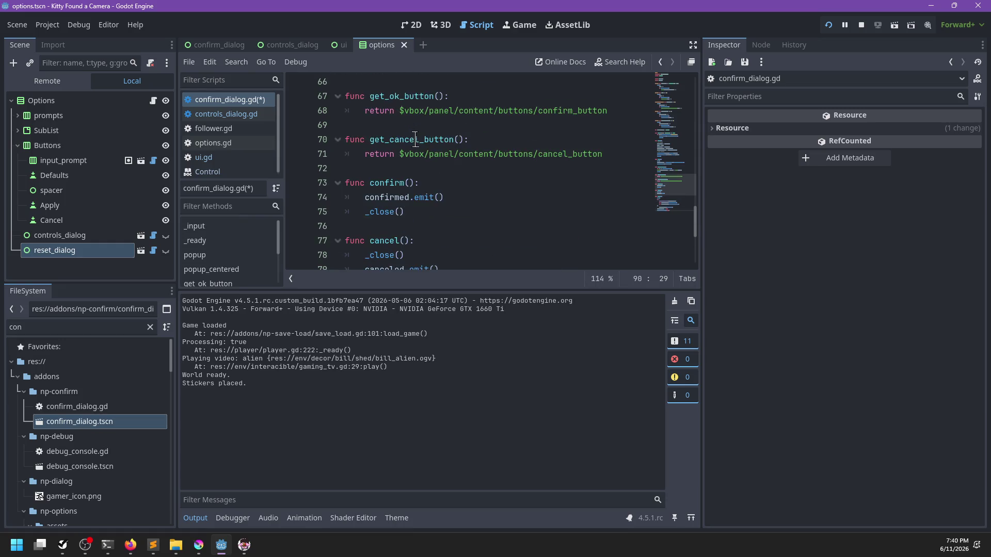
pyautogui.click(422, 181)
pyautogui.click(428, 170)
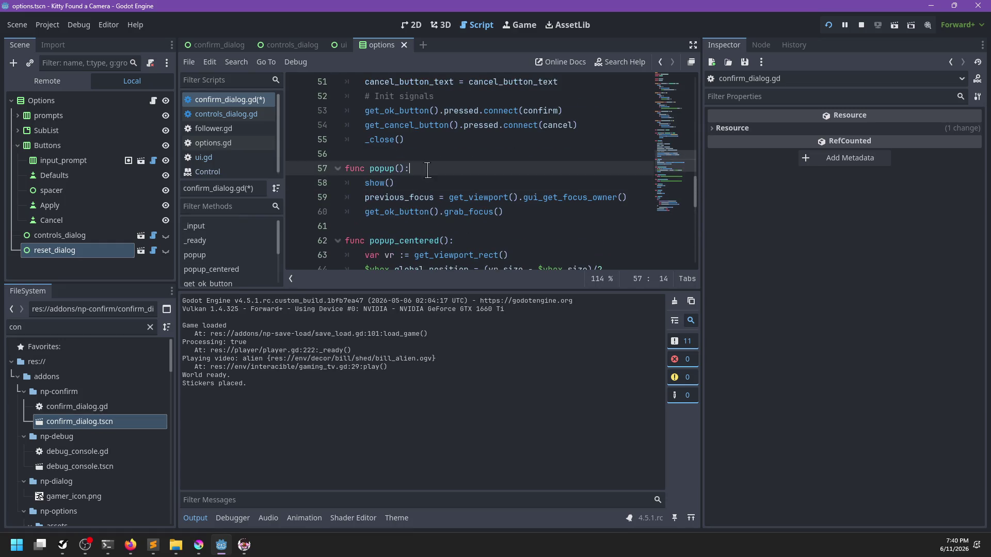
pyautogui.press('Return')
pyautogui.write('set_pr')
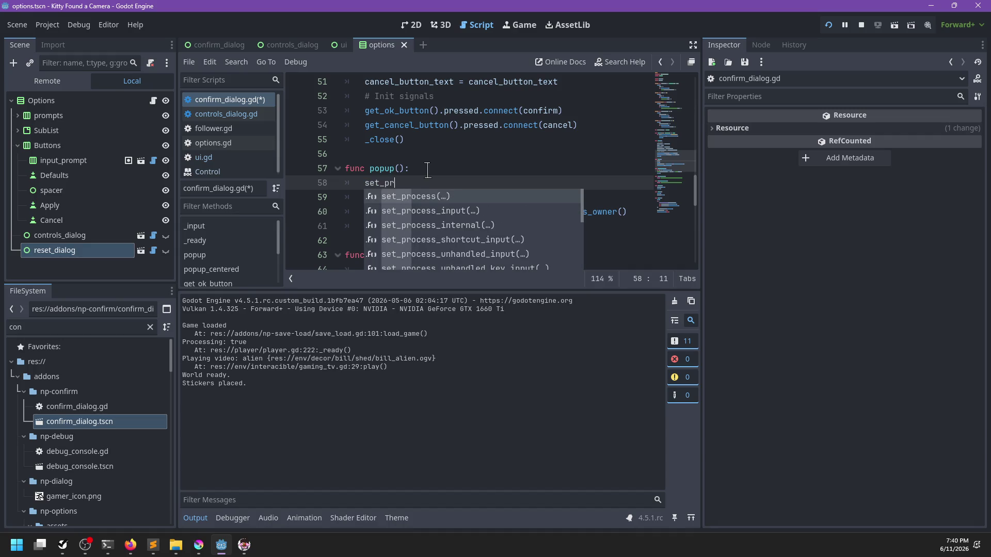
pyautogui.press('Escape')
pyautogui.press('Left')
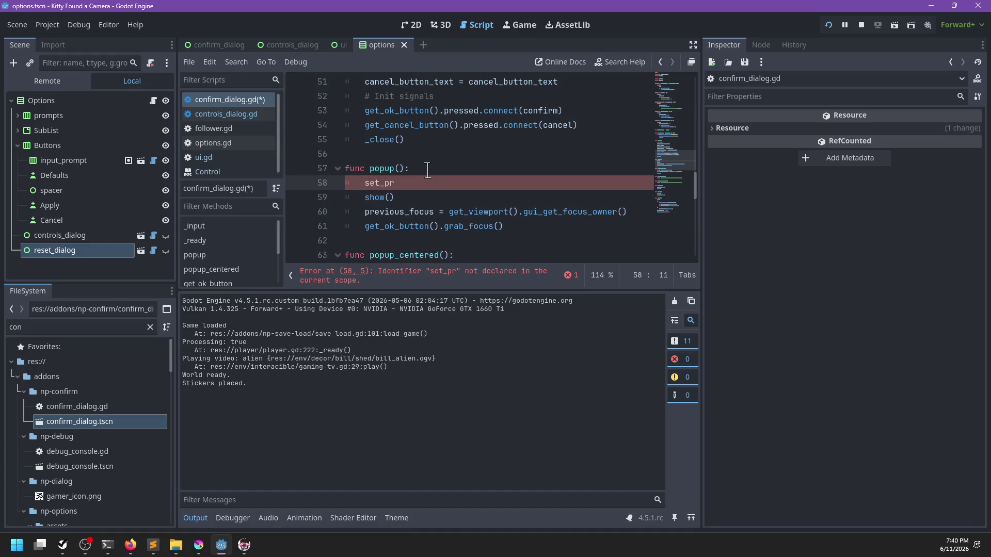
pyautogui.write('oce')
pyautogui.press('Down')
pyautogui.press('Return')
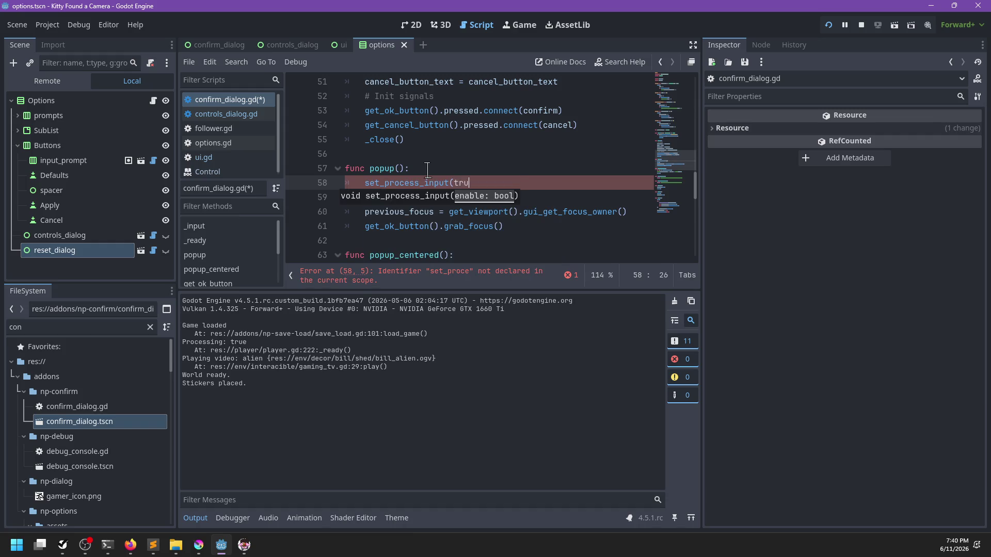
pyautogui.write('e)')
pyautogui.scroll(-1, 453, 191)
pyautogui.hotkey('ctrl', 's')
# Step: Look over the script around get_cancel_button, ending on the empty line 56
pyautogui.scroll(-3, 421, 194)
pyautogui.scroll(-2, 416, 186)
pyautogui.scroll(2, 408, 176)
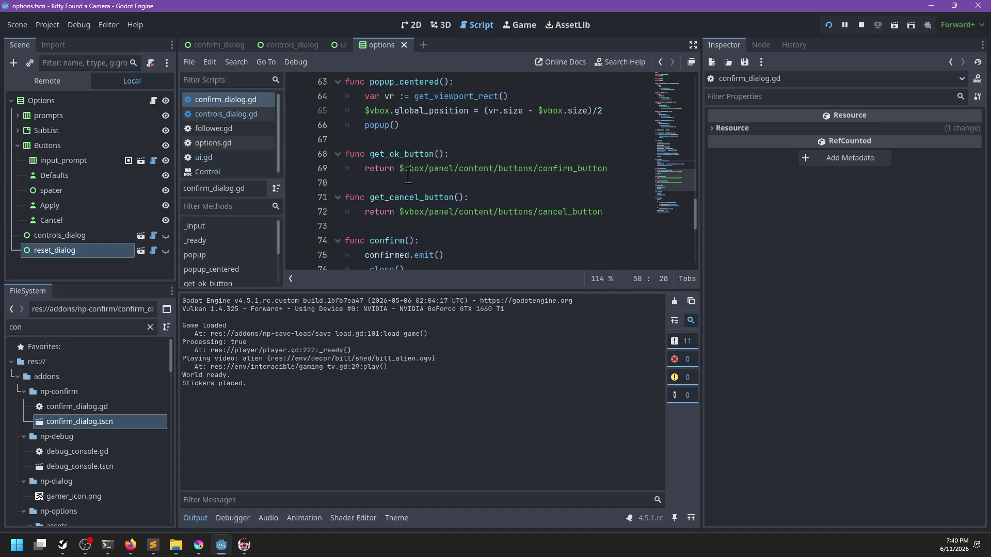
pyautogui.click(393, 218)
pyautogui.scroll(-3, 406, 212)
pyautogui.scroll(-2, 426, 185)
pyautogui.scroll(3, 431, 182)
pyautogui.scroll(-1, 436, 181)
pyautogui.scroll(4, 444, 179)
pyautogui.scroll(3, 446, 178)
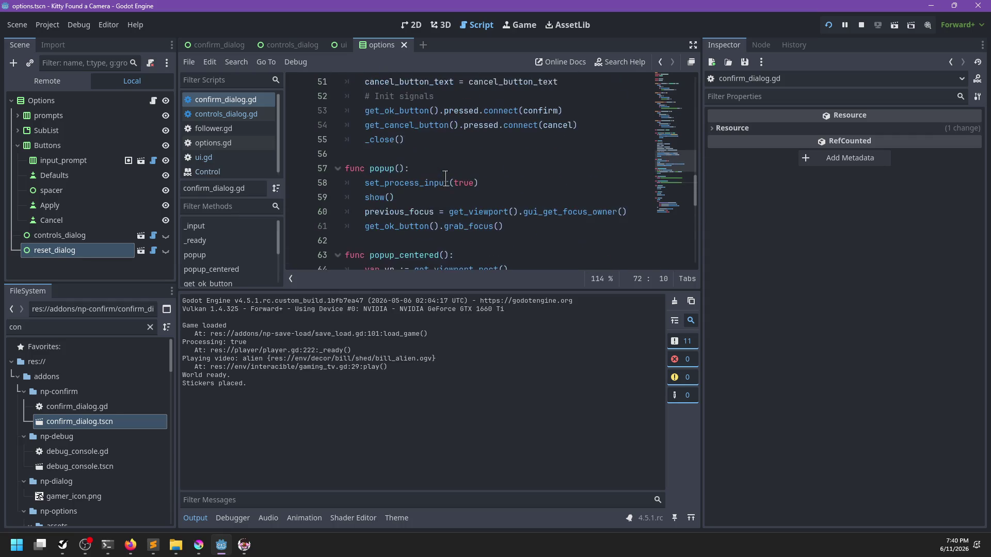
pyautogui.click(429, 157)
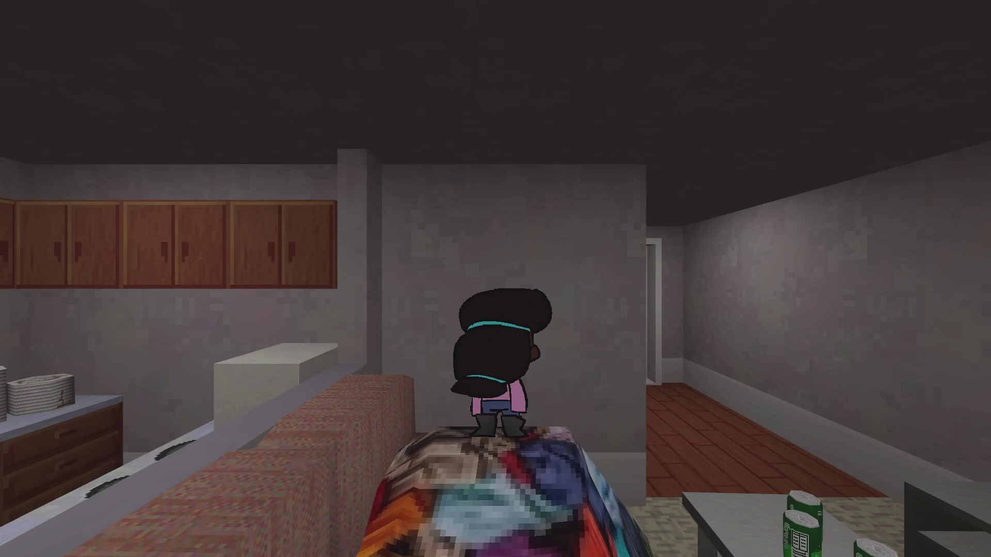
# Step: Pause the game, open the New Game confirmation twice and cancel it each time, then resume
pyautogui.press('Escape')
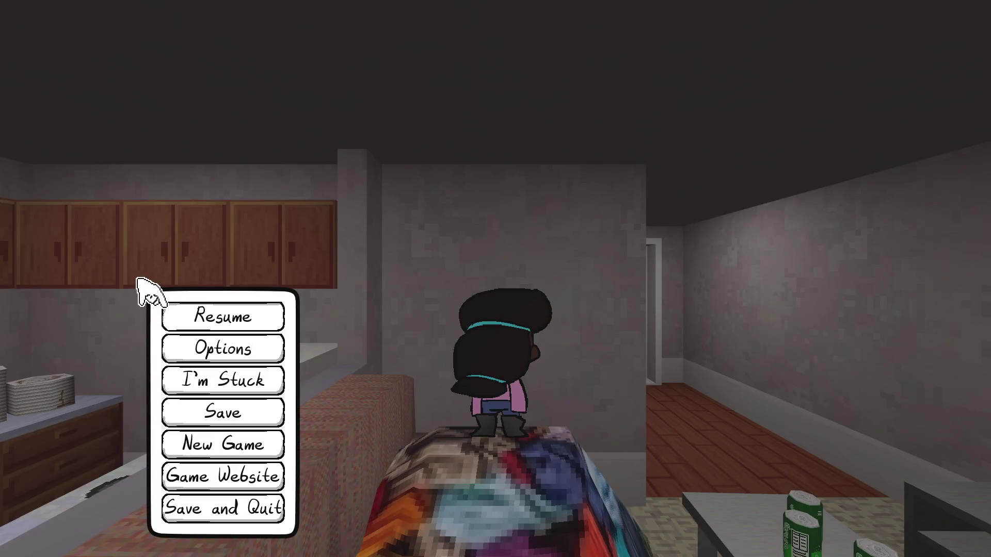
pyautogui.click(165, 443)
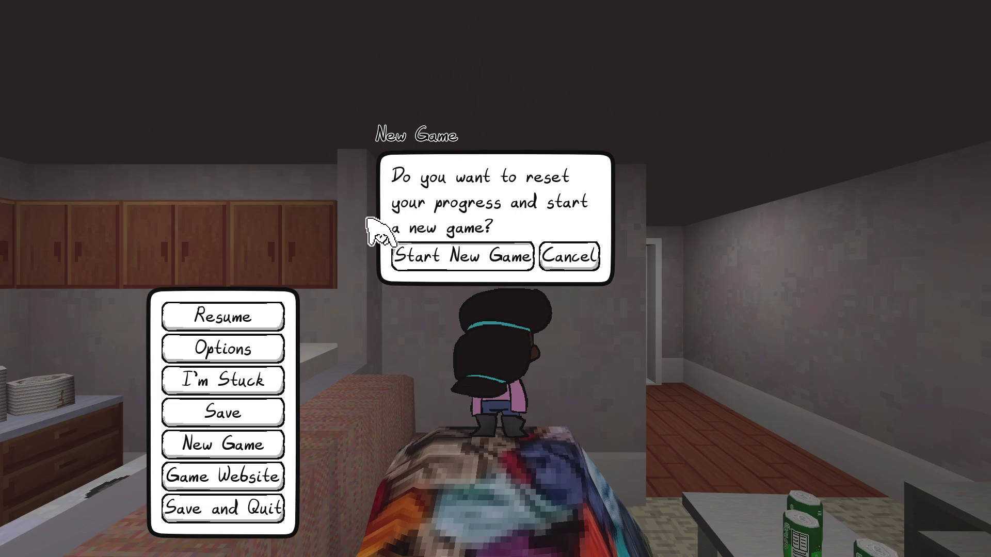
pyautogui.click(439, 261)
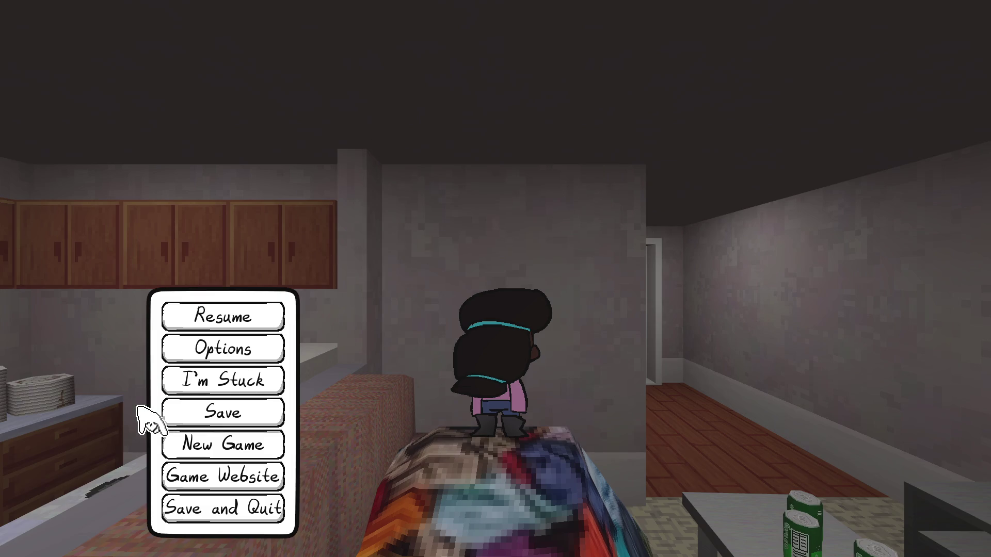
pyautogui.click(166, 443)
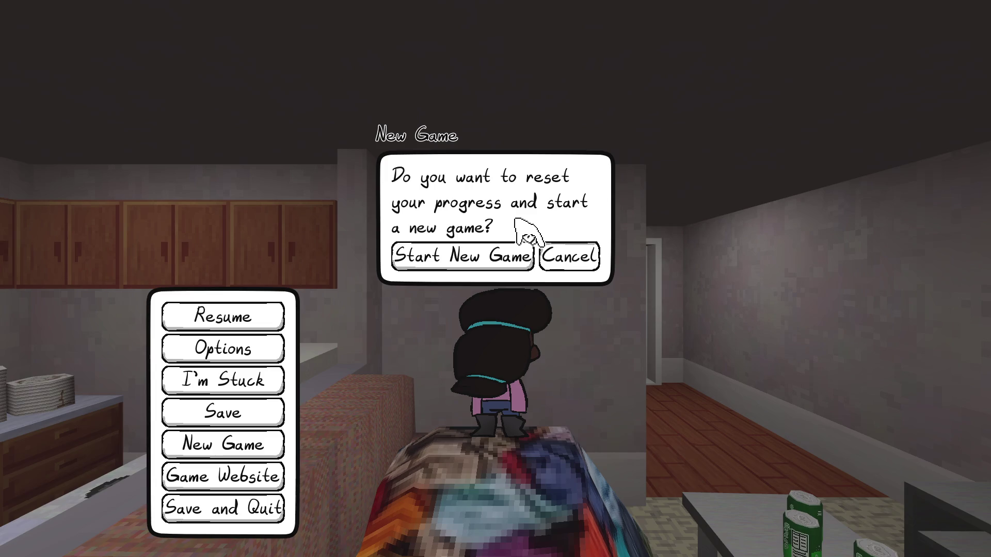
pyautogui.click(566, 255)
pyautogui.press('Escape')
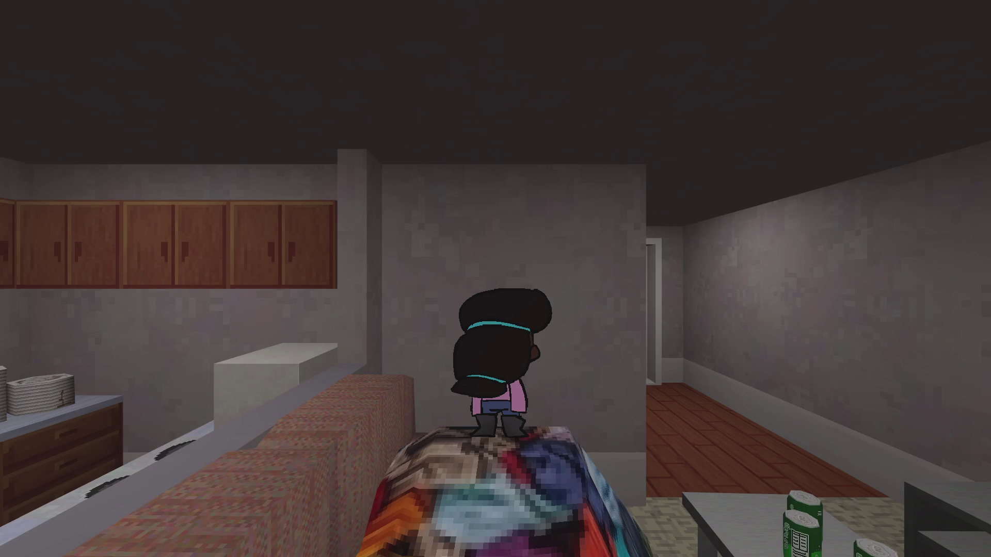
# Step: Reopen the New Game confirmation twice, dismiss it with Escape, then stop the game with F8
pyautogui.press('Escape')
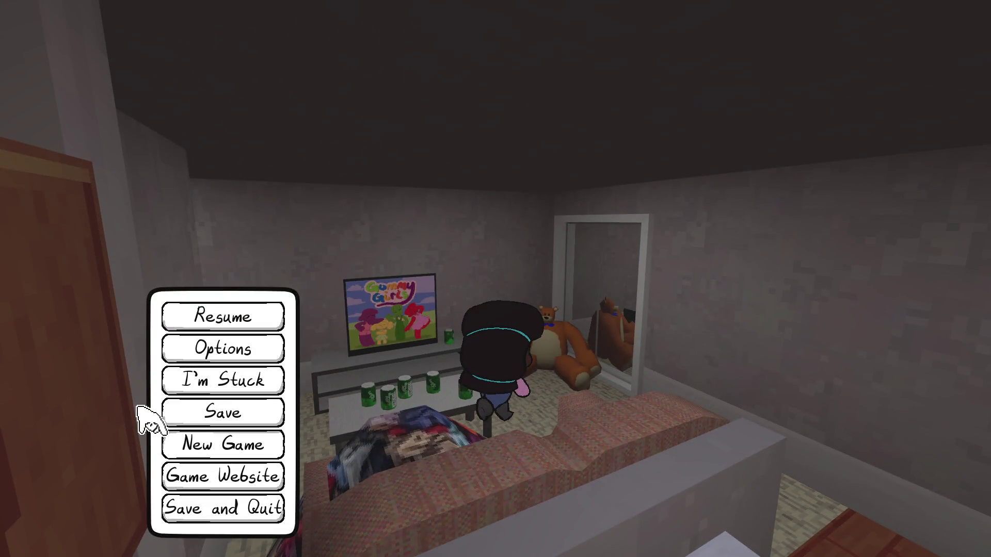
pyautogui.click(166, 443)
pyautogui.press('Escape')
pyautogui.click(170, 442)
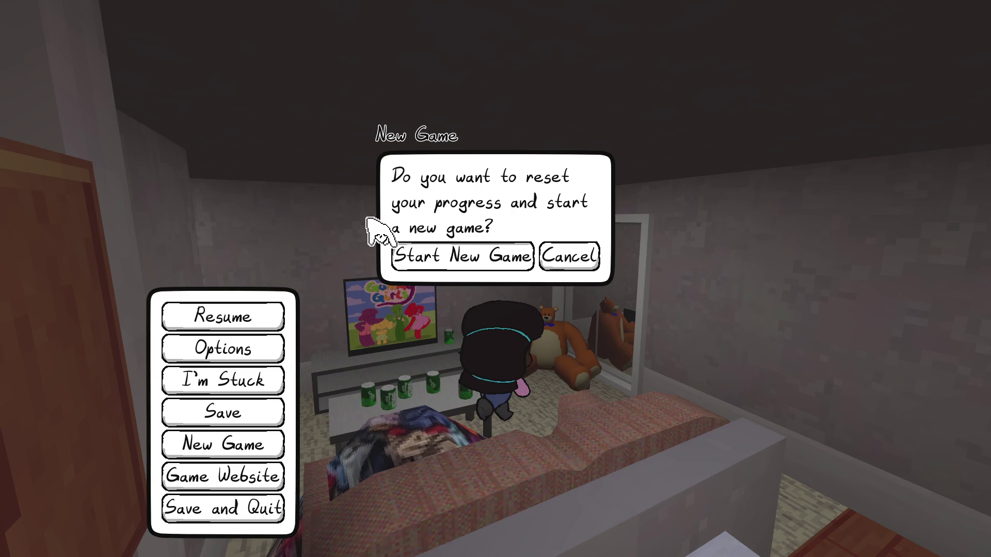
pyautogui.press('Escape')
pyautogui.press('Escape')
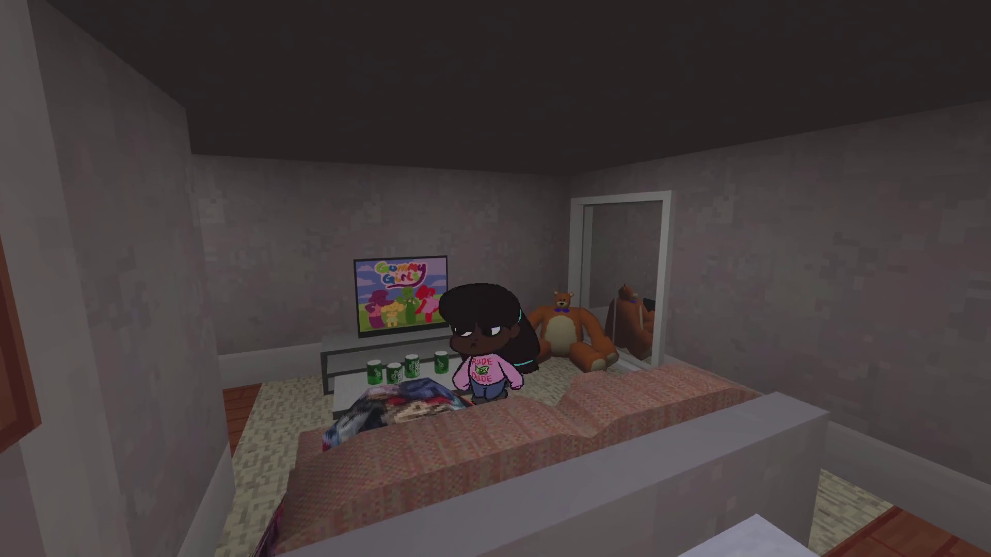
pyautogui.press('F8')
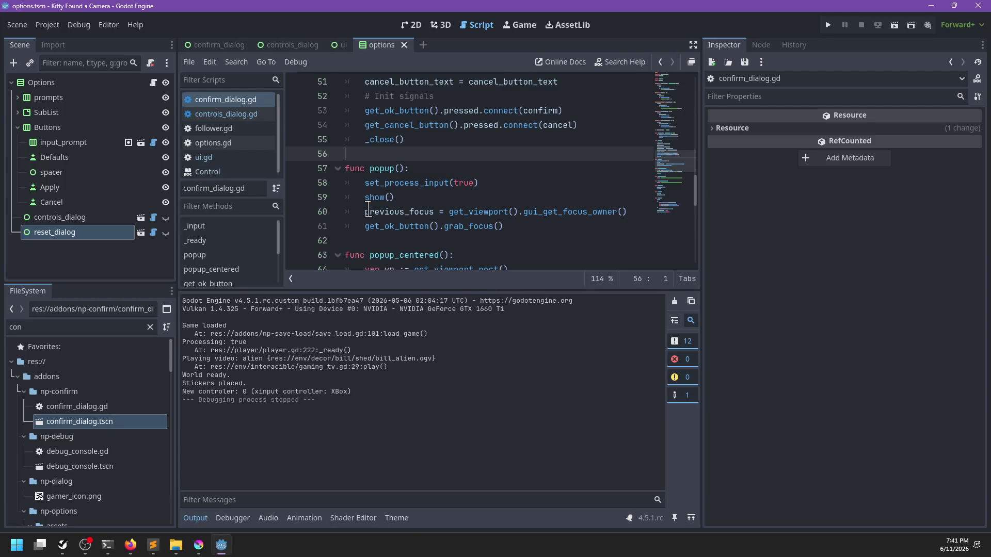
# Step: Return to the confirm_dialog scene via the ui and controls_dialog tabs and run the game again
pyautogui.click(345, 45)
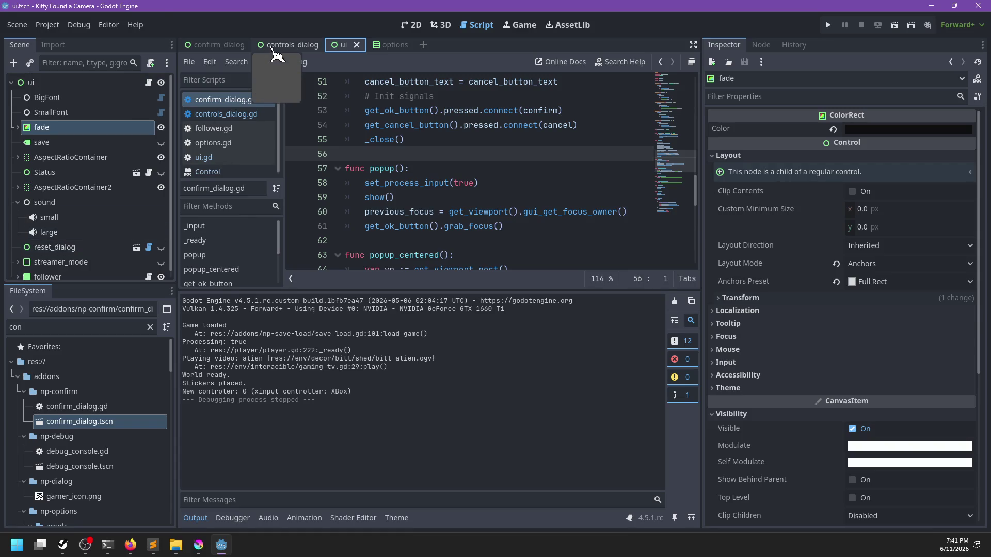
pyautogui.click(289, 45)
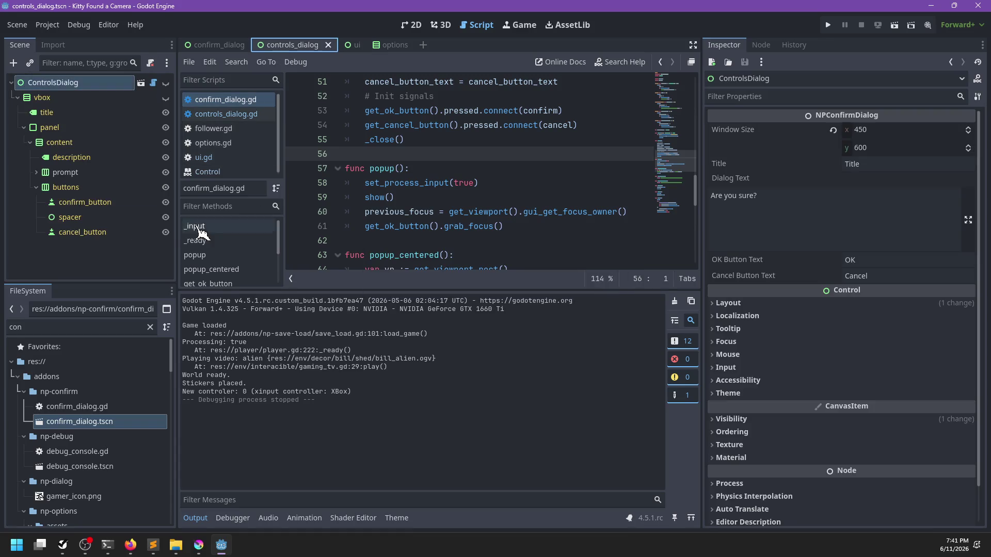
pyautogui.click(219, 45)
pyautogui.click(430, 183)
pyautogui.press('F6')
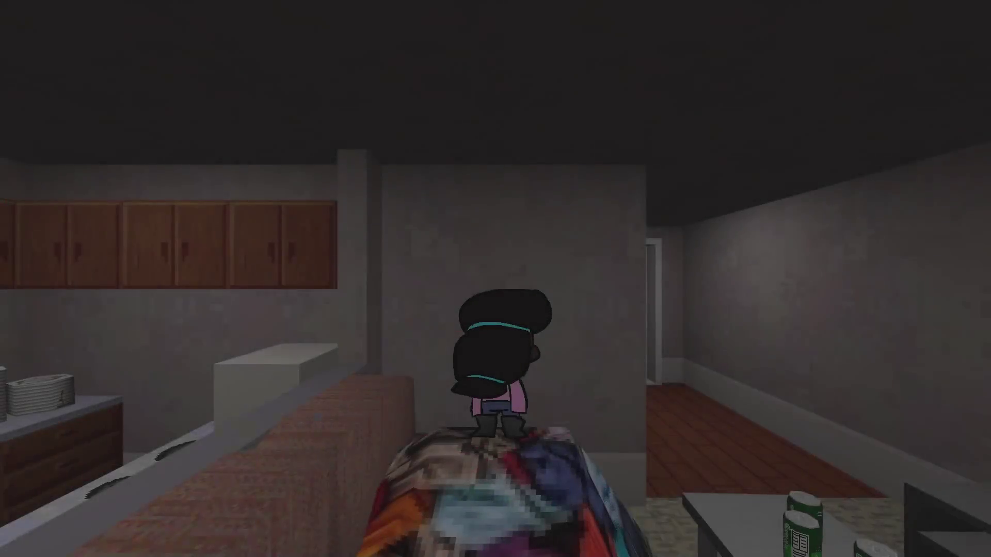
# Step: In the game's Audio options, reset to defaults, confirm, back out, and stop the game
pyautogui.press('Escape')
pyautogui.click(221, 346)
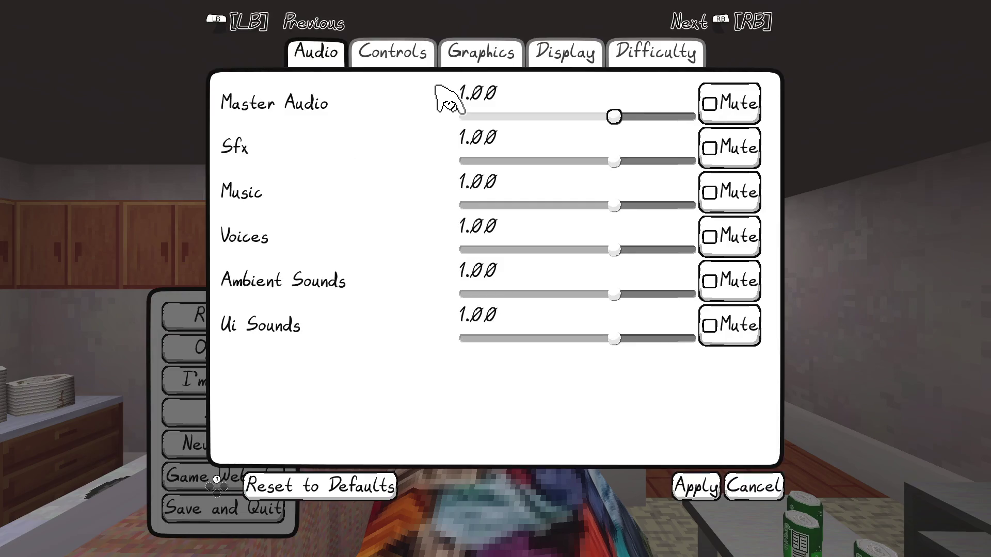
pyautogui.click(381, 485)
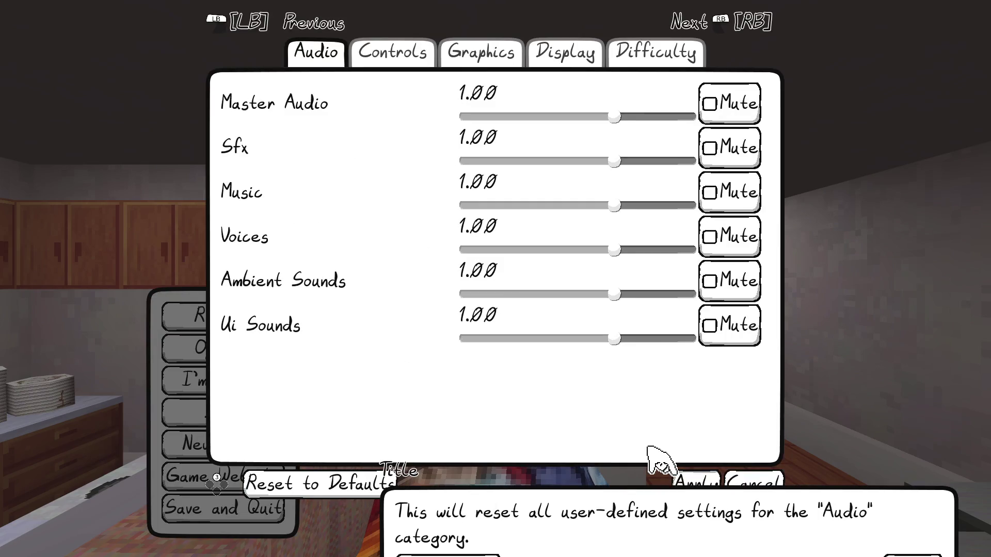
pyautogui.click(871, 547)
pyautogui.press('Escape')
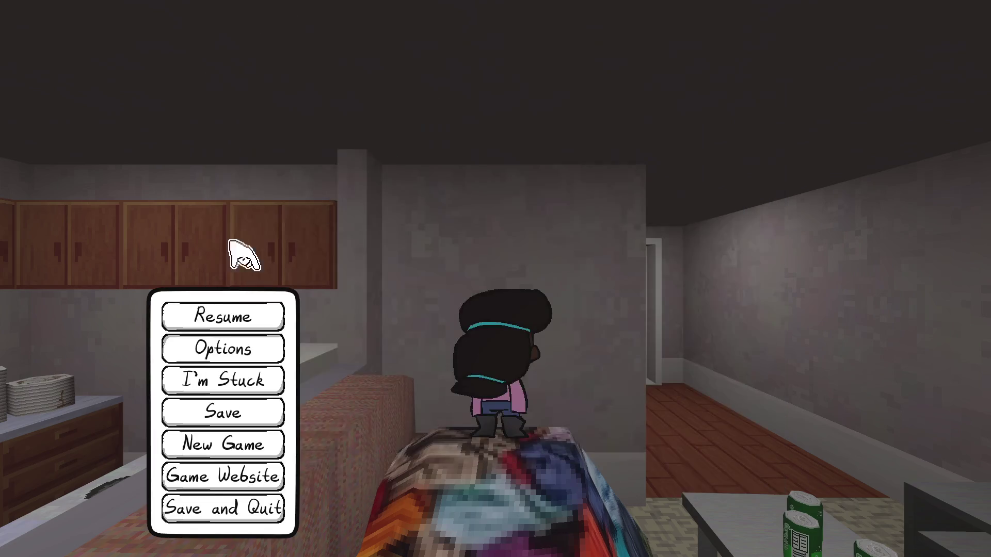
pyautogui.click(144, 325)
pyautogui.press('F8')
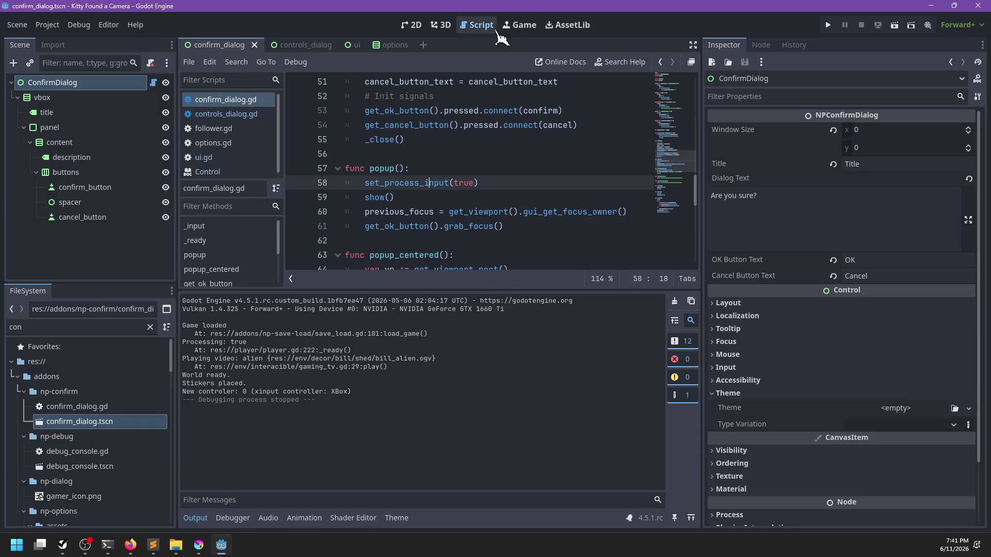
# Step: Set cancel_button as confirm_button's Focus Neighbor Right
pyautogui.click(388, 44)
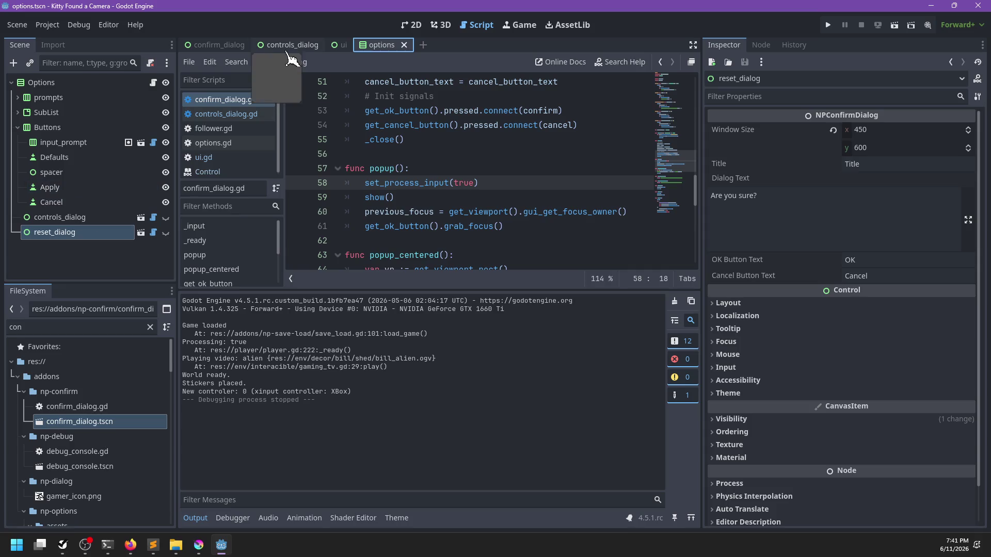
pyautogui.click(217, 45)
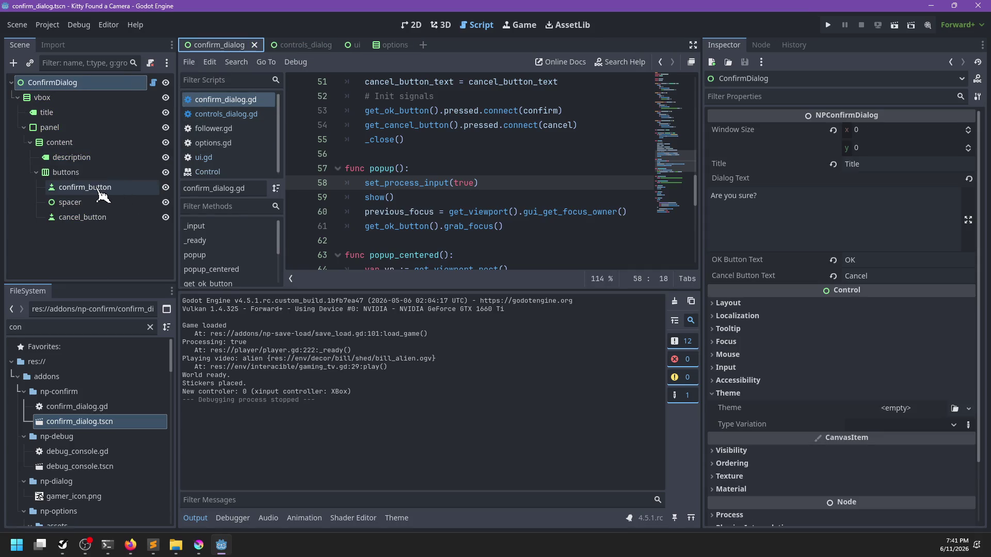
pyautogui.click(99, 189)
pyautogui.scroll(-3, 830, 368)
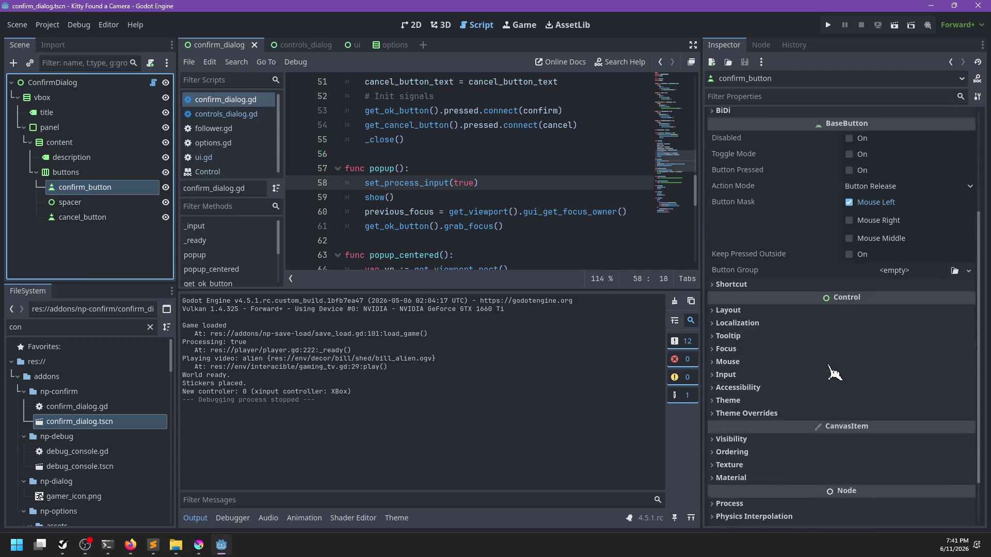
pyautogui.scroll(-2, 826, 362)
pyautogui.click(747, 252)
pyautogui.click(747, 251)
pyautogui.click(748, 289)
pyautogui.moveTo(88, 217)
pyautogui.mouseDown()
pyautogui.moveTo(95, 227)
pyautogui.moveTo(626, 321)
pyautogui.moveTo(897, 354)
pyautogui.moveTo(894, 344)
pyautogui.mouseUp()
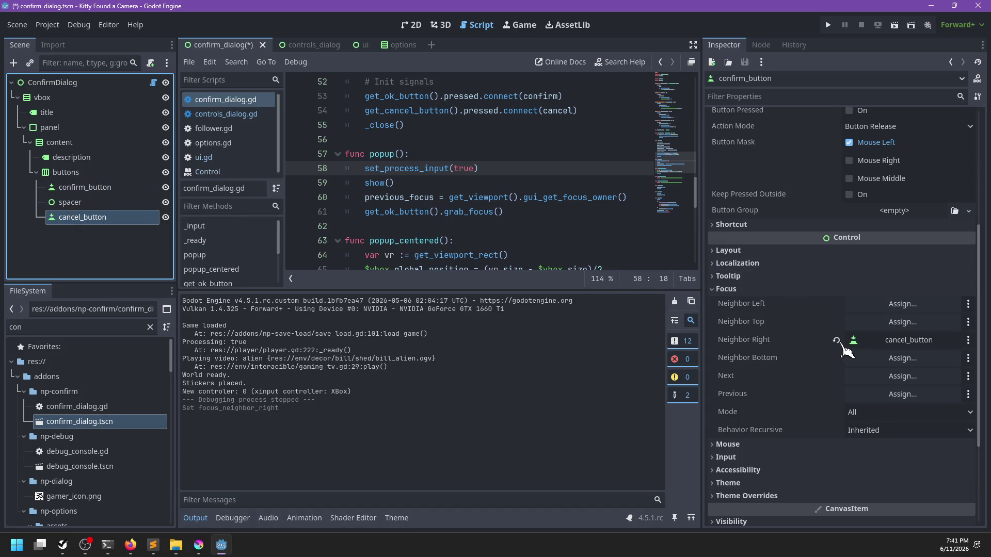
# Step: Select cancel_button and bring up its Focus properties in the Inspector
pyautogui.click(100, 221)
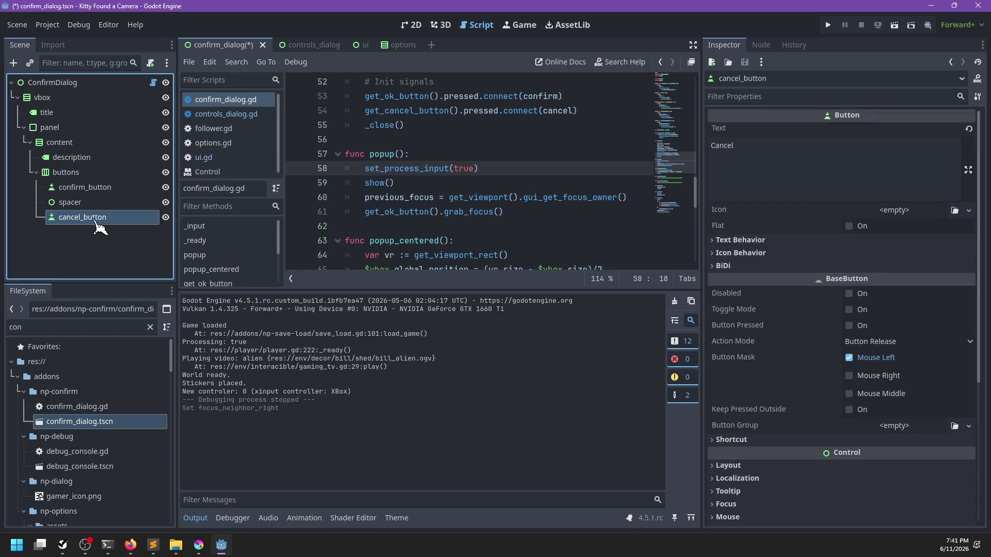
pyautogui.moveTo(88, 189)
pyautogui.mouseDown()
pyautogui.moveTo(709, 272)
pyautogui.moveTo(854, 320)
pyautogui.mouseUp()
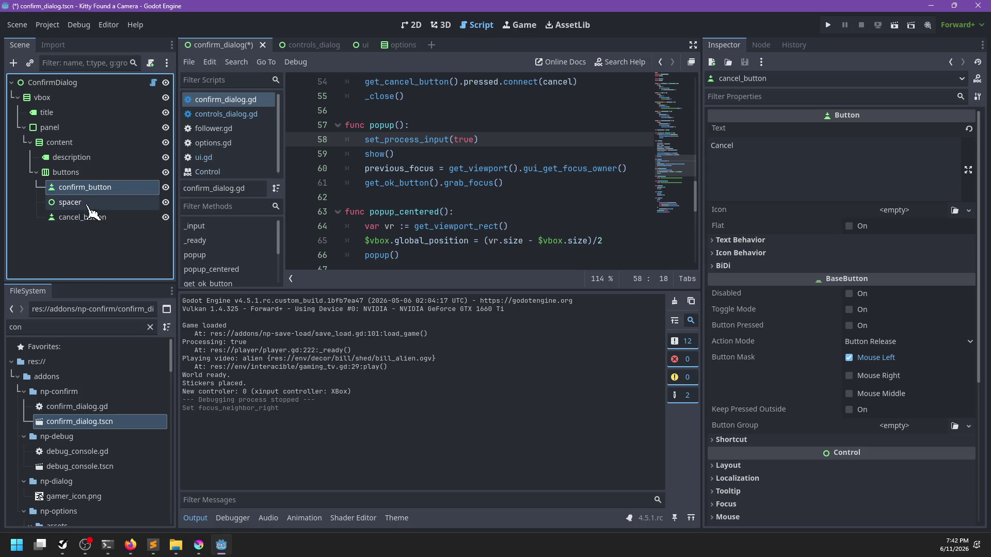
pyautogui.scroll(-3, 743, 351)
pyautogui.click(744, 338)
pyautogui.click(743, 336)
pyautogui.click(743, 311)
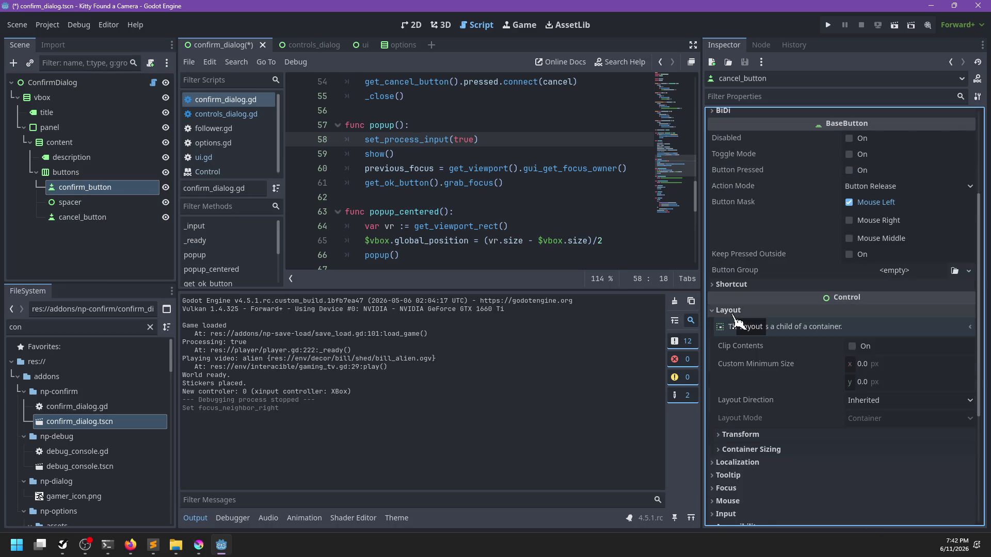
pyautogui.click(743, 311)
pyautogui.click(744, 350)
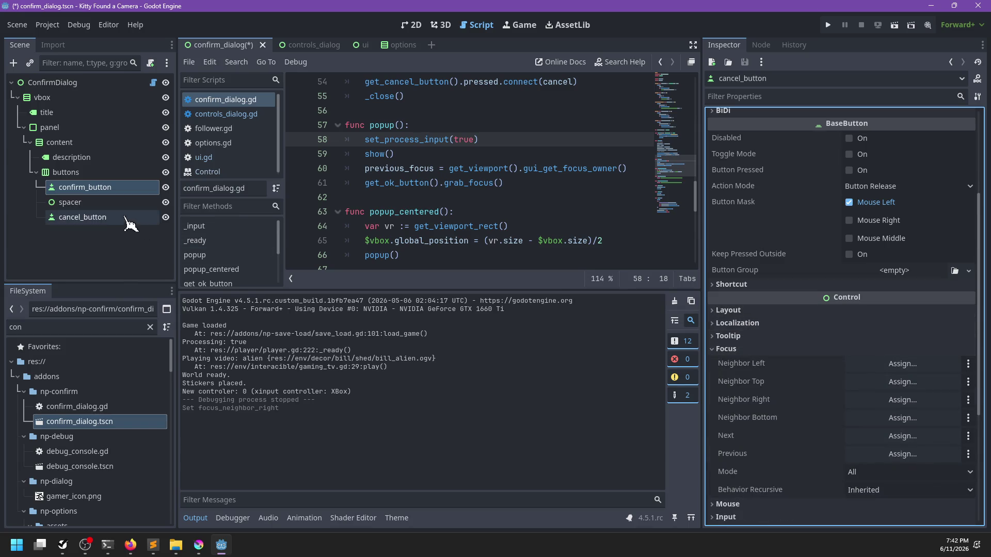
pyautogui.click(445, 24)
pyautogui.click(411, 25)
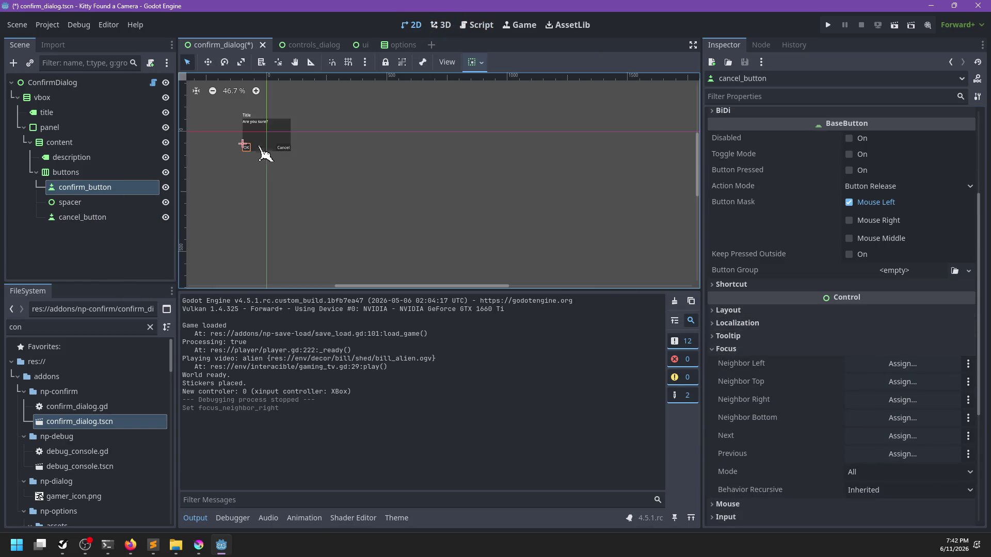
# Step: Give cancel_button itself as right and next neighbour, and confirm_button as left, top and bottom
pyautogui.moveTo(103, 217)
pyautogui.mouseDown()
pyautogui.moveTo(95, 223)
pyautogui.moveTo(842, 376)
pyautogui.moveTo(876, 406)
pyautogui.mouseUp()
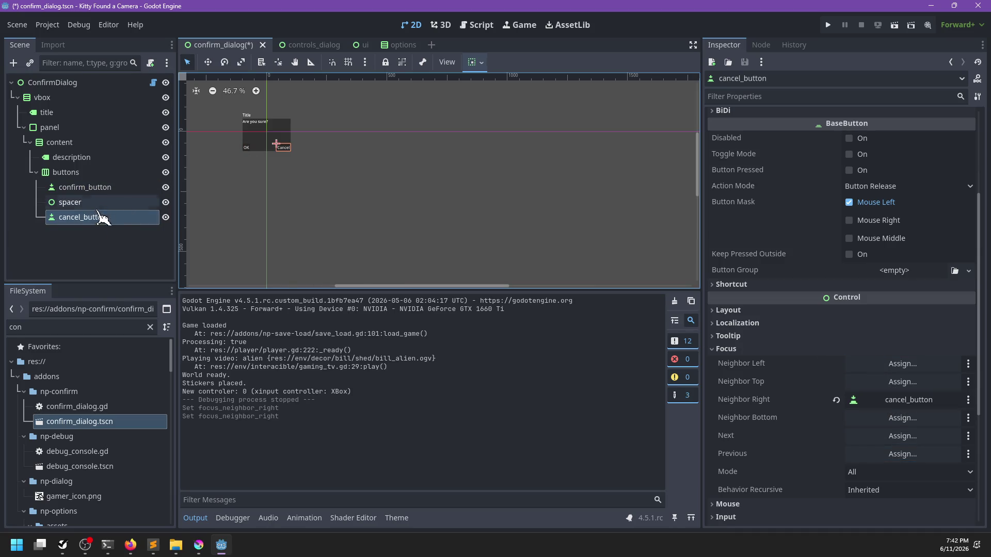
pyautogui.moveTo(90, 188)
pyautogui.mouseDown()
pyautogui.moveTo(818, 327)
pyautogui.moveTo(889, 373)
pyautogui.mouseUp()
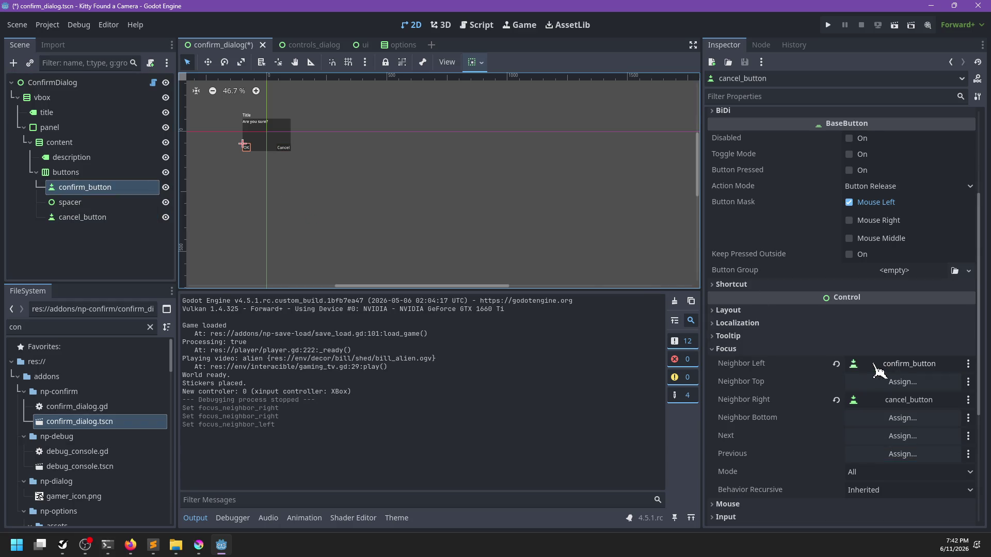
pyautogui.moveTo(78, 187)
pyautogui.mouseDown()
pyautogui.moveTo(64, 201)
pyautogui.moveTo(818, 364)
pyautogui.moveTo(878, 383)
pyautogui.moveTo(64, 190)
pyautogui.moveTo(941, 431)
pyautogui.moveTo(916, 421)
pyautogui.mouseUp()
pyautogui.moveTo(78, 217)
pyautogui.mouseDown()
pyautogui.moveTo(815, 496)
pyautogui.moveTo(903, 436)
pyautogui.mouseUp()
pyautogui.moveTo(111, 220)
pyautogui.mouseDown()
pyautogui.moveTo(560, 395)
pyautogui.moveTo(873, 457)
pyautogui.mouseUp()
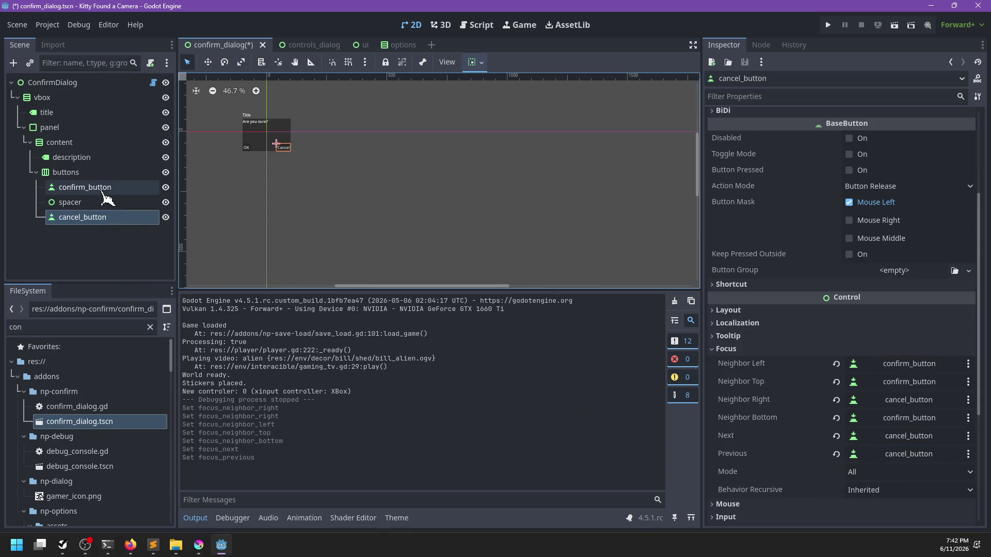
# Step: Compare both buttons' focus settings and clear two of cancel_button's focus neighbours
pyautogui.click(103, 188)
pyautogui.click(114, 219)
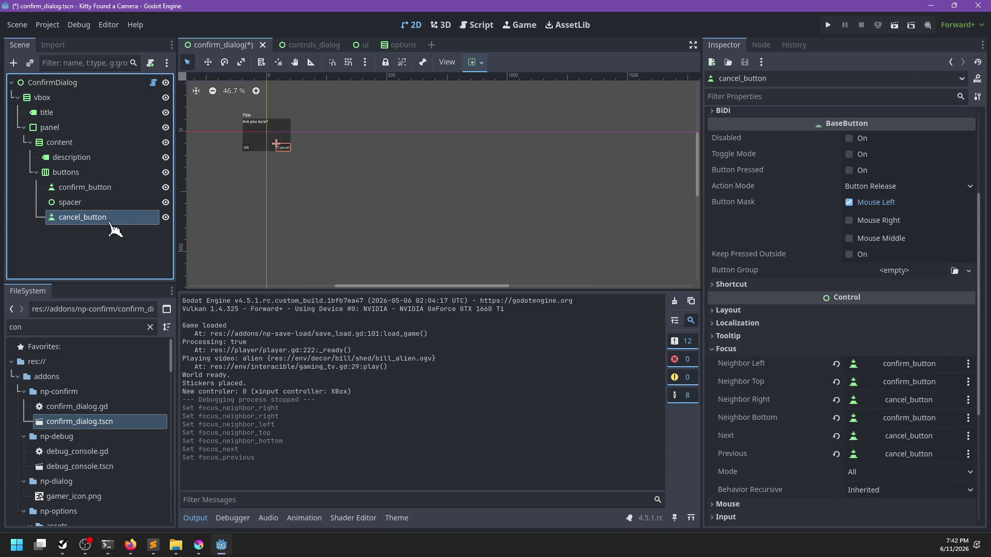
pyautogui.click(89, 189)
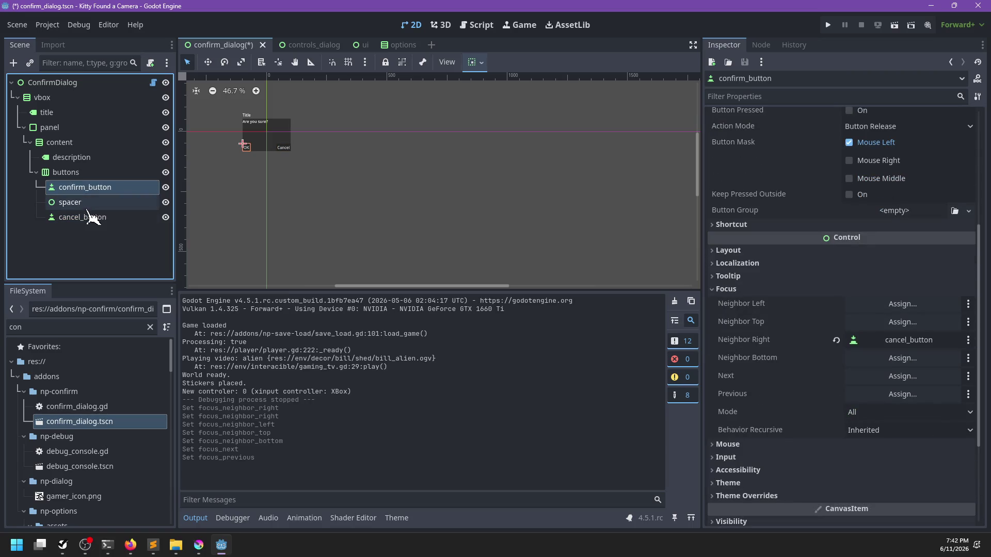
pyautogui.click(91, 217)
pyautogui.click(837, 454)
pyautogui.click(836, 437)
# Step: Clear cancel_button's remaining neighbours, then set left, next and previous to confirm_button, right to itself
pyautogui.click(836, 418)
pyautogui.click(837, 400)
pyautogui.click(836, 382)
pyautogui.click(836, 364)
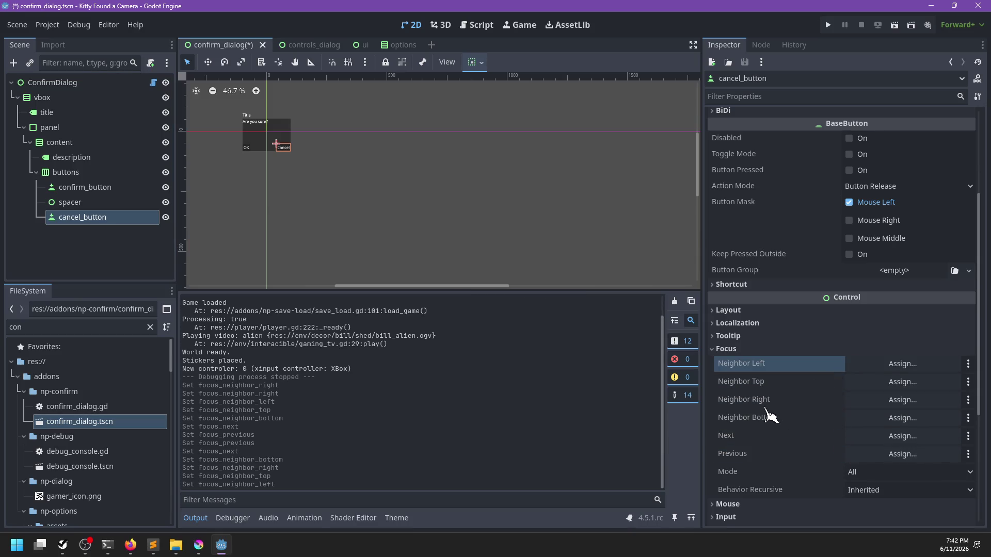
pyautogui.moveTo(106, 191)
pyautogui.mouseDown()
pyautogui.moveTo(604, 243)
pyautogui.moveTo(954, 389)
pyautogui.moveTo(907, 393)
pyautogui.moveTo(878, 366)
pyautogui.mouseUp()
pyautogui.moveTo(83, 217)
pyautogui.mouseDown()
pyautogui.moveTo(436, 258)
pyautogui.moveTo(796, 365)
pyautogui.moveTo(871, 403)
pyautogui.mouseUp()
pyautogui.moveTo(82, 187)
pyautogui.mouseDown()
pyautogui.moveTo(575, 327)
pyautogui.moveTo(856, 444)
pyautogui.moveTo(878, 436)
pyautogui.mouseUp()
pyautogui.moveTo(144, 191)
pyautogui.mouseDown()
pyautogui.moveTo(841, 466)
pyautogui.moveTo(880, 457)
pyautogui.mouseUp()
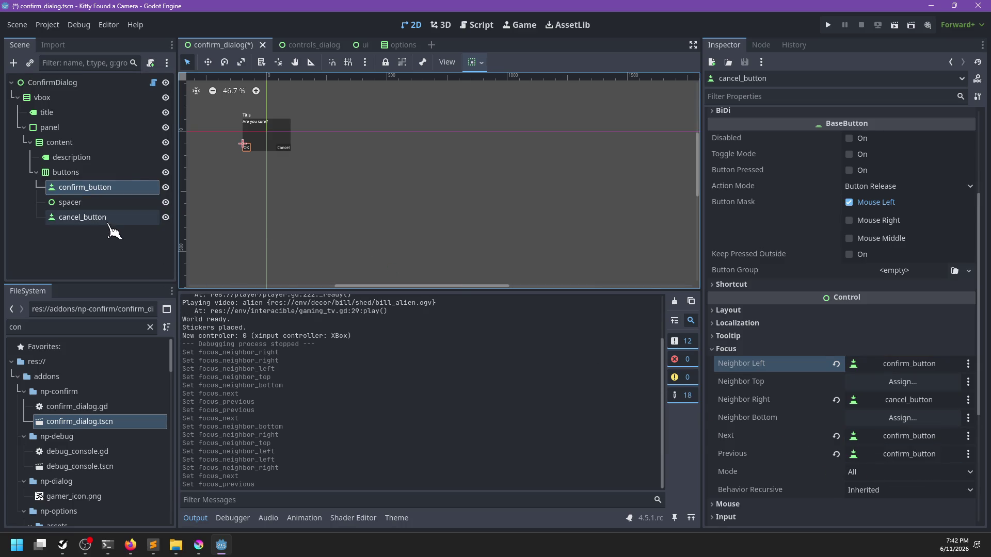
# Step: Make cancel_button its own top and bottom focus neighbour and save the scene
pyautogui.click(104, 218)
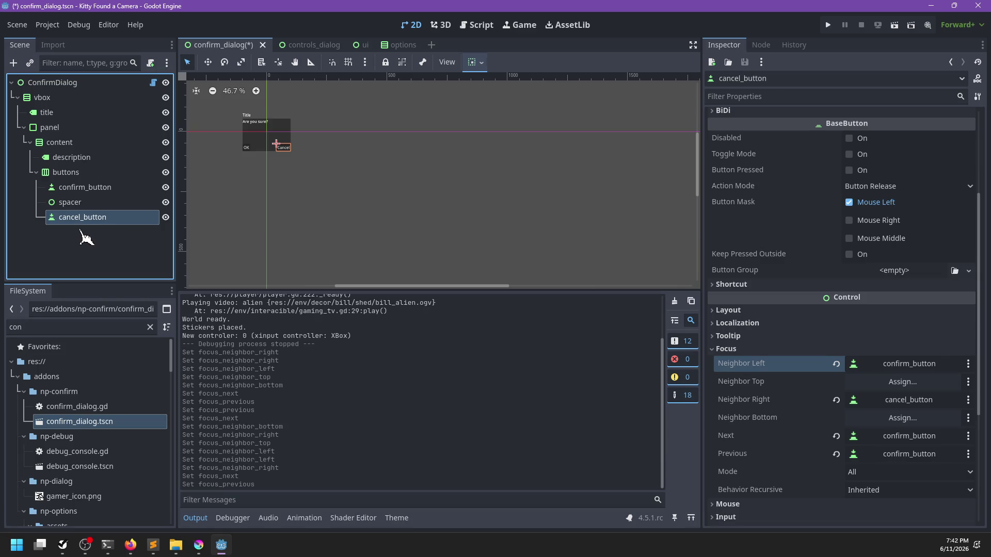
pyautogui.moveTo(72, 223); pyautogui.dragTo(909, 419)
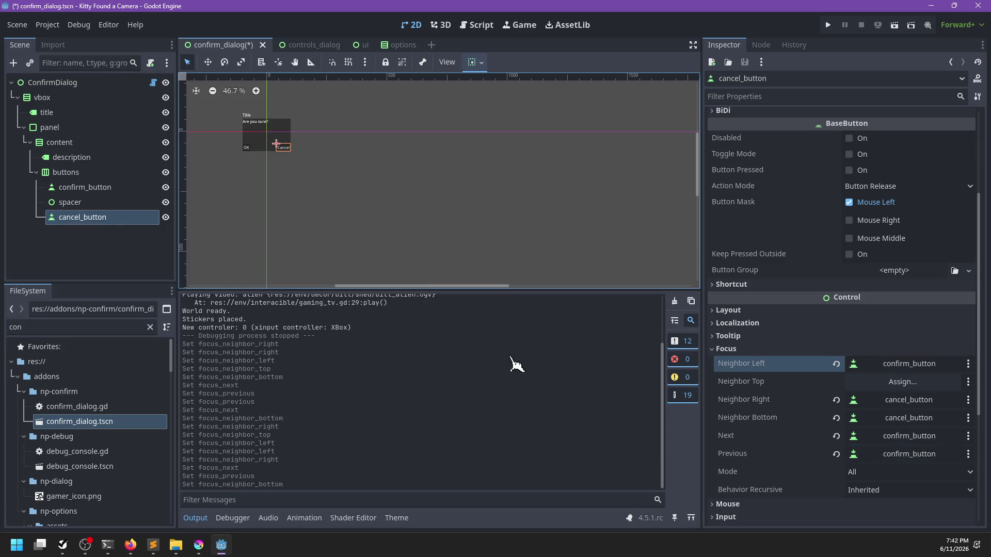
pyautogui.moveTo(137, 225)
pyautogui.mouseDown()
pyautogui.moveTo(896, 405)
pyautogui.moveTo(903, 382)
pyautogui.mouseUp()
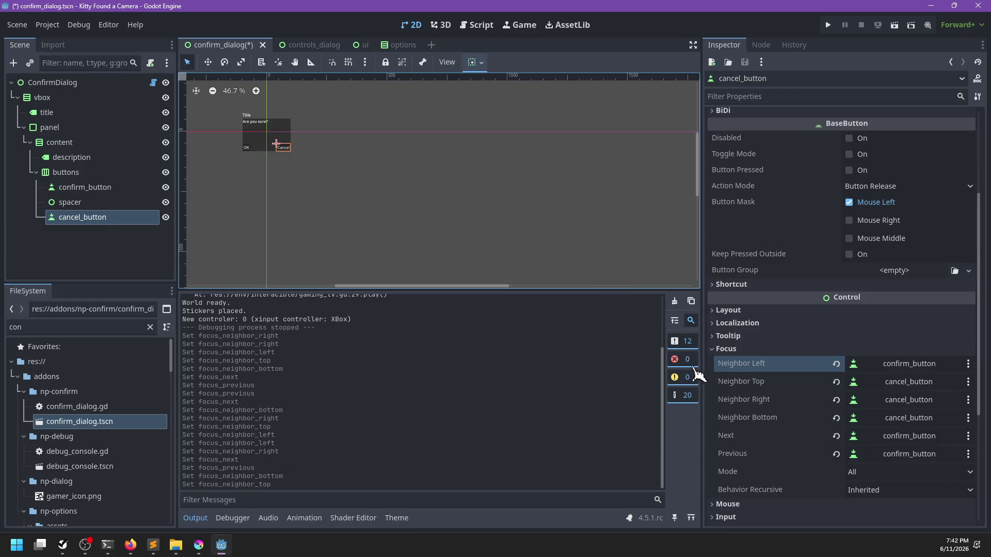
pyautogui.hotkey('ctrl', 's')
# Step: Give confirm_button cancel_button as next and previous, itself as left and bottom neighbour, and save
pyautogui.click(99, 188)
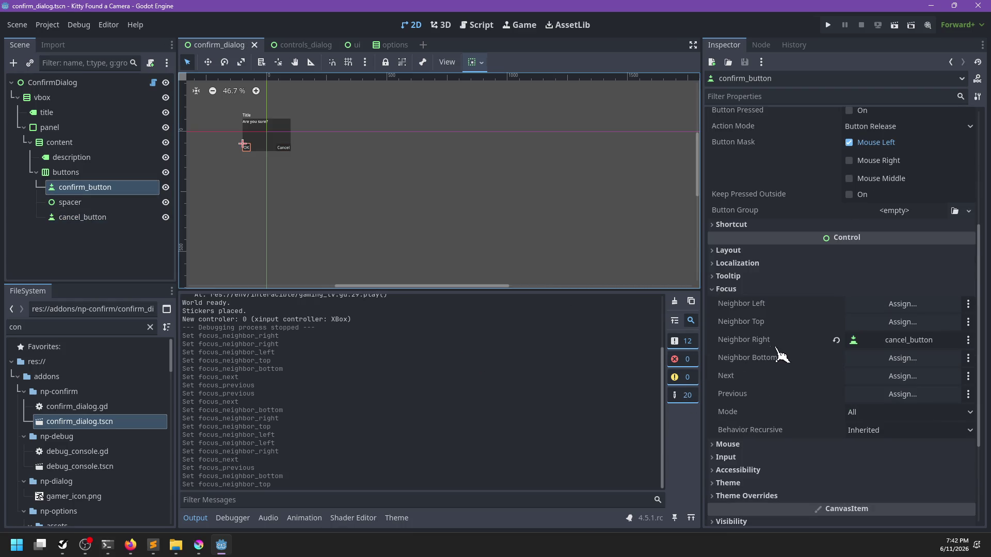
pyautogui.moveTo(98, 219)
pyautogui.mouseDown()
pyautogui.moveTo(874, 388)
pyautogui.moveTo(884, 389)
pyautogui.moveTo(883, 378)
pyautogui.mouseUp()
pyautogui.moveTo(129, 221); pyautogui.dragTo(872, 401)
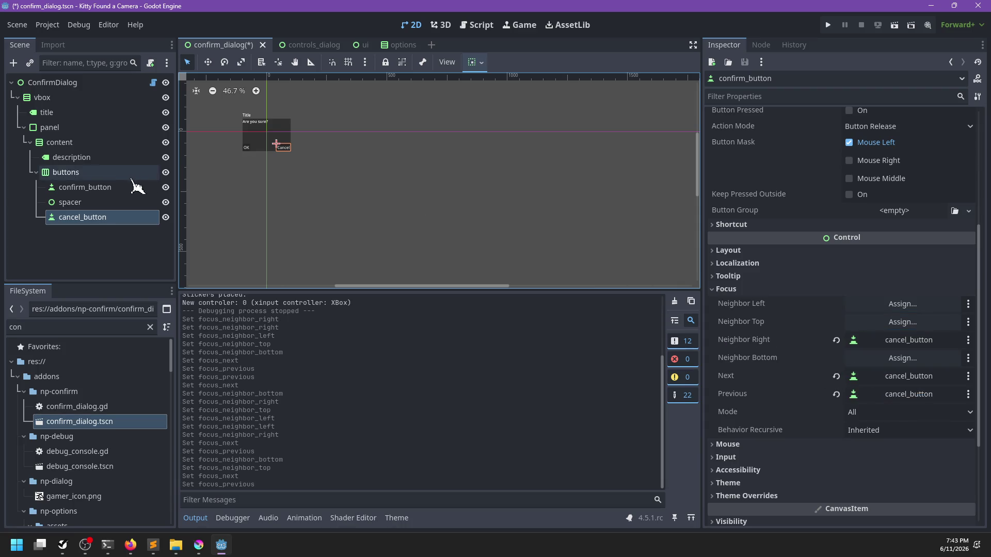
pyautogui.moveTo(103, 194)
pyautogui.mouseDown()
pyautogui.moveTo(903, 312)
pyautogui.moveTo(411, 197)
pyautogui.moveTo(924, 322)
pyautogui.mouseUp()
pyautogui.moveTo(134, 191); pyautogui.dragTo(883, 361)
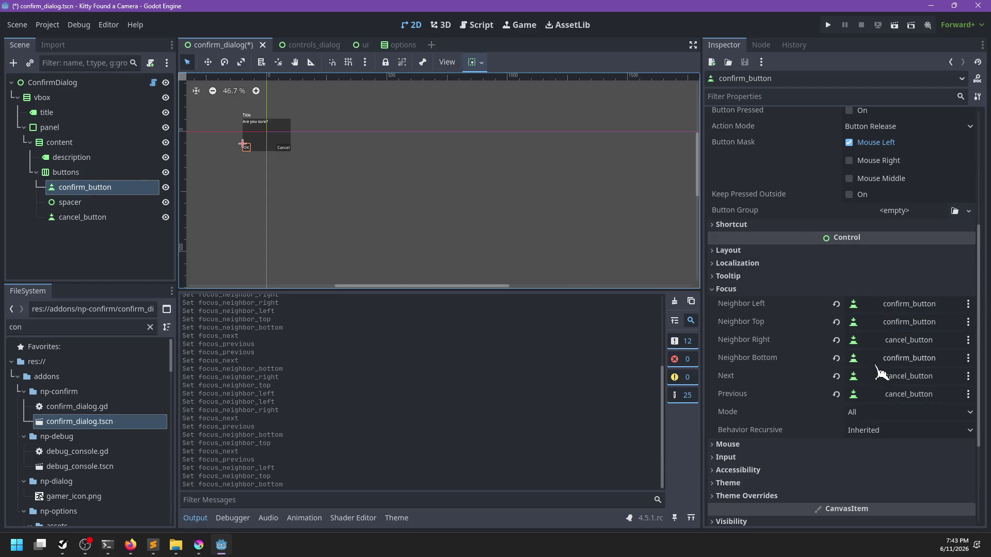
pyautogui.hotkey('ctrl', 's')
pyautogui.click(859, 413)
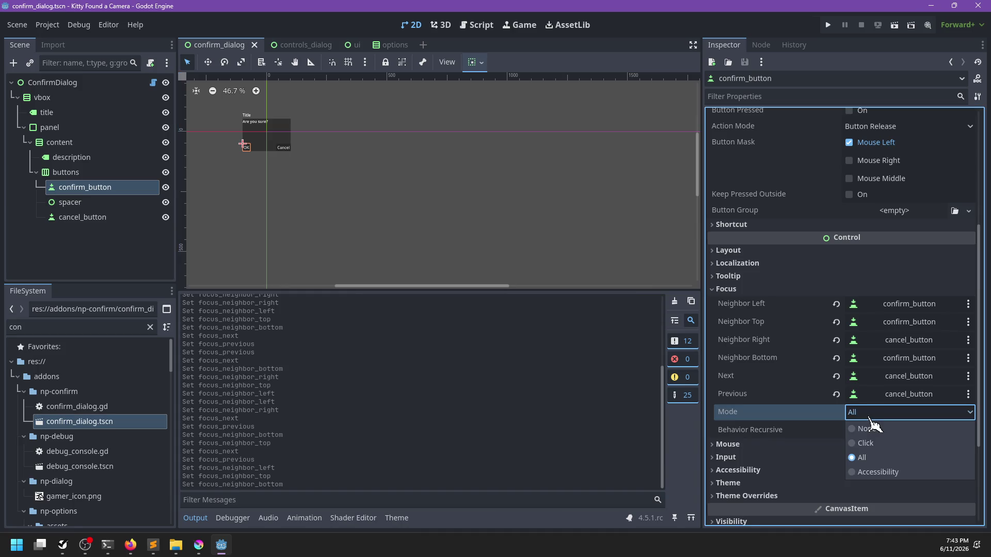
# Step: Leave Focus Mode unchanged, glance at the Godot input docs, and run the project with F5
pyautogui.press('Escape')
pyautogui.hotkey('alt', 'Tab')
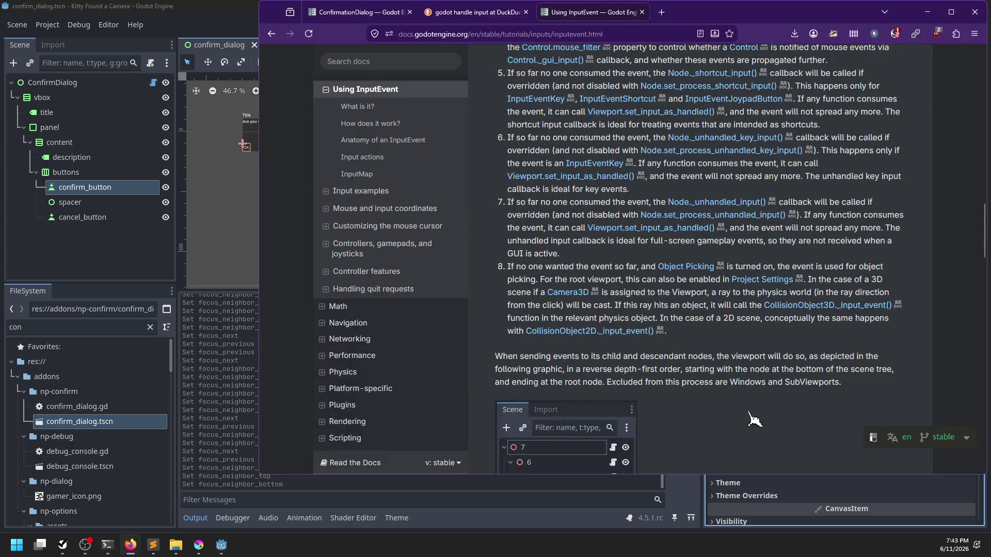
pyautogui.hotkey('alt', 'Tab')
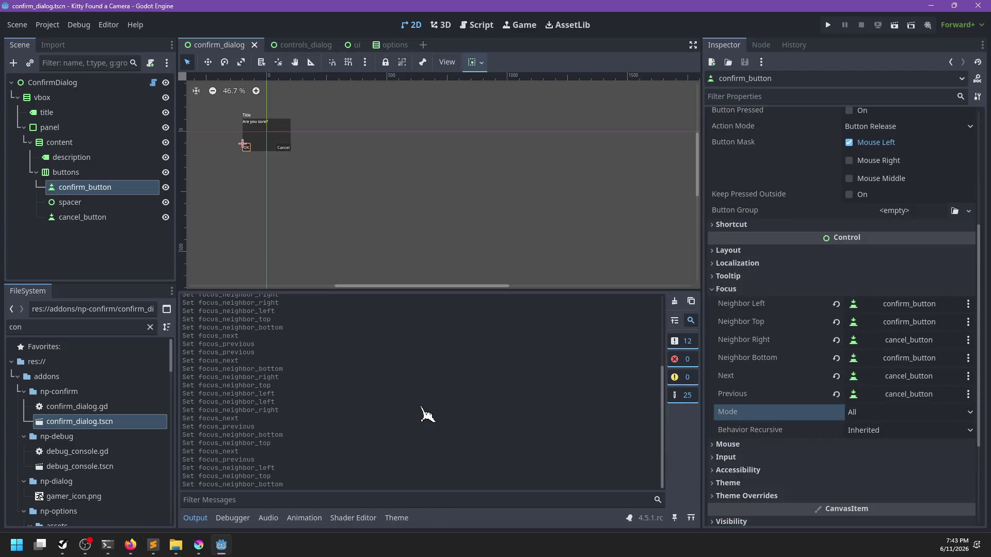
pyautogui.press('F5')
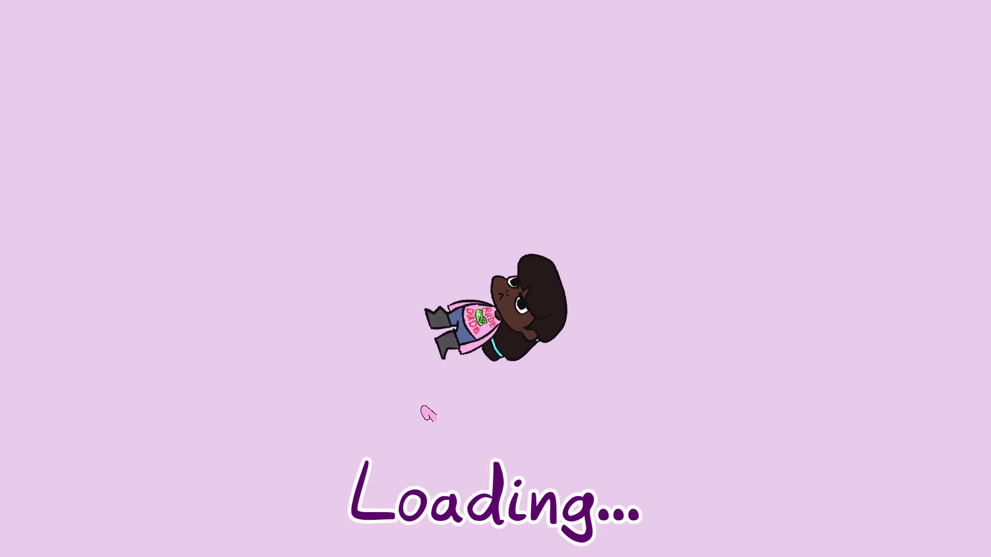
pyautogui.press('F8')
# Step: Pause the running game and open Options, going to Controls and back to Audio
pyautogui.click(152, 116)
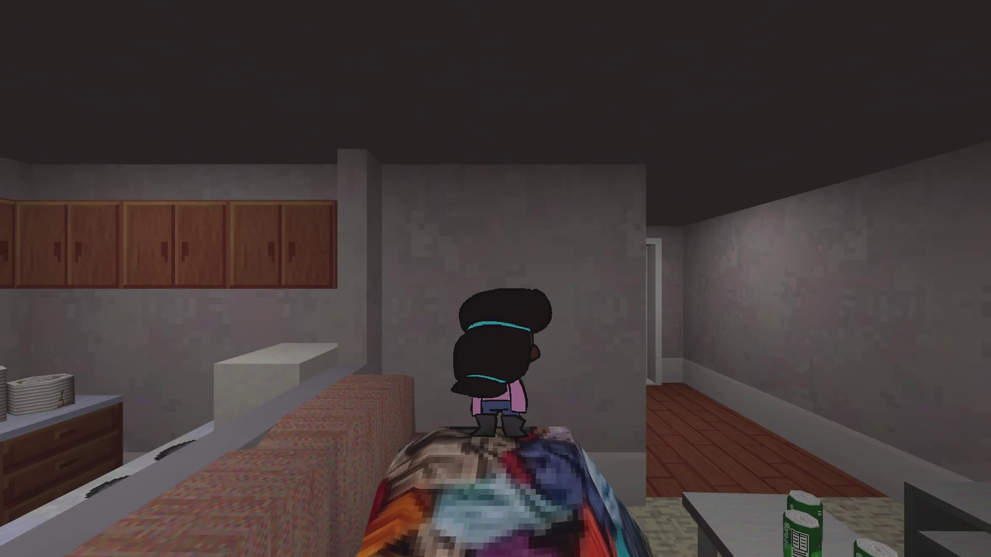
pyautogui.press('Escape')
pyautogui.click(171, 347)
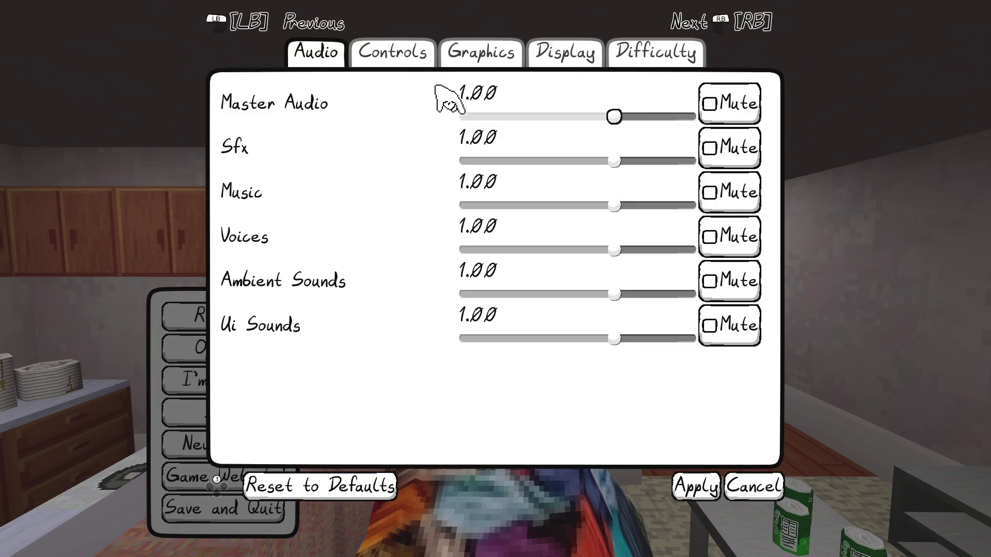
pyautogui.click(429, 54)
pyautogui.press('q')
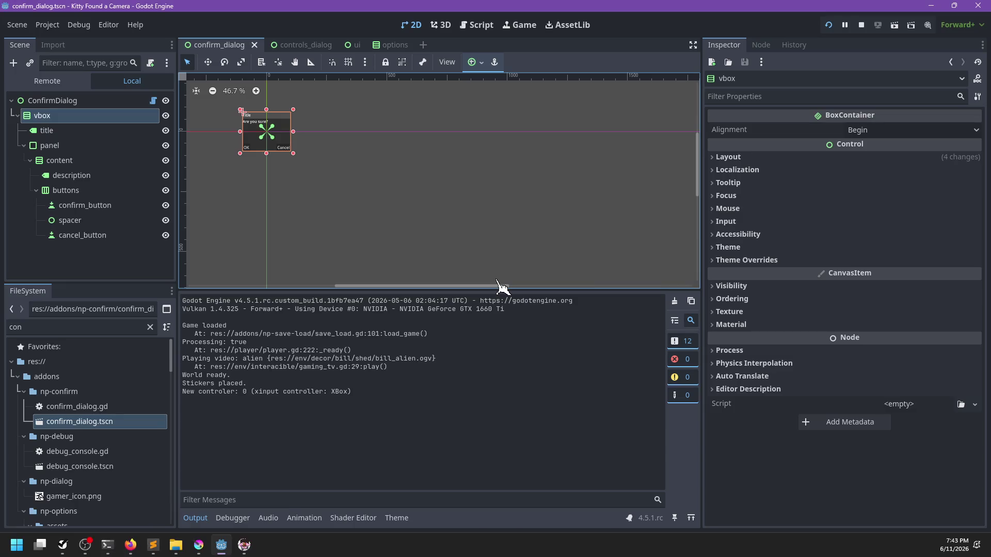
# Step: In confirm_dialog.gd, add a breakpoint on line 65's global_position assignment
pyautogui.click(153, 101)
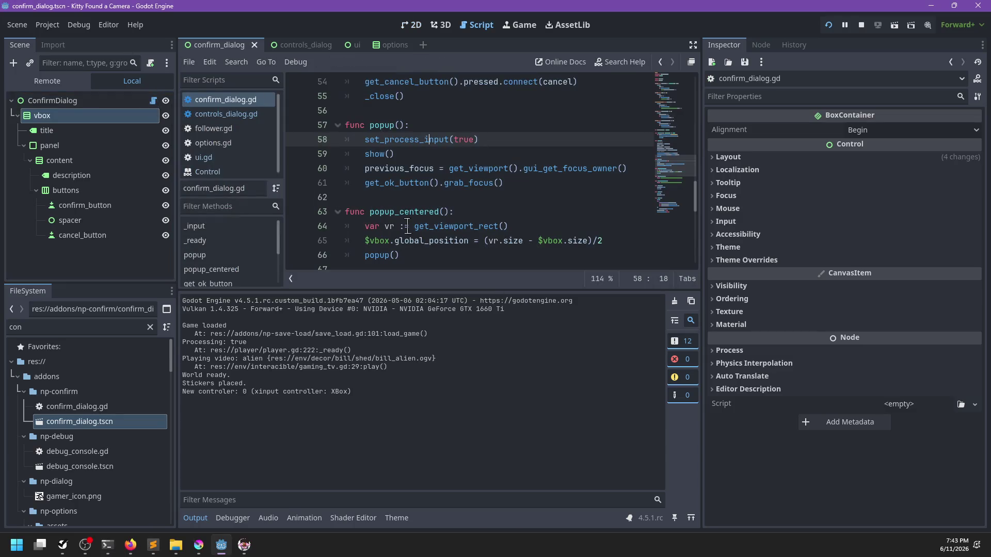
pyautogui.scroll(-4, 434, 164)
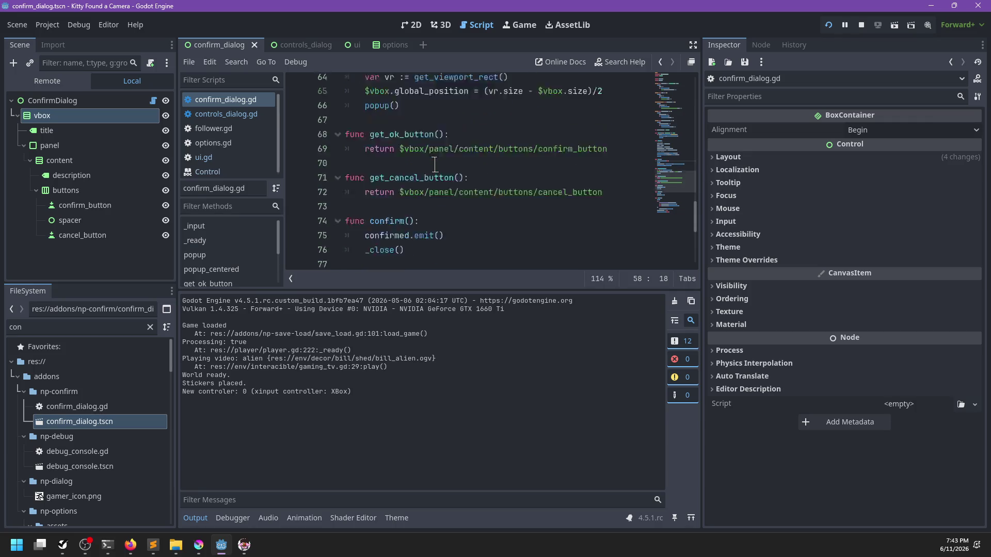
pyautogui.scroll(2, 433, 164)
pyautogui.doubleClick(416, 155)
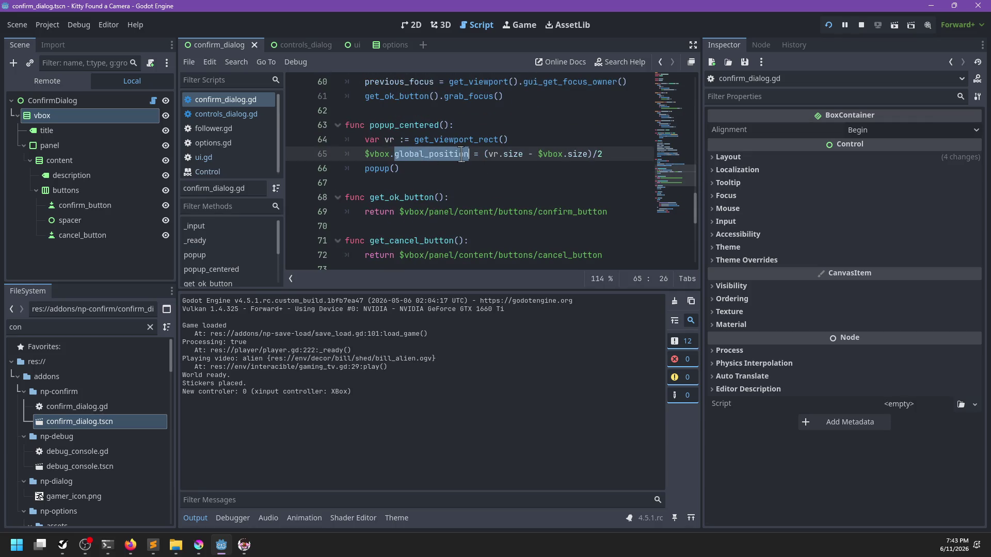
pyautogui.click(298, 154)
# Step: Run the game, trigger the reset dialog to hit the breakpoint, step over with F10, then stop
pyautogui.hotkey('alt', 'Tab')
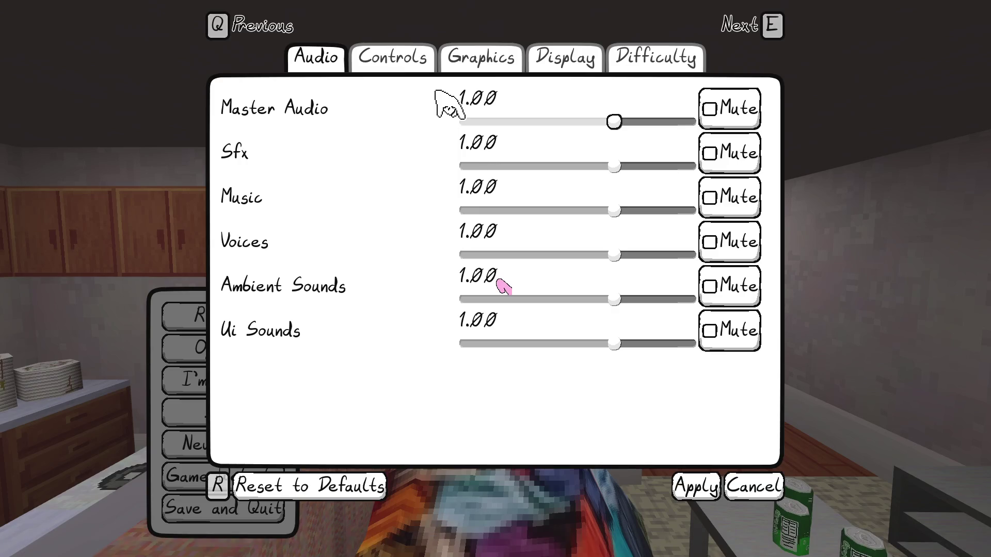
pyautogui.press('r')
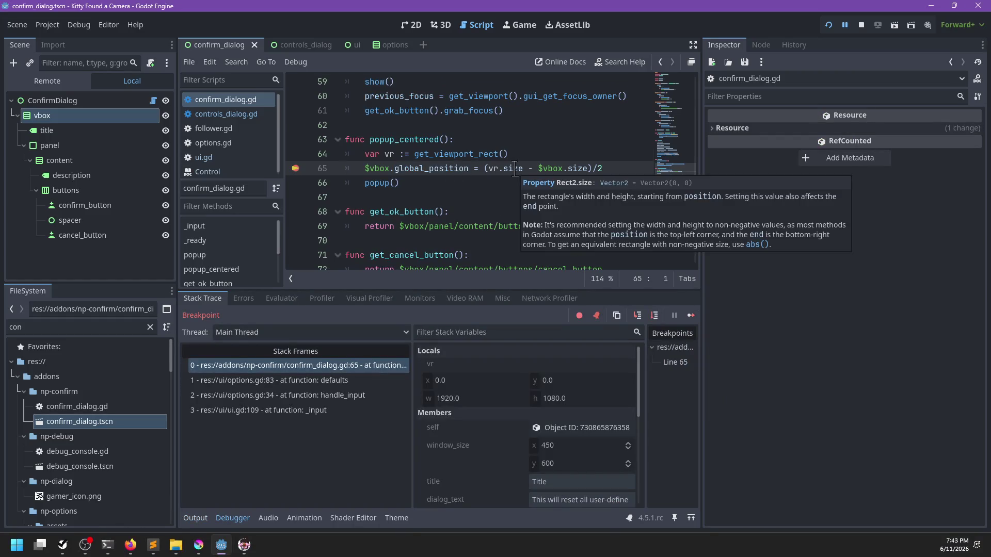
pyautogui.press('F10')
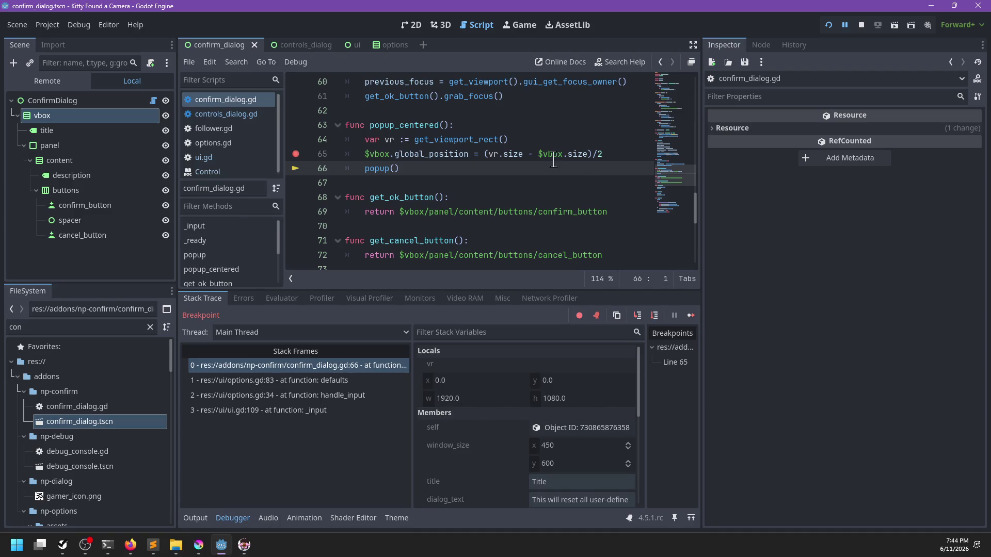
pyautogui.click(861, 24)
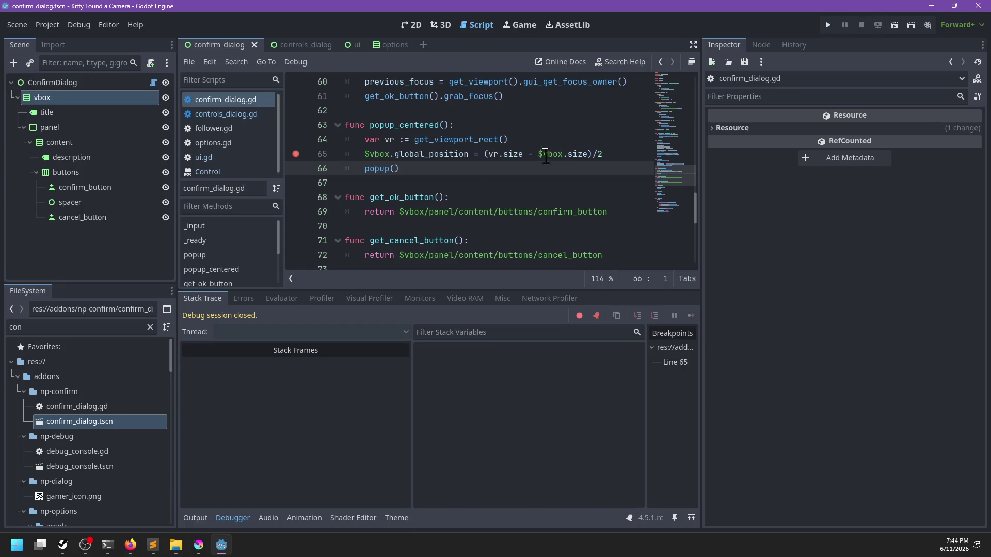
# Step: Move the centring expression into a new 'var p' line and set global_position = p, then save
pyautogui.moveTo(486, 154); pyautogui.dragTo(604, 154)
pyautogui.hotkey('ctrl', 'x')
pyautogui.click(567, 139)
pyautogui.press('Return')
pyautogui.write('var p :=')
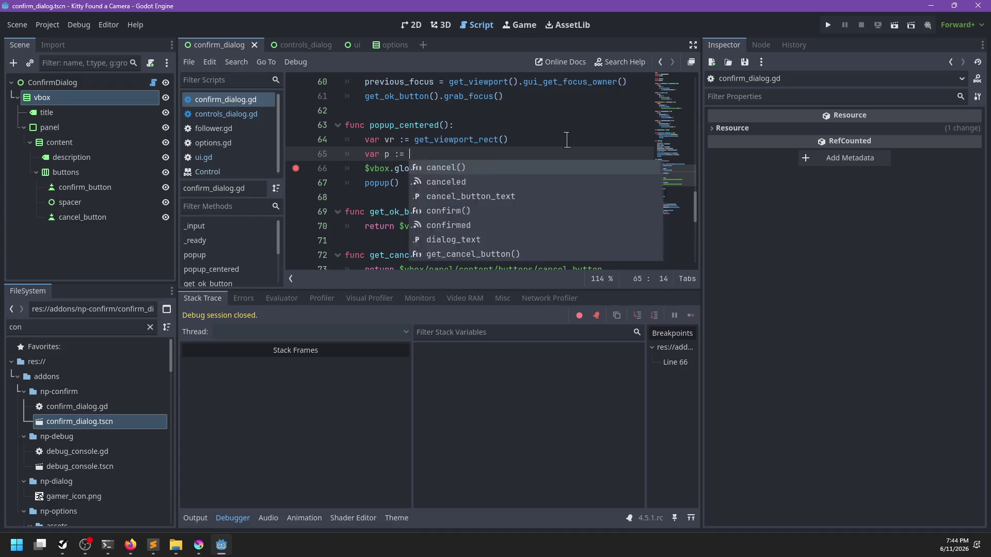
pyautogui.hotkey('ctrl', 'v')
pyautogui.click(504, 166)
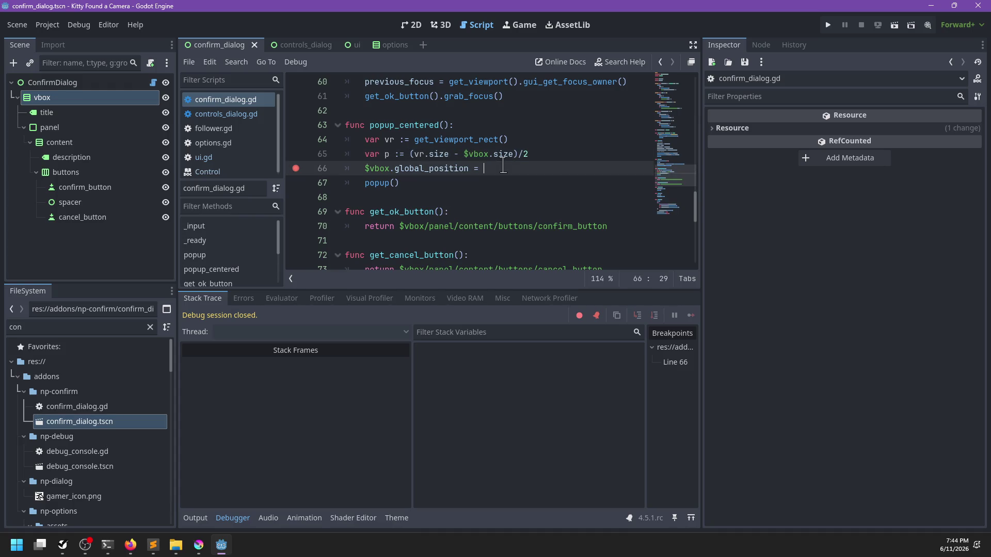
pyautogui.hotkey('ctrl', 's')
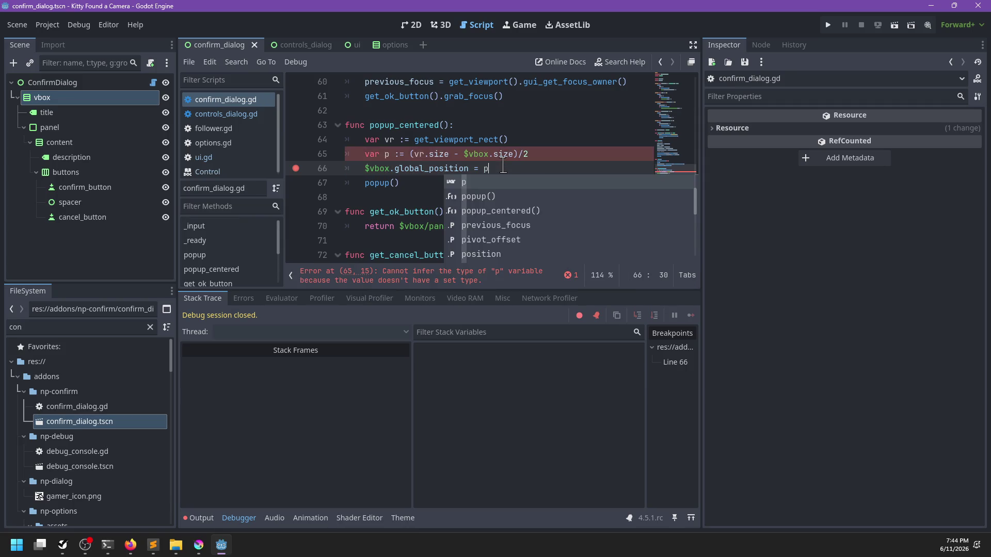
# Step: Type p as 'p:Vector2', save confirm_dialog.gd, and launch the game with F5
pyautogui.click(399, 154)
pyautogui.write('Vector2')
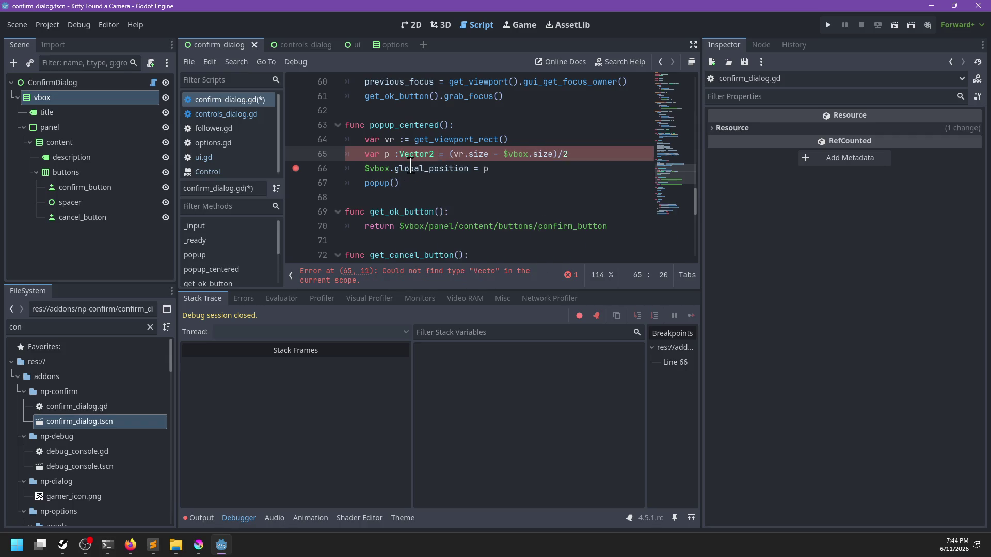
pyautogui.press('Left')
pyautogui.press('Left')
pyautogui.press('Left')
pyautogui.press('BackSpace')
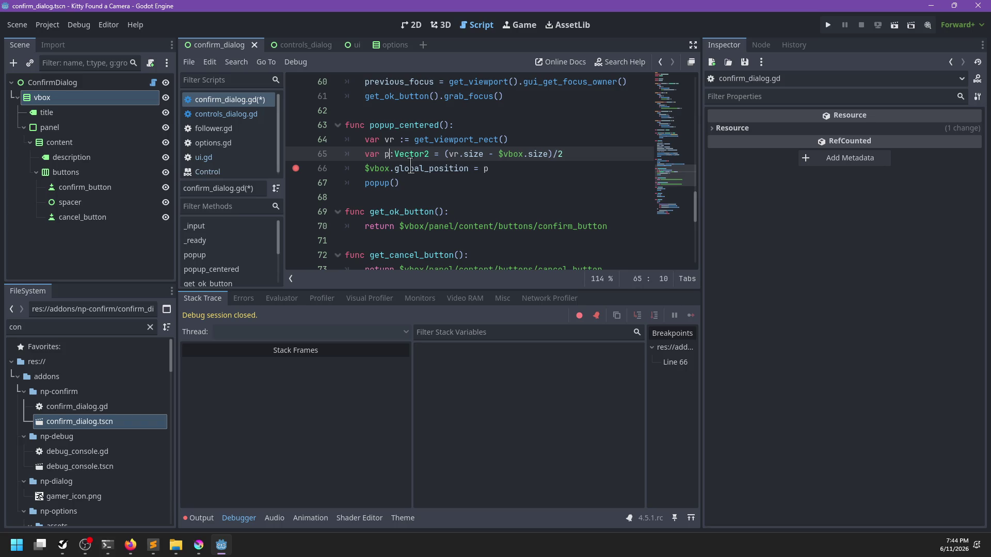
pyautogui.hotkey('ctrl', 's')
pyautogui.press('F5')
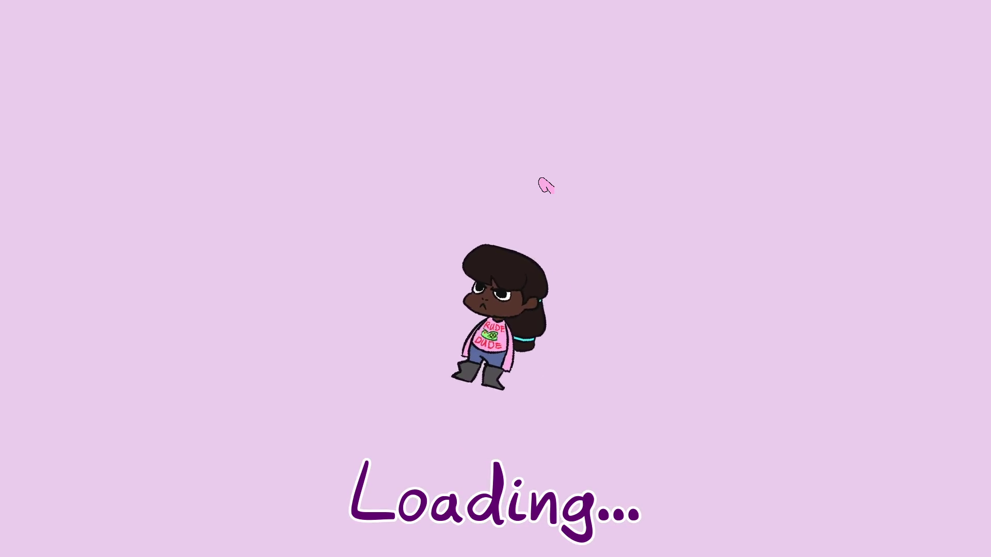
# Step: Glance at the _close function in the editor, then press Escape in the game for the pause menu
pyautogui.hotkey('alt', 'Tab')
pyautogui.scroll(8, 442, 201)
pyautogui.scroll(-4, 419, 188)
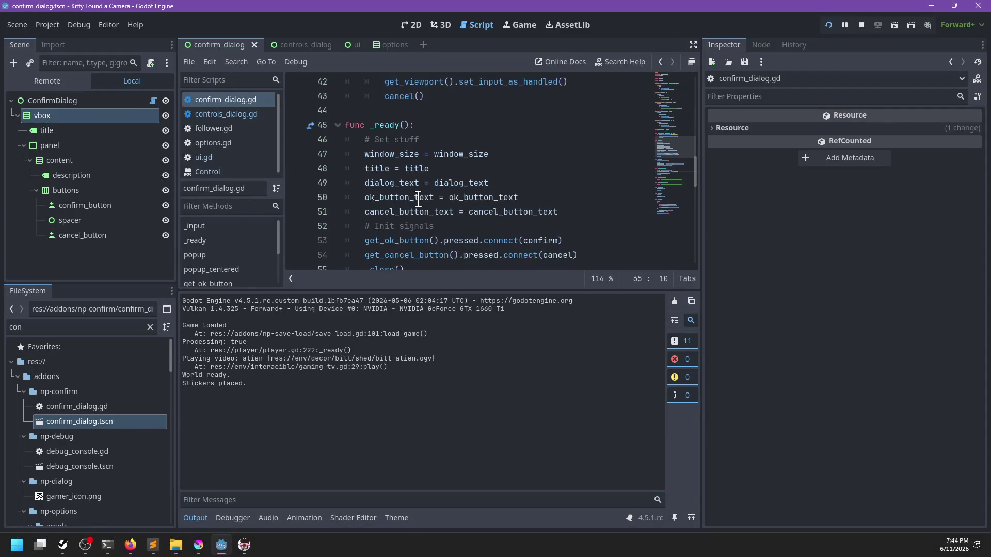
pyautogui.keyDown('ctrl'); pyautogui.click(385, 183); pyautogui.keyUp('ctrl')
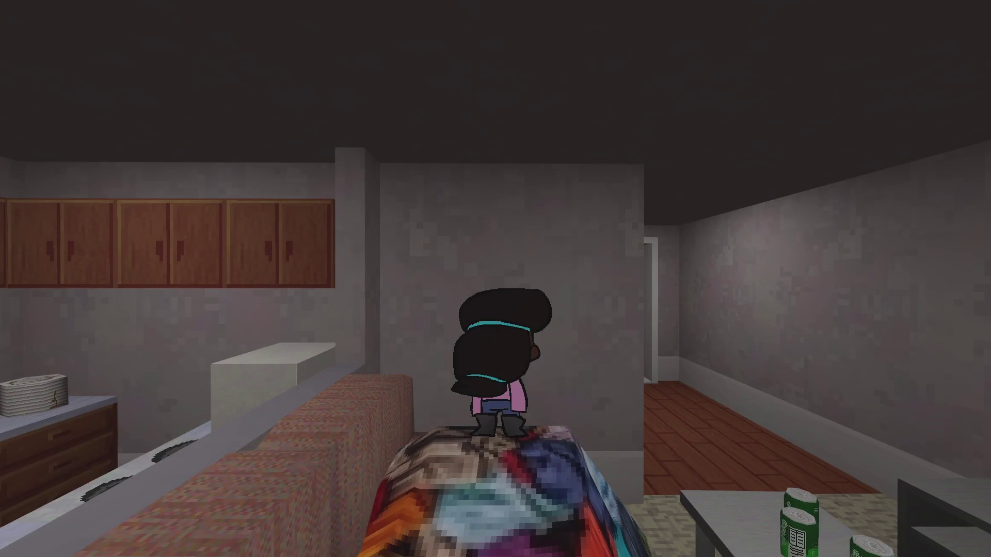
pyautogui.press('Escape')
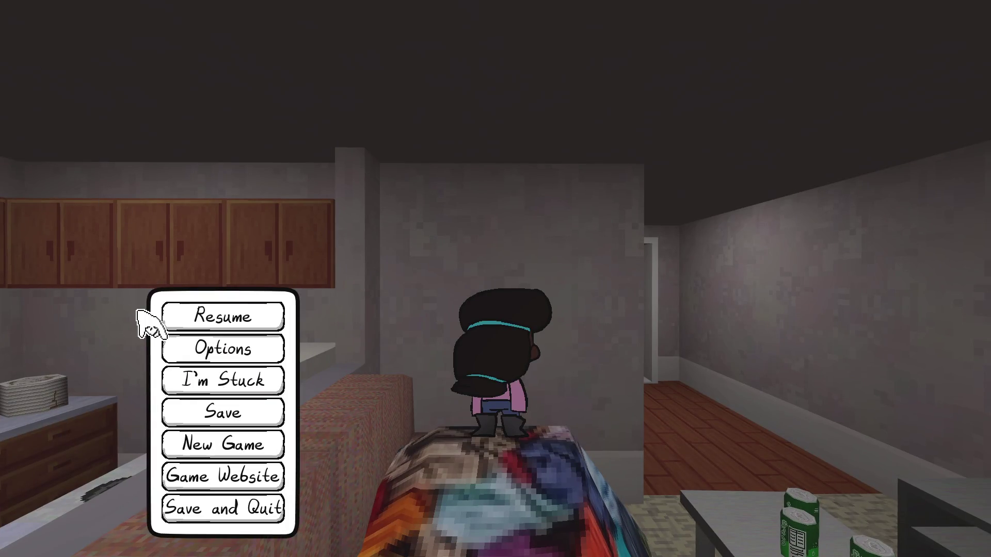
# Step: Choose New Game to hit the breakpoint, reading p as (727.5, 240.0) and vr's value
pyautogui.click(150, 445)
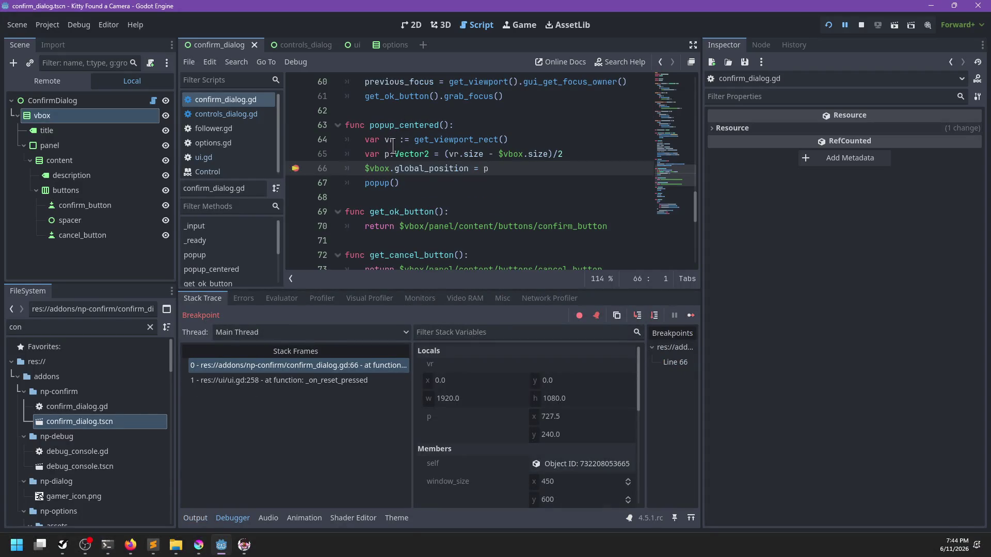
pyautogui.moveTo(386, 152)
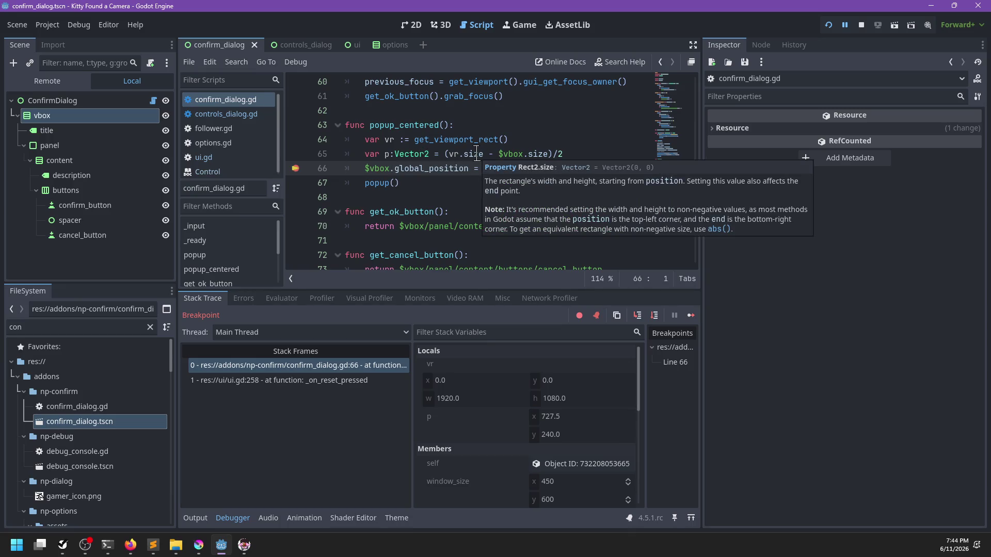
pyautogui.moveTo(452, 155)
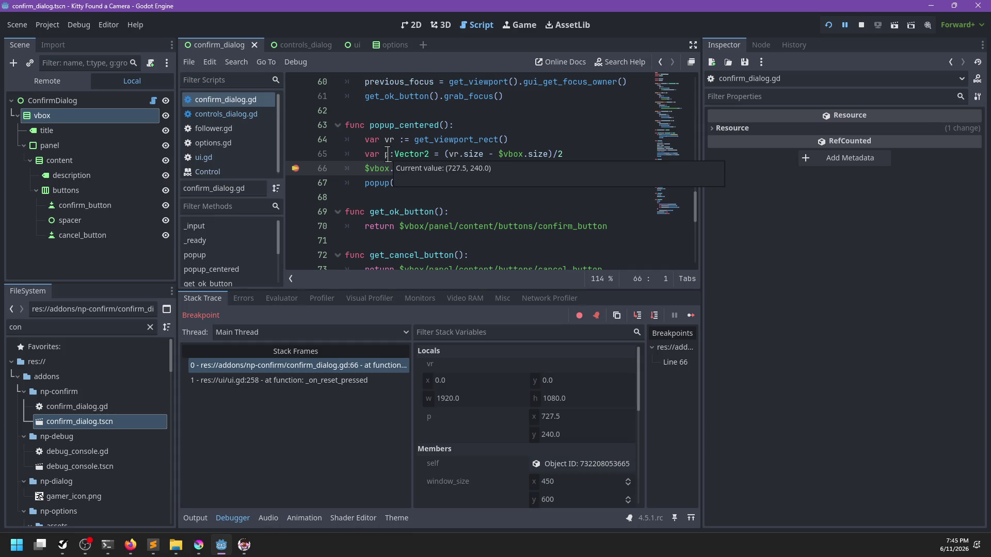
pyautogui.click(444, 25)
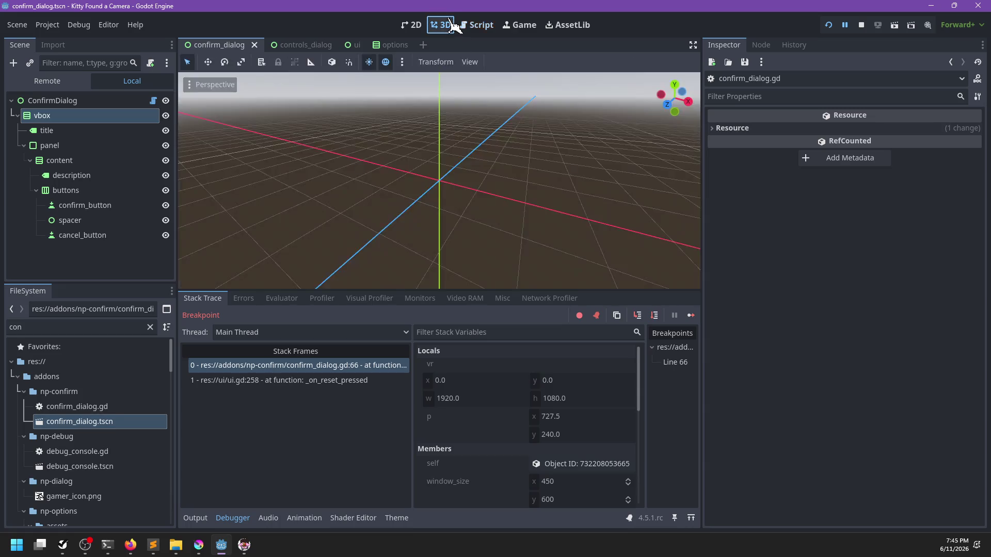
# Step: In the 2D view, set the vbox's Layout > Transform Position to (540, 960) and pan to find it
pyautogui.click(413, 25)
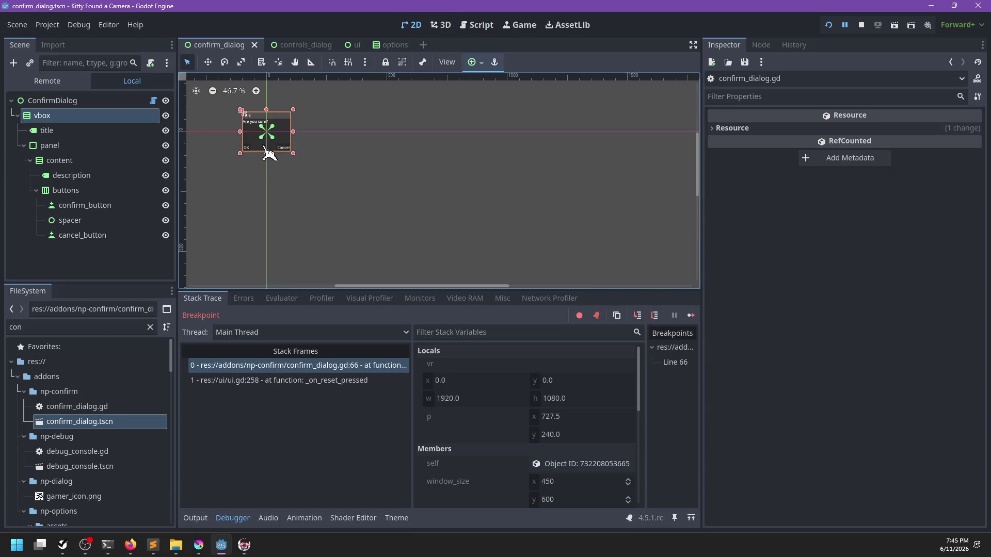
pyautogui.moveTo(268, 142); pyautogui.dragTo(316, 170)
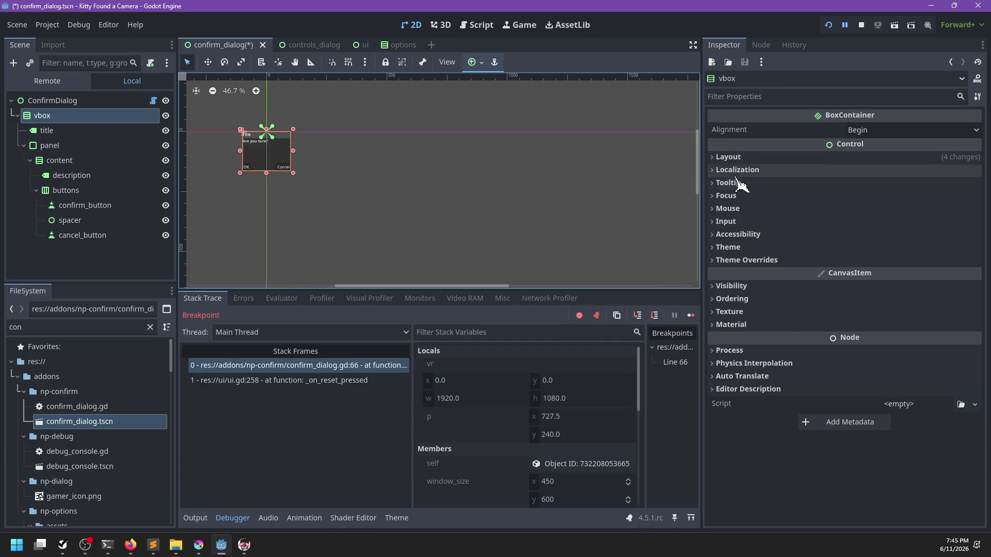
pyautogui.click(743, 158)
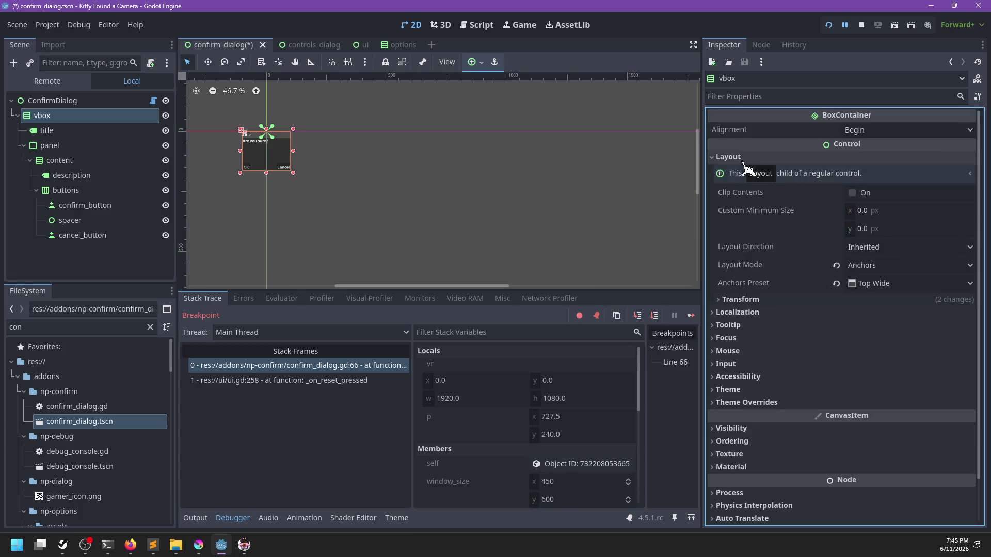
pyautogui.click(746, 301)
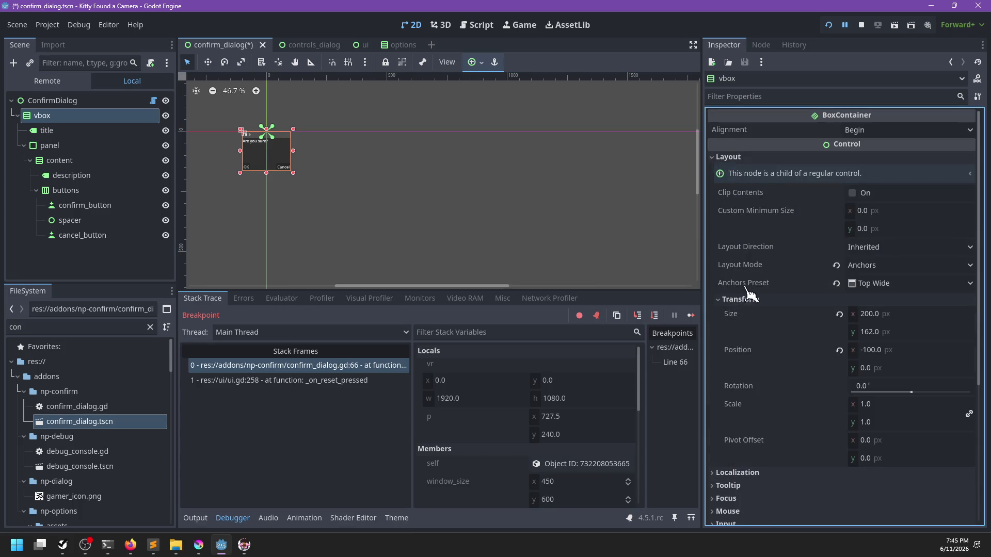
pyautogui.click(839, 351)
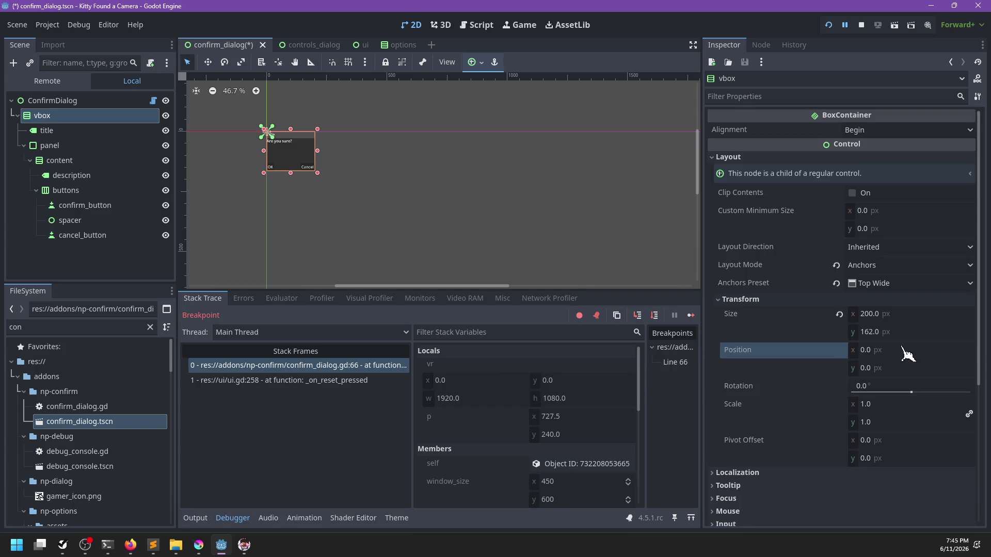
pyautogui.moveTo(880, 354); pyautogui.dragTo(885, 353)
pyautogui.click(885, 351)
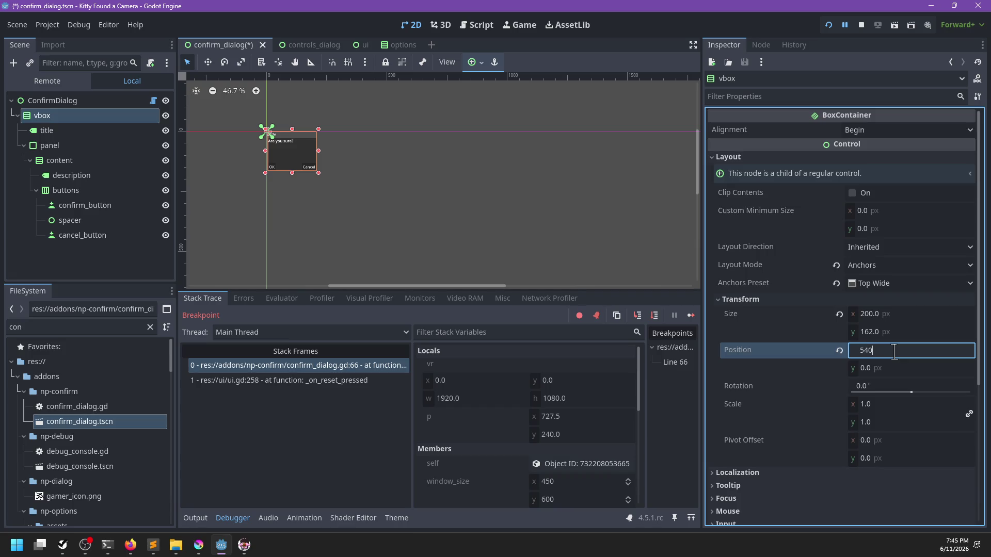
pyautogui.press('Tab')
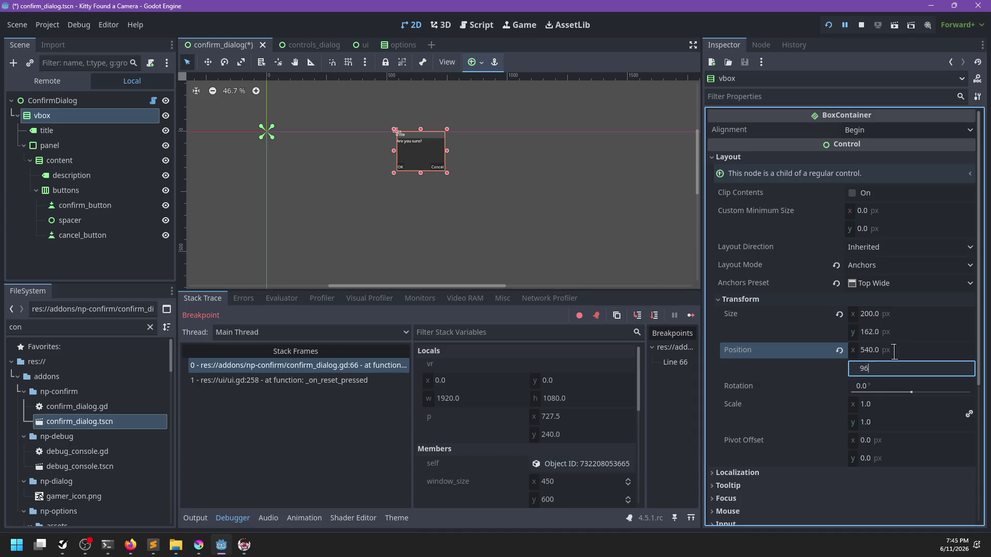
pyautogui.write('0')
pyautogui.press('Return')
pyautogui.scroll(-6, 619, 261)
pyautogui.moveTo(619, 262)
pyautogui.mouseDown()
pyautogui.moveTo(520, 138)
pyautogui.moveTo(536, 172)
pyautogui.mouseUp()
pyautogui.scroll(1, 552, 213)
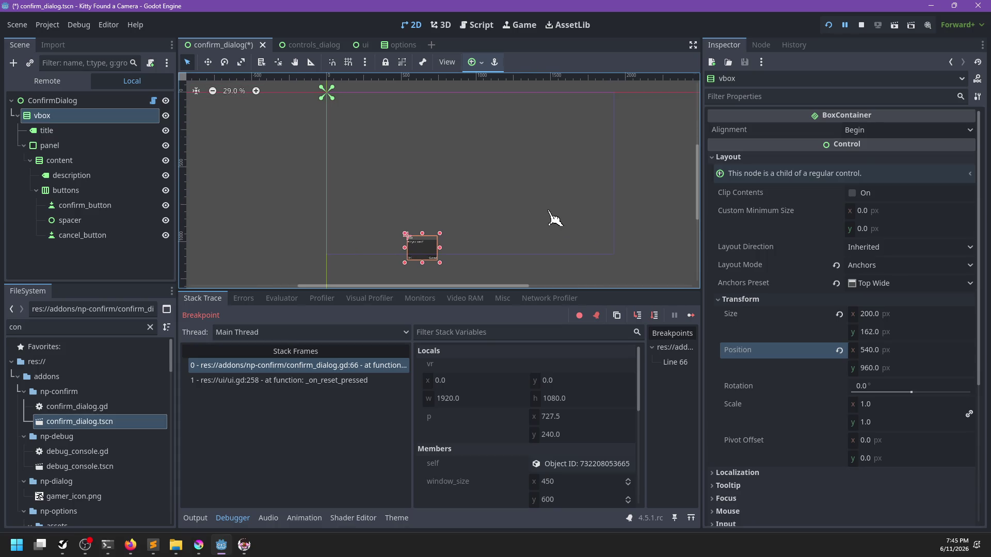
pyautogui.moveTo(522, 211); pyautogui.dragTo(527, 213)
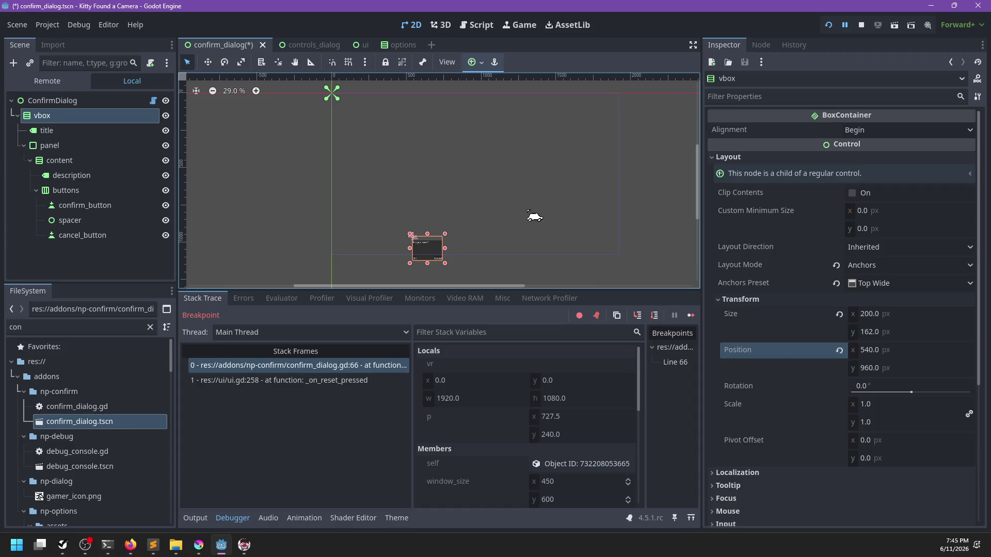
# Step: Correct the vbox Position to x 960, y 540
pyautogui.click(887, 351)
pyautogui.write('960.0')
pyautogui.click(889, 366)
pyautogui.write('540')
pyautogui.press('Return')
pyautogui.scroll(4, 559, 215)
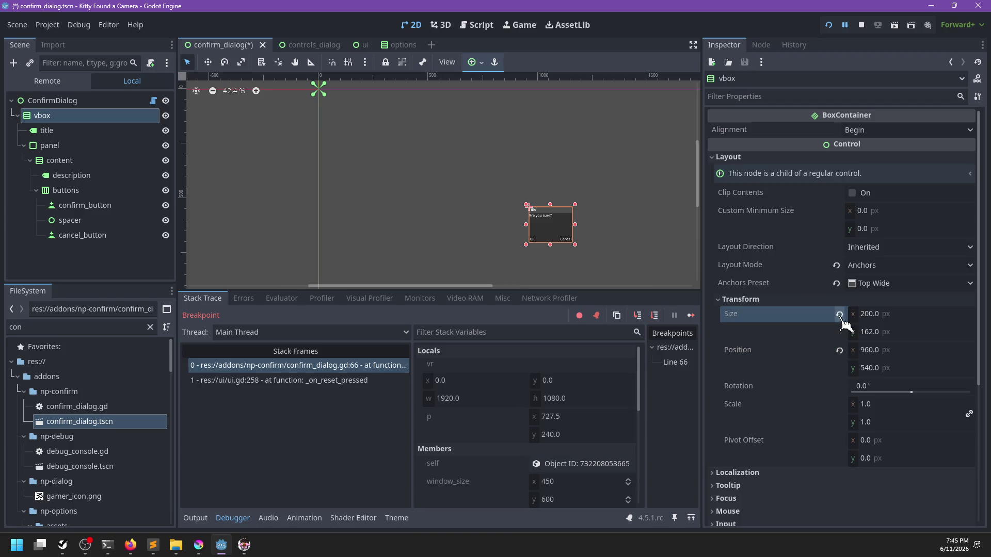
pyautogui.click(51, 100)
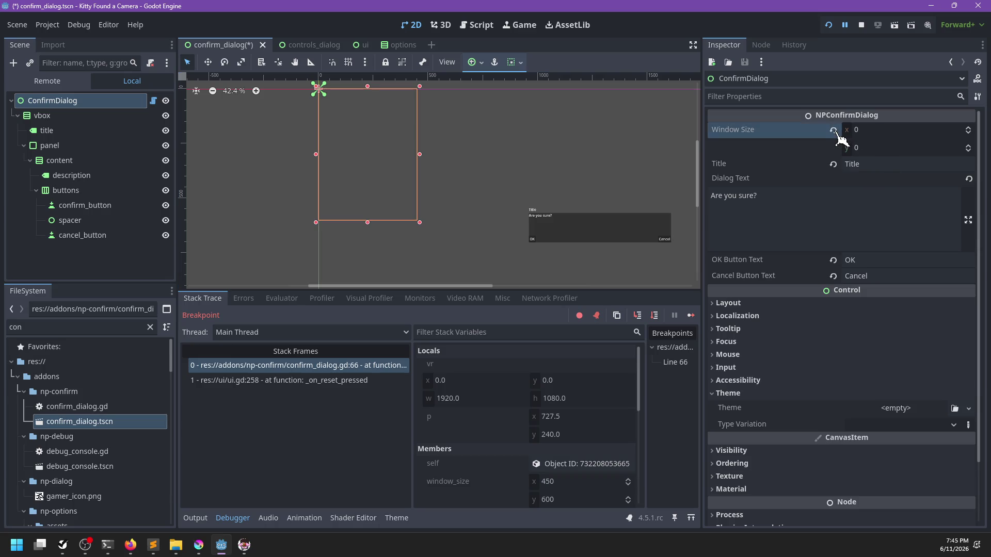
# Step: Set the ConfirmDialog's Window Size to 0 by 0
pyautogui.click(871, 130)
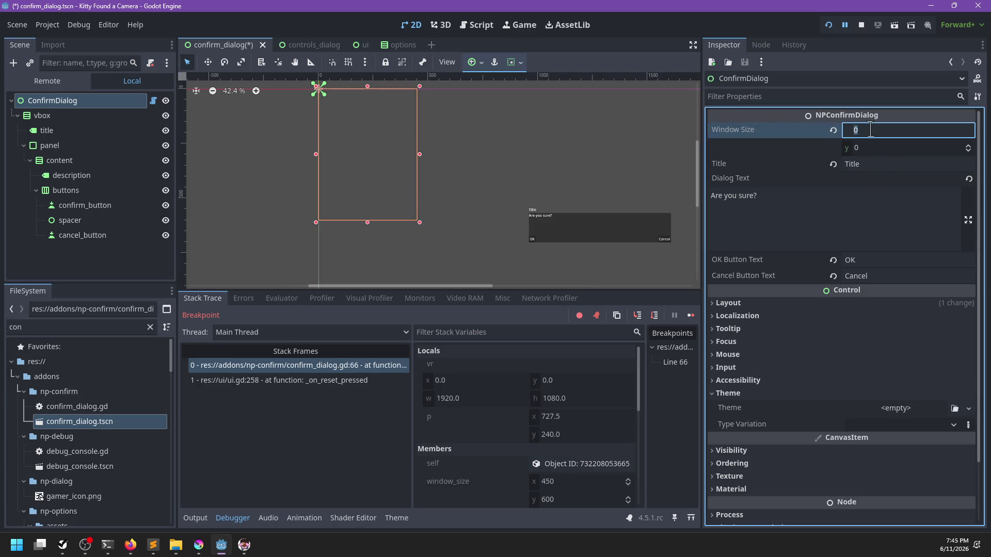
pyautogui.press('Tab')
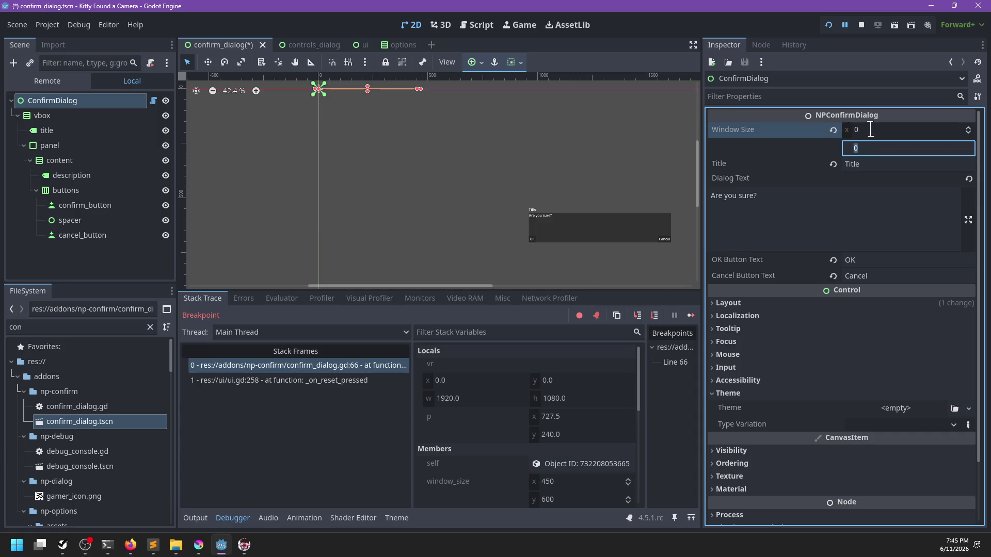
pyautogui.write('0')
pyautogui.press('Return')
# Step: Open confirm_dialog.gd at its exported dialog_text and ok_button_text setters
pyautogui.click(154, 101)
pyautogui.scroll(5, 471, 151)
pyautogui.scroll(10, 471, 151)
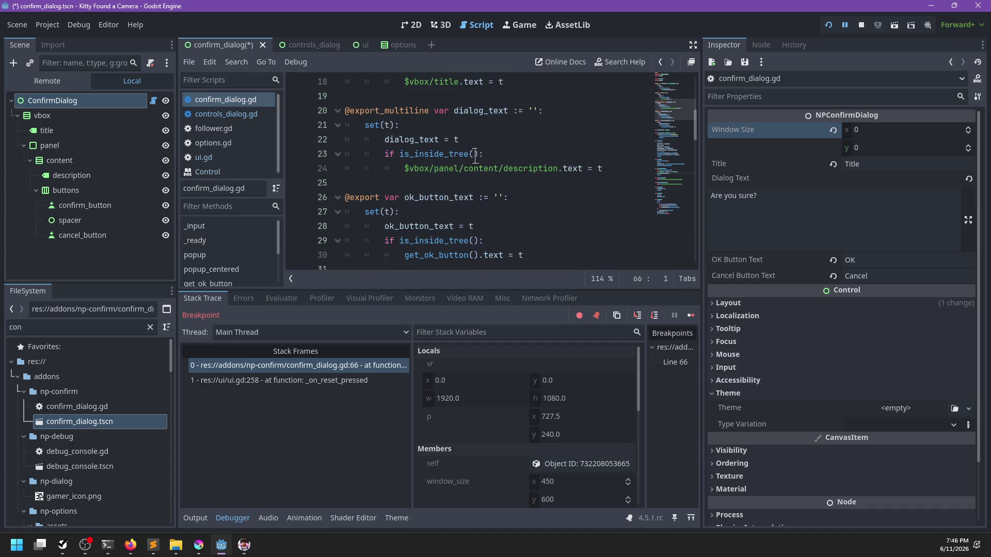
# Step: Stop the debug session and change line 10's setter to 'window_size = s'
pyautogui.click(845, 25)
pyautogui.scroll(3, 537, 163)
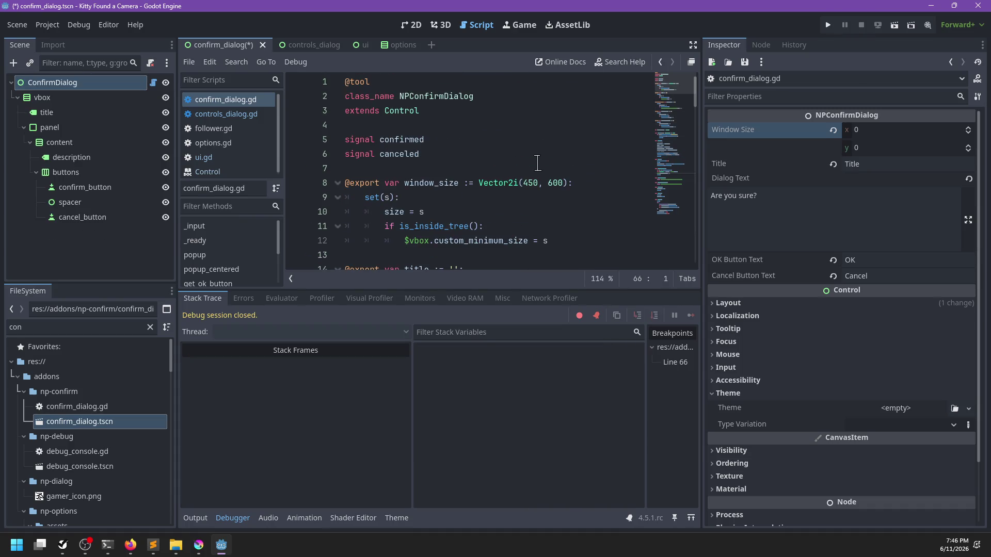
pyautogui.click(439, 208)
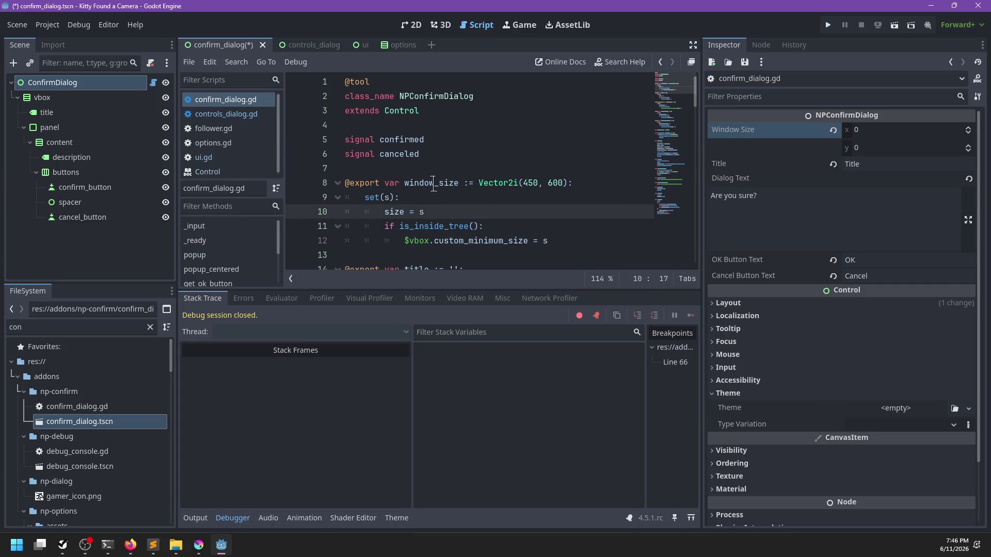
pyautogui.doubleClick(391, 212)
pyautogui.write('w_siz')
pyautogui.write('e')
# Step: Save the script and revert the dialog's Window Size to 450×600
pyautogui.hotkey('ctrl', 's')
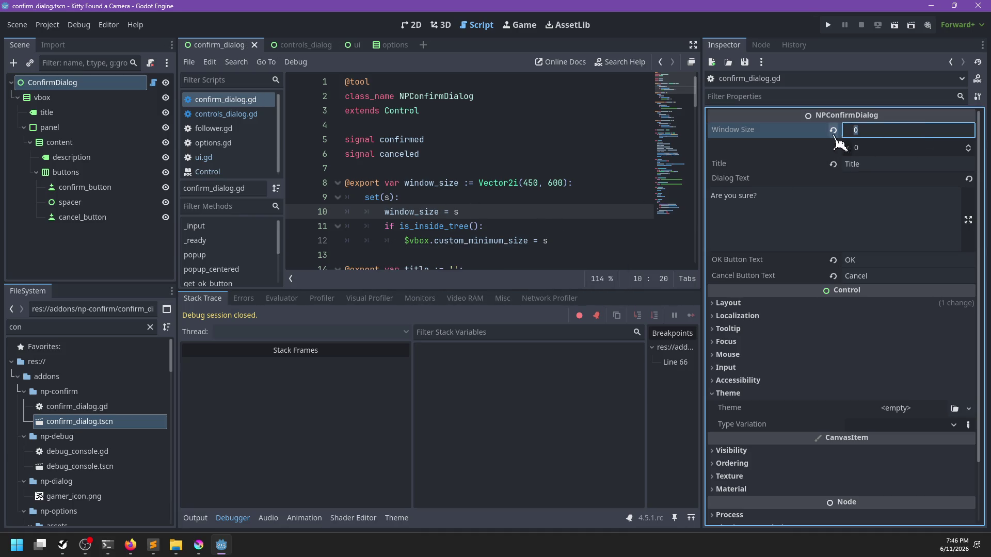
pyautogui.click(834, 130)
pyautogui.click(412, 25)
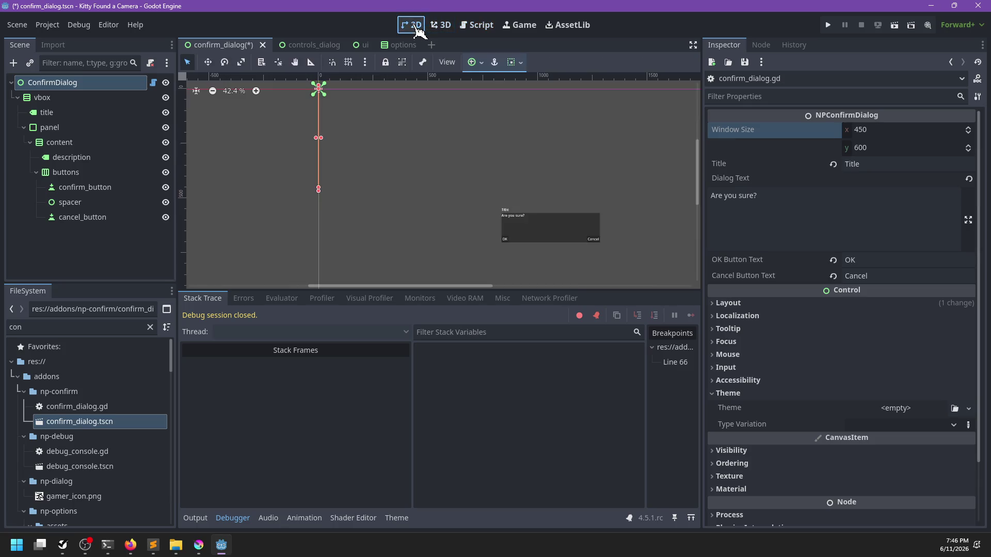
pyautogui.scroll(1, 384, 182)
pyautogui.click(387, 191)
pyautogui.click(363, 171)
pyautogui.moveTo(279, 160); pyautogui.dragTo(331, 199)
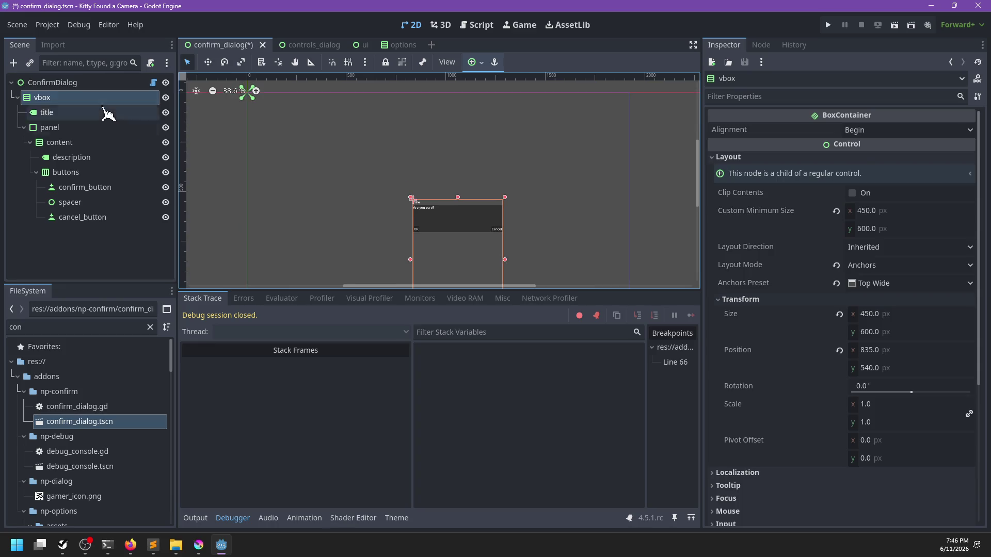
pyautogui.click(77, 85)
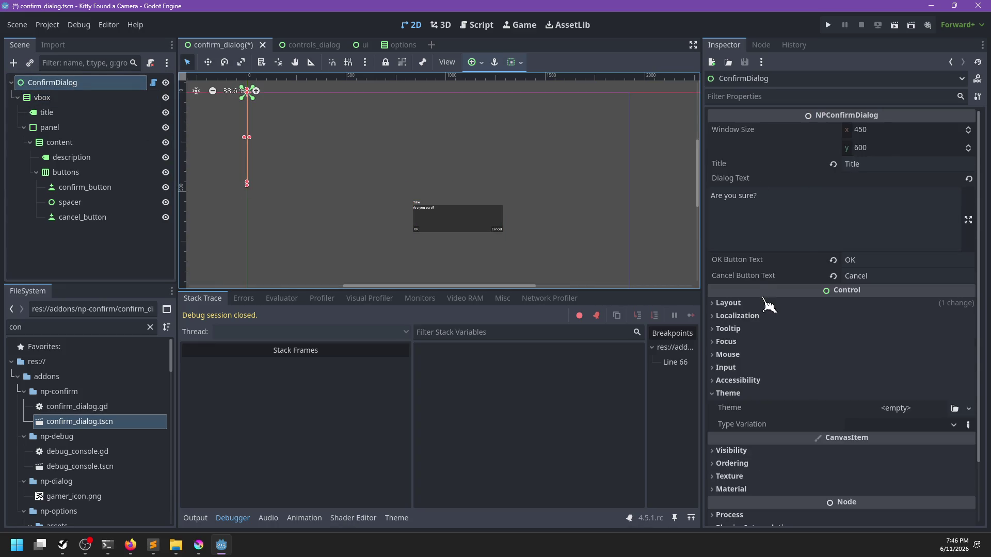
pyautogui.scroll(-2, 769, 361)
pyautogui.scroll(-1, 756, 309)
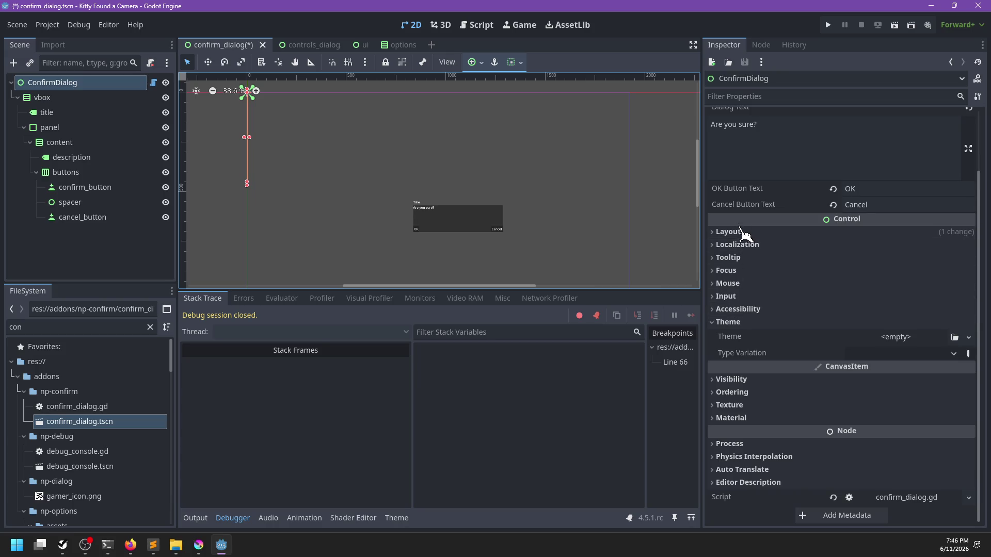
pyautogui.click(743, 233)
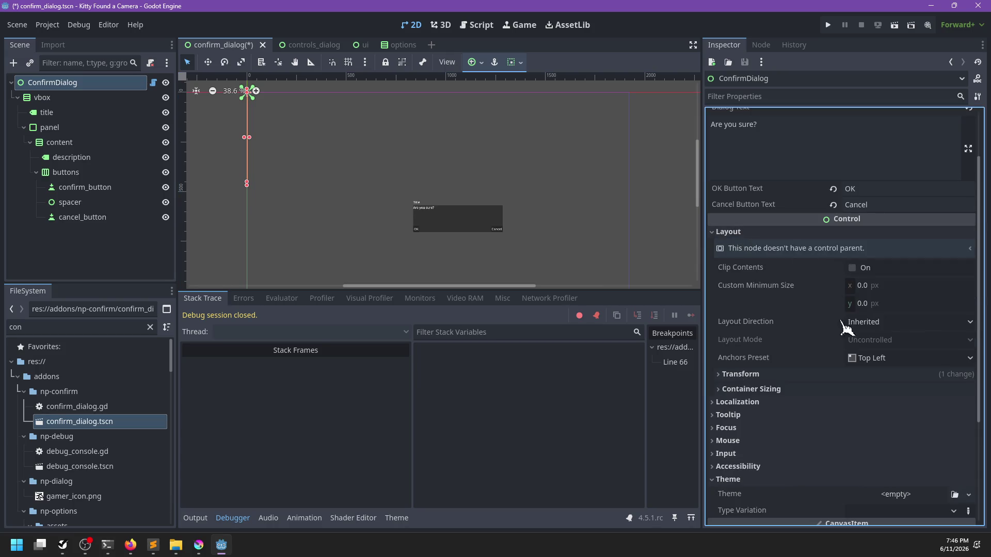
pyautogui.click(756, 377)
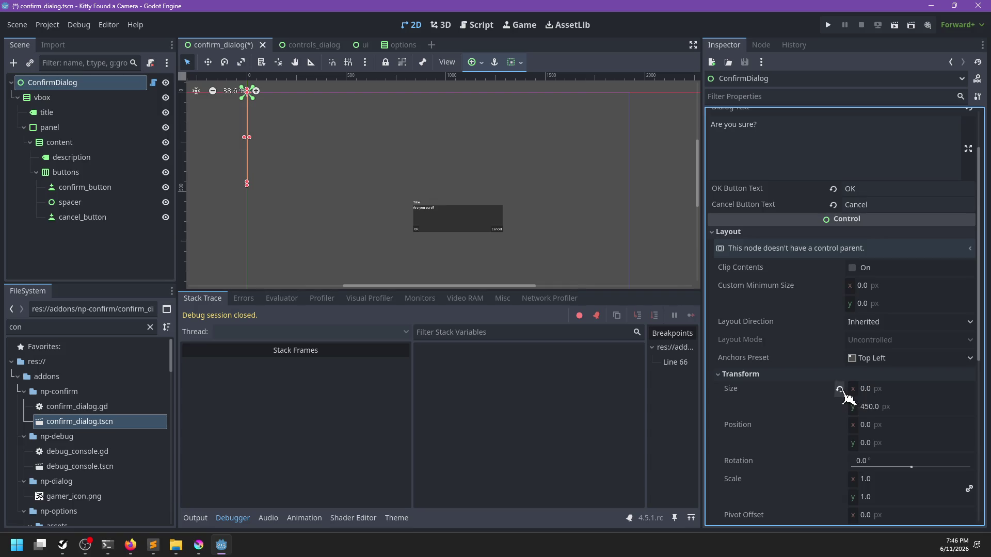
pyautogui.click(790, 376)
pyautogui.scroll(2, 790, 380)
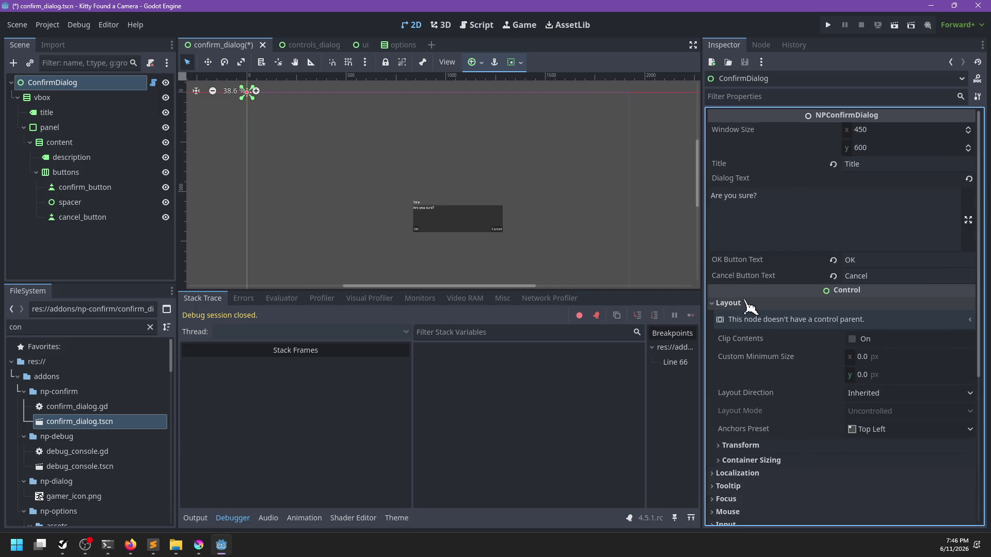
pyautogui.click(745, 305)
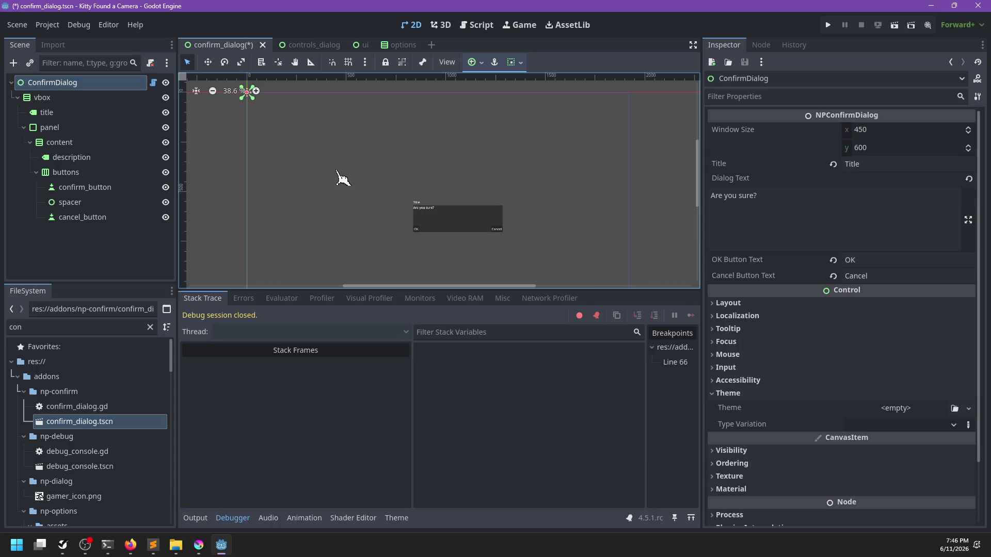
pyautogui.click(478, 62)
pyautogui.click(483, 69)
pyautogui.click(62, 99)
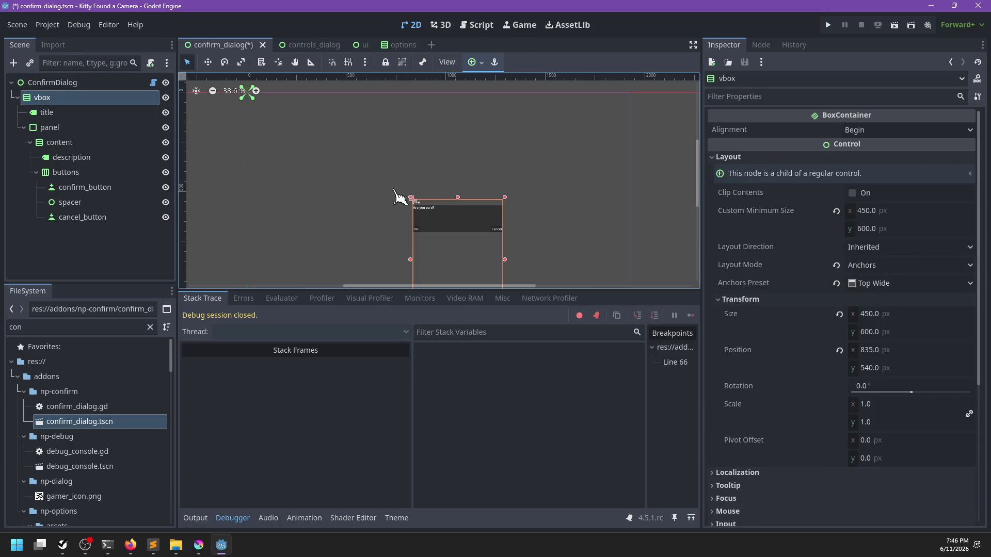
pyautogui.scroll(-3, 398, 150)
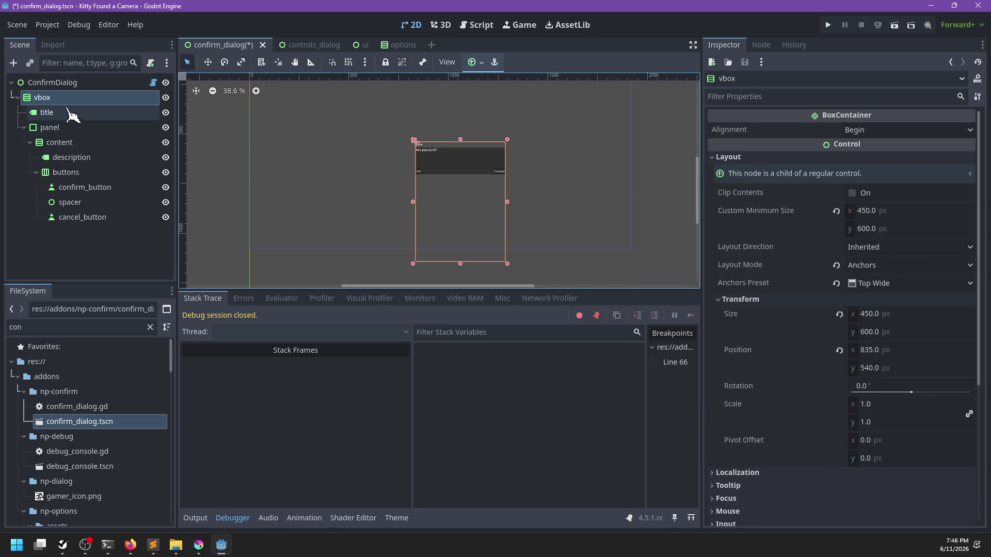
pyautogui.click(64, 128)
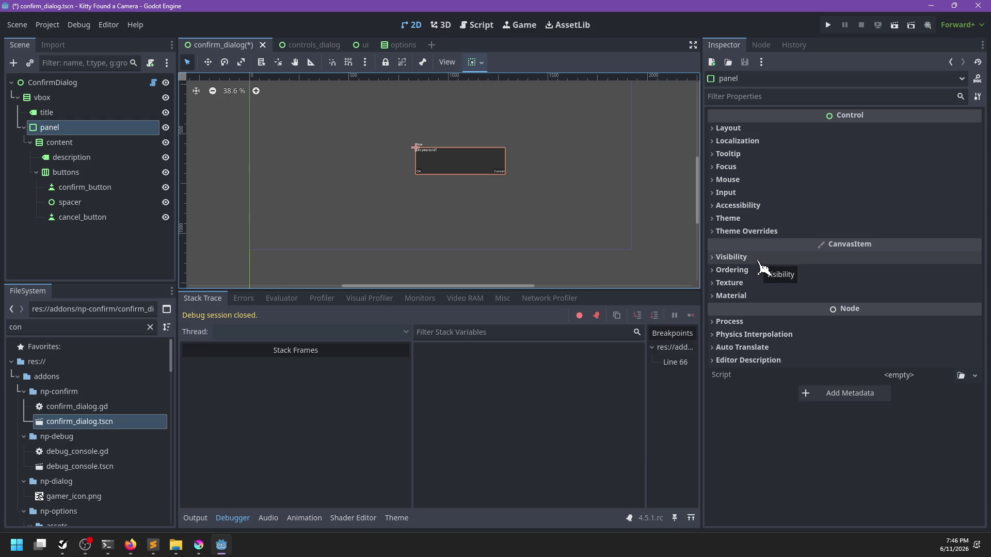
# Step: Turn on Vertical Expand in the panel's Container Sizing
pyautogui.click(729, 129)
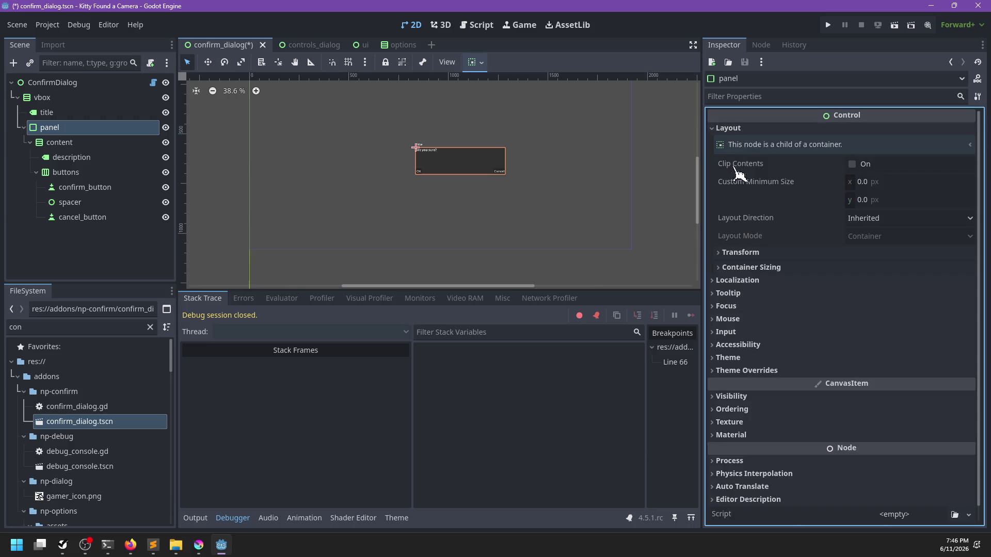
pyautogui.click(756, 267)
pyautogui.click(855, 318)
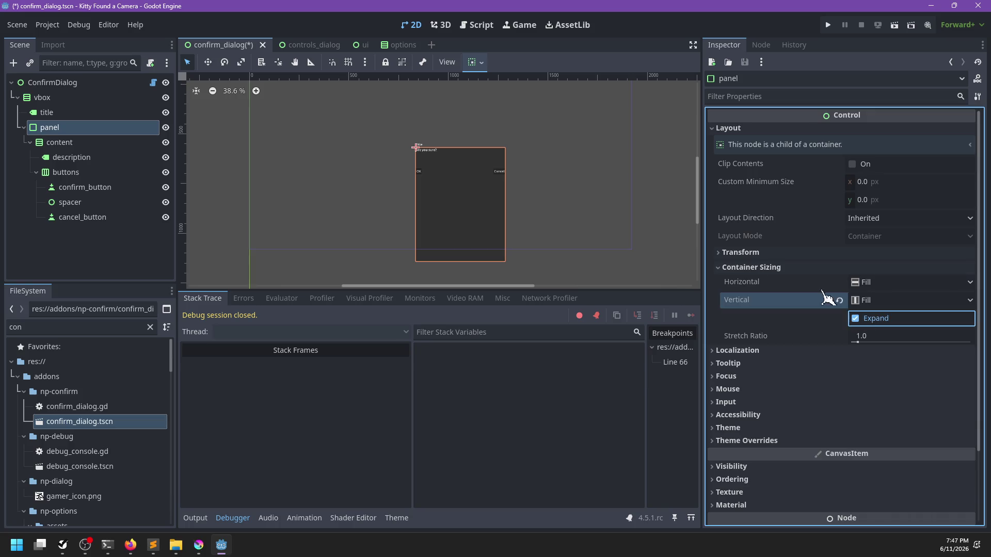
pyautogui.moveTo(548, 196); pyautogui.dragTo(508, 216)
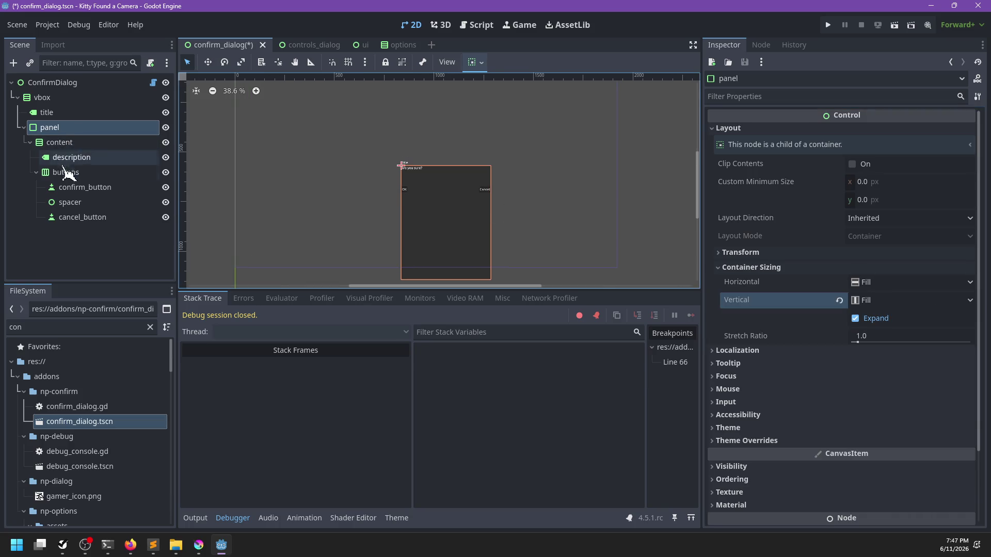
# Step: Make the description label Expand and Fill vertically, then save confirm_dialog.tscn
pyautogui.click(98, 157)
pyautogui.scroll(-4, 815, 248)
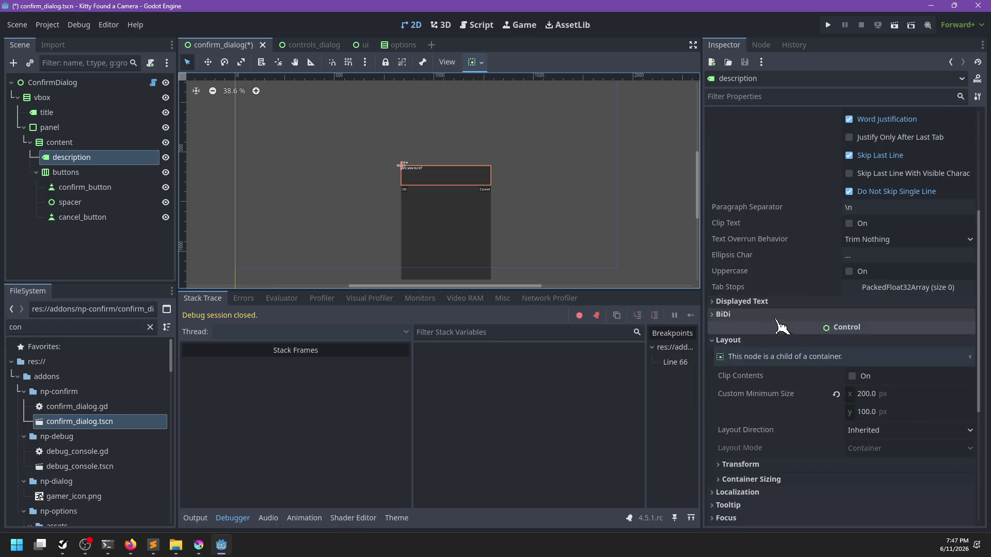
pyautogui.scroll(-3, 773, 355)
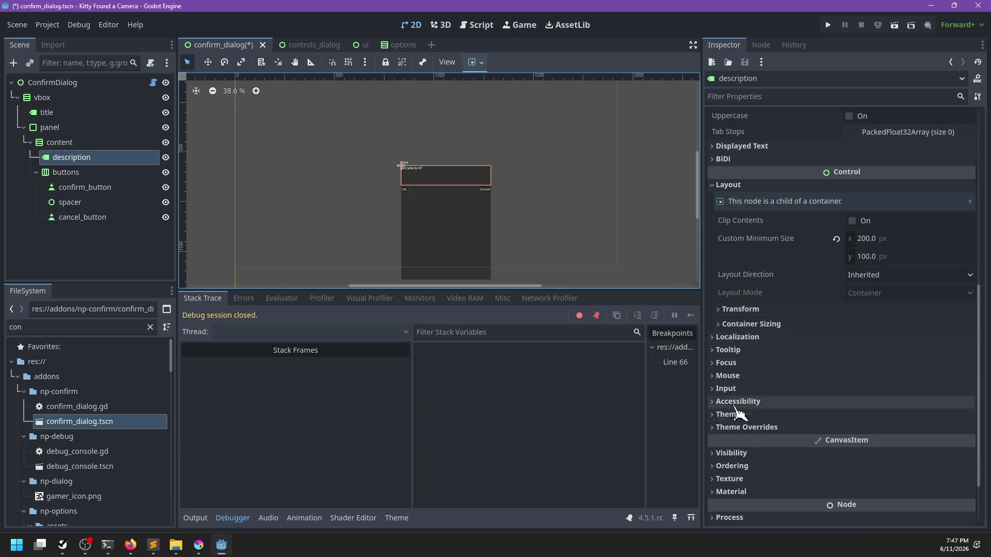
pyautogui.click(742, 309)
pyautogui.click(741, 309)
pyautogui.click(744, 324)
pyautogui.click(856, 375)
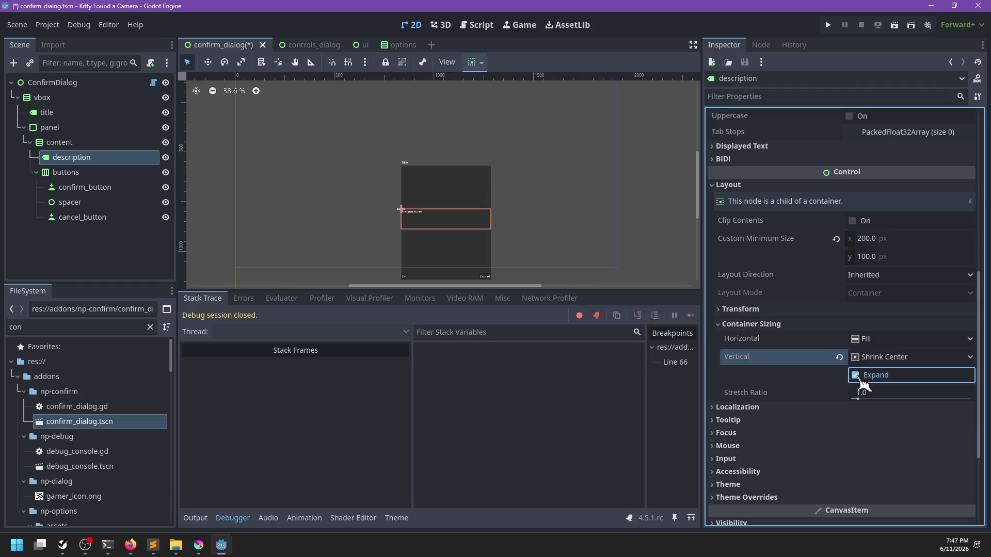
pyautogui.click(859, 357)
pyautogui.click(869, 375)
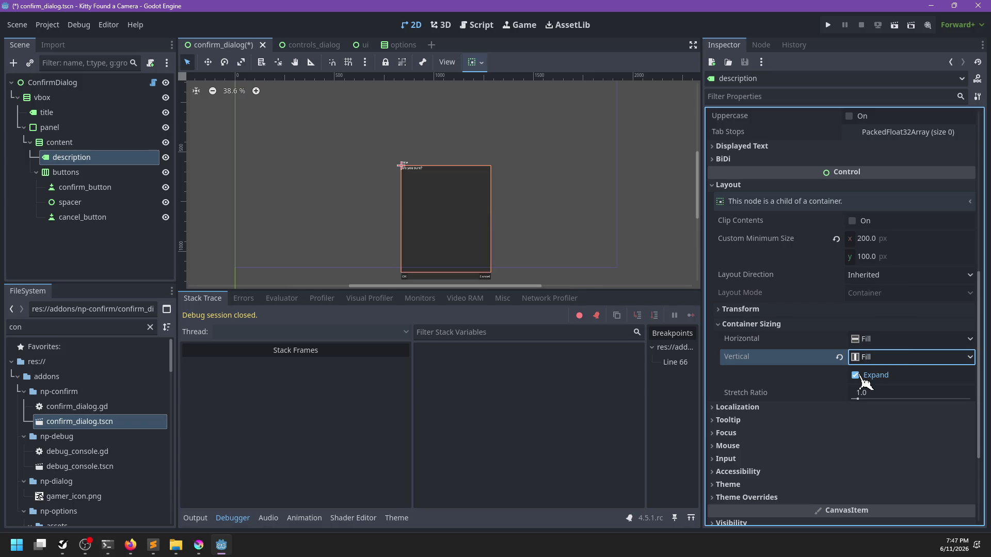
pyautogui.scroll(4, 581, 204)
pyautogui.hotkey('ctrl', 's')
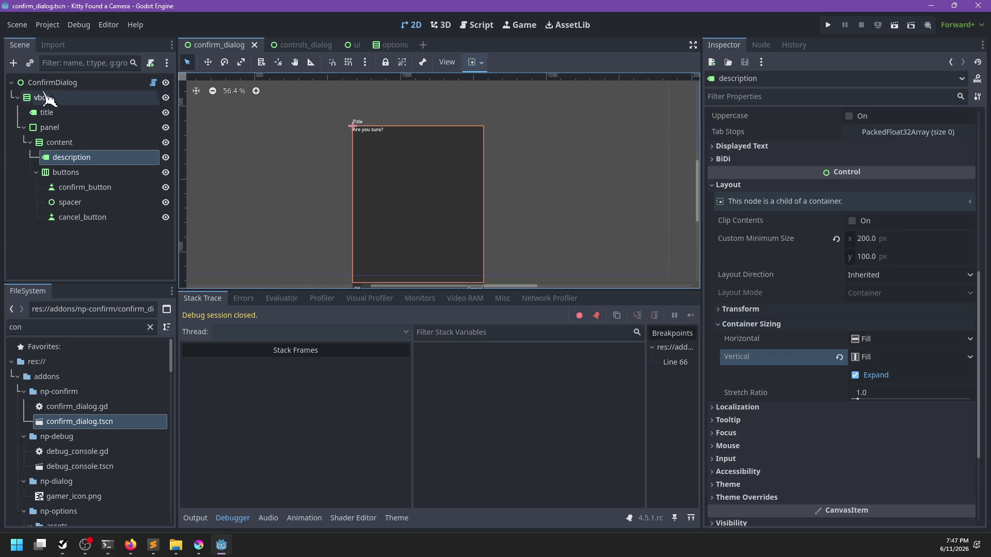
# Step: Set the ConfirmDialog's Window Size height to 400
pyautogui.click(51, 82)
pyautogui.click(886, 147)
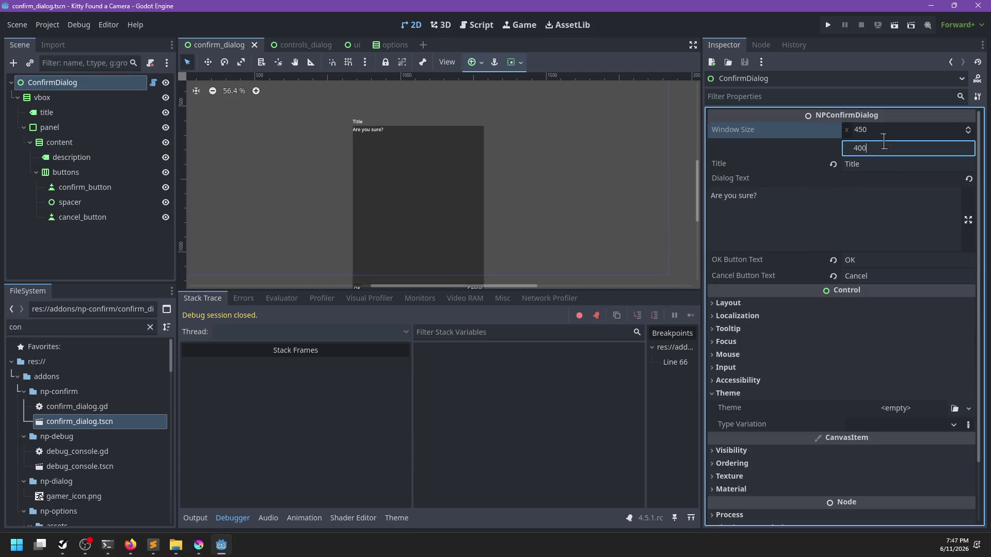
pyautogui.press('Return')
# Step: Change the script's default window_size to Vector2i(450, 300) and save it
pyautogui.click(154, 82)
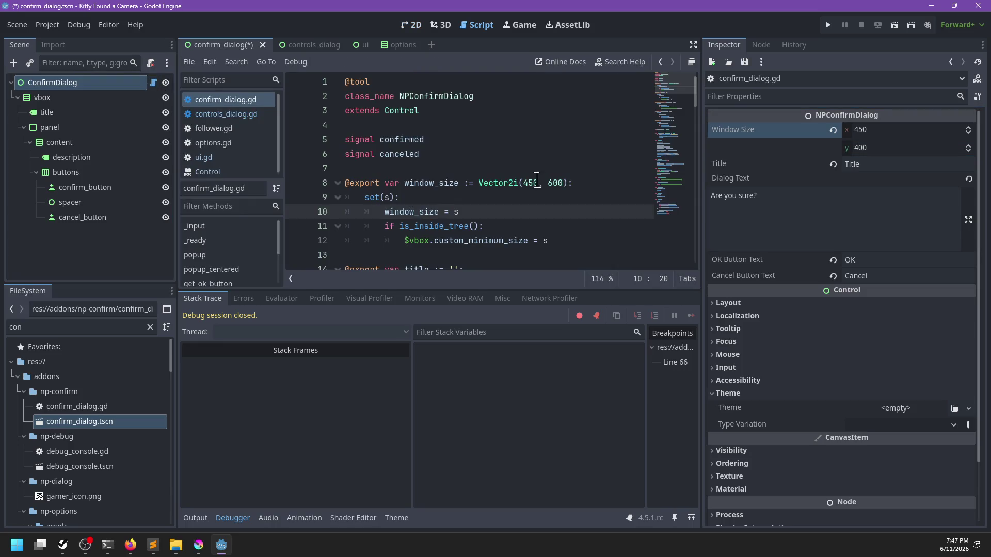
pyautogui.click(551, 183)
pyautogui.press('BackSpace')
pyautogui.write('3')
pyautogui.hotkey('ctrl', 's')
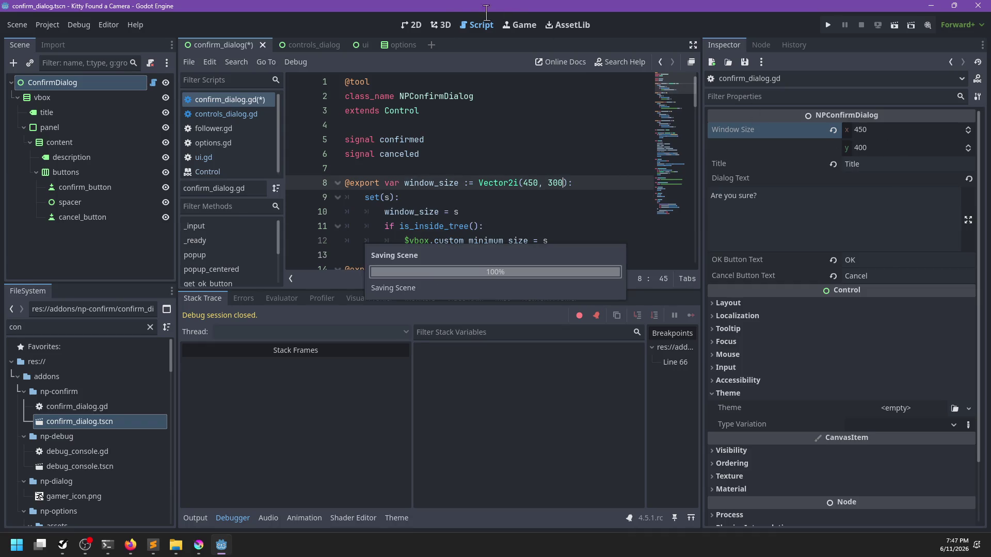
# Step: Set the dialog's Window Size height to 300 and save the scene
pyautogui.click(442, 25)
pyautogui.click(412, 24)
pyautogui.click(876, 147)
pyautogui.write('00')
pyautogui.press('Return')
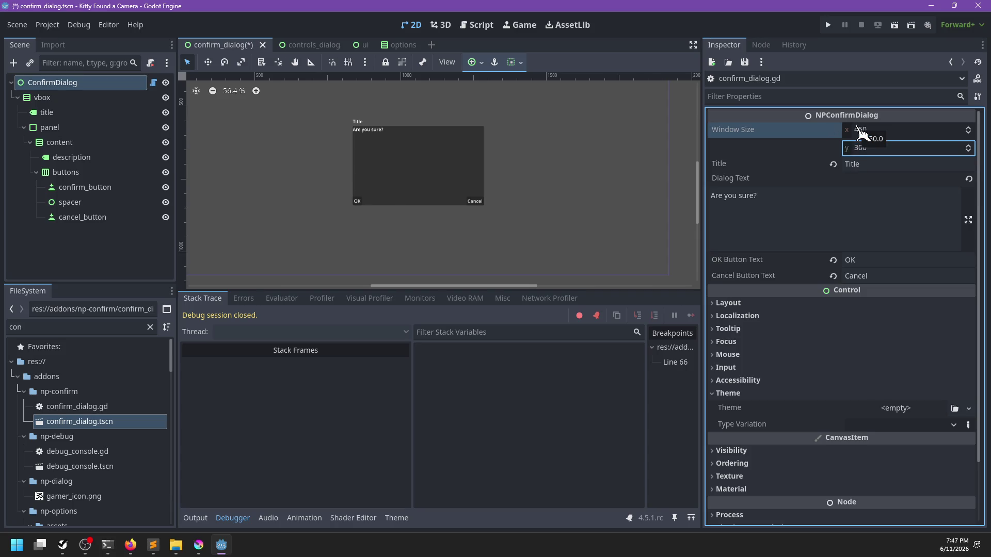
pyautogui.scroll(-1, 486, 112)
pyautogui.hotkey('ctrl', 's')
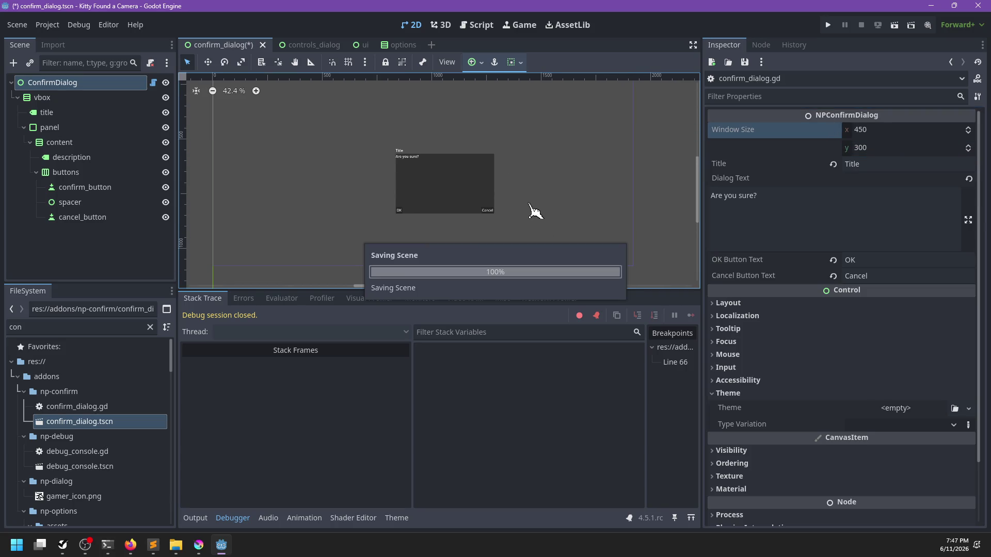
# Step: Drag the vbox on the canvas to position (764, 397) and save the scene
pyautogui.click(83, 97)
pyautogui.click(885, 211)
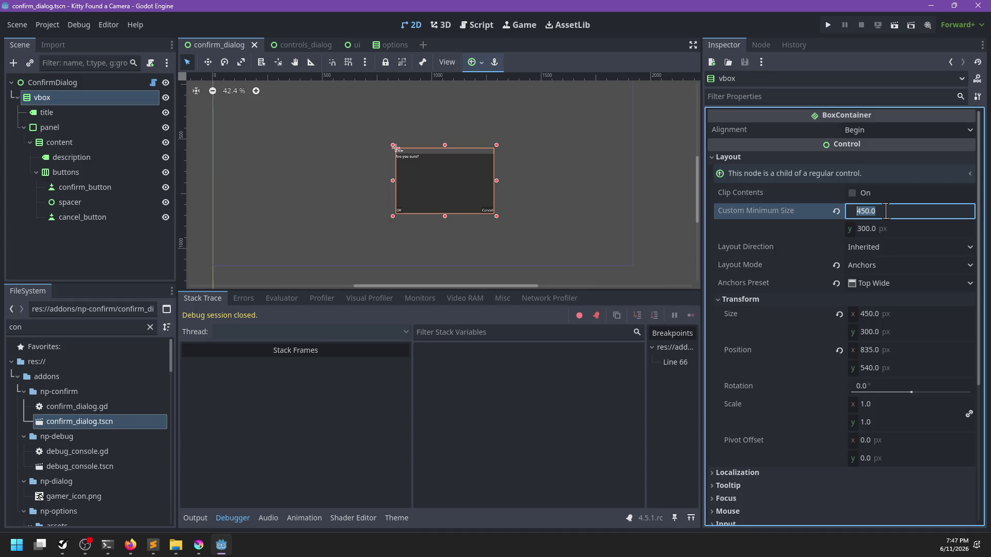
pyautogui.click(898, 350)
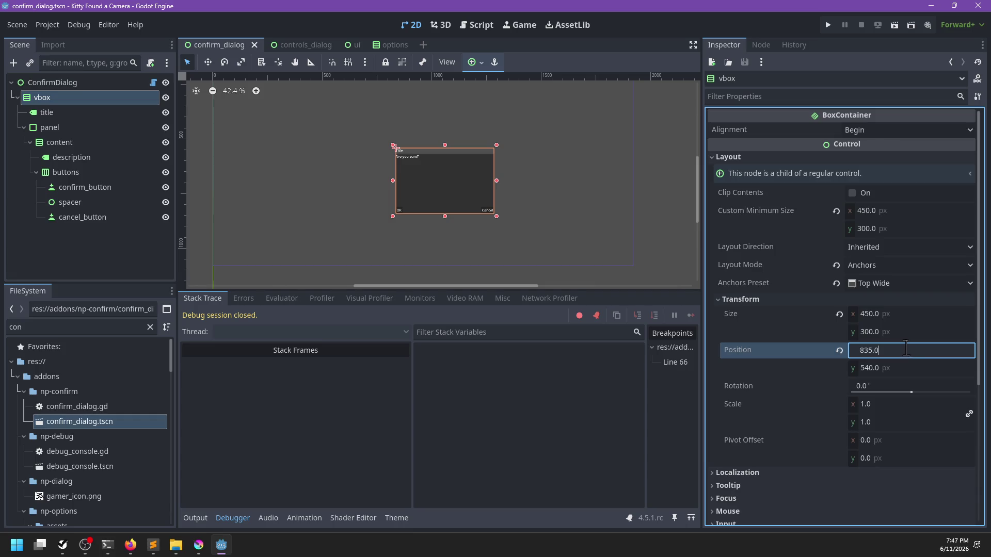
pyautogui.scroll(-2, 577, 221)
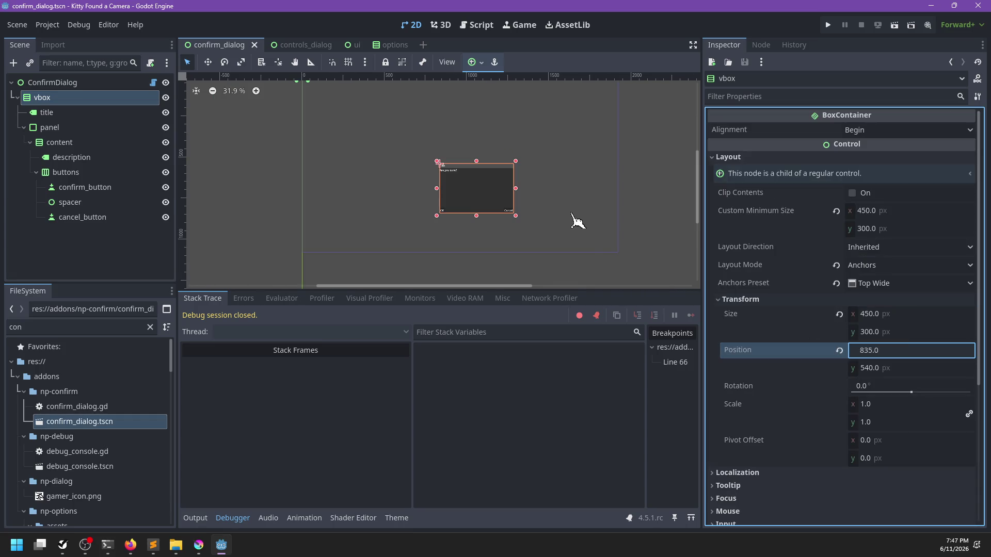
pyautogui.scroll(1, 592, 269)
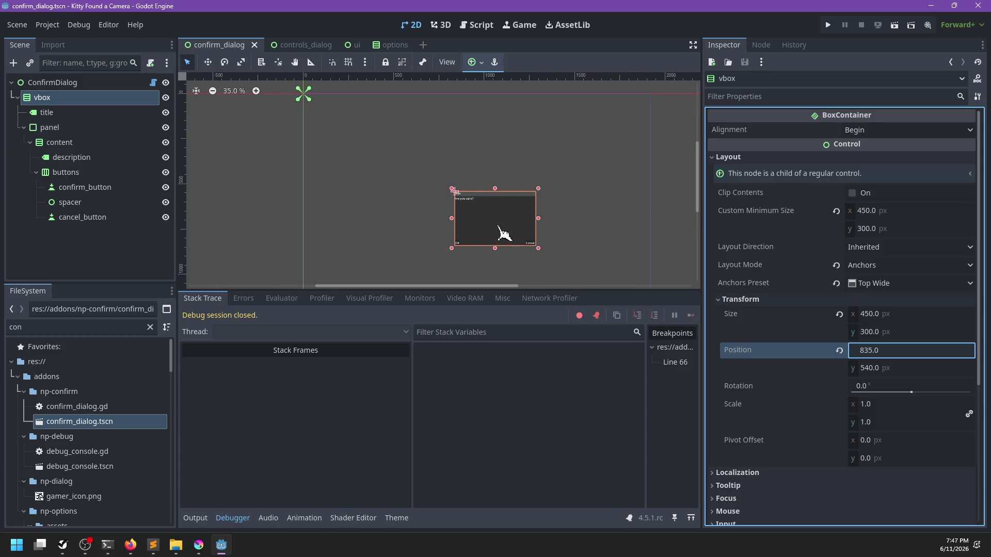
pyautogui.moveTo(498, 228); pyautogui.dragTo(489, 208)
pyautogui.click(72, 98)
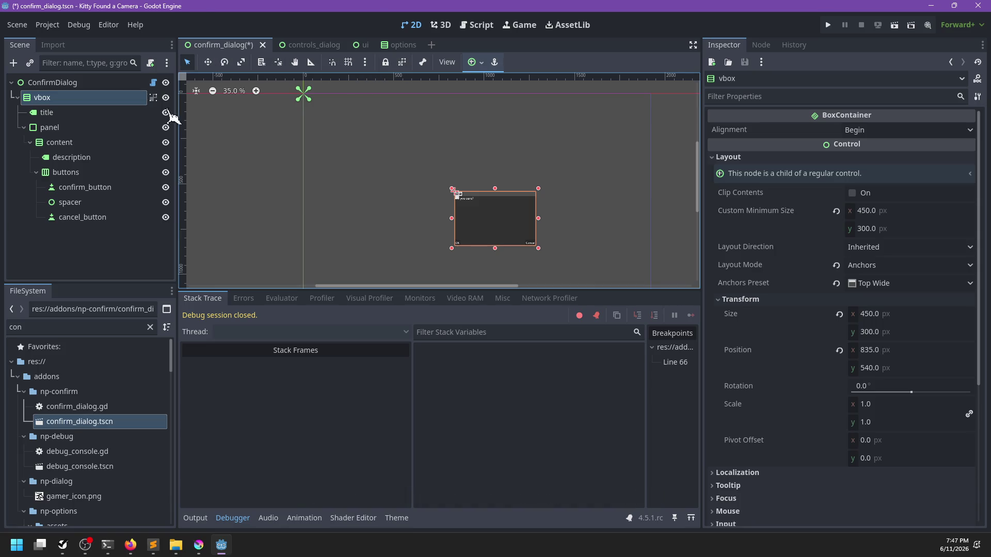
pyautogui.moveTo(488, 225); pyautogui.dragTo(471, 204)
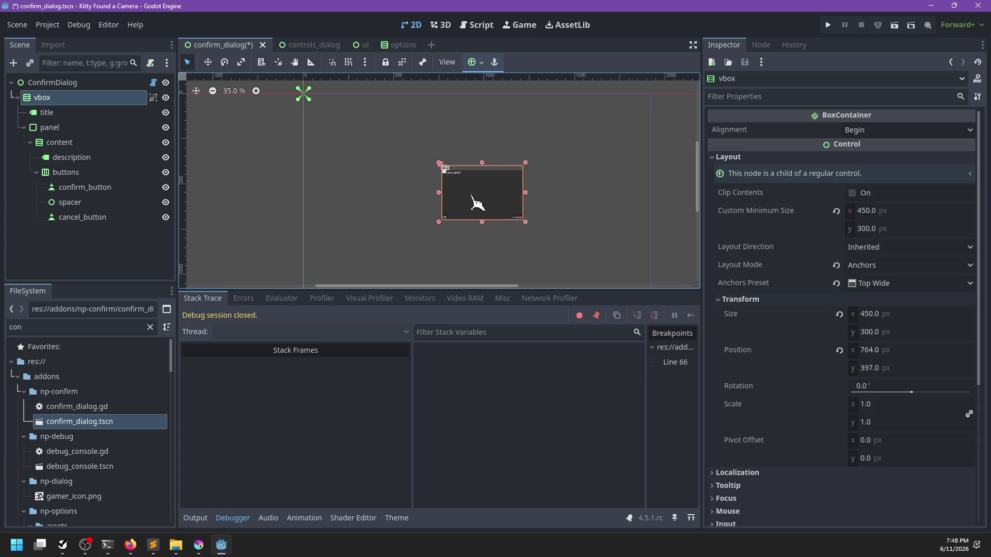
pyautogui.scroll(-1, 536, 216)
pyautogui.scroll(-1, 537, 216)
pyautogui.hotkey('ctrl', 's')
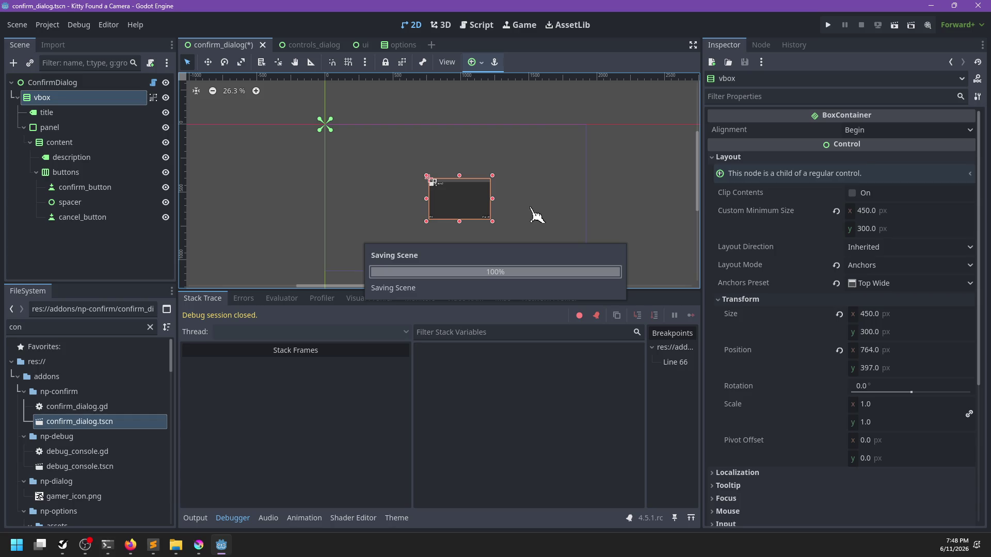
pyautogui.click(153, 97)
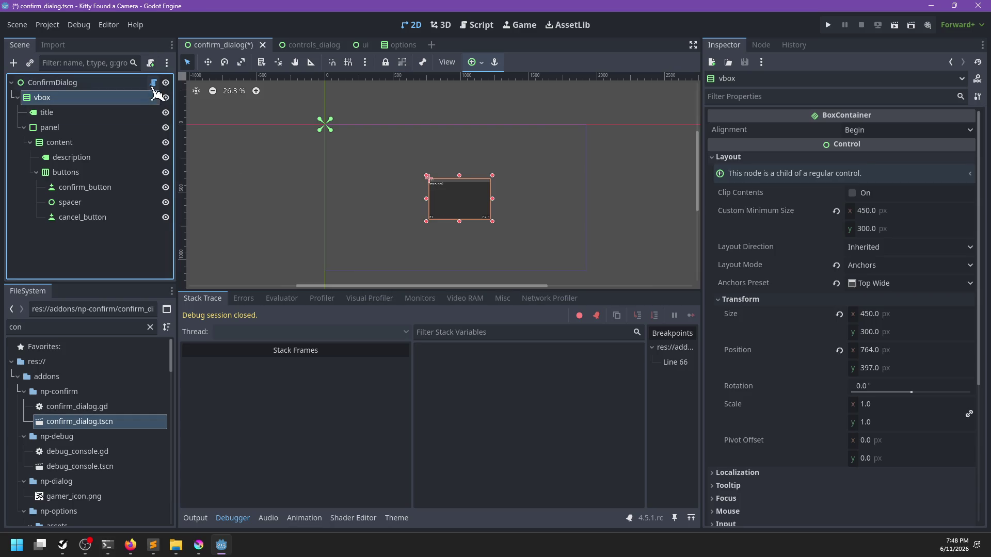
pyautogui.click(153, 96)
# Step: Look over confirm_dialog.gd's popup code, then run the project with F5
pyautogui.click(153, 82)
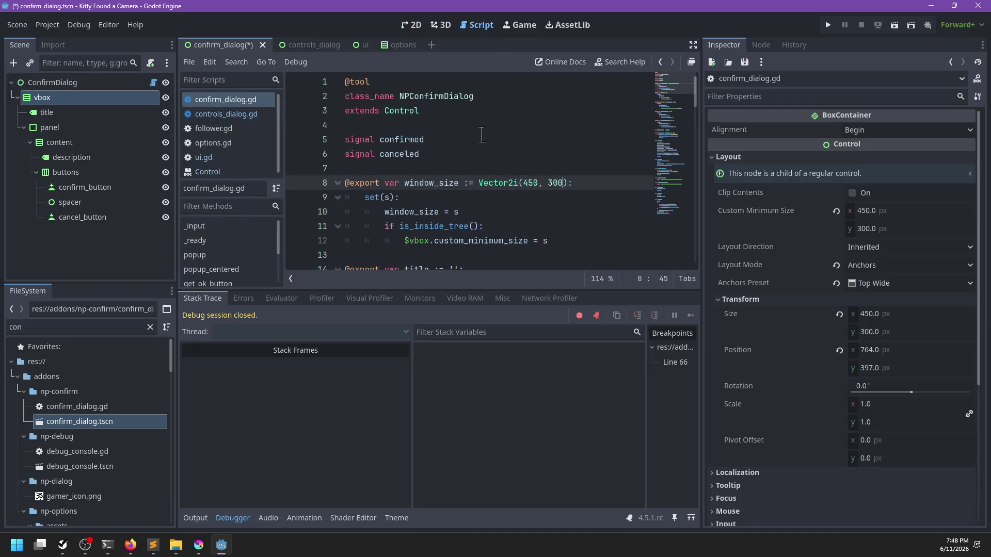
pyautogui.scroll(-10, 523, 171)
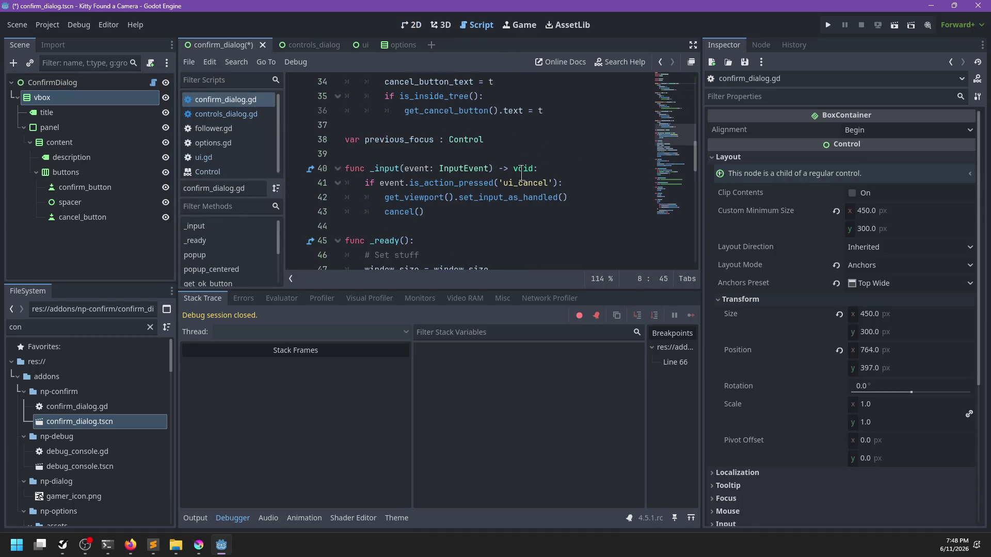
pyautogui.scroll(-5, 522, 173)
pyautogui.click(439, 169)
pyautogui.scroll(-1, 489, 171)
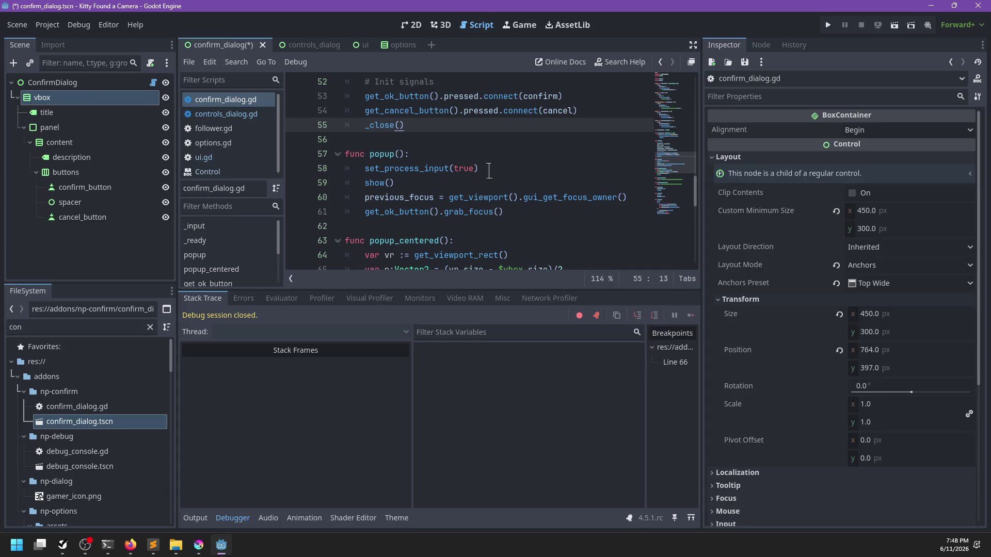
pyautogui.scroll(-2, 489, 171)
pyautogui.click(532, 150)
pyautogui.press('F5')
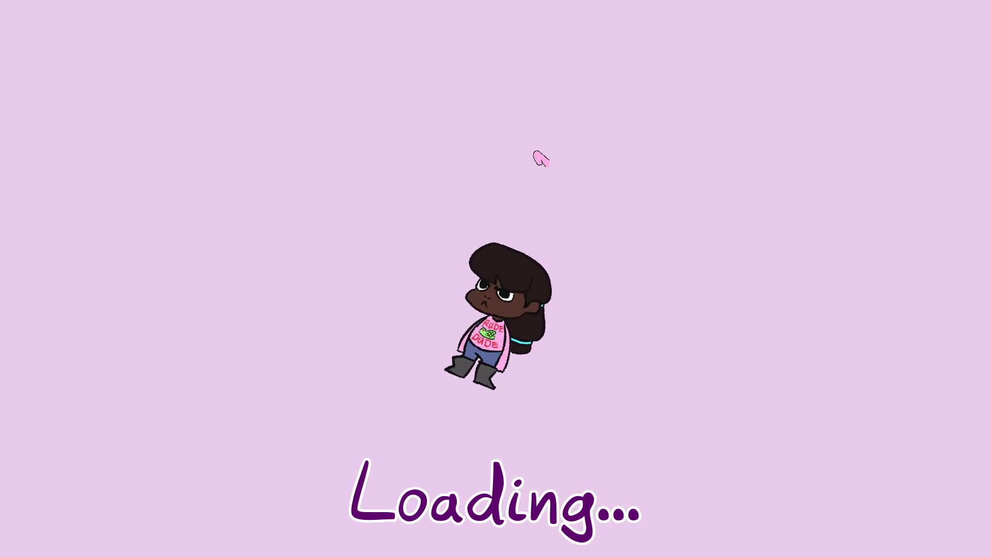
# Step: Open the game's pause menu and choose New Game to trigger the reset dialog
pyautogui.press('Escape')
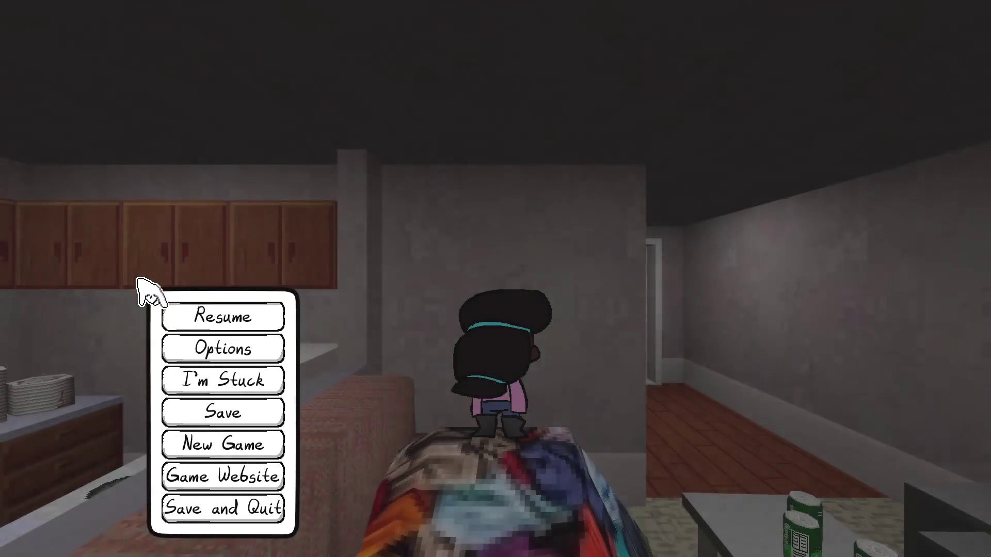
pyautogui.click(170, 347)
pyautogui.press('Escape')
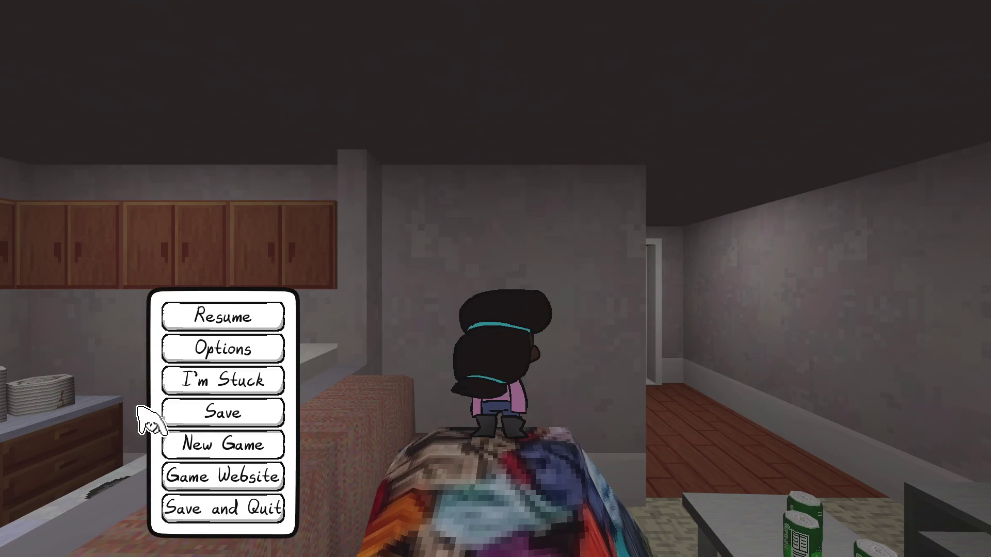
pyautogui.click(170, 443)
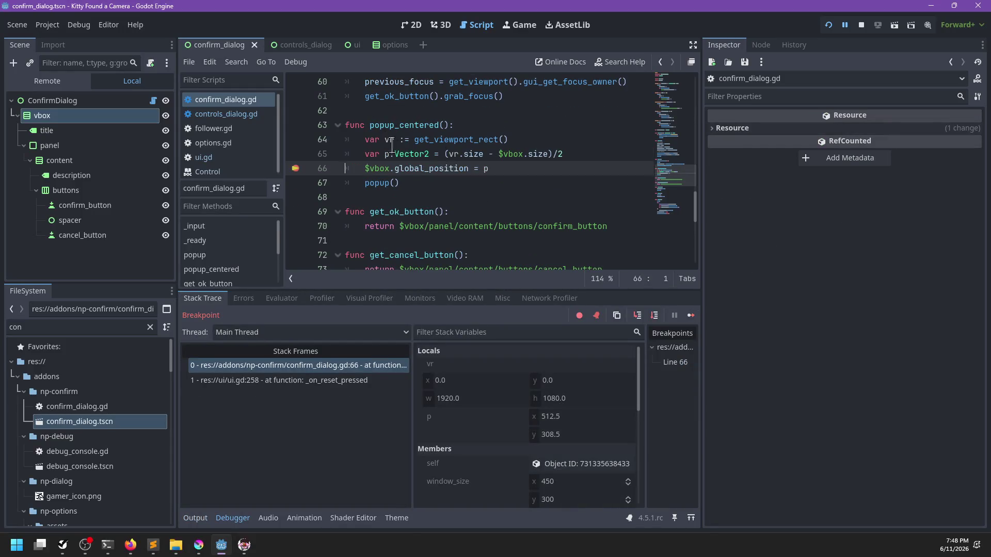
# Step: Remove the line 66 breakpoint, resume the game, and switch back to Godot
pyautogui.moveTo(387, 156)
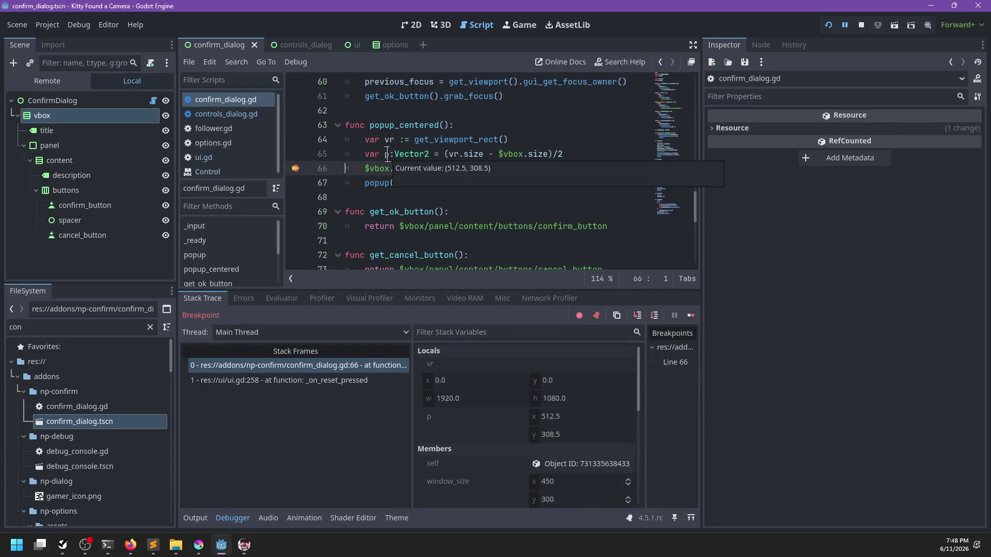
pyautogui.click(302, 174)
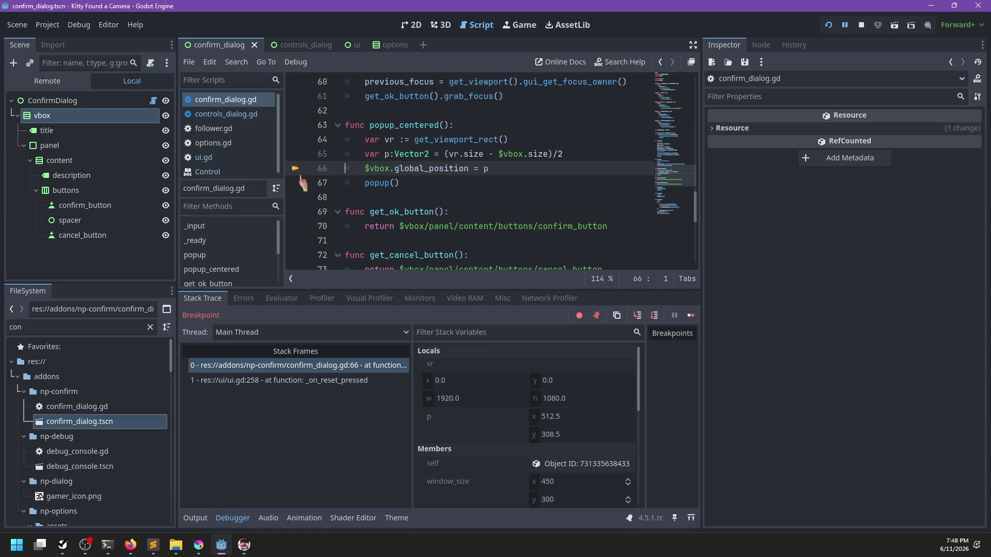
pyautogui.press('F12')
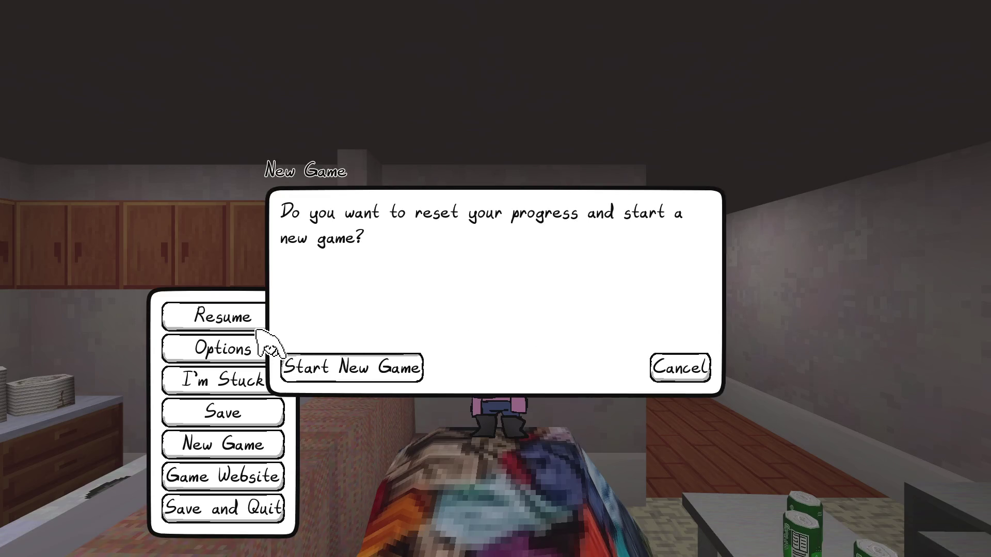
pyautogui.hotkey('alt', 'Tab')
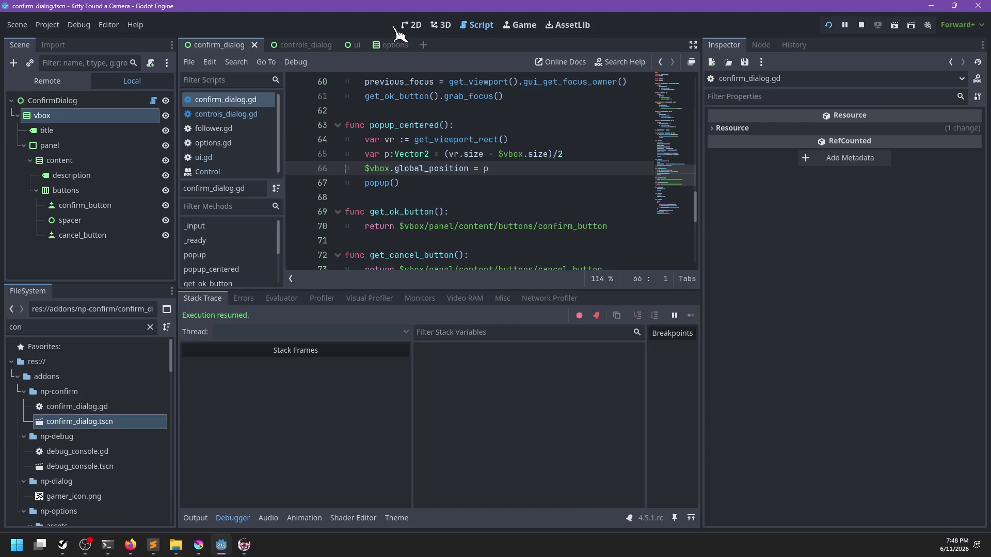
# Step: Show the ui scene in 2D and expand AspectRatioContainer2 in the Scene tree
pyautogui.click(354, 45)
pyautogui.click(442, 26)
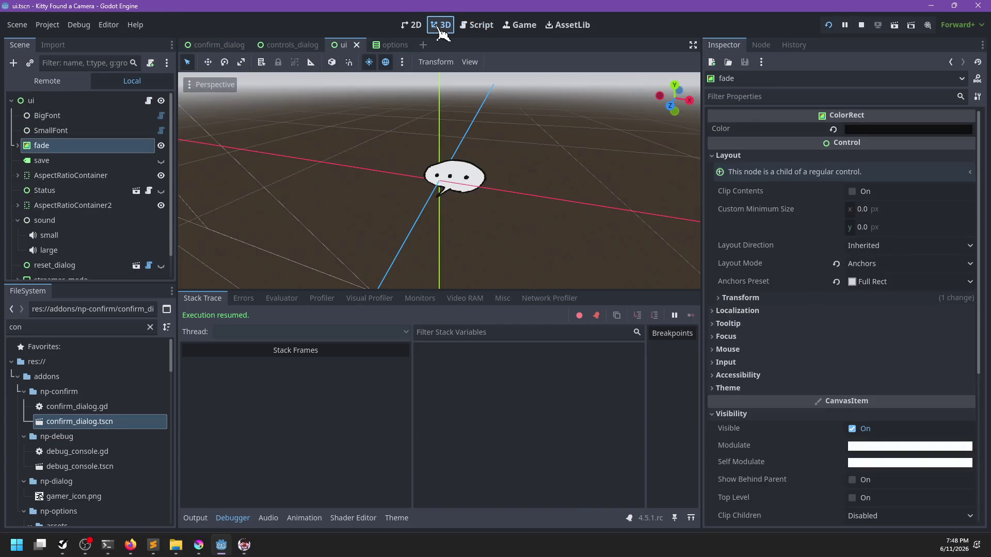
pyautogui.click(413, 26)
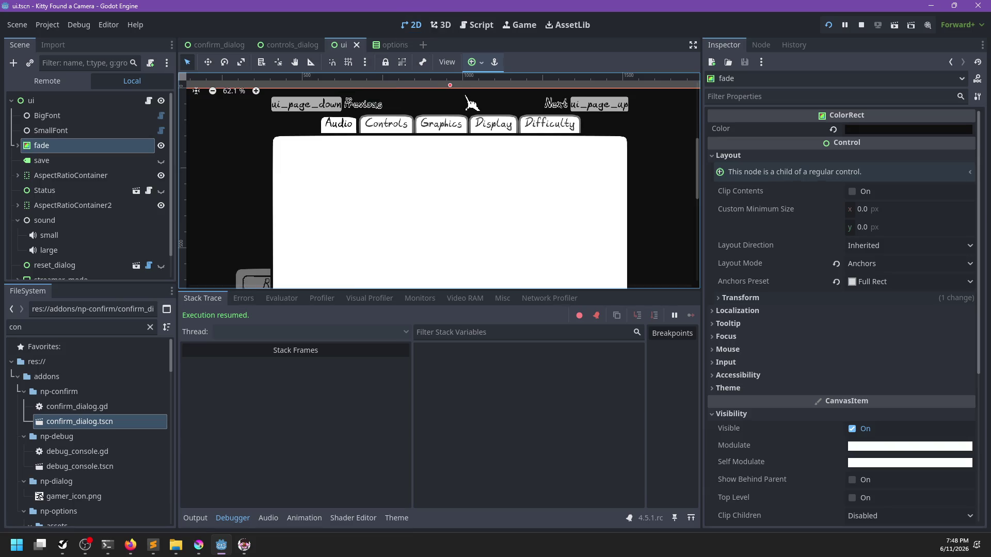
pyautogui.scroll(-1, 121, 184)
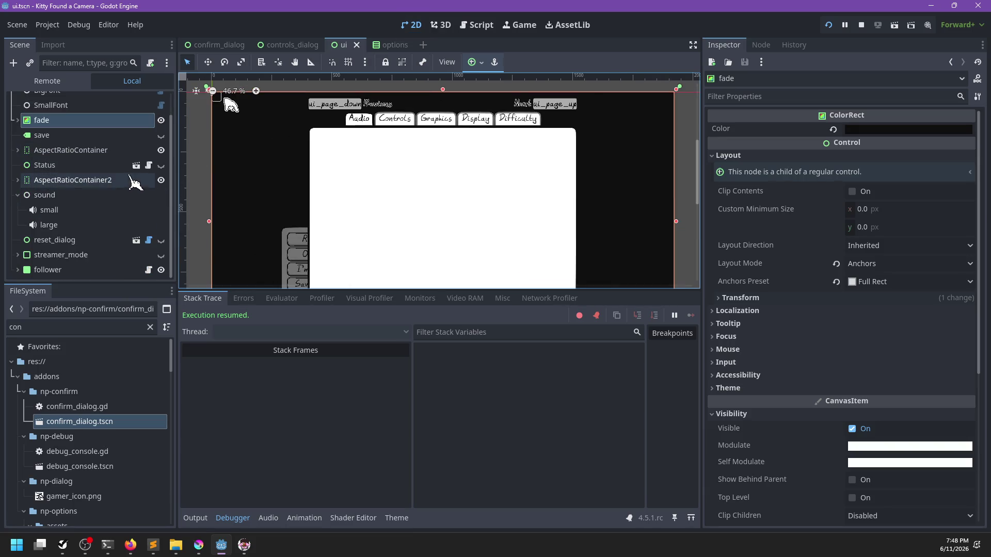
pyautogui.scroll(1, 51, 222)
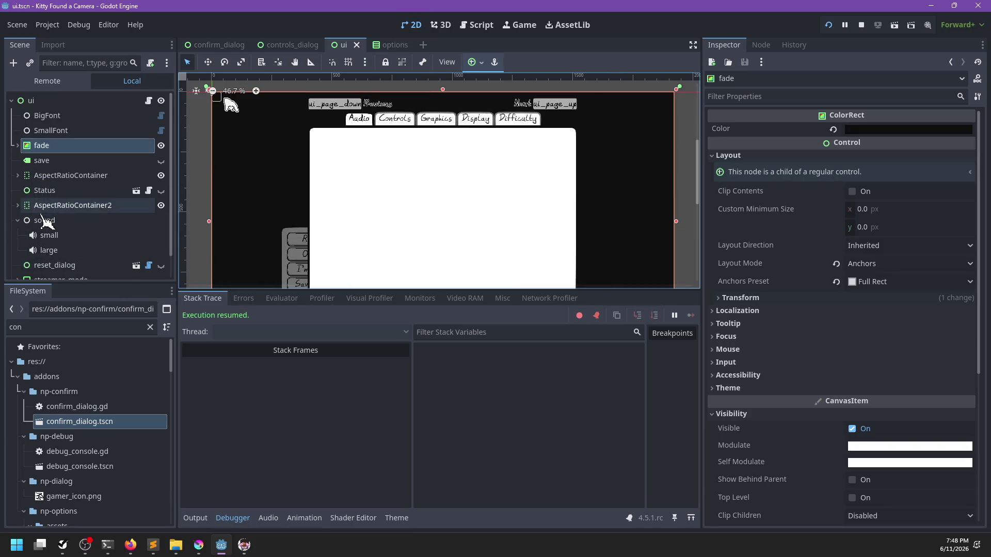
pyautogui.click(17, 204)
pyautogui.scroll(-4, 82, 216)
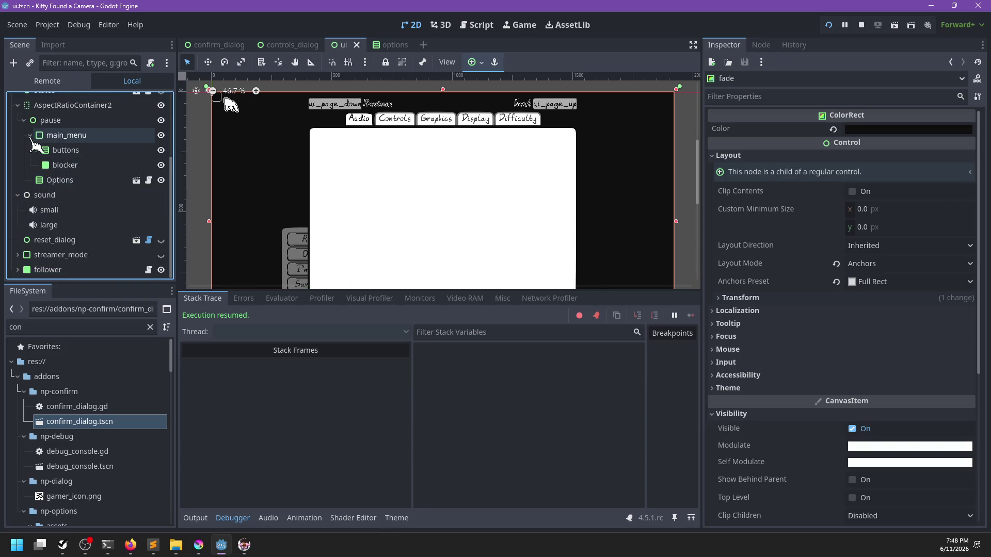
pyautogui.scroll(1, 57, 186)
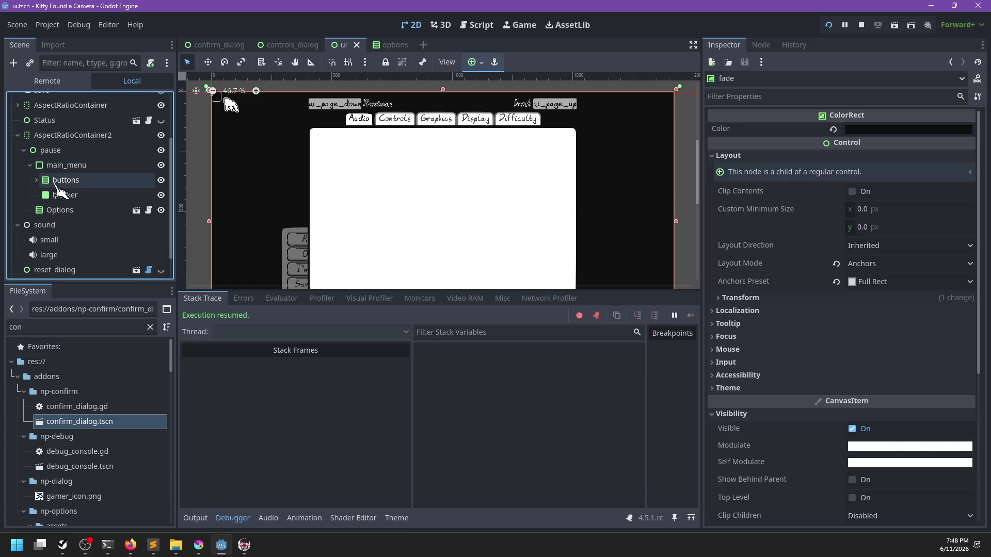
# Step: Browse the blocker and buttons nodes, then select reset_dialog to inspect its 450×600 size
pyautogui.click(58, 195)
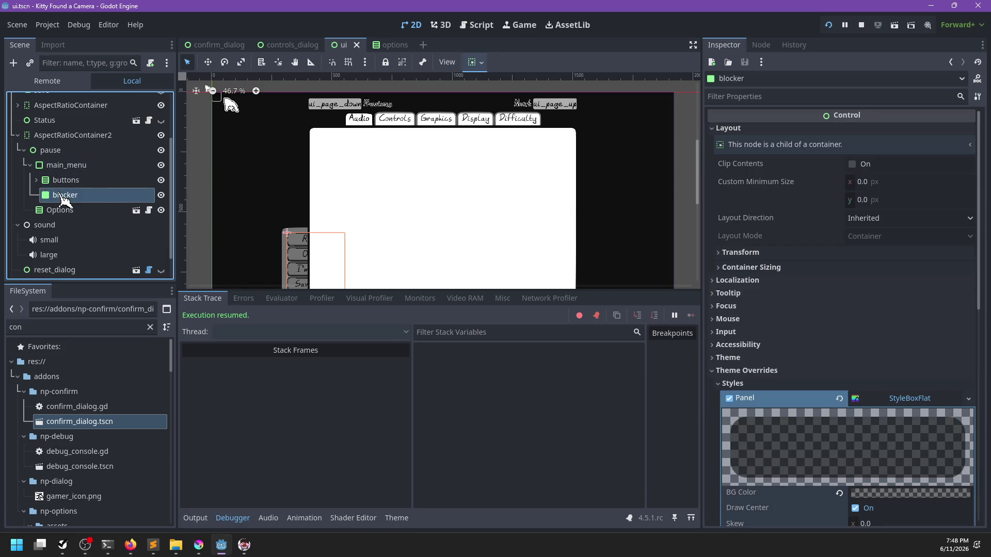
pyautogui.click(36, 180)
pyautogui.scroll(-4, 45, 191)
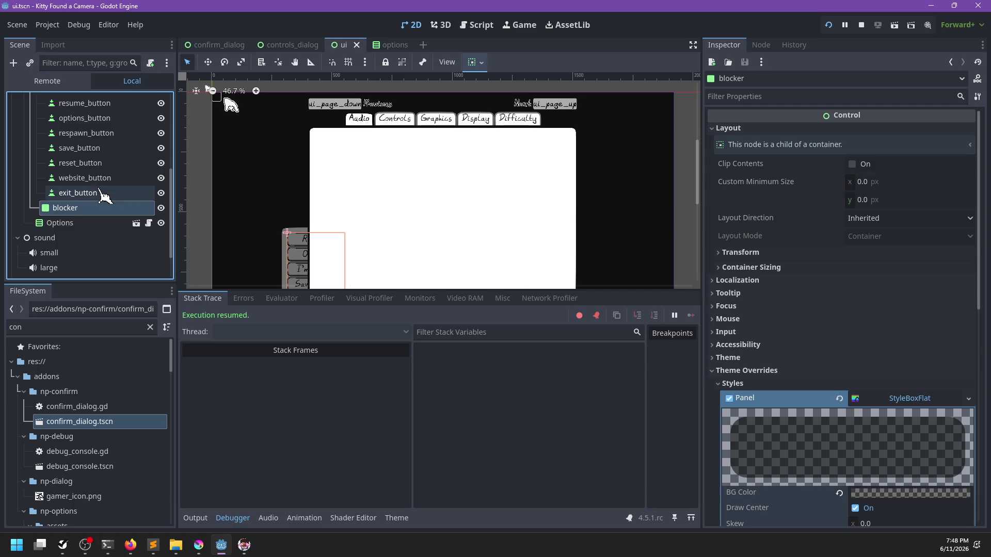
pyautogui.scroll(5, 47, 186)
pyautogui.click(18, 158)
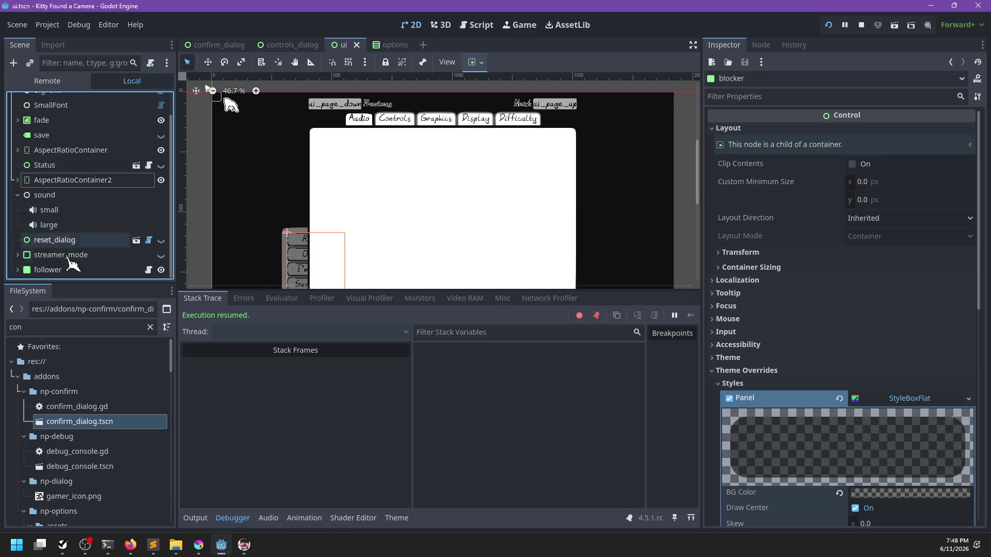
pyautogui.click(61, 240)
pyautogui.scroll(-1, 244, 107)
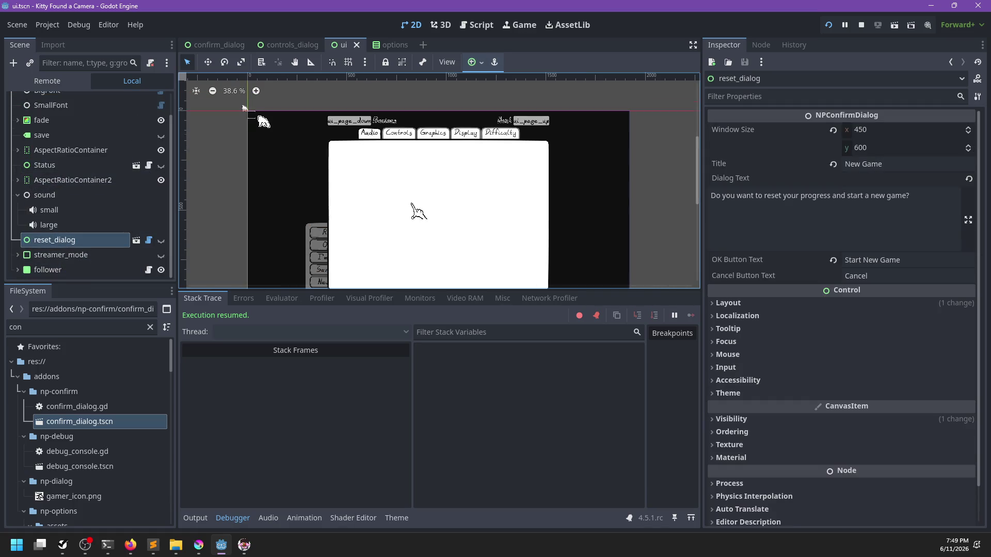
# Step: Make reset_dialog visible in the editor and reset its Transform size to default
pyautogui.click(161, 240)
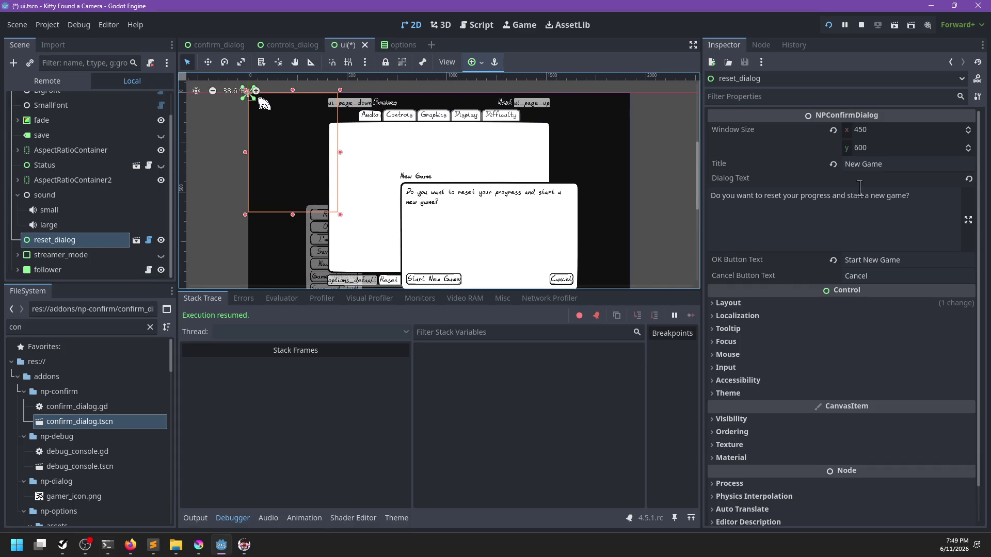
pyautogui.click(729, 303)
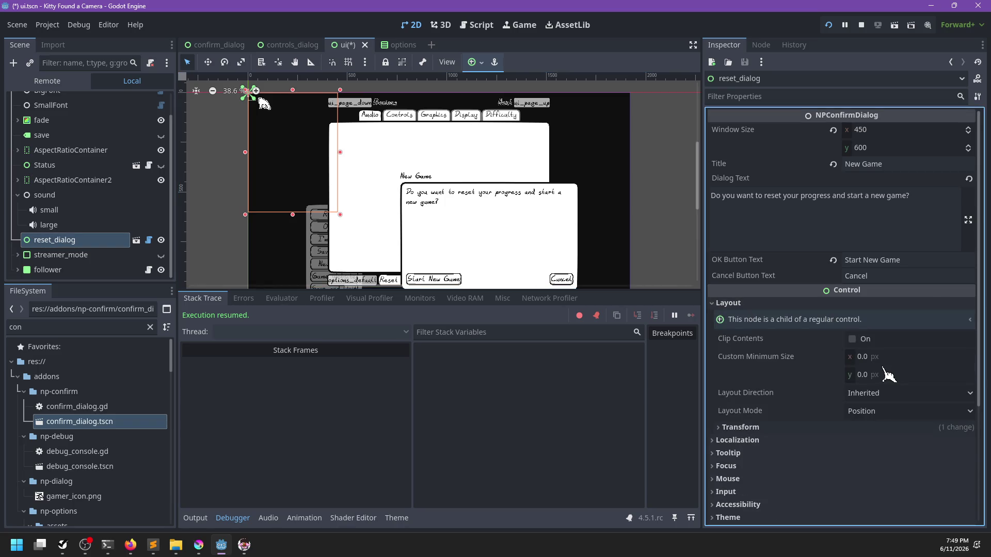
pyautogui.click(878, 411)
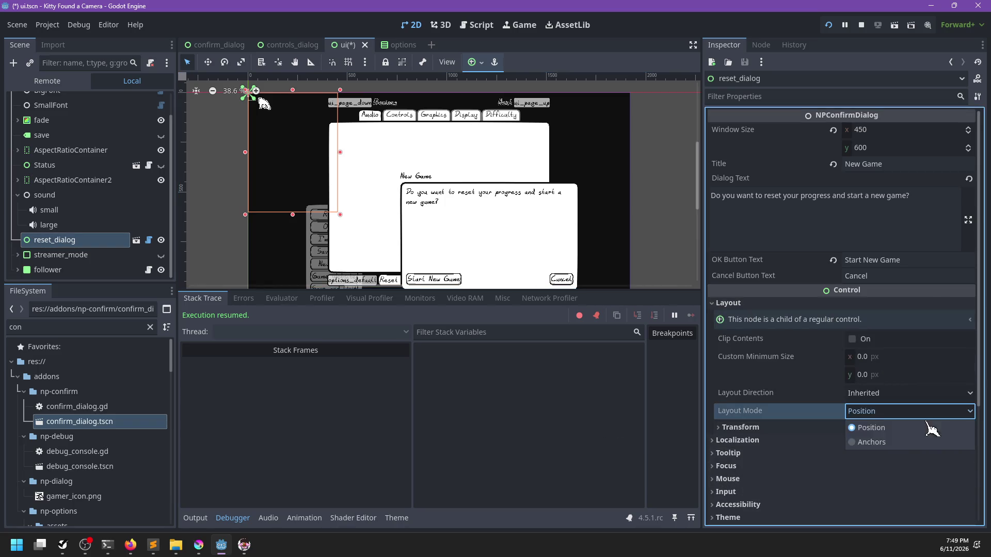
pyautogui.click(783, 434)
pyautogui.click(778, 429)
pyautogui.click(839, 443)
pyautogui.click(781, 428)
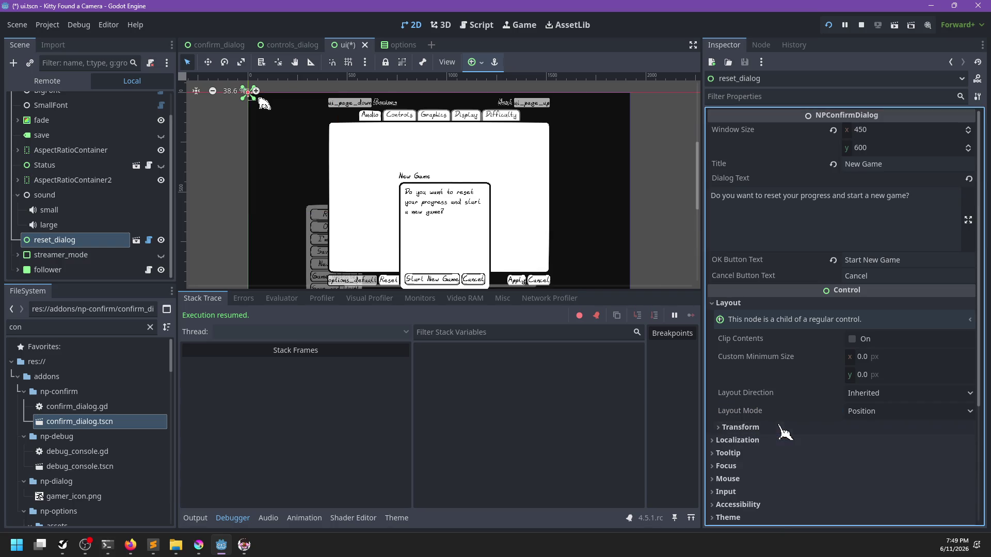
pyautogui.scroll(-3, 774, 227)
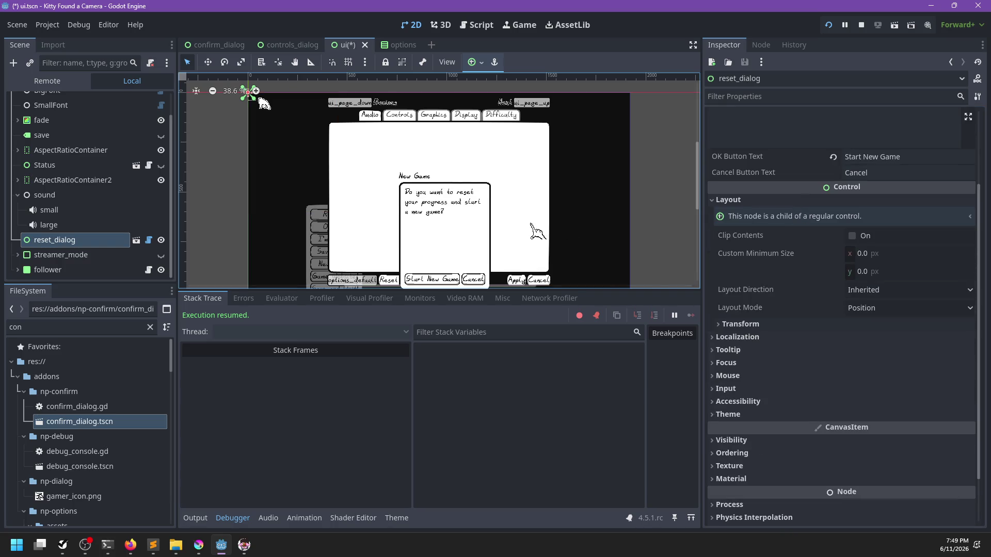
pyautogui.scroll(-1, 559, 235)
pyautogui.scroll(3, 780, 204)
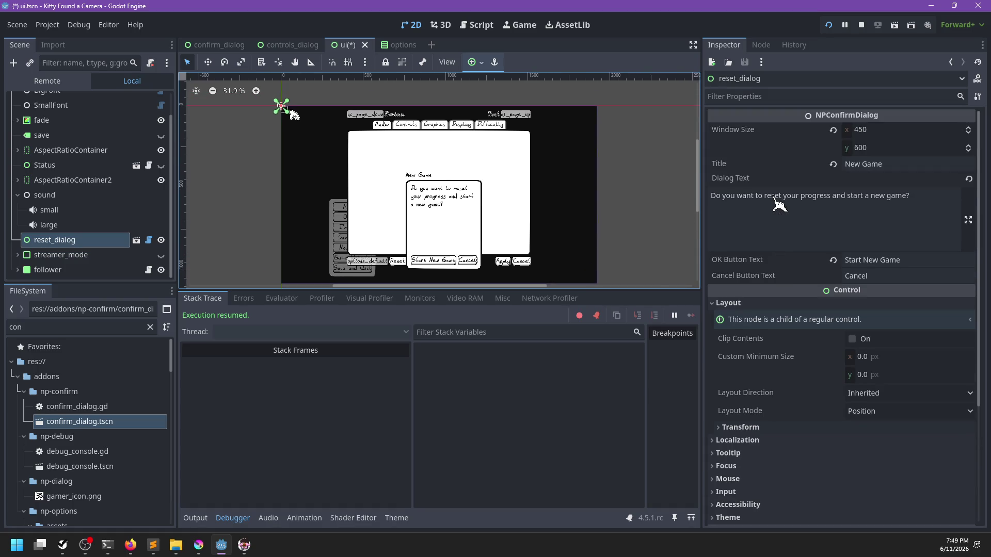
# Step: Resize reset_dialog's Window Size to 500×400, save ui.tscn, and launch the game
pyautogui.click(880, 149)
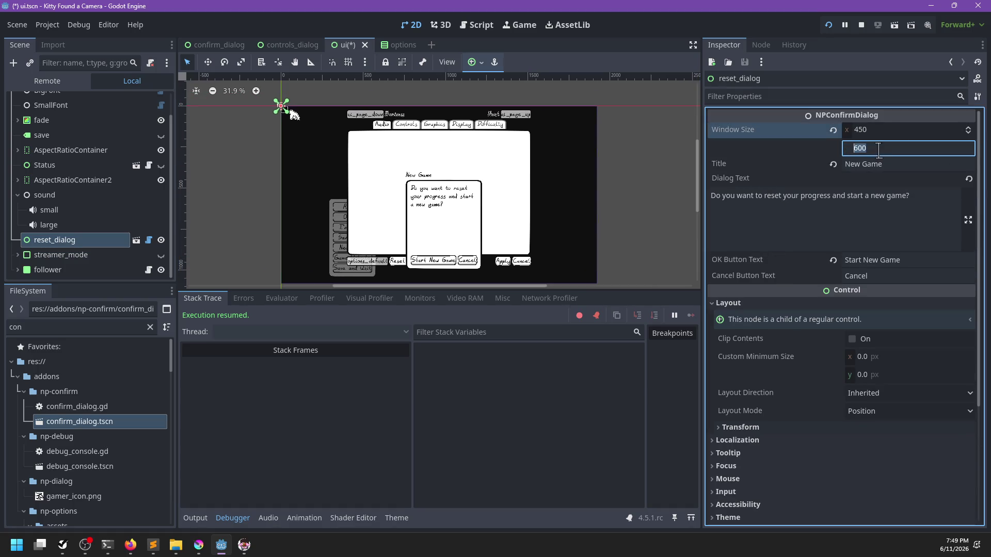
pyautogui.hotkey('ctrl', 's')
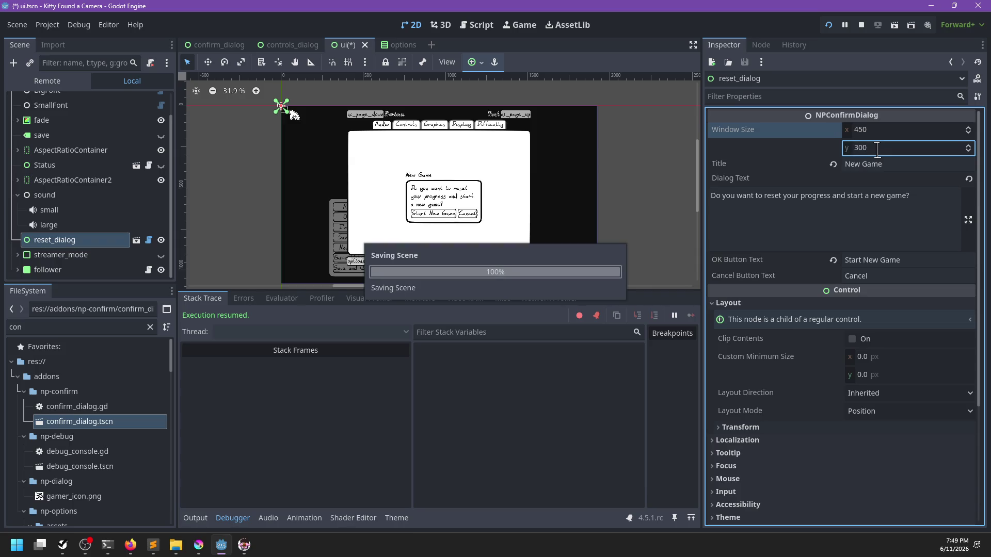
pyautogui.click(885, 130)
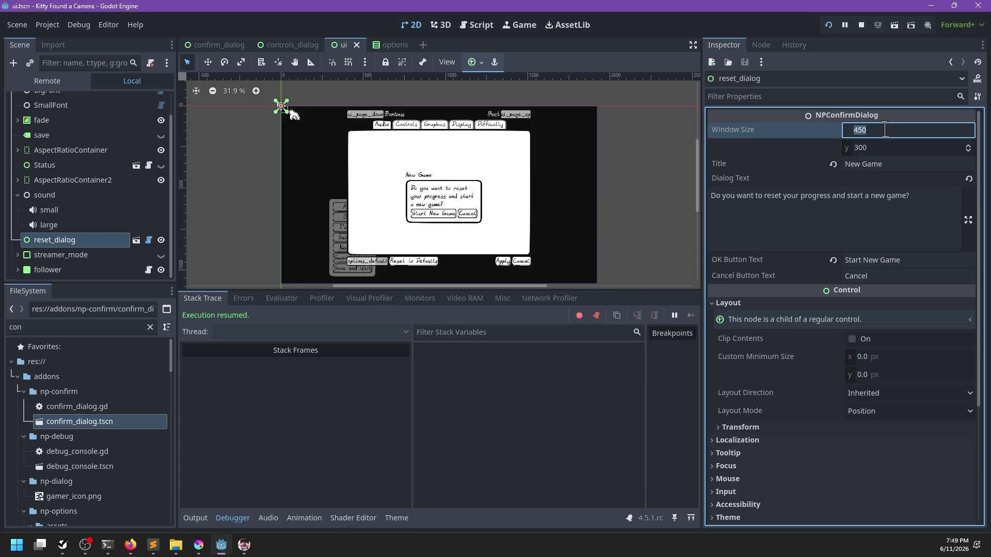
pyautogui.write('500')
pyautogui.press('Tab')
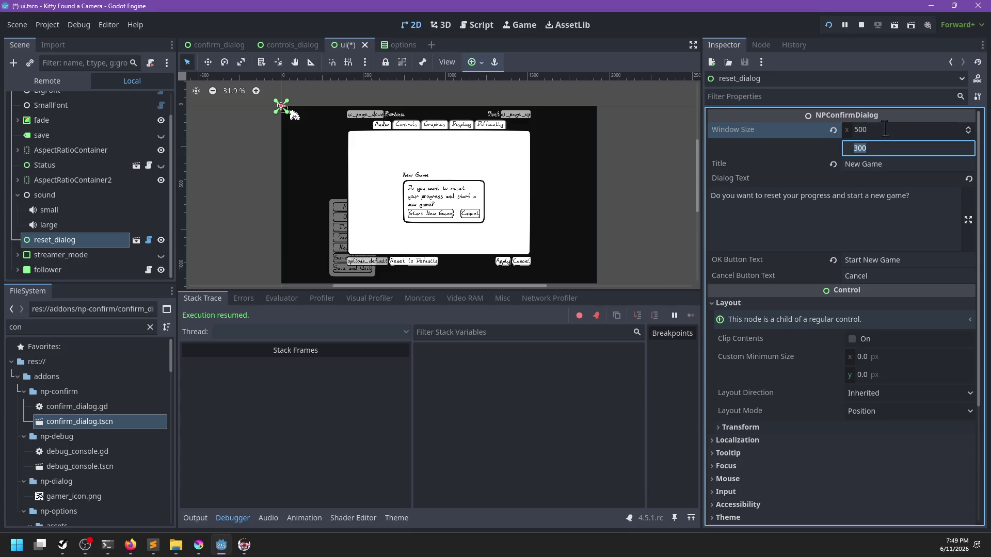
pyautogui.write('400')
pyautogui.press('Return')
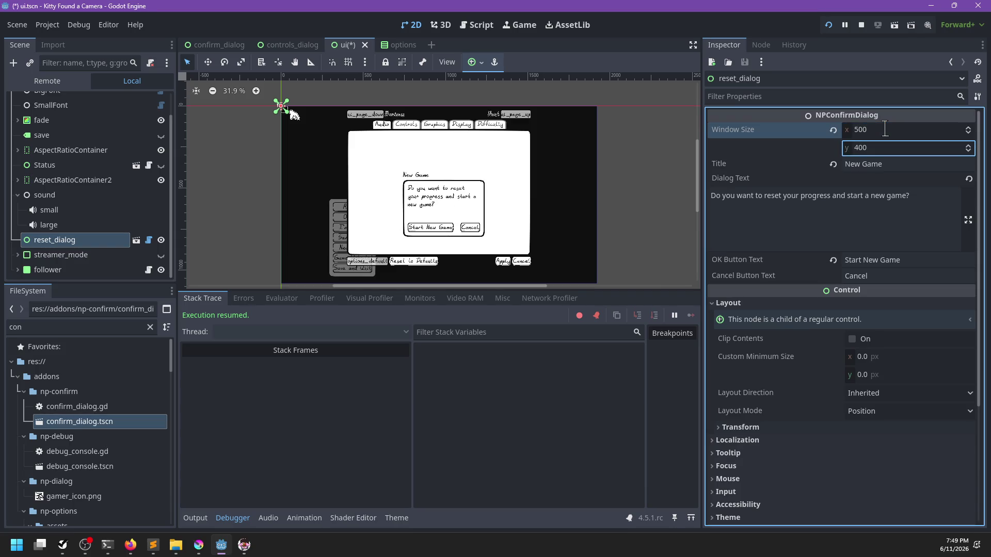
pyautogui.hotkey('ctrl', 's')
pyautogui.hotkey('alt', 'Tab')
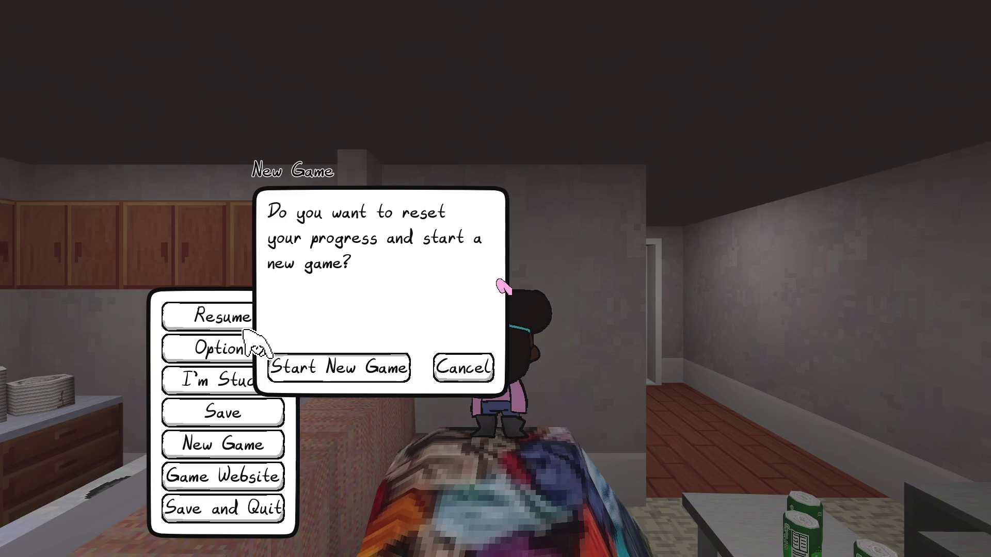
# Step: Cancel and reopen the resized New Game confirmation, open Options, then return to Godot
pyautogui.click(454, 368)
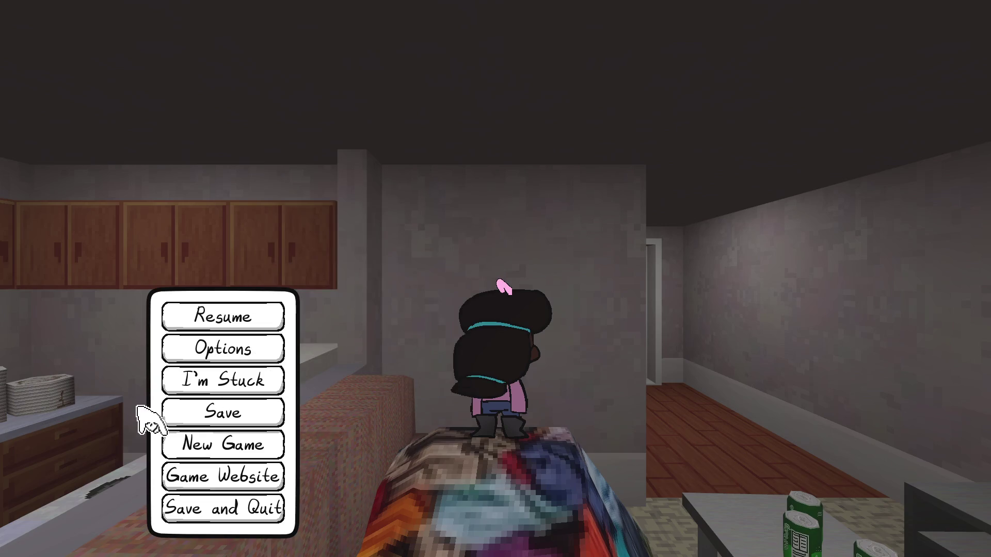
pyautogui.click(171, 443)
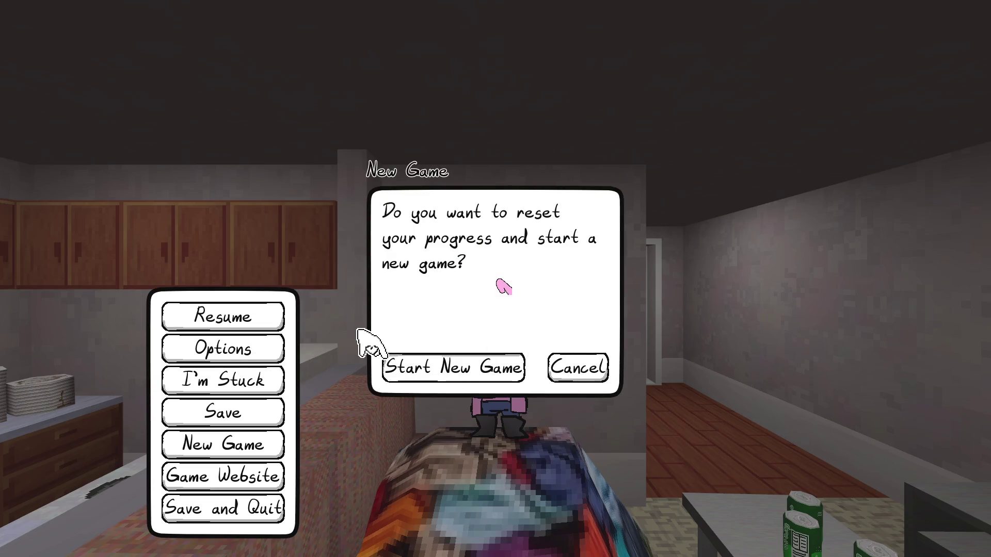
pyautogui.press('Escape')
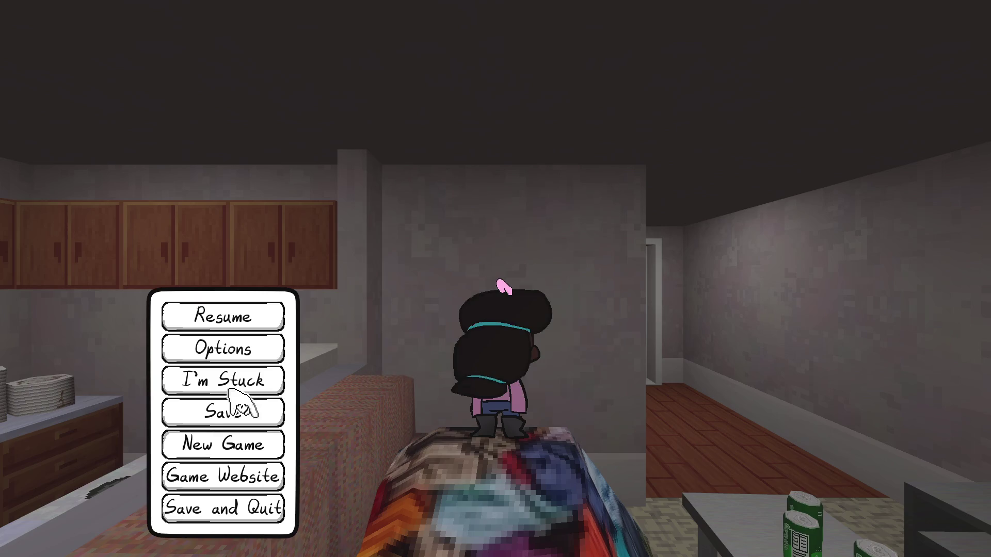
pyautogui.click(165, 345)
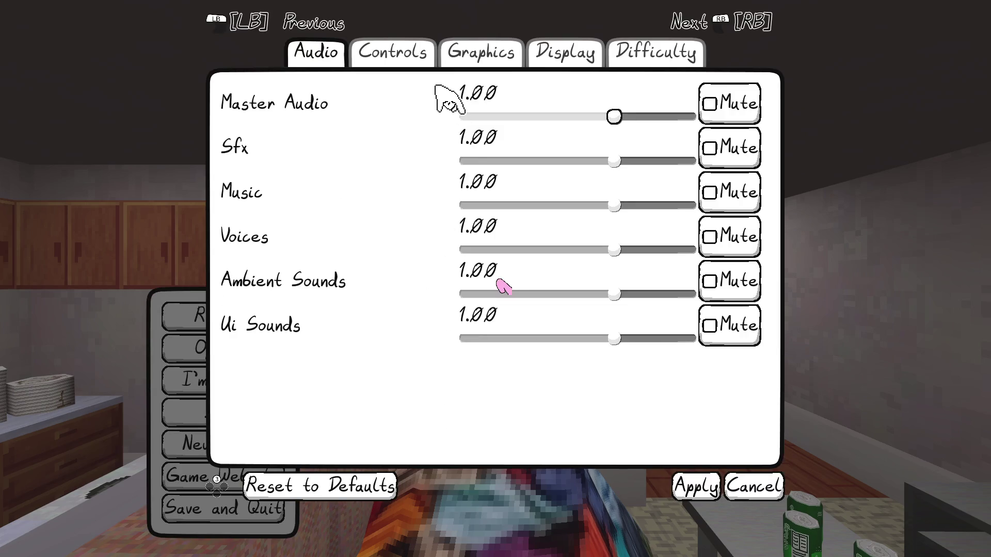
pyautogui.hotkey('alt', 'Tab')
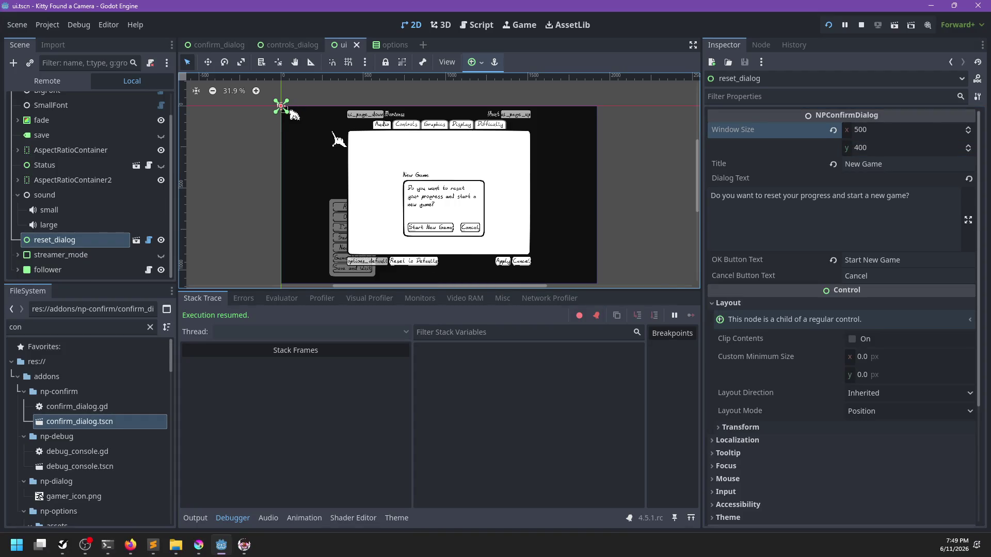
# Step: Hide reset_dialog in the ui scene, save and close ui, and switch to options
pyautogui.click(161, 240)
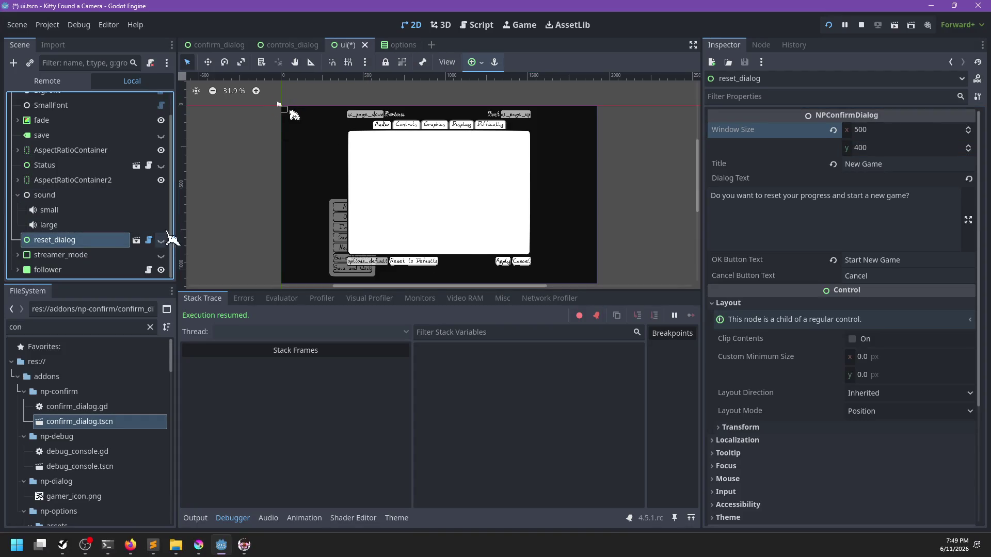
pyautogui.hotkey('ctrl', 's')
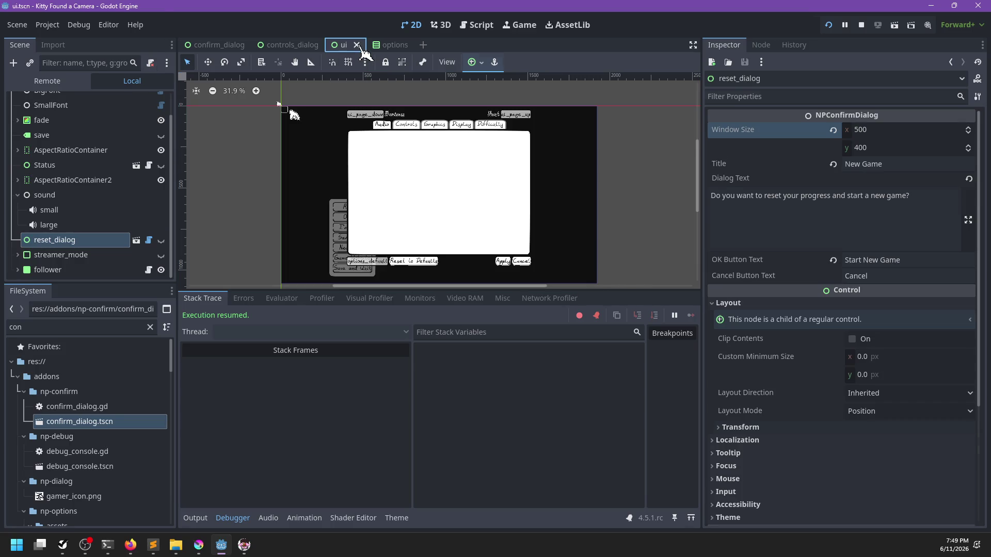
pyautogui.click(365, 45)
pyautogui.click(363, 47)
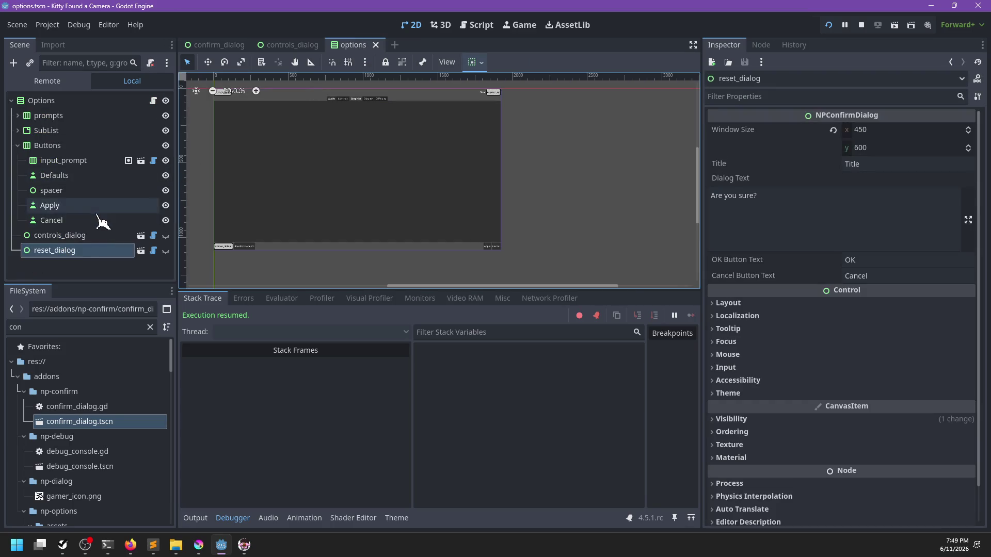
# Step: Show reset_dialog in the options scene and revert its window height to 300
pyautogui.click(59, 235)
pyautogui.click(56, 251)
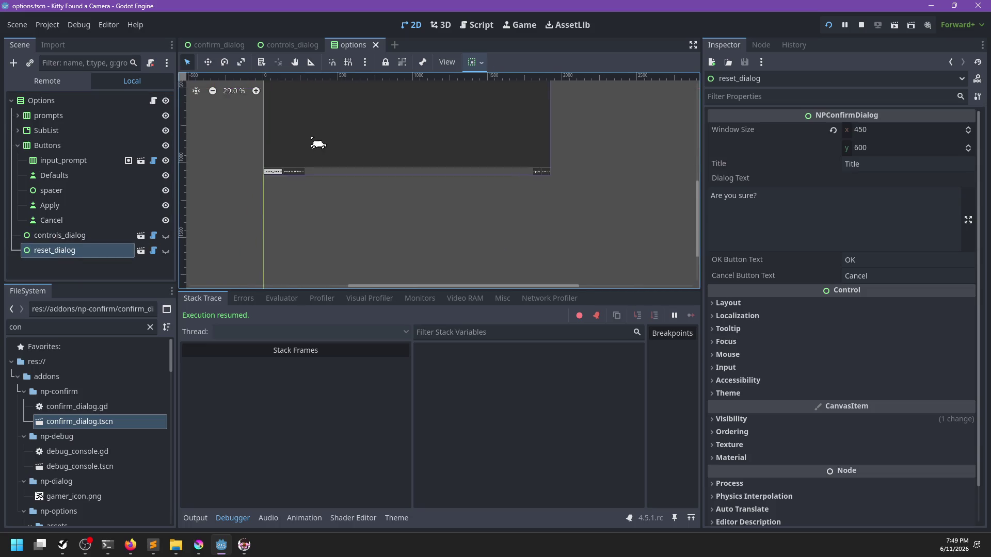
pyautogui.scroll(-3, 321, 146)
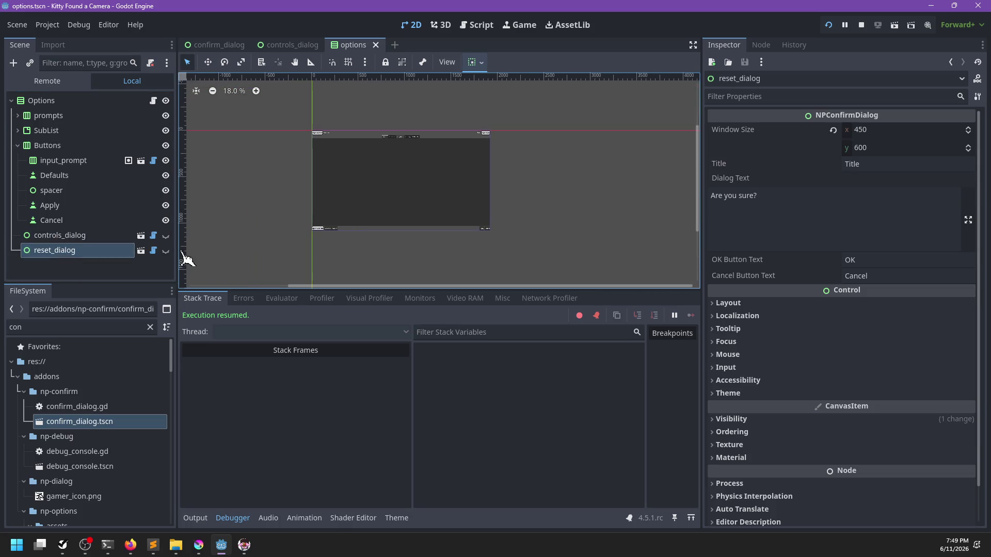
pyautogui.click(165, 251)
pyautogui.moveTo(340, 222)
pyautogui.mouseDown()
pyautogui.moveTo(313, 150)
pyautogui.moveTo(336, 198)
pyautogui.mouseUp()
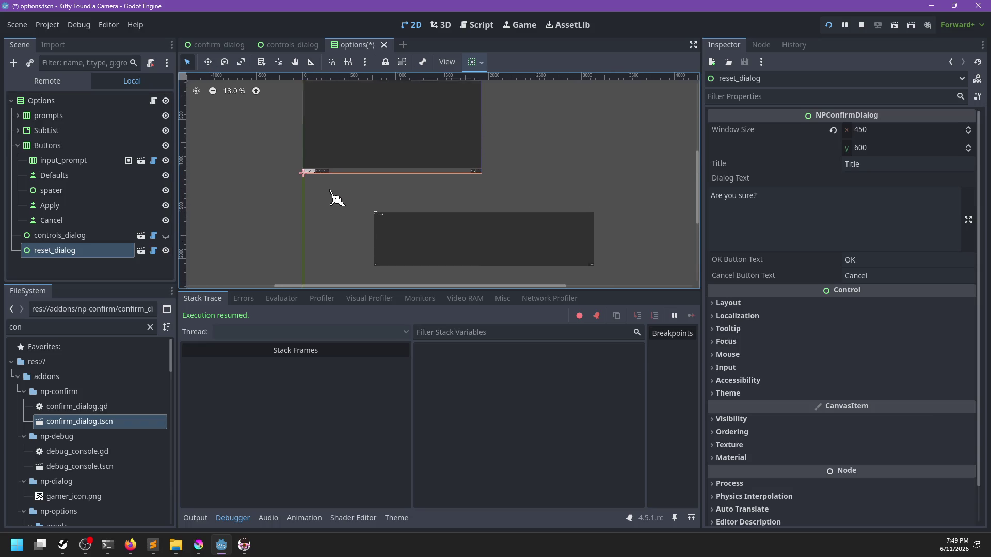
pyautogui.click(833, 130)
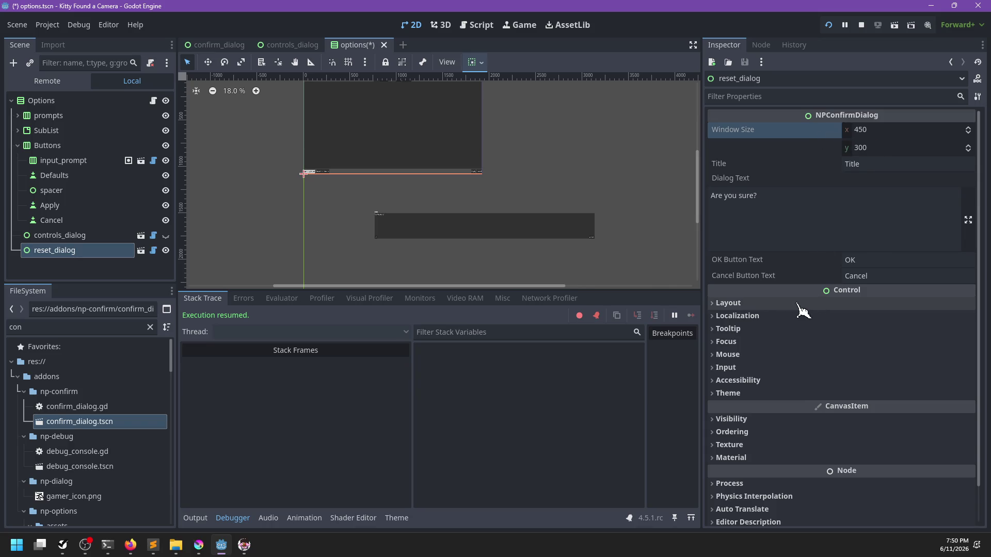
# Step: Check reset_dialog's Layout and Transform properties, keep it visible, and save options.tscn
pyautogui.click(766, 304)
pyautogui.click(747, 428)
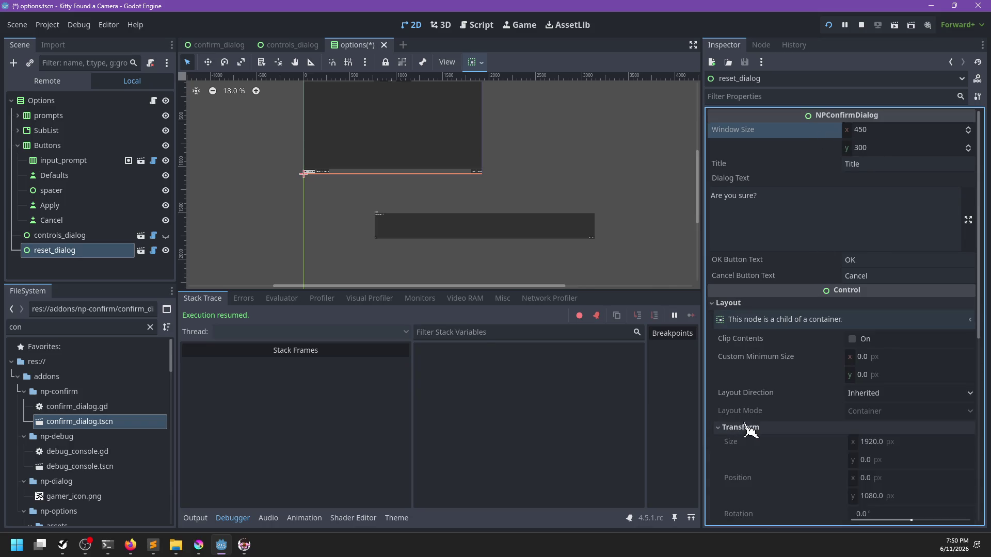
pyautogui.scroll(-1, 830, 449)
pyautogui.scroll(-2, 916, 440)
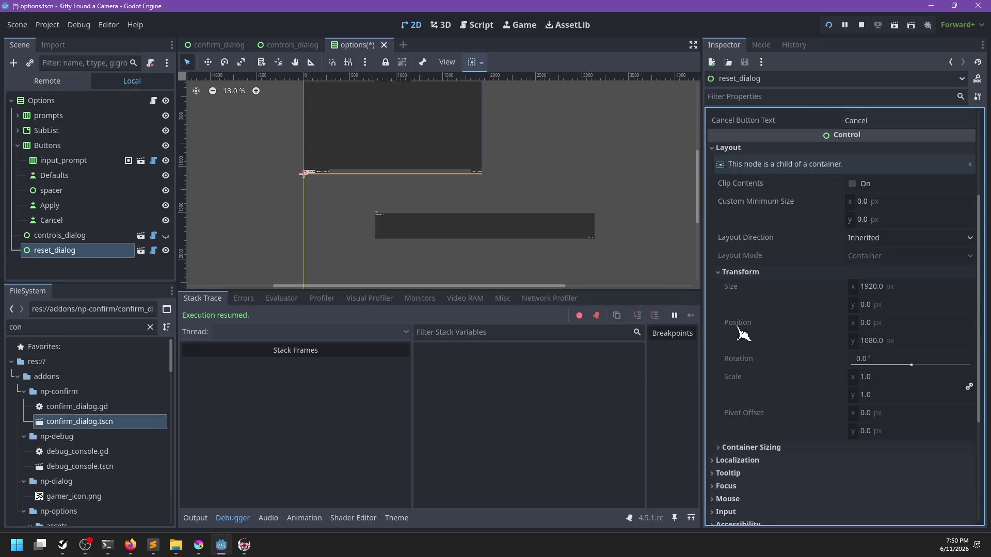
pyautogui.click(742, 276)
pyautogui.click(743, 252)
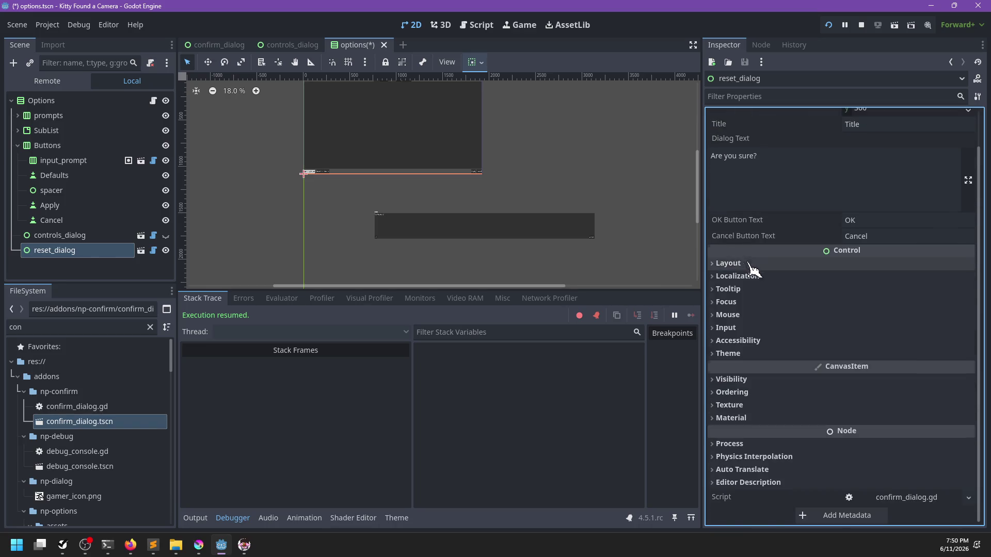
pyautogui.scroll(1, 750, 272)
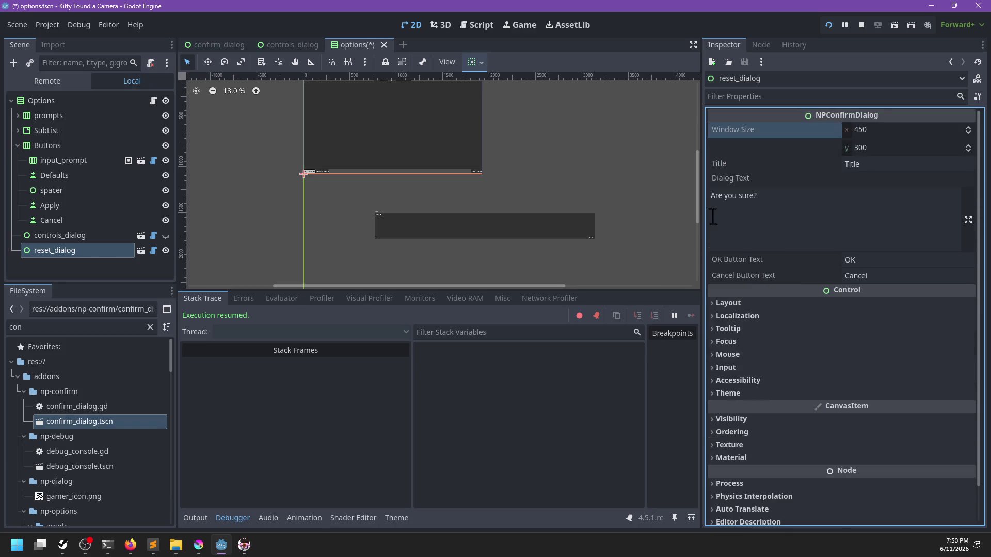
pyautogui.click(165, 250)
pyautogui.click(166, 252)
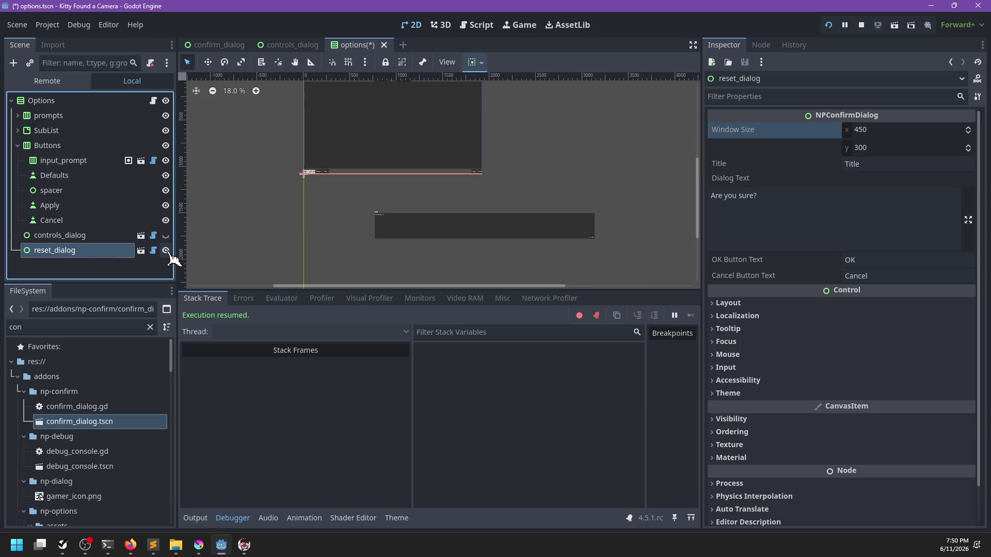
pyautogui.hotkey('ctrl', 's')
pyautogui.scroll(20, 414, 193)
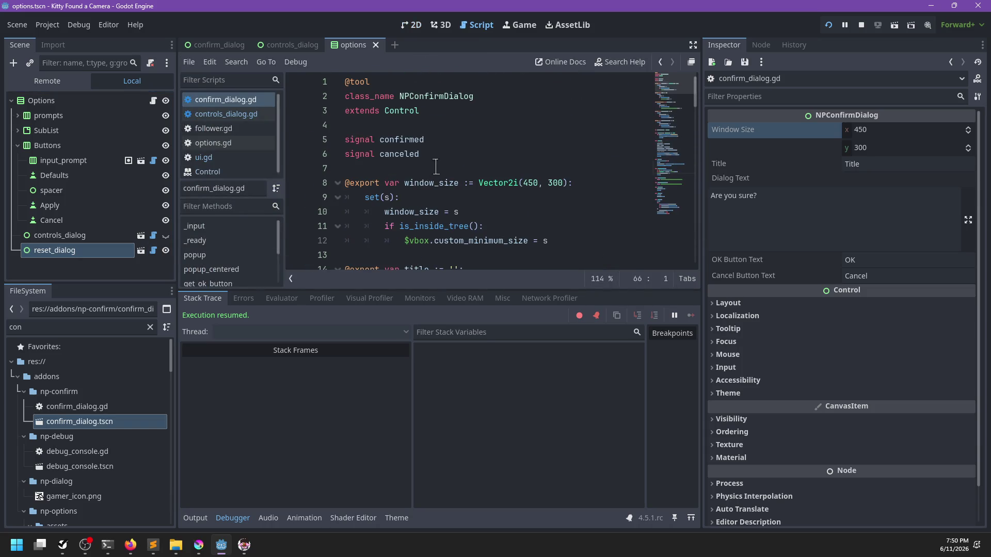
pyautogui.click(434, 168)
pyautogui.scroll(-11, 434, 168)
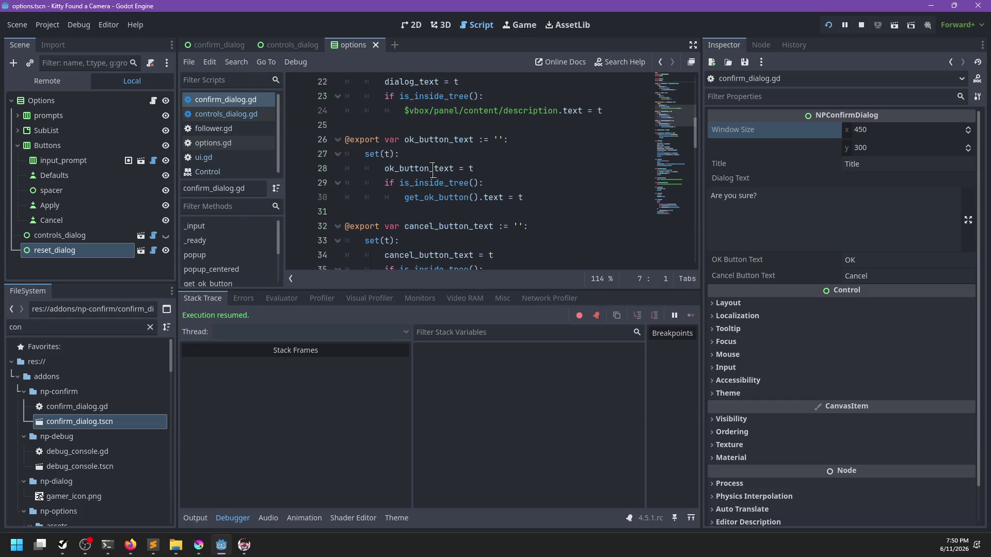
pyautogui.scroll(1, 555, 113)
pyautogui.click(565, 154)
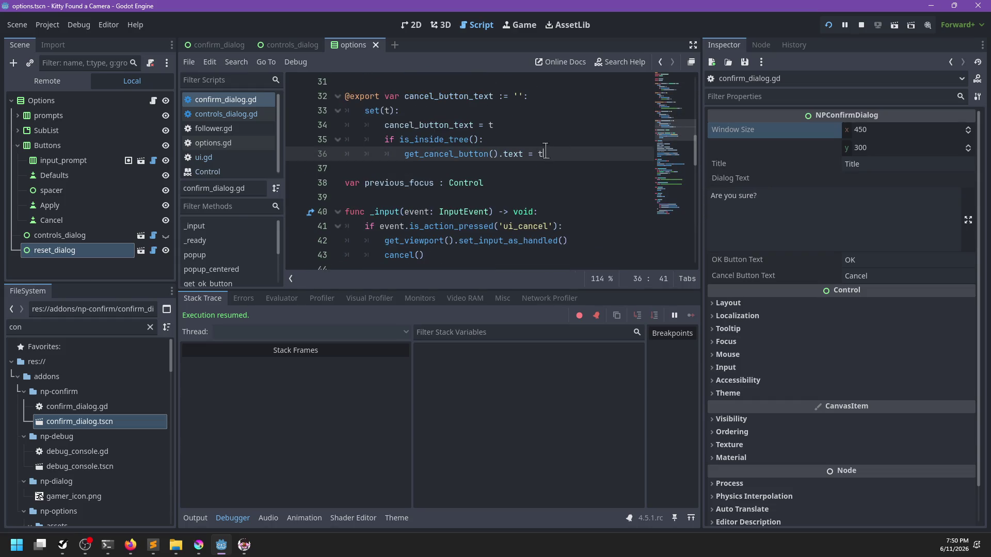
pyautogui.press('Return')
pyautogui.press('BackSpace')
pyautogui.press('Return')
pyautogui.write('@')
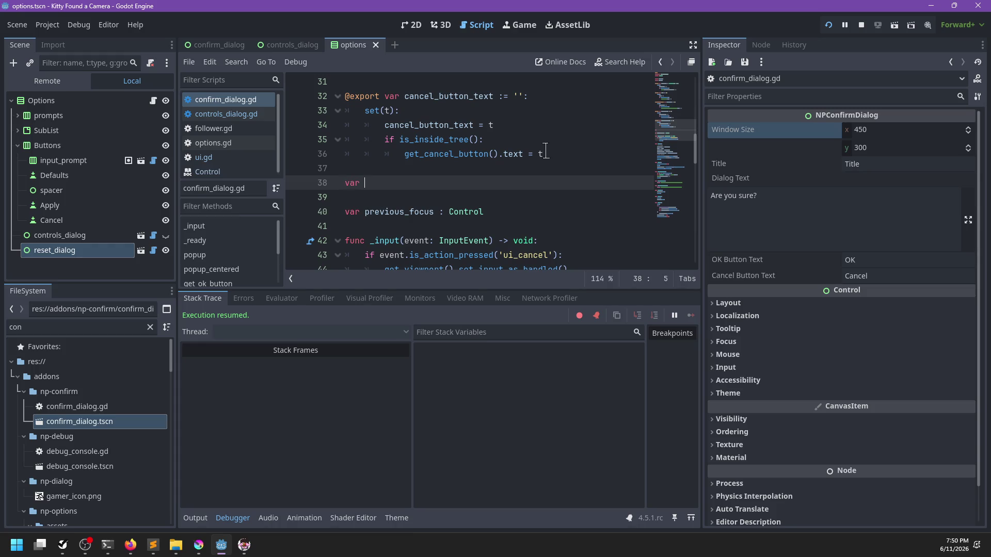
pyautogui.write('export')
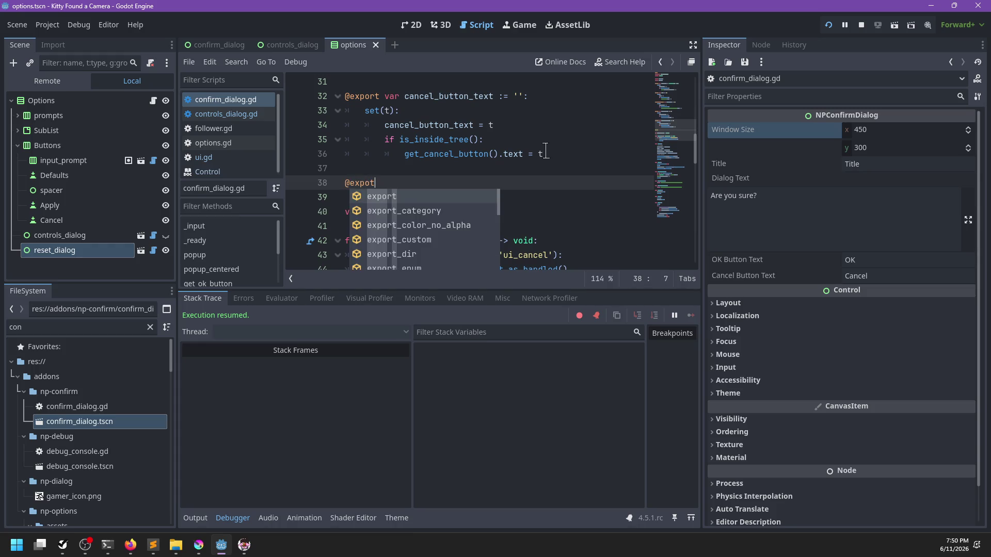
pyautogui.press('Return')
pyautogui.write('group(')
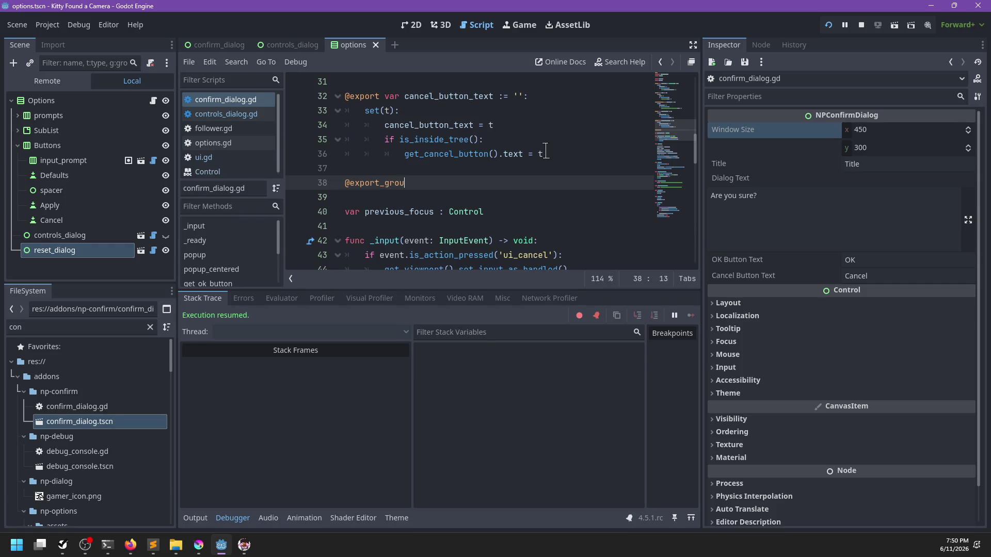
pyautogui.write("'Debug;,")
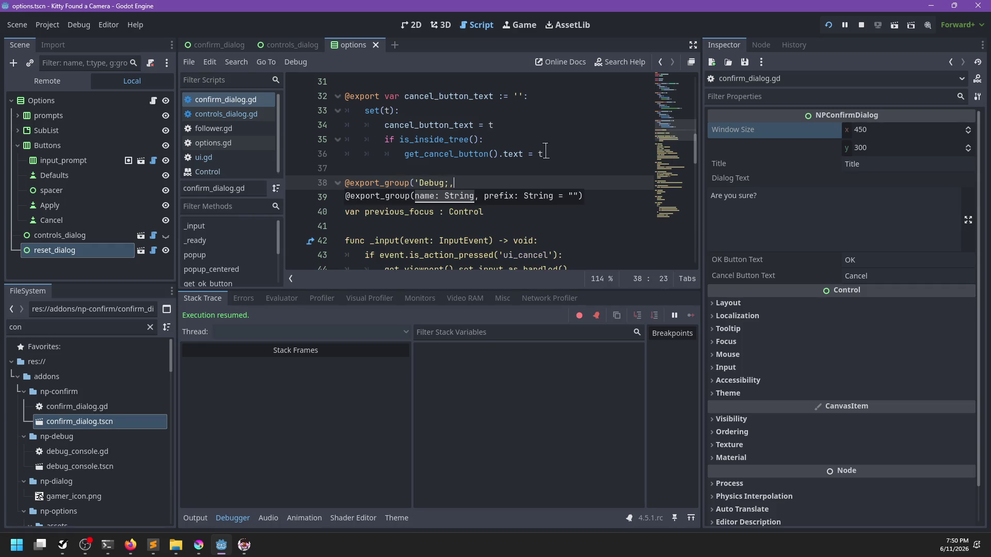
pyautogui.press('BackSpace')
pyautogui.press('BackSpace')
pyautogui.write("', ")
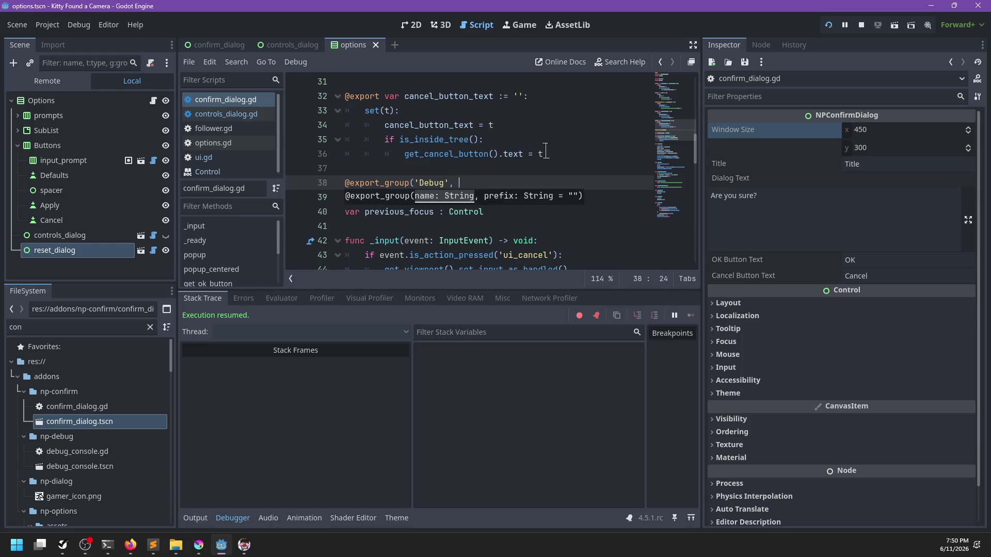
pyautogui.write('"')
pyautogui.press('BackSpace')
pyautogui.press('BackSpace')
pyautogui.write("'debug')")
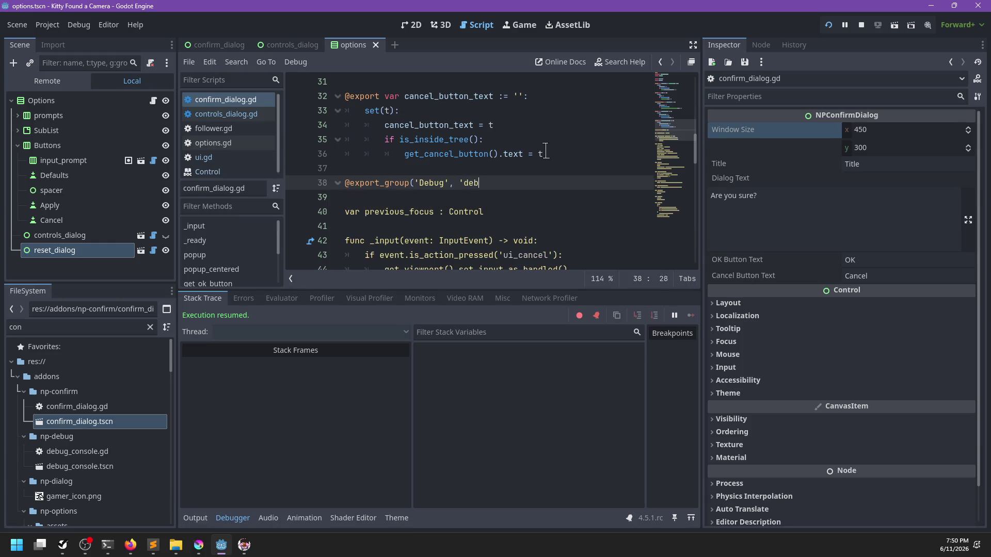
pyautogui.press('BackSpace')
pyautogui.press('BackSpace')
pyautogui.write("_')(")
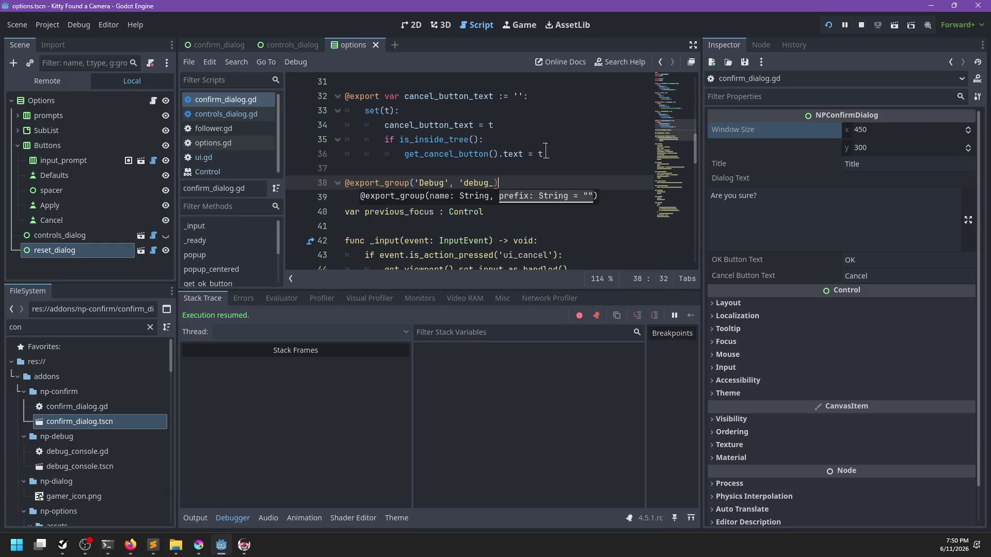
pyautogui.press('BackSpace')
pyautogui.press('Return')
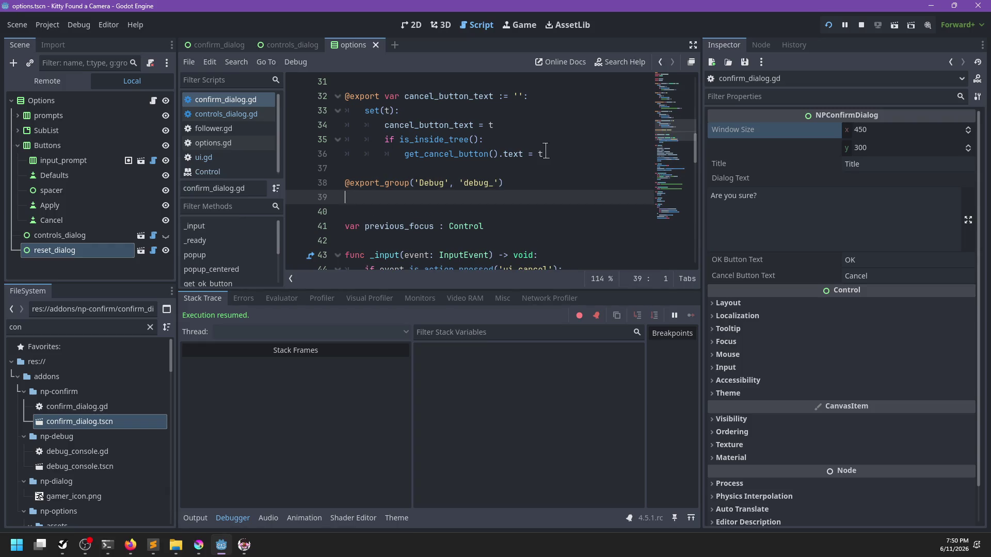
pyautogui.write('@export_to')
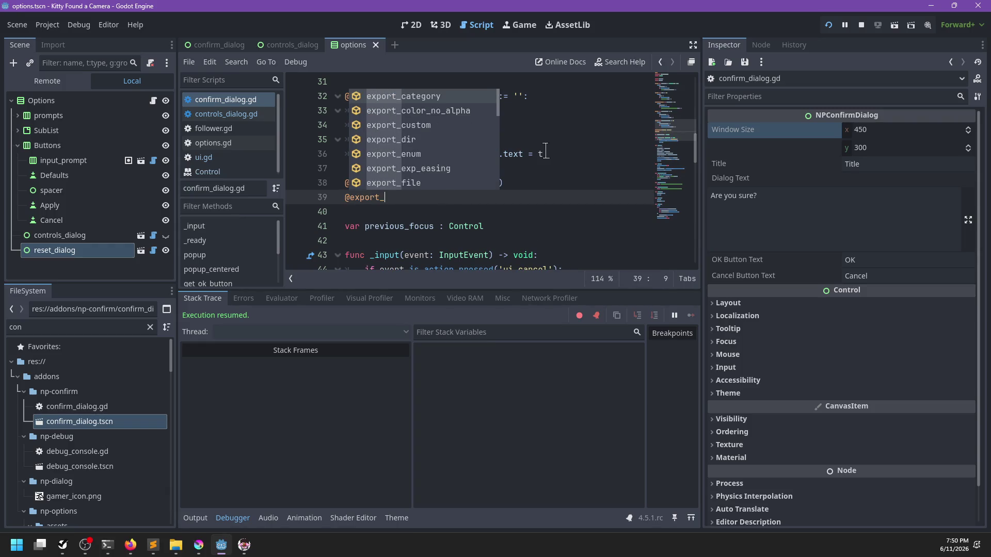
pyautogui.press('Return')
pyautogui.write("'debug_center'")
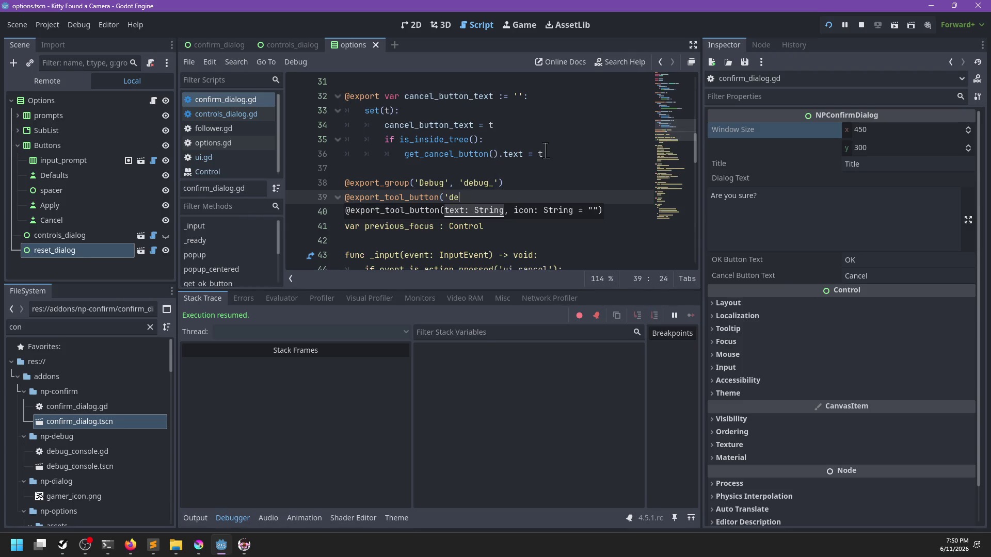
pyautogui.write(')')
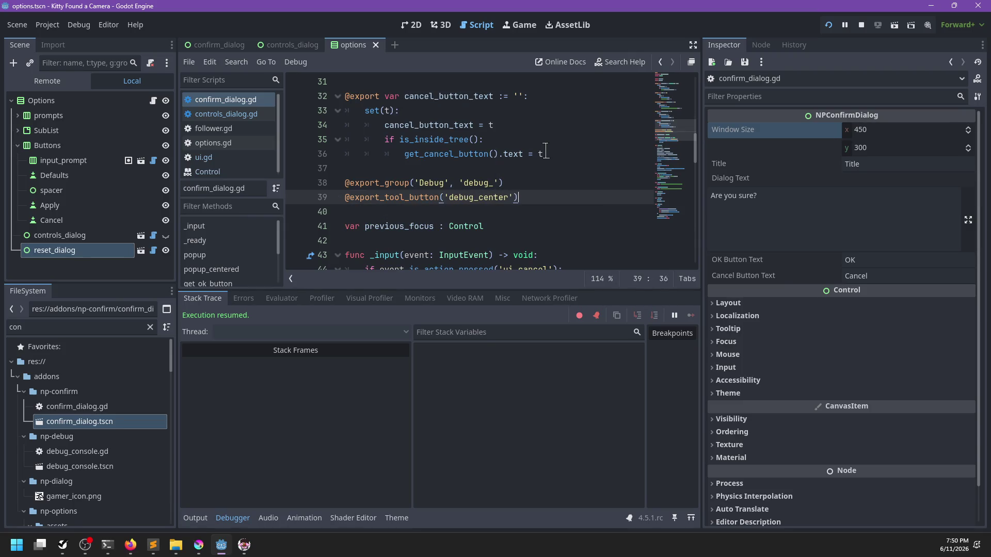
pyautogui.hotkey('ctrl', 'shift', 'Left')
pyautogui.write('Debug Ce')
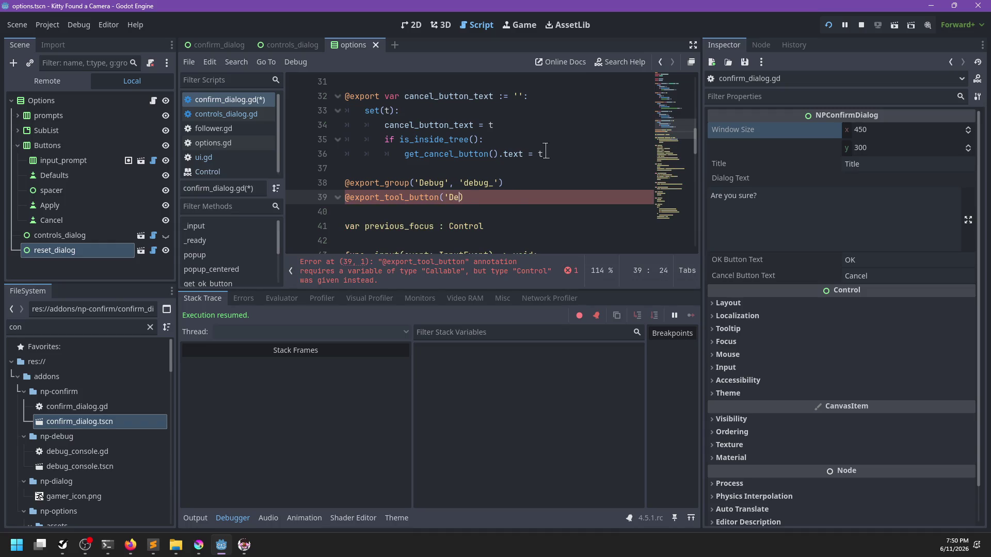
pyautogui.hotkey('ctrl', 'BackSpace')
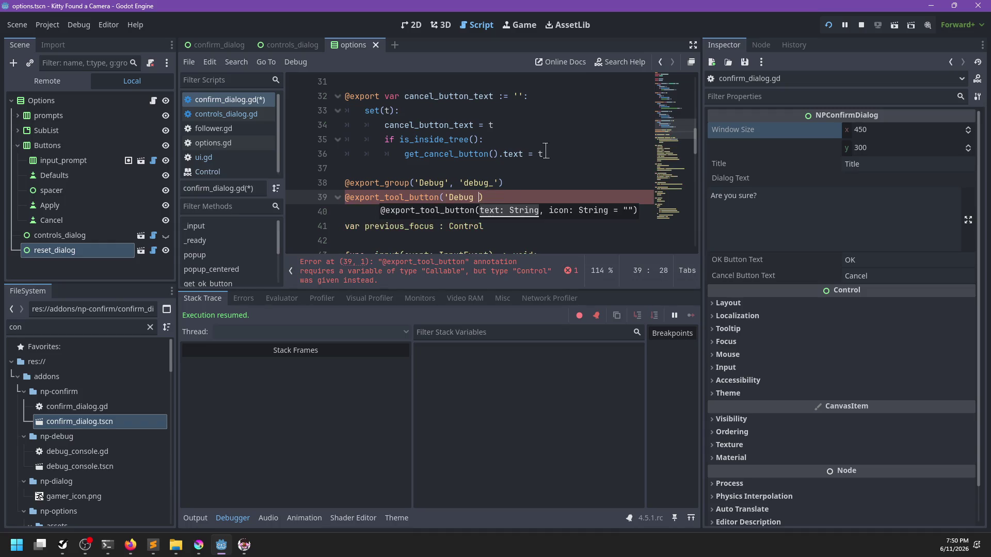
pyautogui.hotkey('ctrl', 'BackSpace')
pyautogui.write("Center UI'")
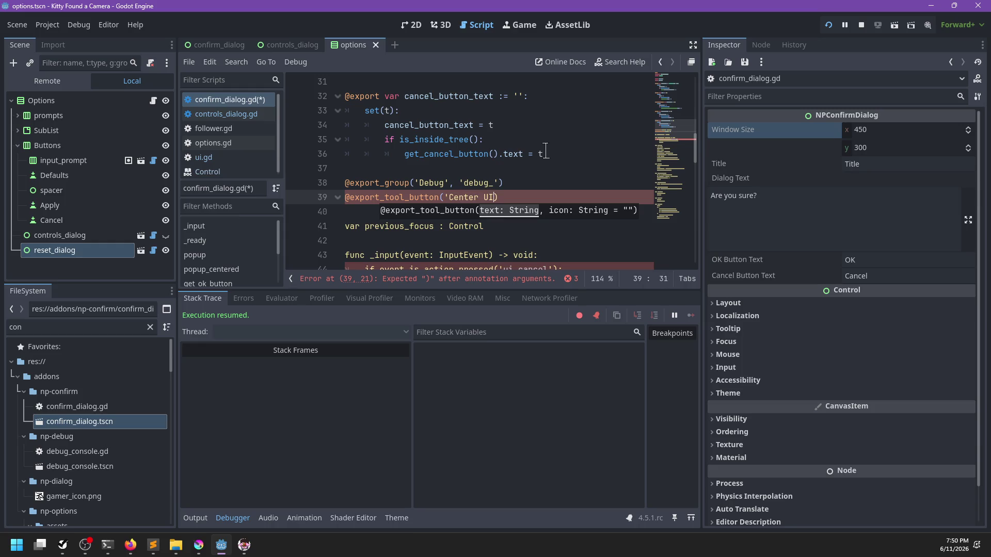
pyautogui.press('Delete')
pyautogui.hotkey('ctrl', 'BackSpace')
pyautogui.write('Preview Center')
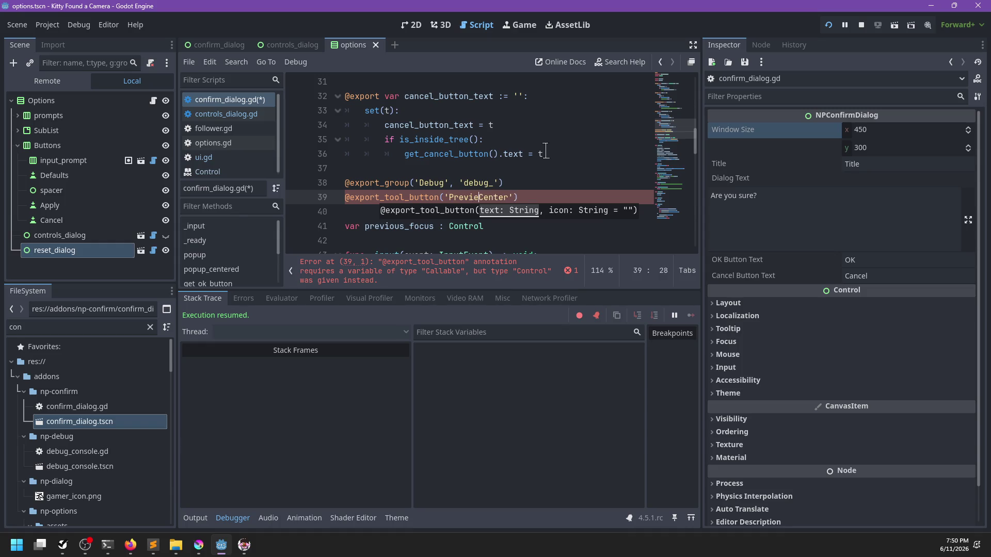
pyautogui.hotkey('ctrl', 'Right')
pyautogui.write('ed ')
pyautogui.write("Popup') ")
pyautogui.write('var preview_center := pop')
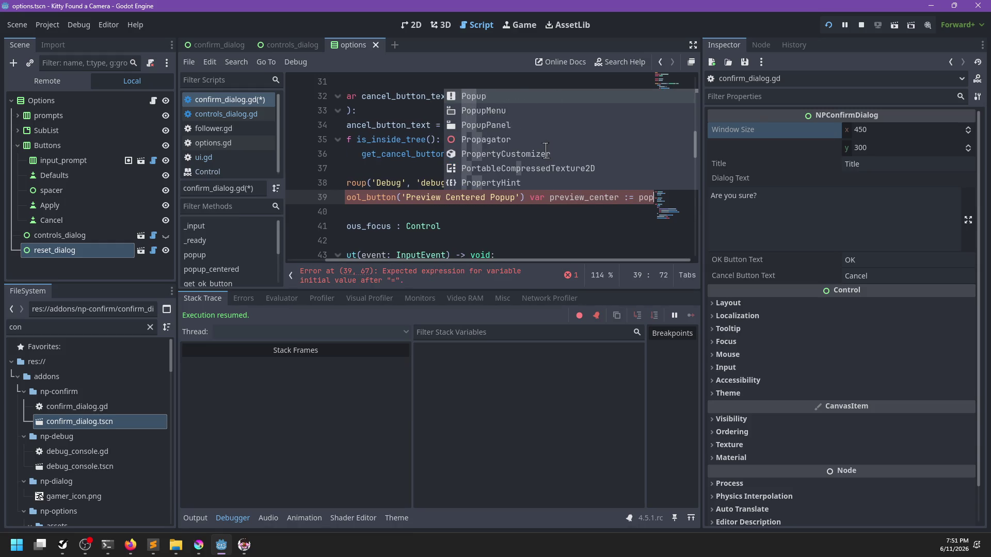
pyautogui.write('up')
pyautogui.press('Escape')
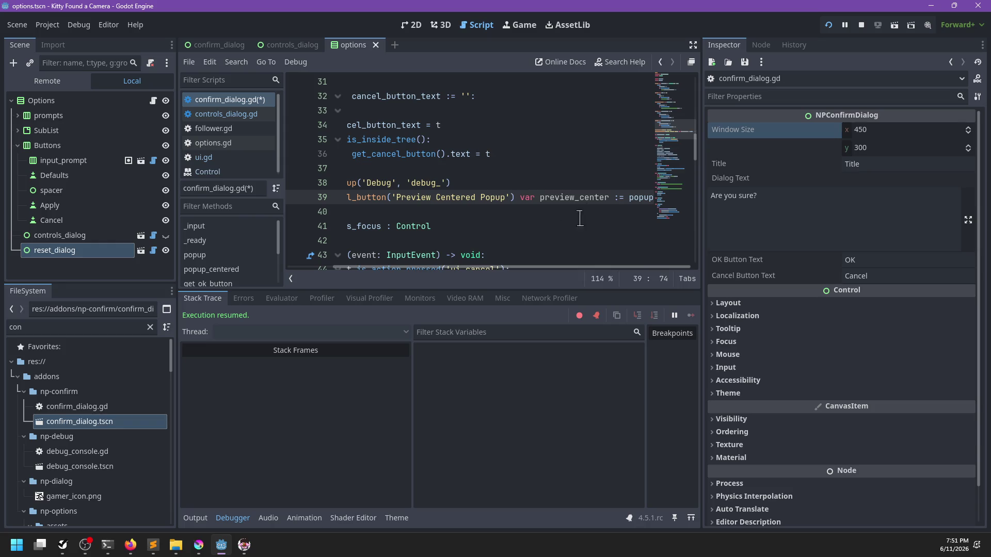
pyautogui.keyDown('ctrl'); pyautogui.click(636, 197); pyautogui.keyUp('ctrl')
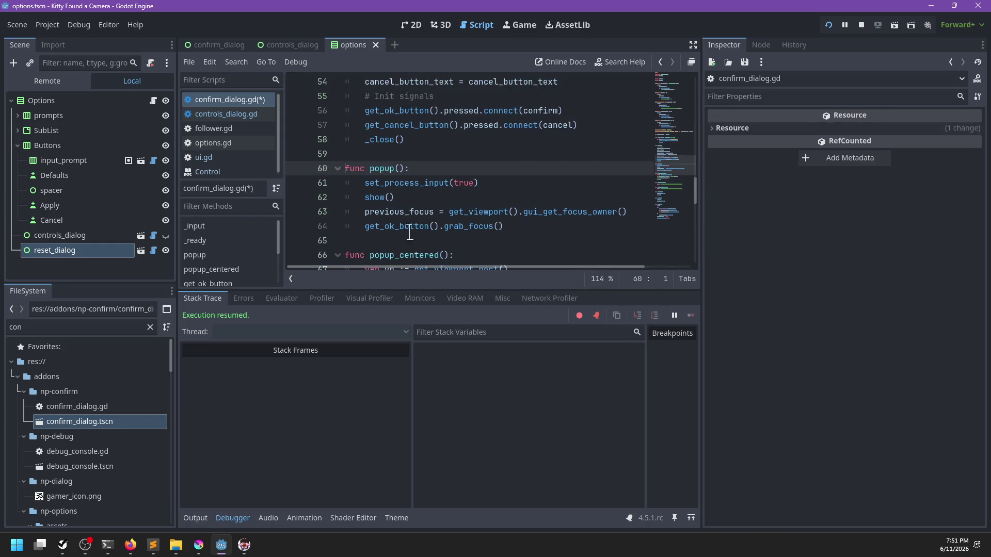
pyautogui.hotkey('ctrl', 's')
# Step: Move var preview_center onto its own line, add a blank line after the group, and save
pyautogui.scroll(4, 547, 163)
pyautogui.scroll(3, 547, 163)
pyautogui.hscroll(2, 649, 161)
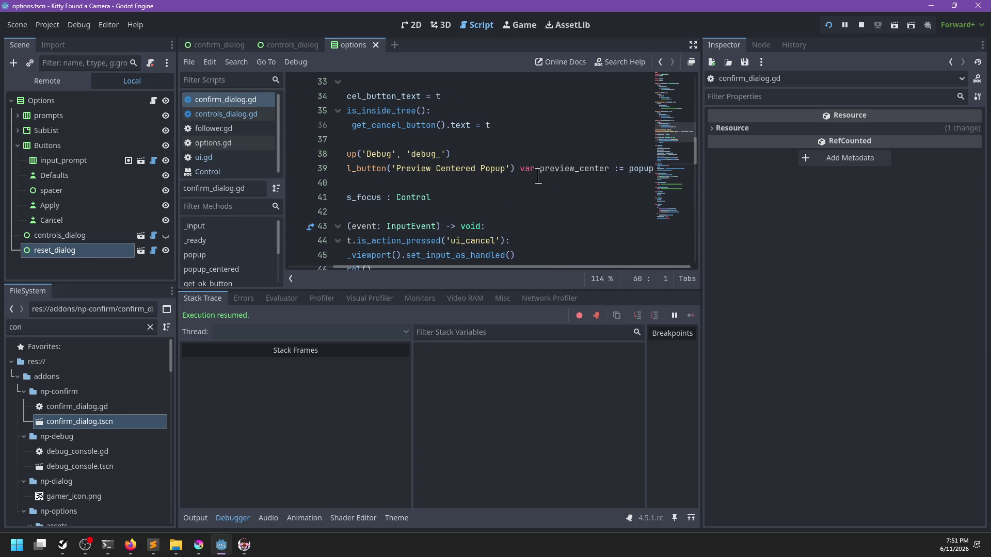
pyautogui.click(649, 163)
pyautogui.hscroll(2, 584, 193)
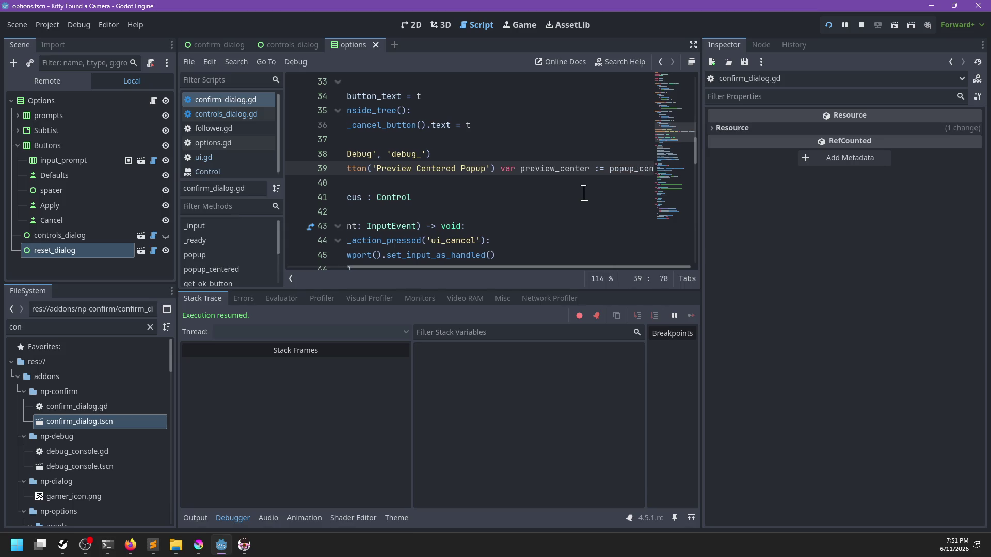
pyautogui.click(475, 170)
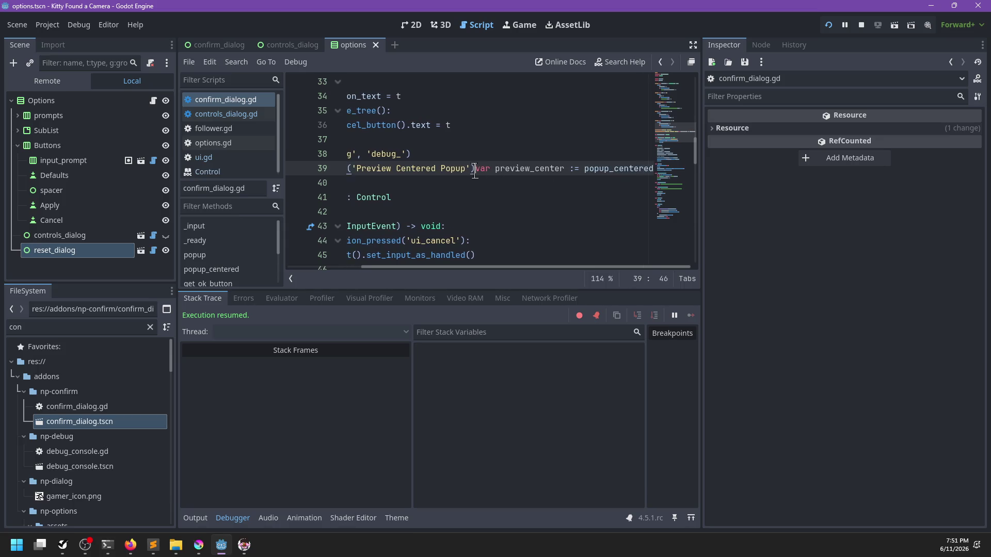
pyautogui.press('Return')
pyautogui.click(573, 154)
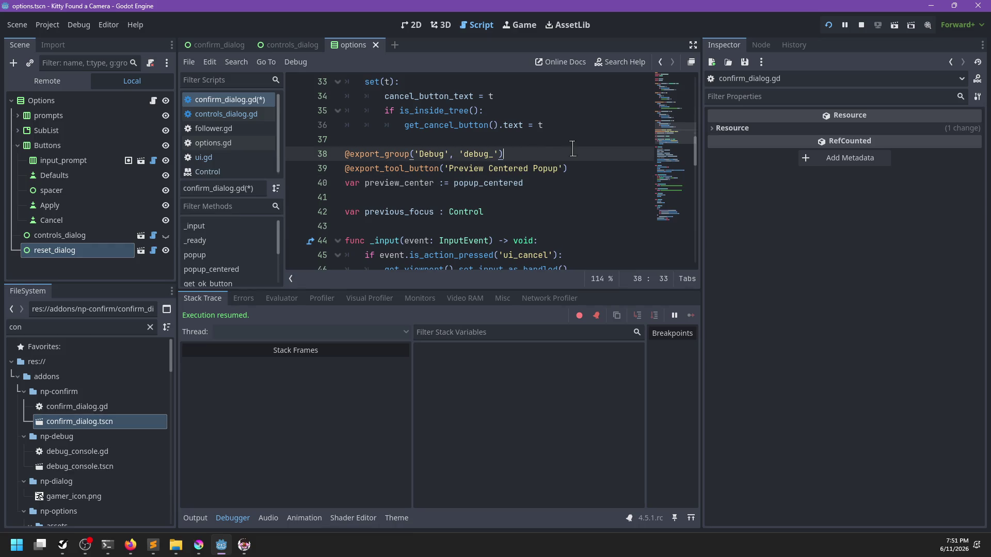
pyautogui.hotkey('ctrl', 's')
pyautogui.press('Return')
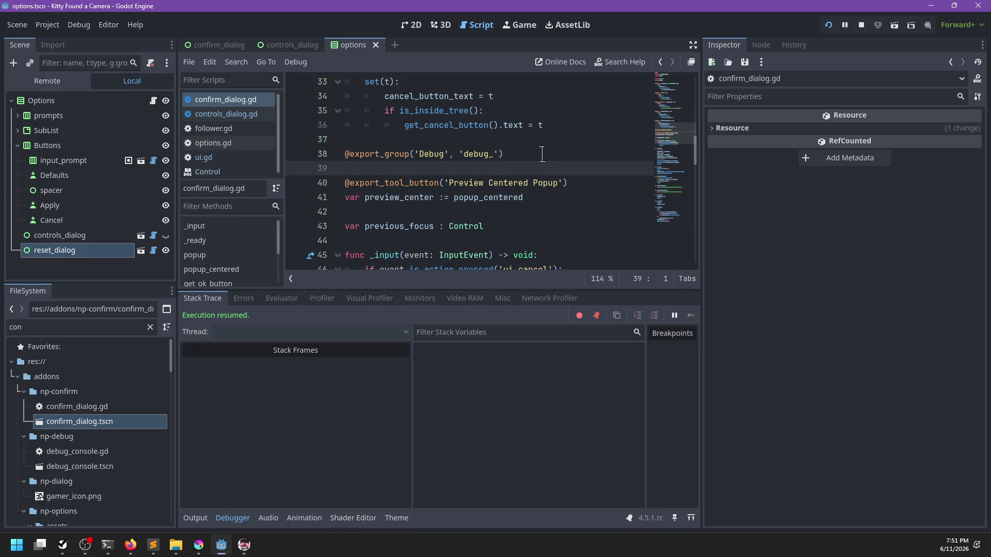
pyautogui.hotkey('ctrl', 's')
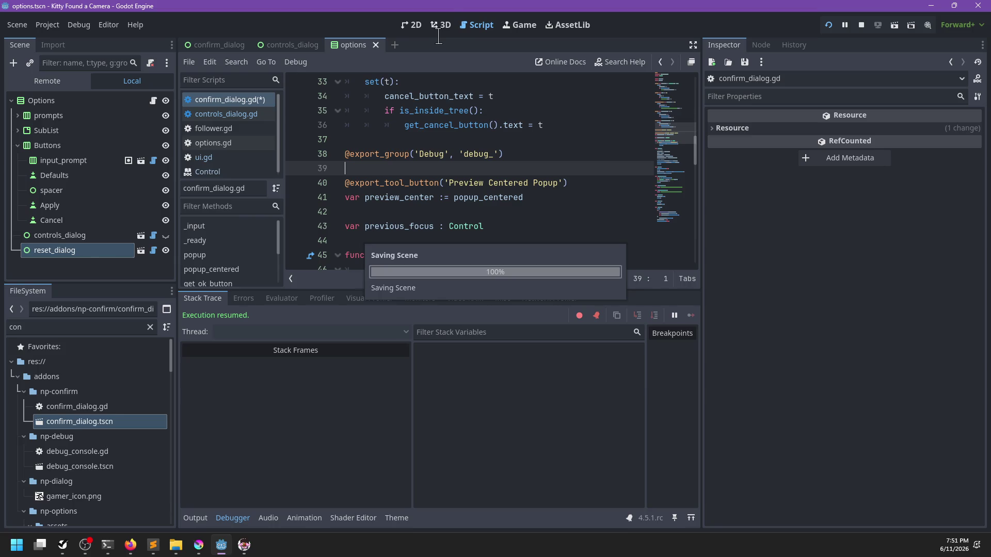
# Step: Close all scene tabs and reopen options.tscn using the 'options' file filter
pyautogui.rightClick(344, 46)
pyautogui.click(376, 204)
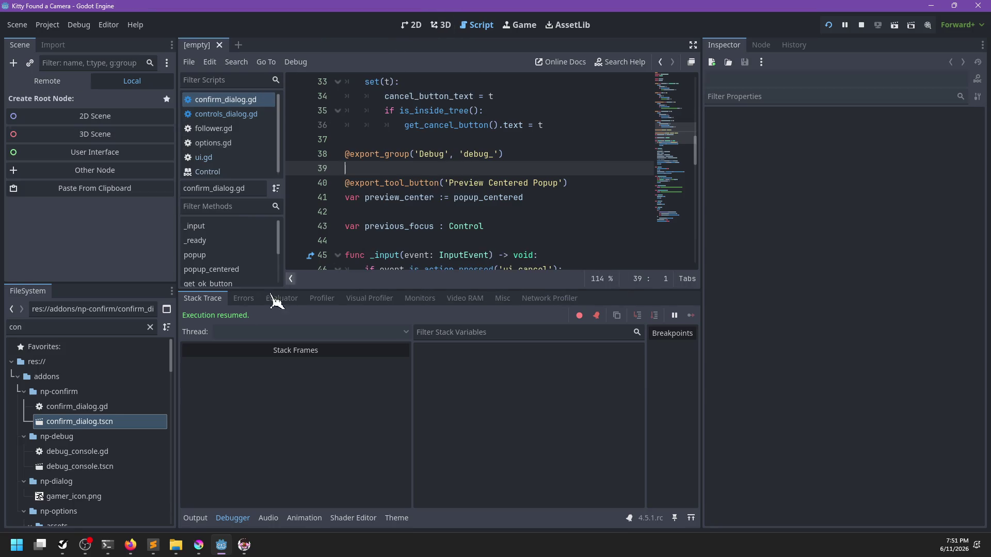
pyautogui.doubleClick(98, 422)
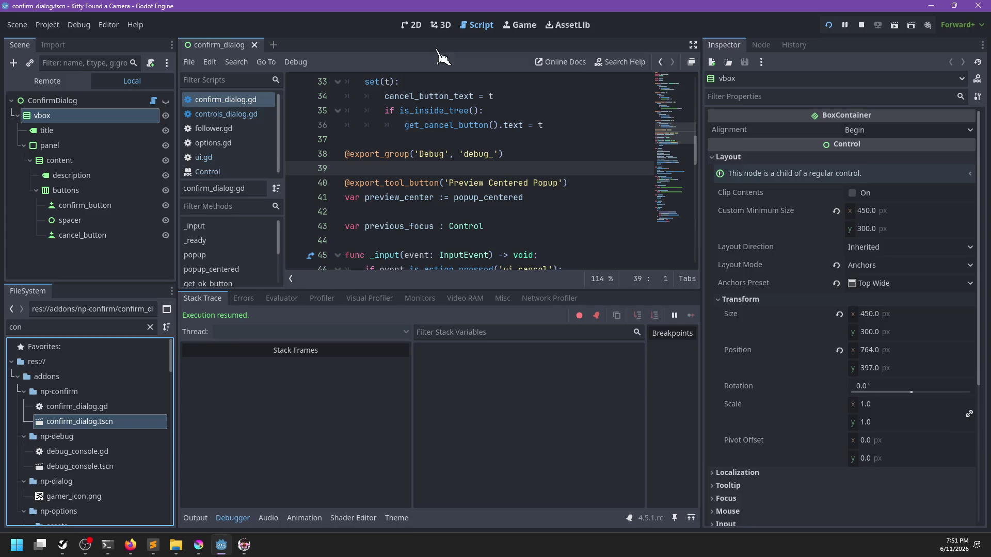
pyautogui.doubleClick(123, 323)
pyautogui.write('options')
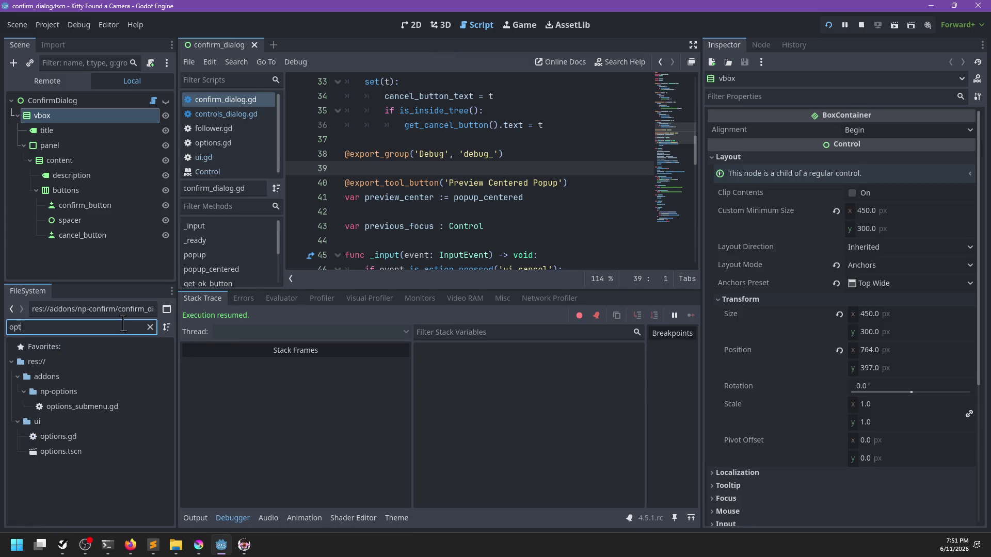
pyautogui.doubleClick(84, 453)
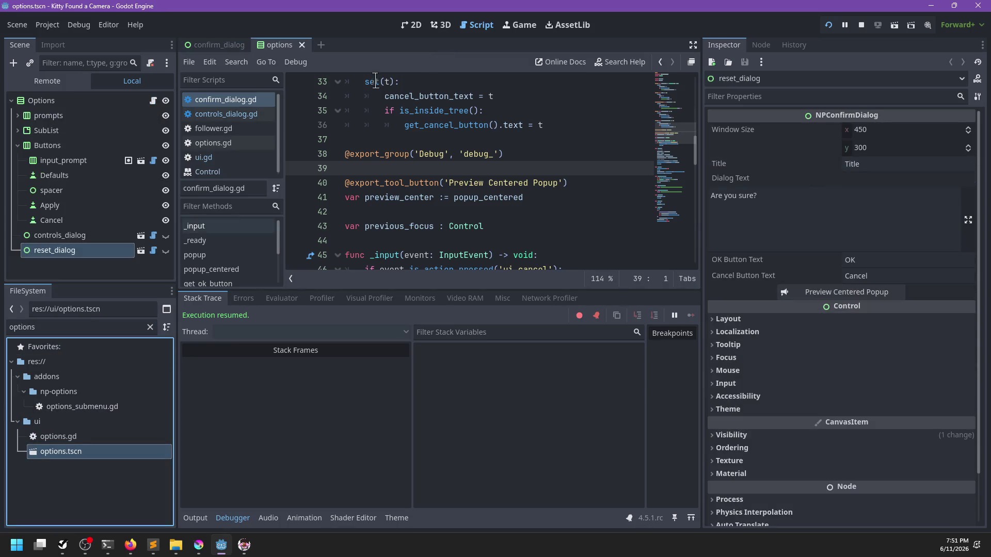
# Step: Rename the tool variable preview_center to debug_preview_center in the script and save
pyautogui.click(438, 25)
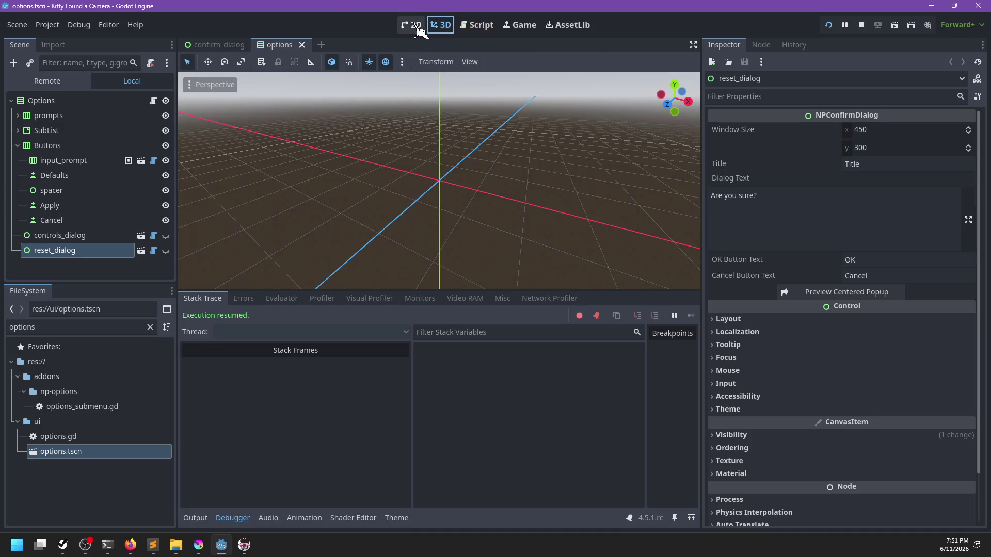
pyautogui.click(477, 25)
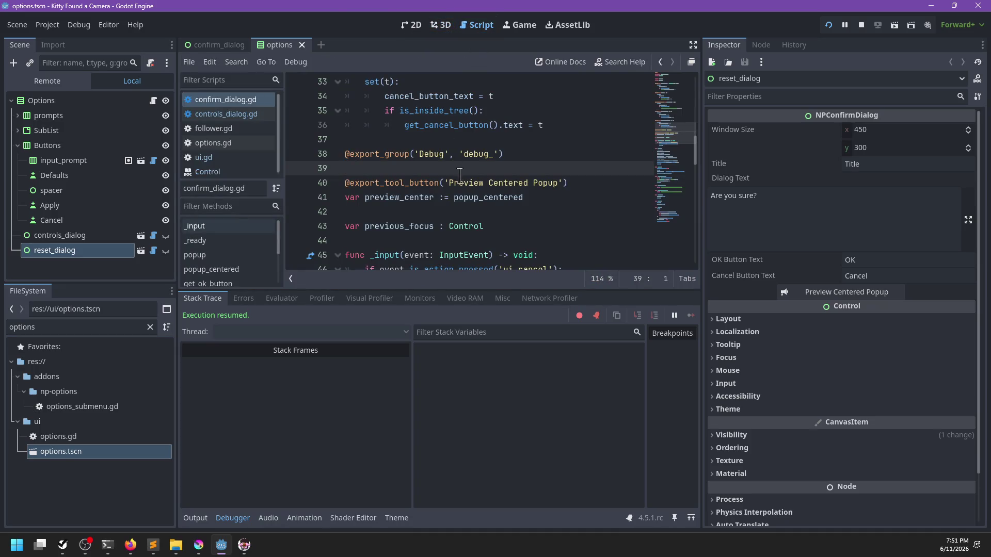
pyautogui.click(365, 197)
pyautogui.write('debug)')
pyautogui.press('BackSpace')
pyautogui.write('_')
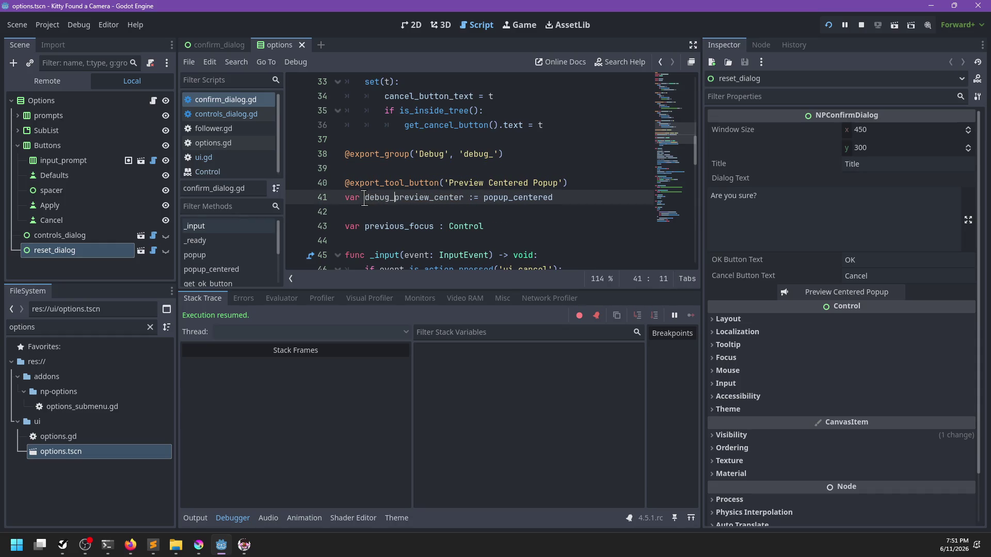
pyautogui.hotkey('ctrl', 's')
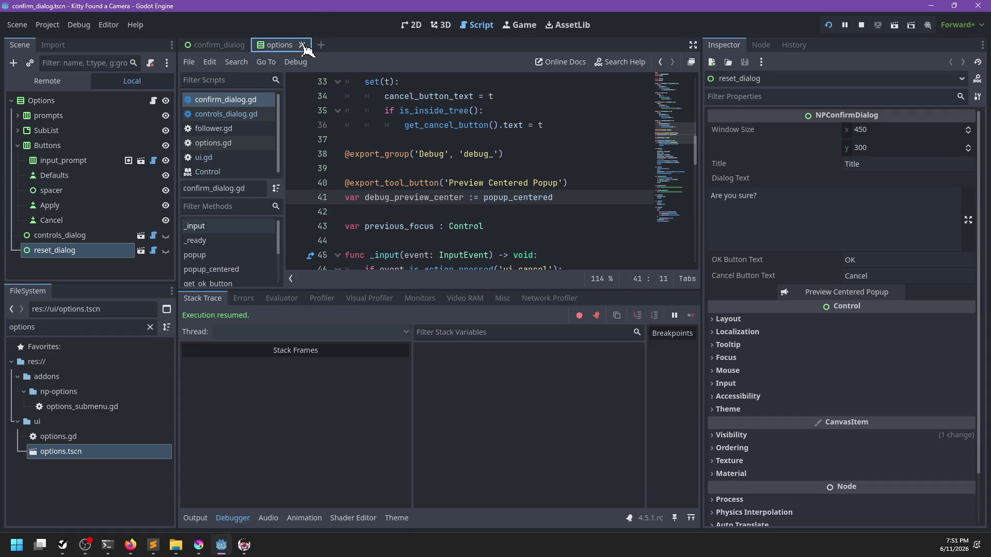
# Step: Reopen options.tscn, run reset_dialog's Preview Centered Popup from the Debug group in 2D, and save
pyautogui.click(303, 46)
pyautogui.click(272, 45)
pyautogui.doubleClick(95, 452)
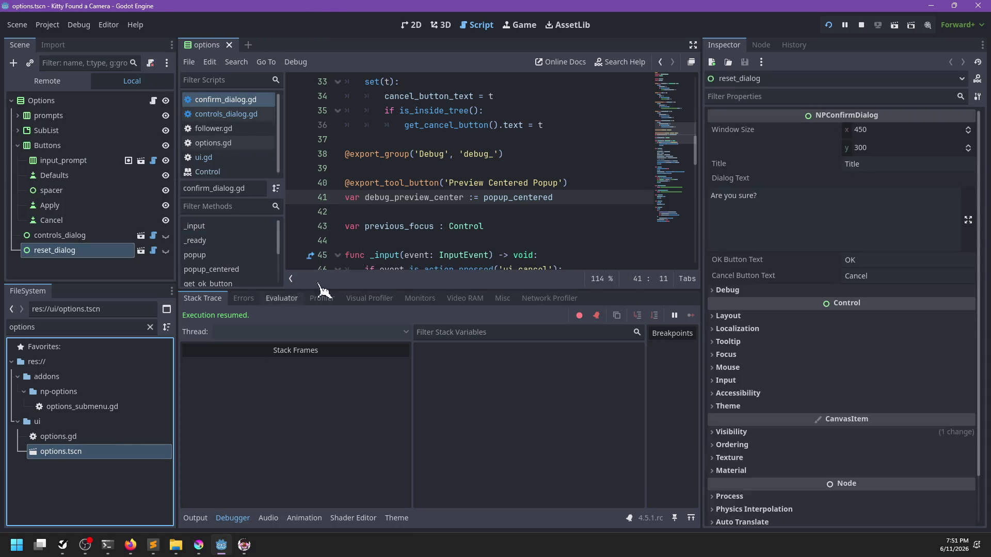
pyautogui.click(774, 290)
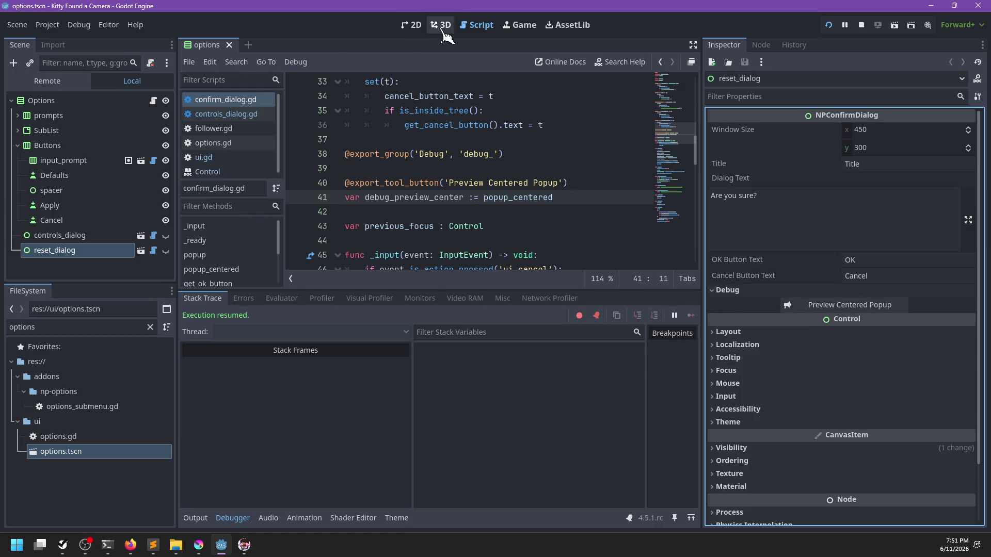
pyautogui.click(442, 29)
pyautogui.click(413, 26)
pyautogui.click(850, 306)
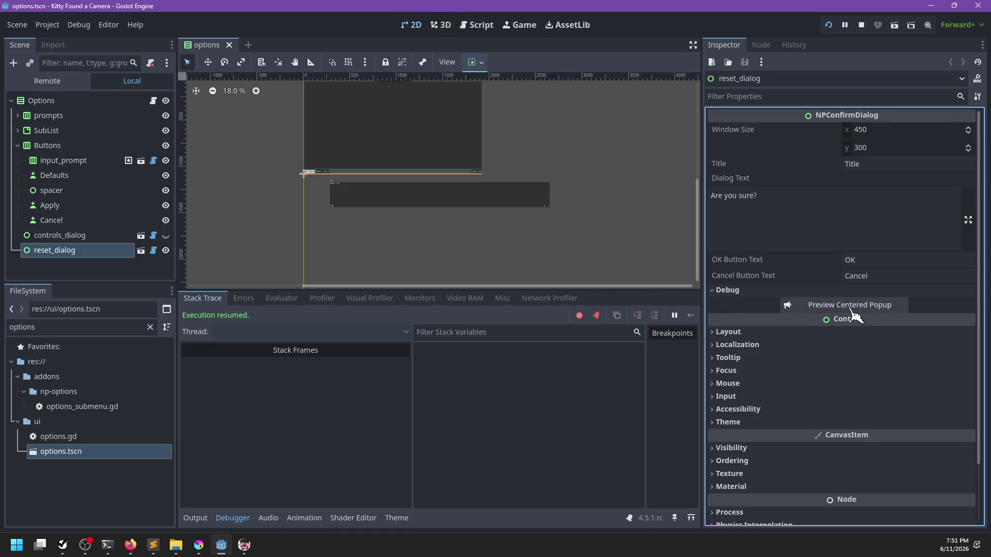
pyautogui.hotkey('ctrl', 's')
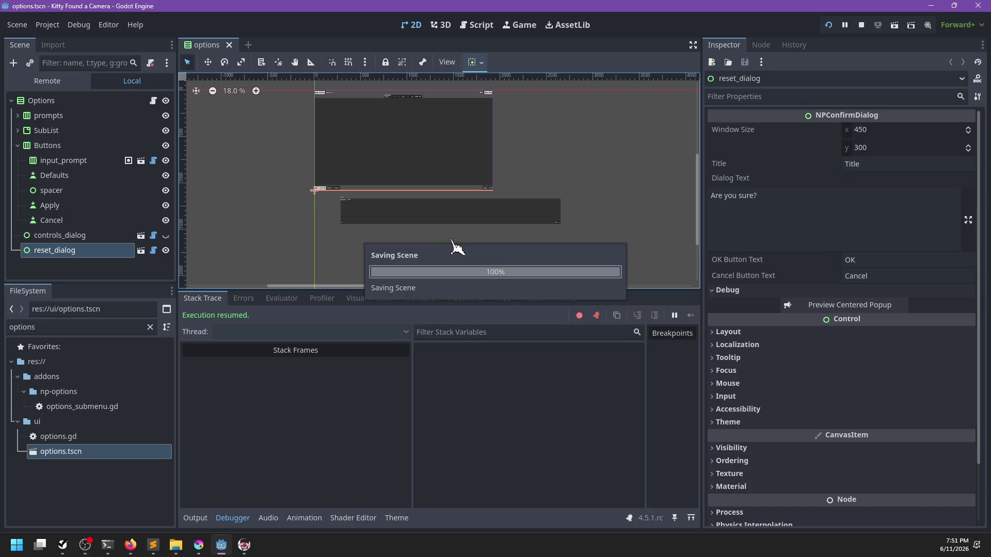
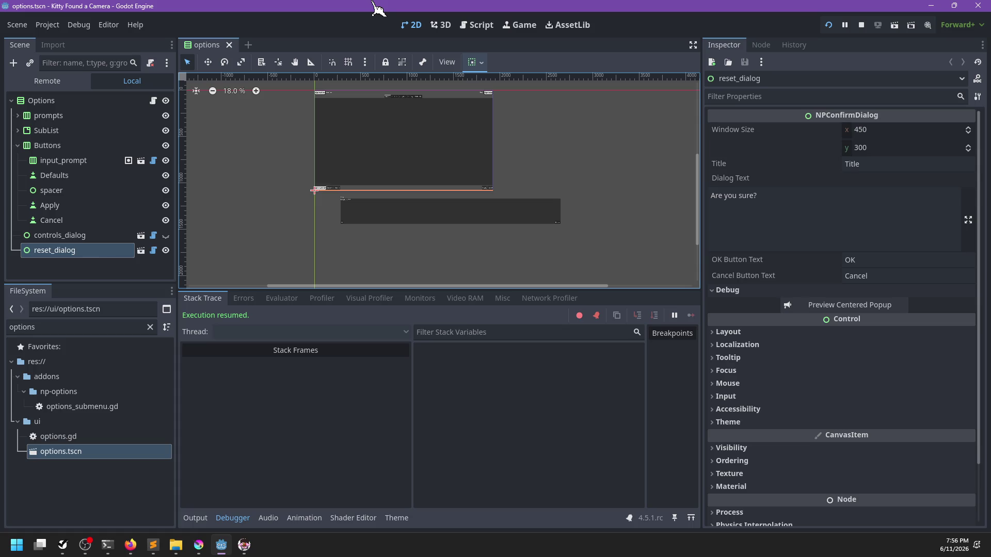
# Step: Open the reset dialog's script and find the global_position line in popup_centered
pyautogui.click(153, 250)
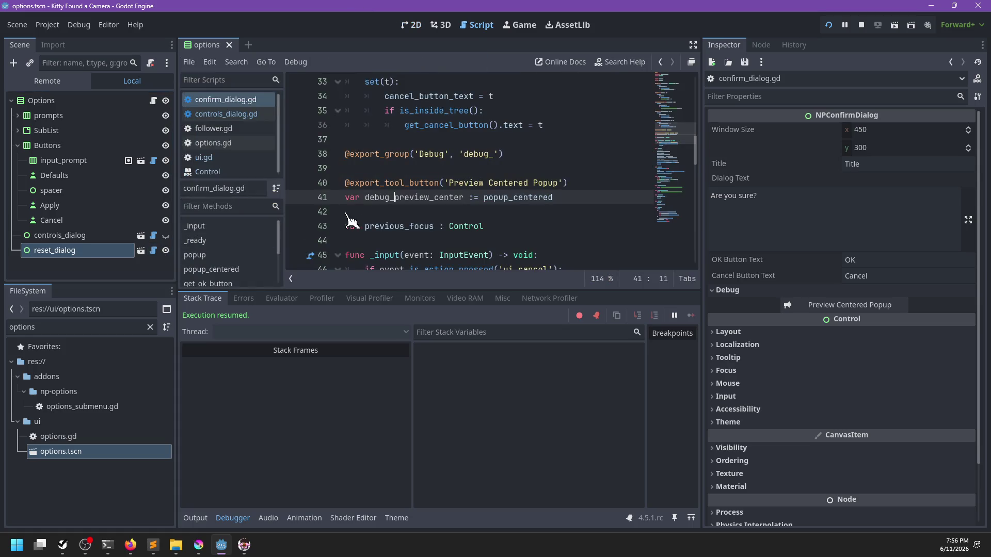
pyautogui.scroll(-4, 343, 221)
pyautogui.hotkey('ctrl', 'f')
pyautogui.write('global_p')
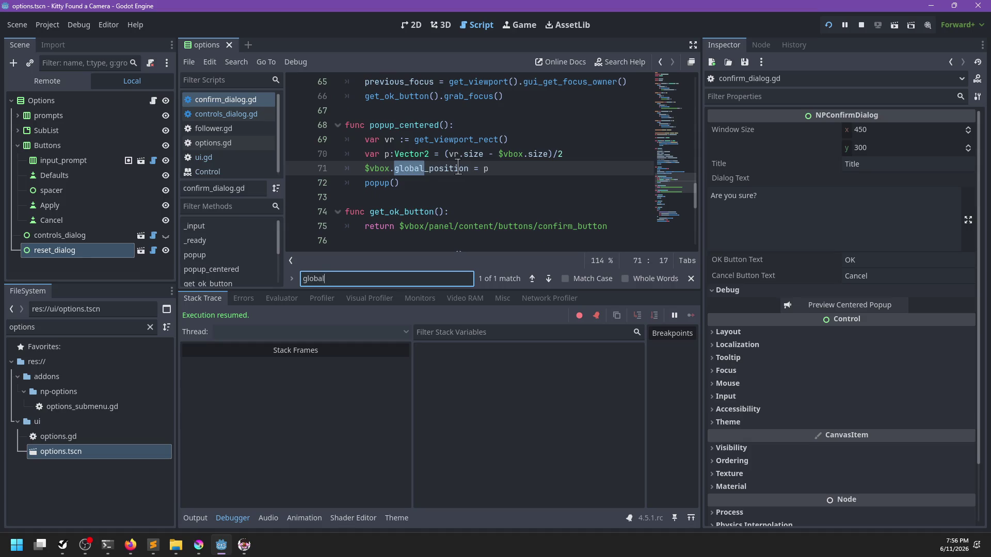
pyautogui.write('osition')
pyautogui.press('Escape')
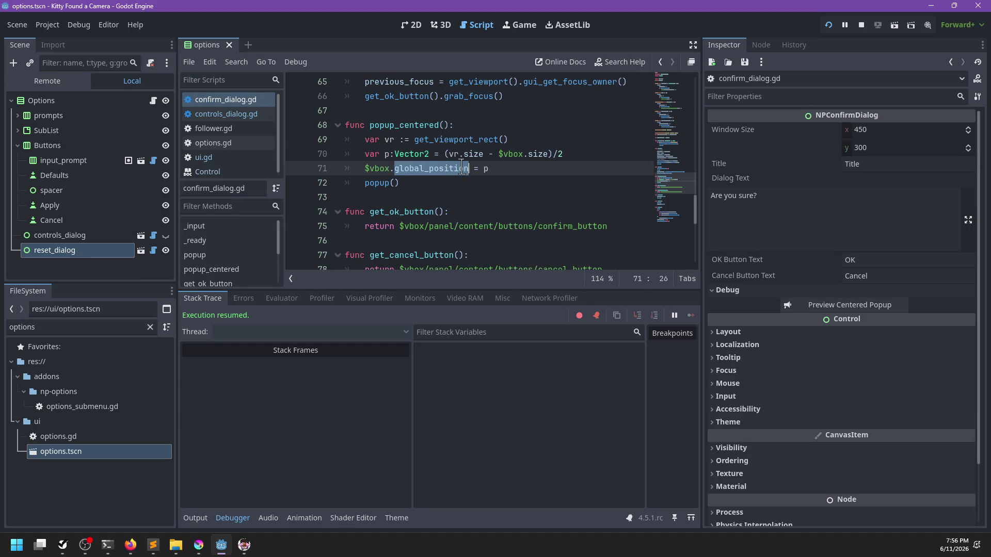
# Step: Add print(p) after line 71, save confirm_dialog.gd, and return to the 2D options scene
pyautogui.click(515, 163)
pyautogui.press('Return')
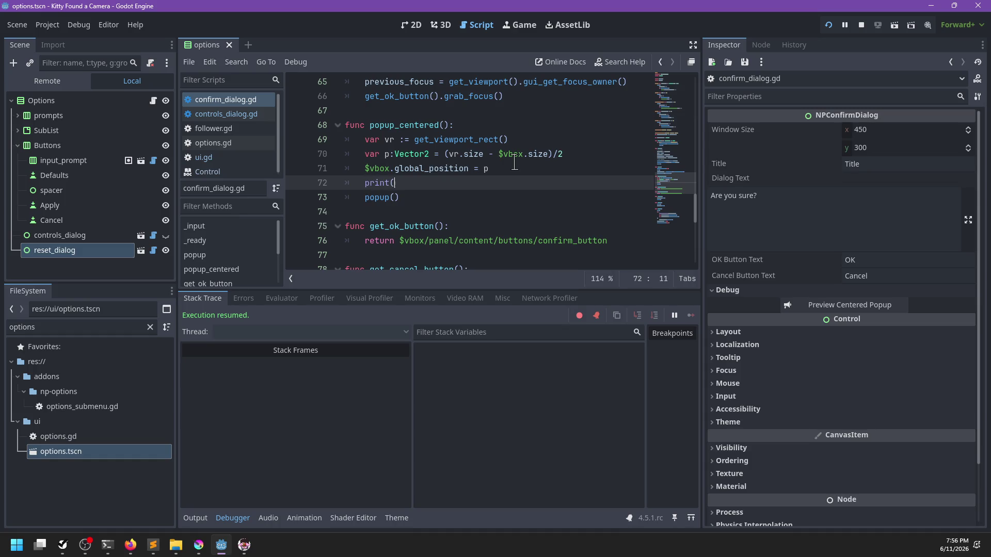
pyautogui.hotkey('ctrl', 's')
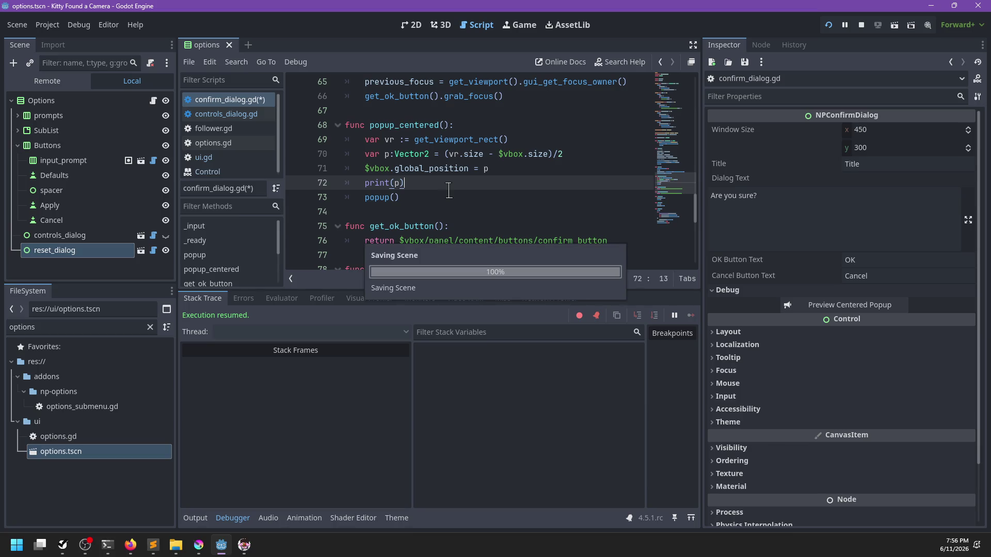
pyautogui.click(441, 25)
pyautogui.click(413, 25)
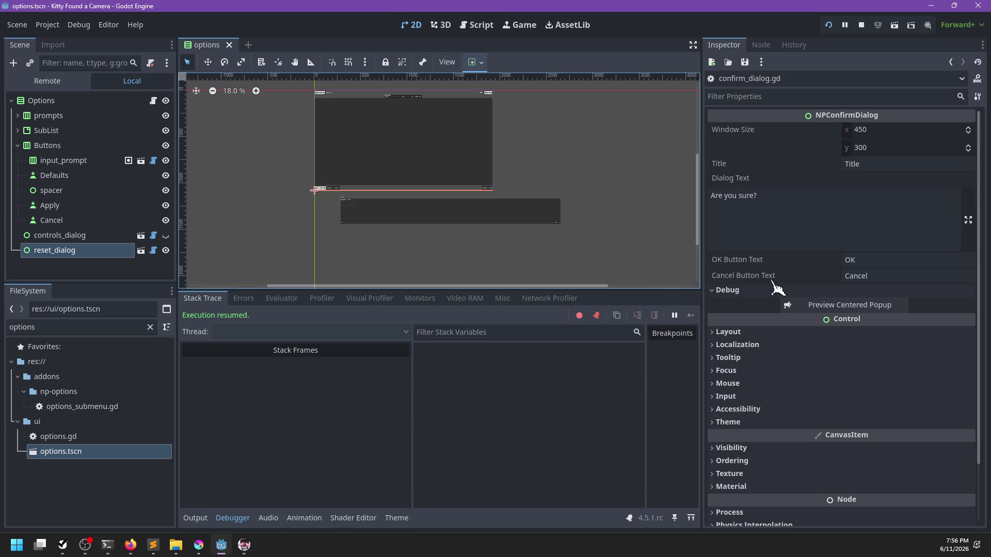
# Step: Preview the centered popup with the Output log showing its position (-679.0, 60.0)
pyautogui.click(195, 518)
pyautogui.click(847, 307)
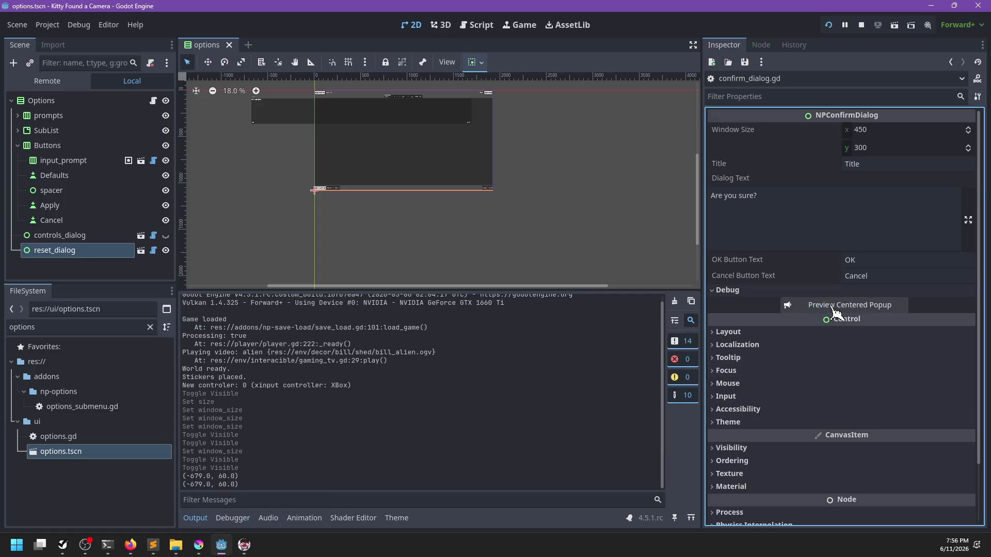
pyautogui.scroll(3, 413, 227)
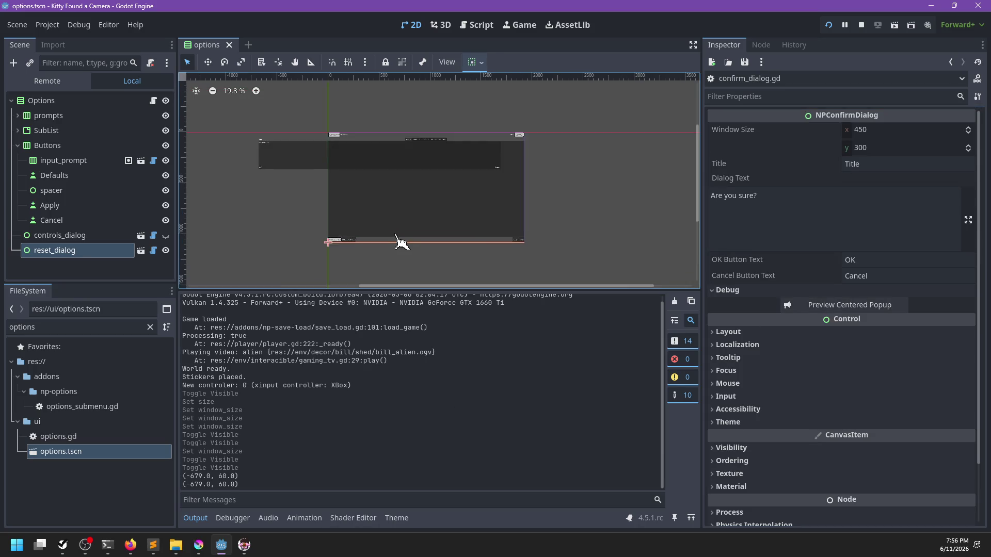
pyautogui.moveTo(408, 207)
pyautogui.mouseDown()
pyautogui.moveTo(387, 222)
pyautogui.moveTo(413, 232)
pyautogui.mouseUp()
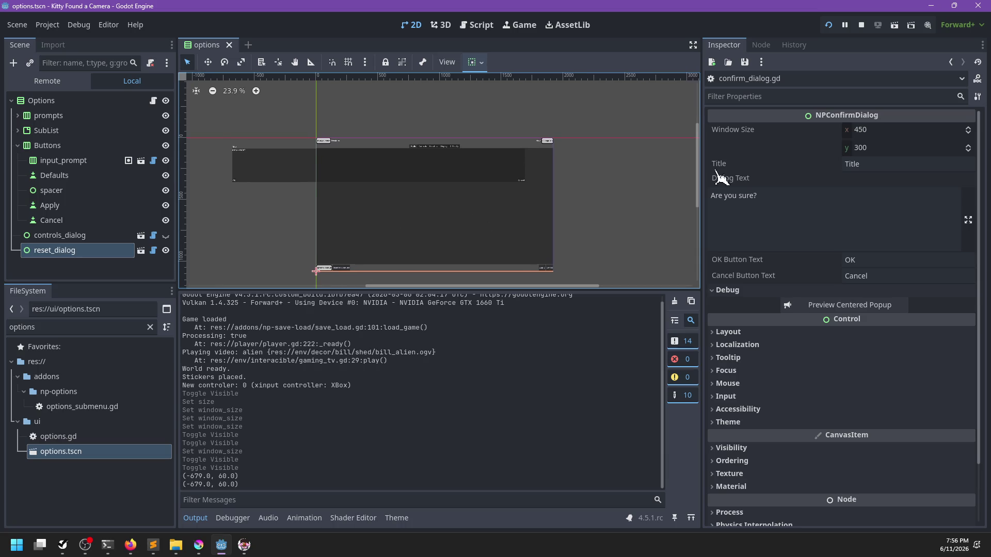
# Step: Change the Window Size width, revert it to 450, preview again, and return to the script
pyautogui.moveTo(893, 135); pyautogui.dragTo(852, 135)
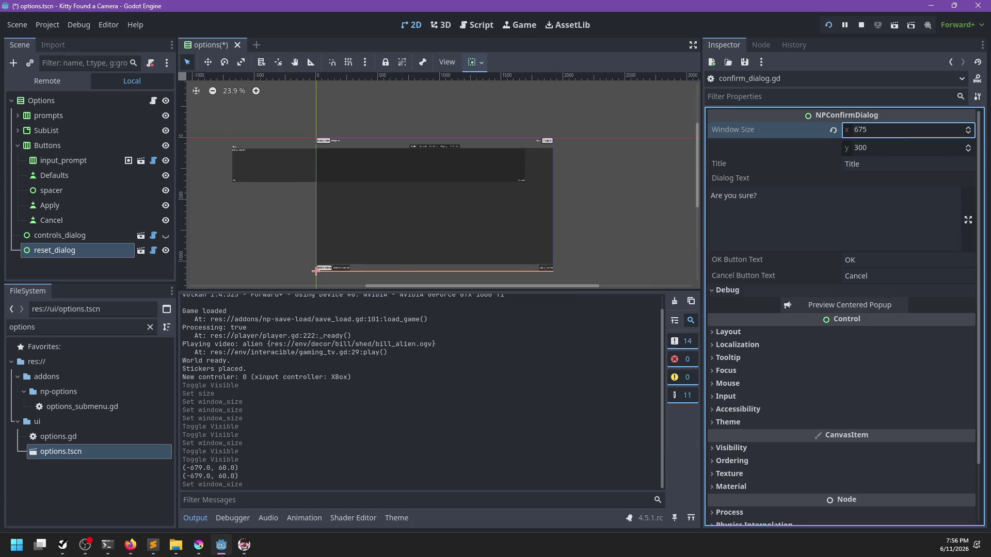
pyautogui.click(833, 130)
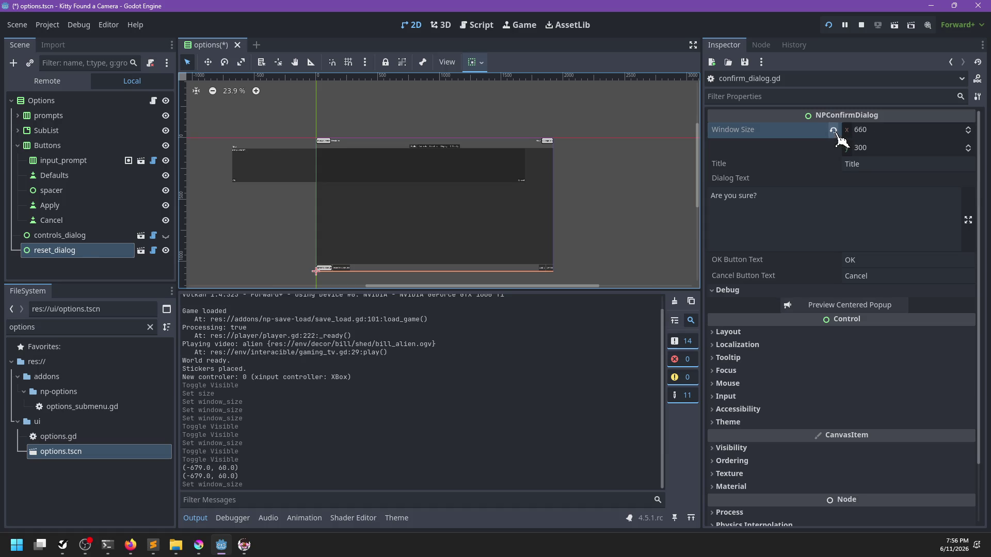
pyautogui.click(841, 307)
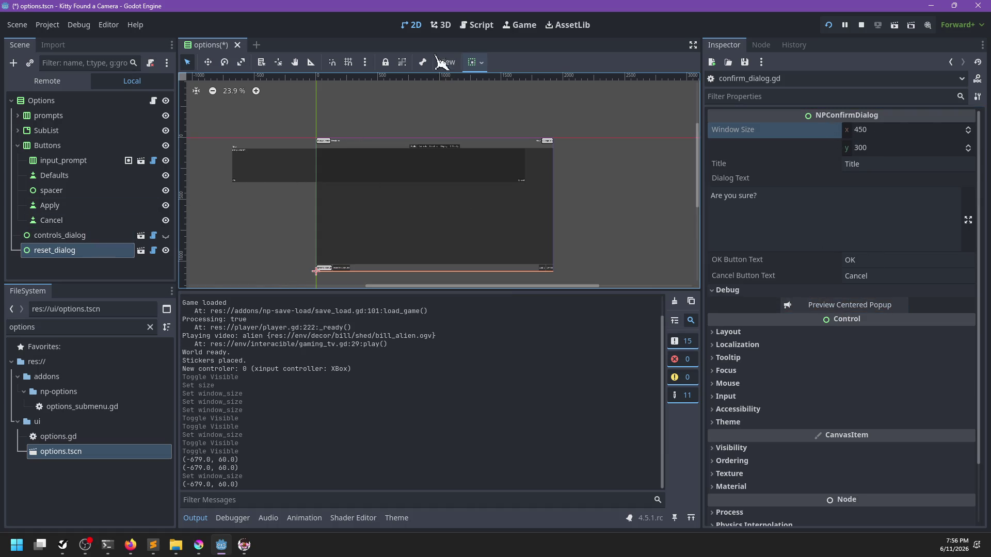
pyautogui.click(444, 26)
pyautogui.click(479, 26)
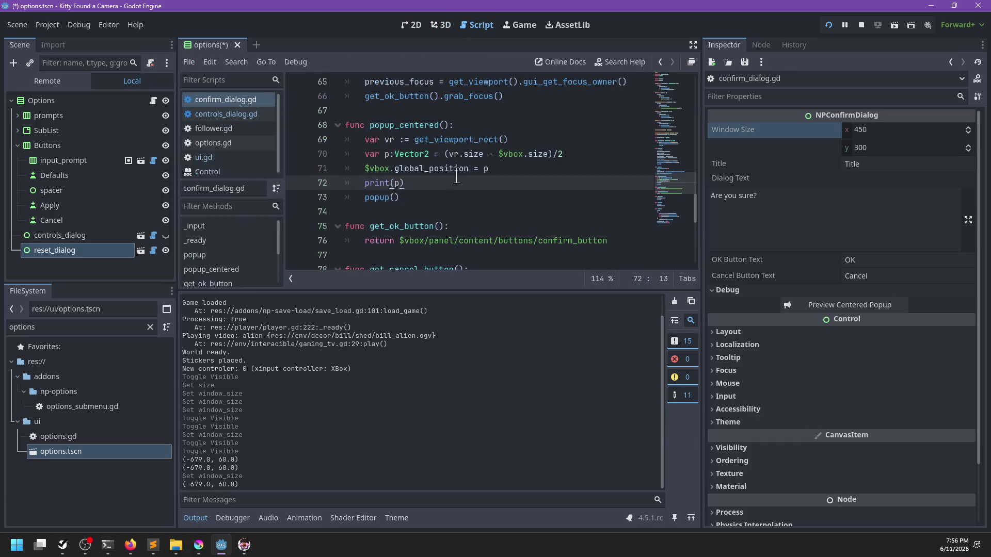
# Step: Insert 'window_size = window_size' as the first line of popup_centered() and save the script
pyautogui.scroll(-3, 459, 177)
pyautogui.scroll(8, 459, 177)
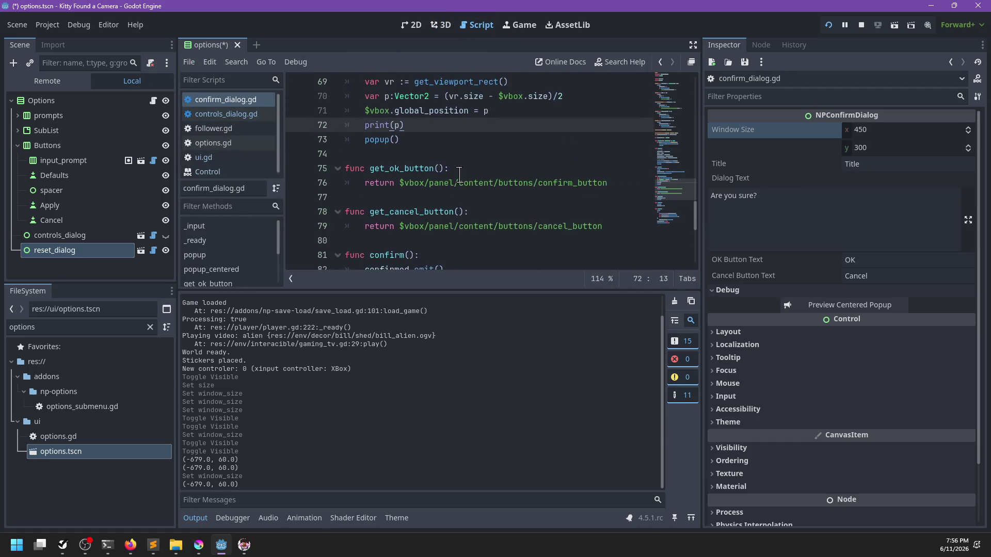
pyautogui.click(470, 153)
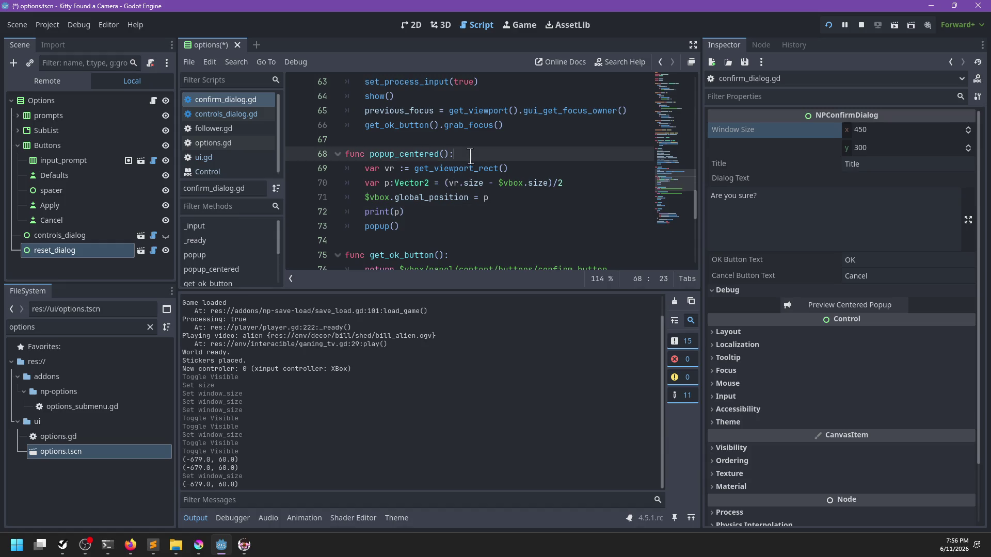
pyautogui.press('Return')
pyautogui.write('_size = wind')
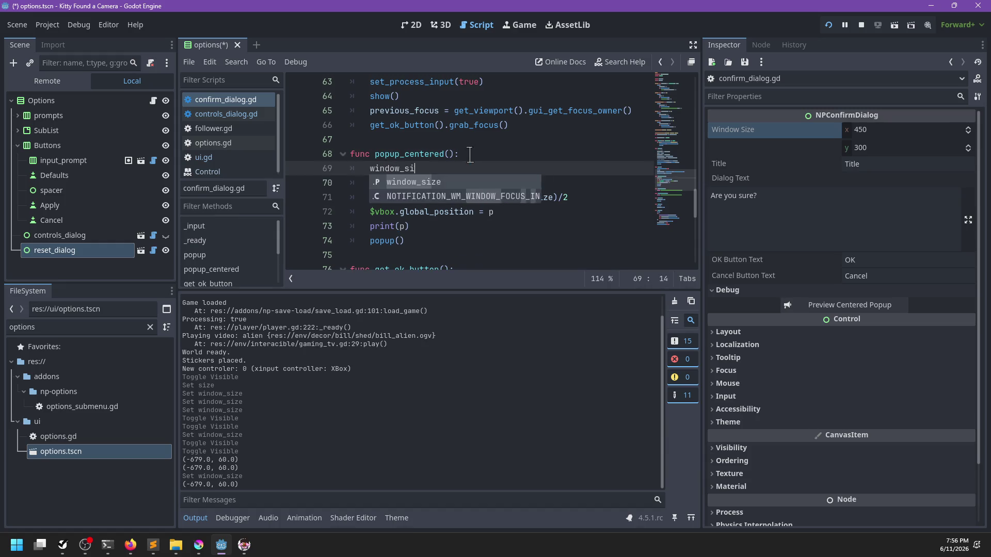
pyautogui.write('ow_size')
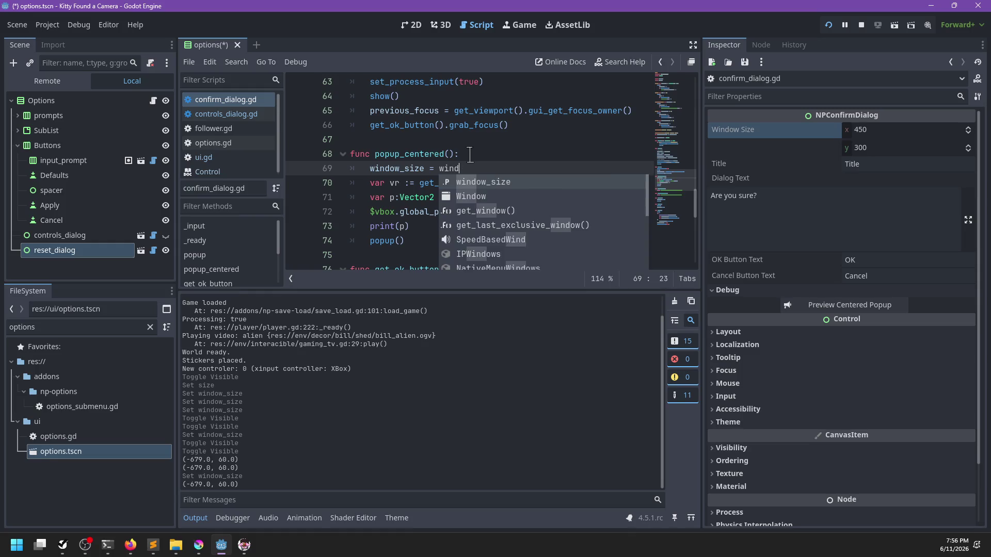
pyautogui.hotkey('ctrl', 's')
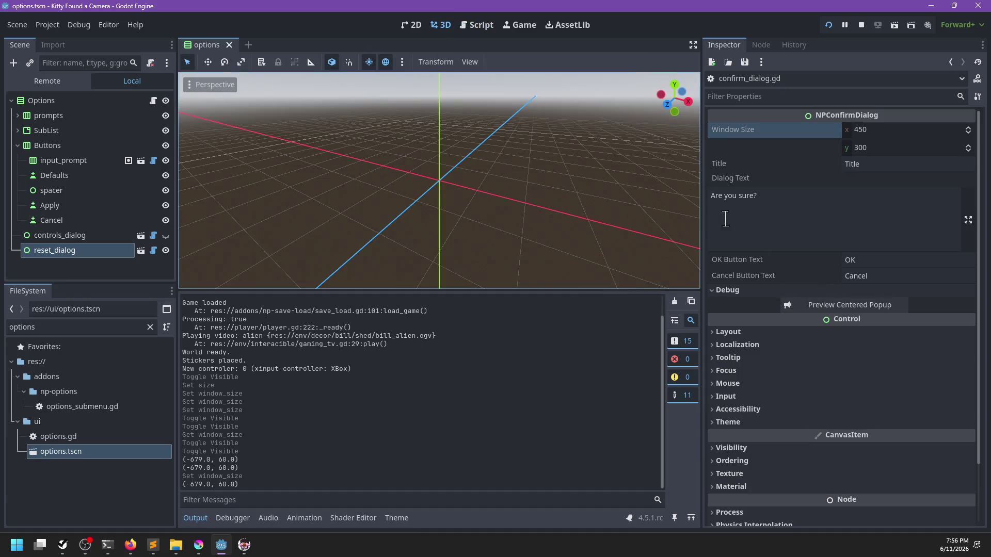
pyautogui.click(425, 26)
# Step: Preview the centered popup again and select the 'Are you sure?' Dialog Text
pyautogui.click(838, 310)
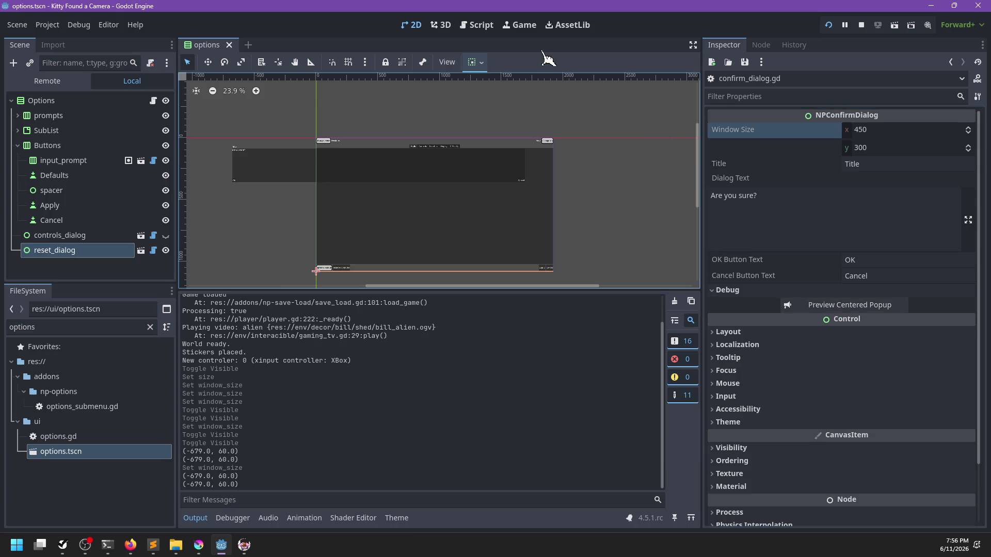
pyautogui.scroll(3, 504, 215)
pyautogui.hscroll(-3, 468, 216)
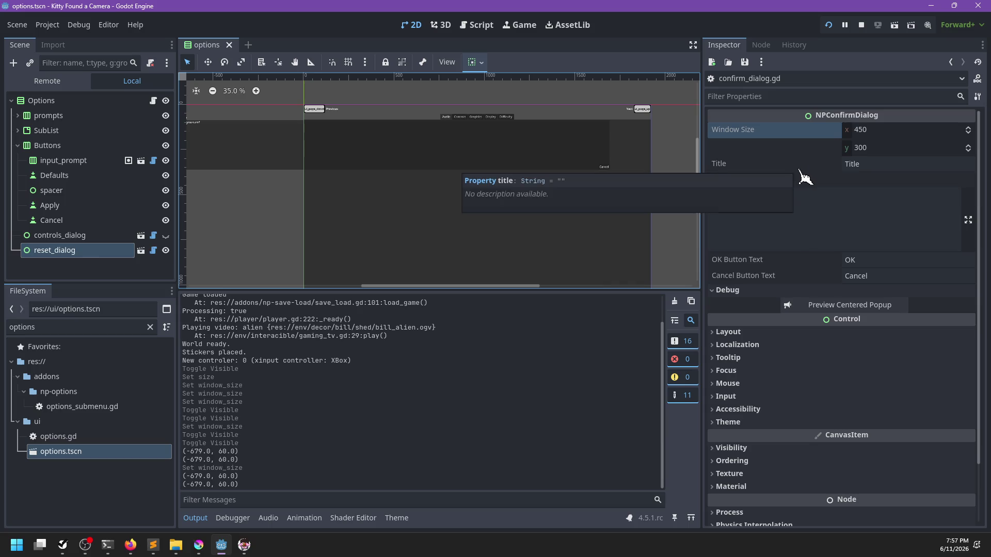
pyautogui.hscroll(-2, 382, 214)
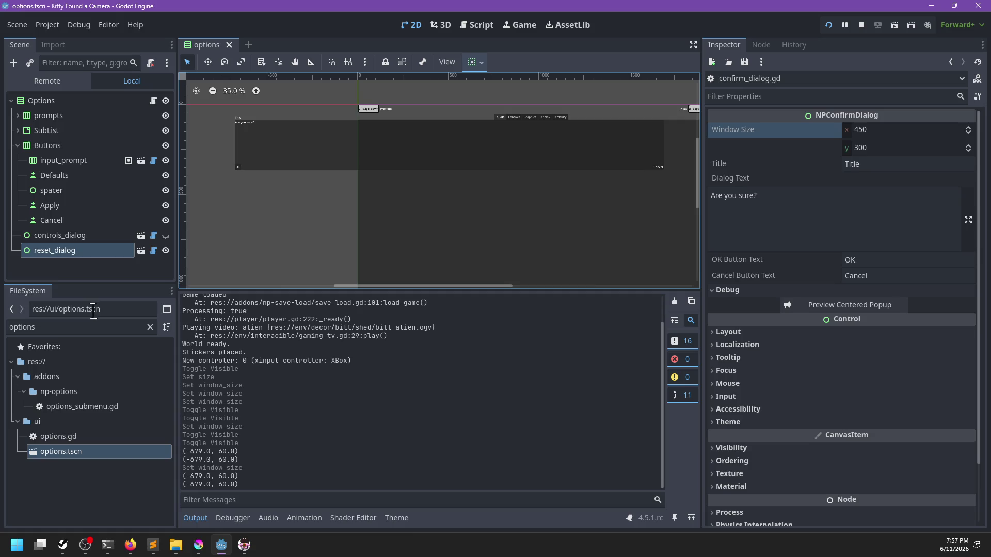
pyautogui.click(827, 193)
pyautogui.hotkey('ctrl', 'a')
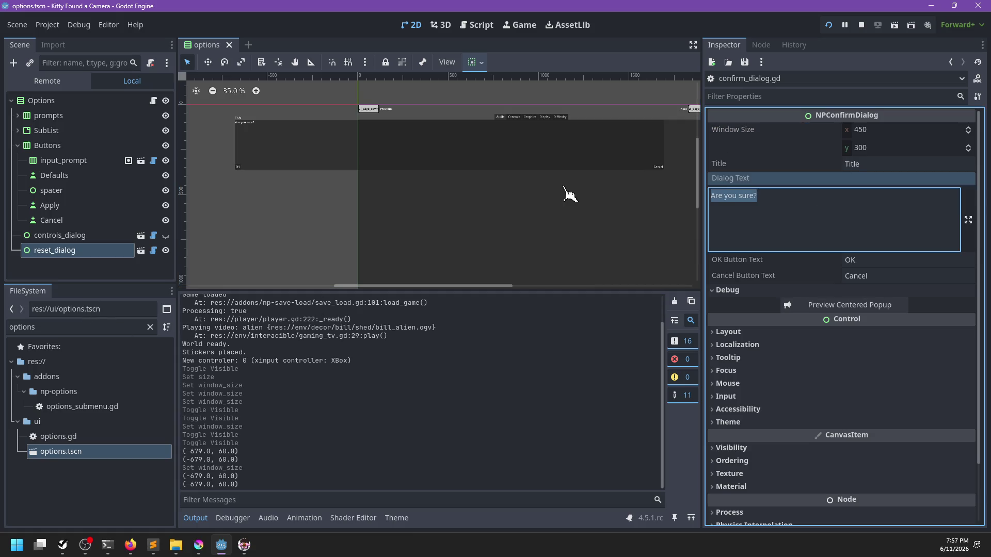
# Step: Open the Options node's options.gd script and search it for 'dialog'
pyautogui.click(153, 101)
pyautogui.hotkey('ctrl', 'f')
pyautogui.write('dialog')
pyautogui.press('BackSpace')
pyautogui.press('BackSpace')
pyautogui.press('BackSpace')
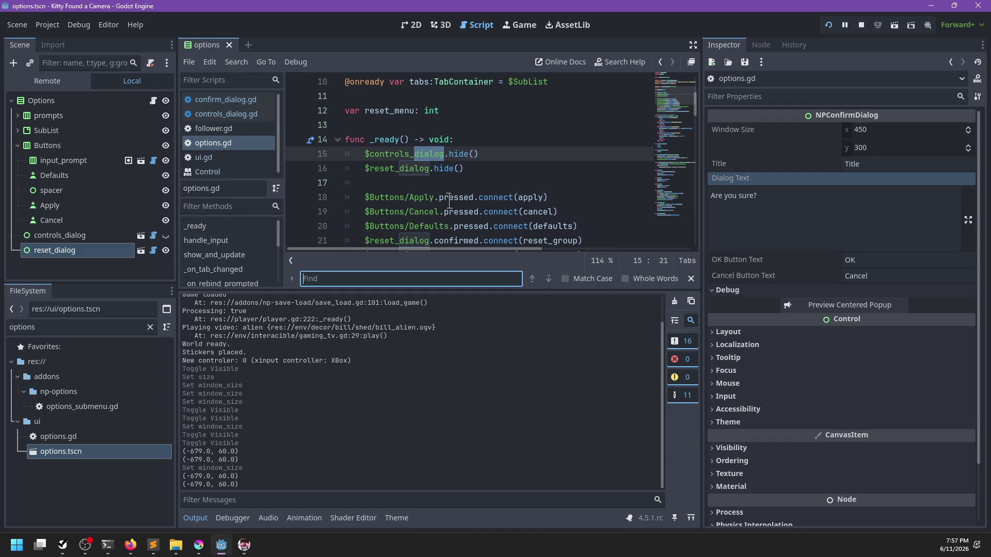
# Step: Search options.gd for reset_dialog, stepping from its hide line to its use in defaults
pyautogui.moveTo(449, 200)
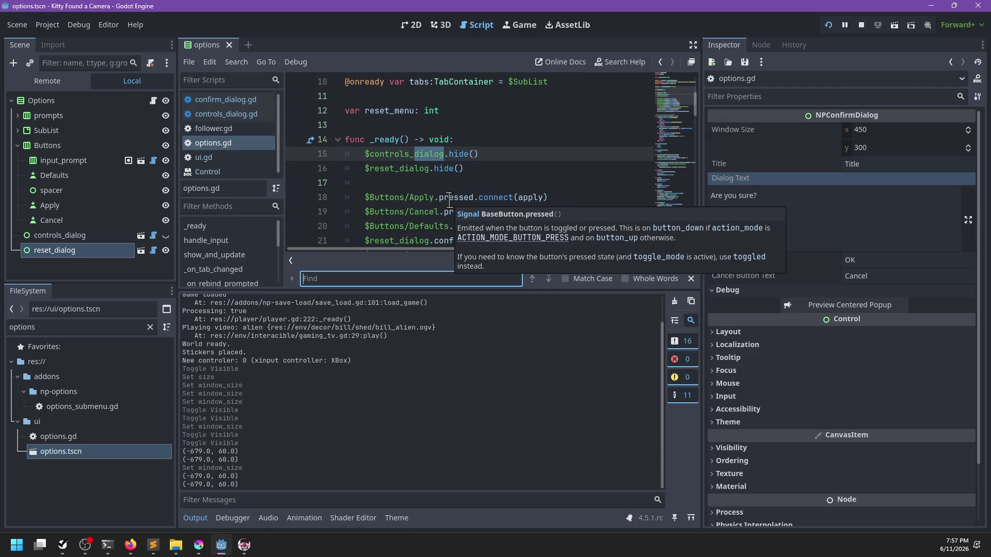
pyautogui.click(514, 153)
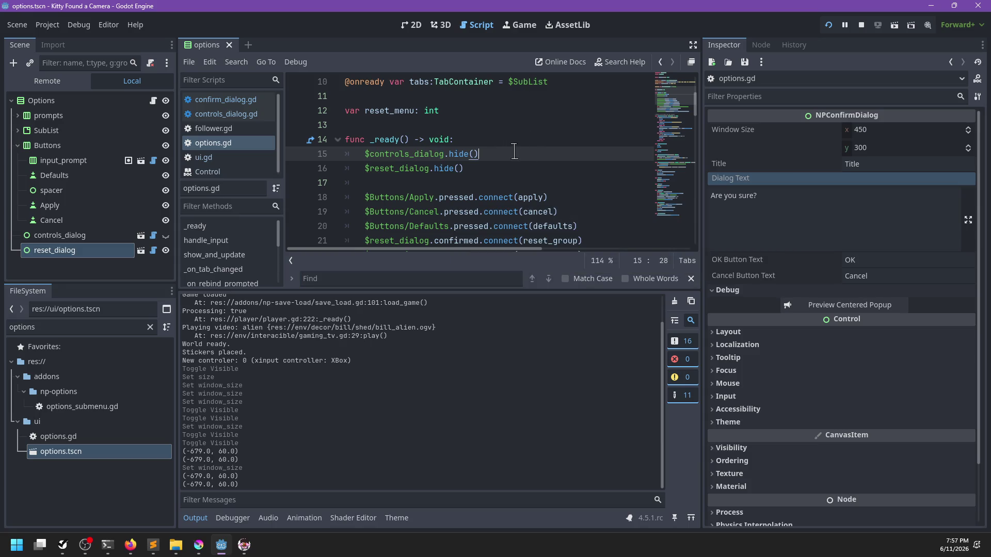
pyautogui.click(494, 169)
pyautogui.hotkey('ctrl', 'f')
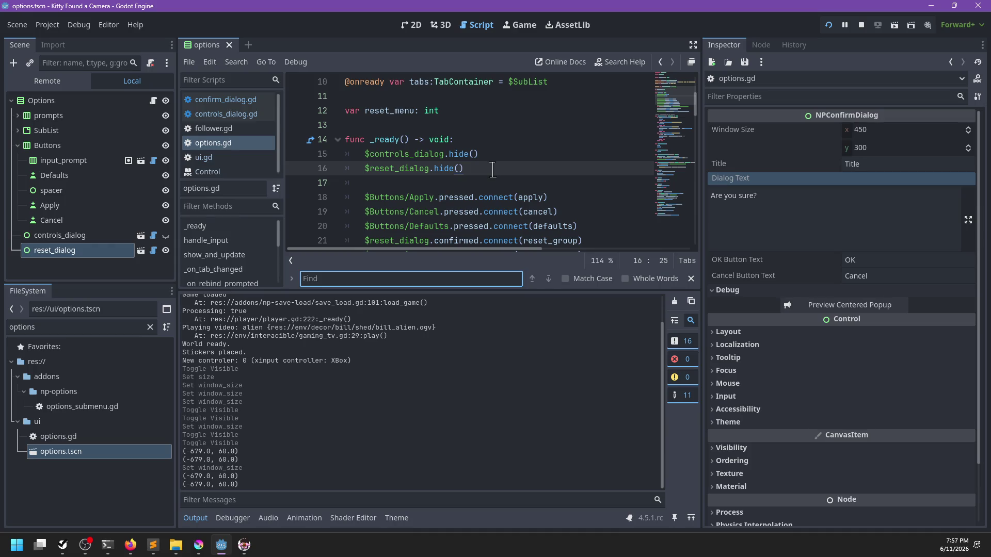
pyautogui.write('reset_dialo')
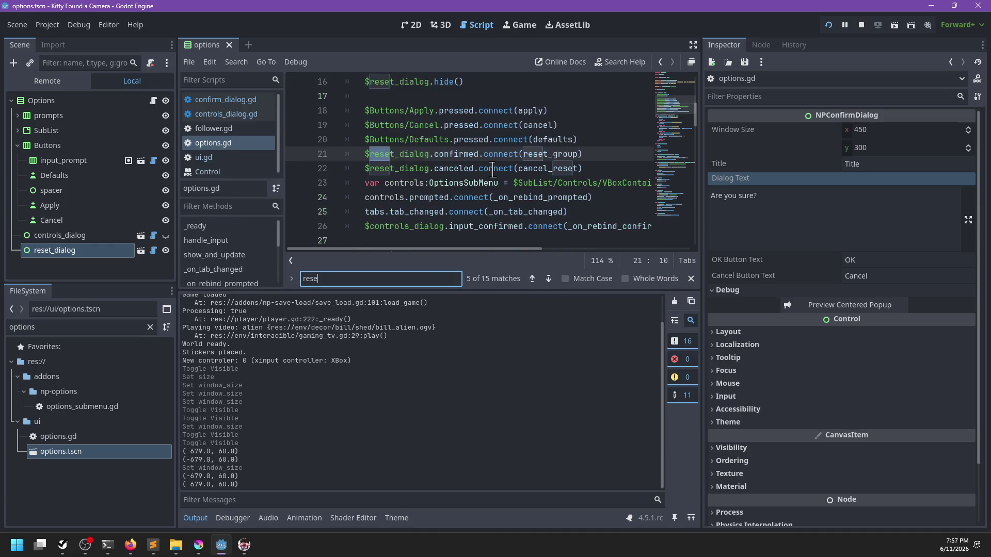
pyautogui.write('g')
pyautogui.press('Return')
pyautogui.press('Return')
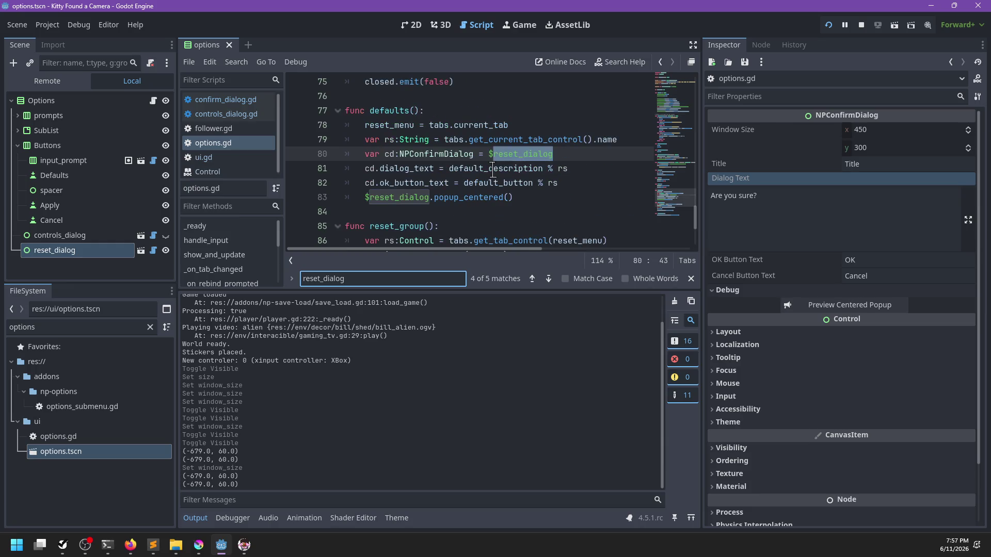
pyautogui.press('Return')
pyautogui.press('Return')
pyautogui.press('Return')
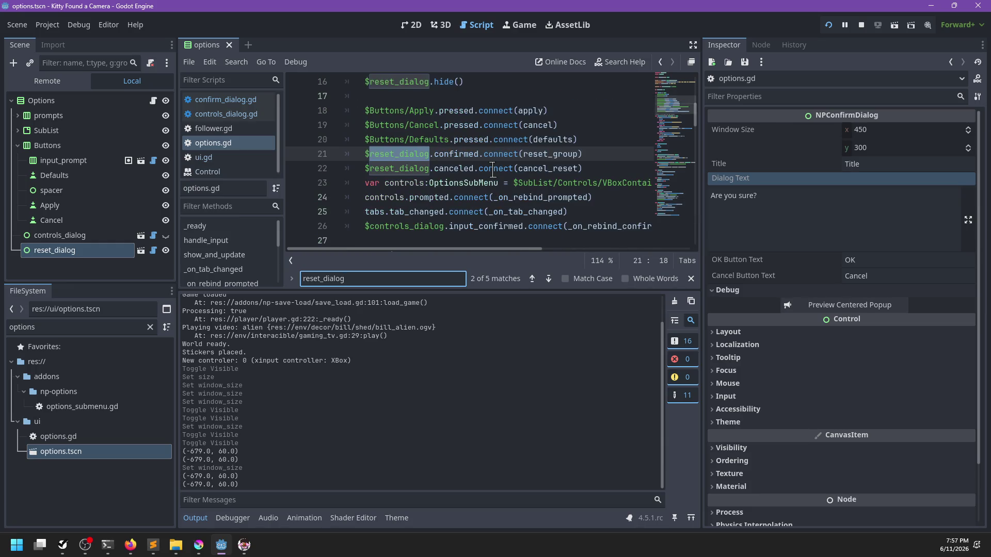
# Step: Repeat the reset_dialog search to reach the popup_centered call on line 83
pyautogui.hotkey('ctrl', 'a')
pyautogui.press('BackSpace')
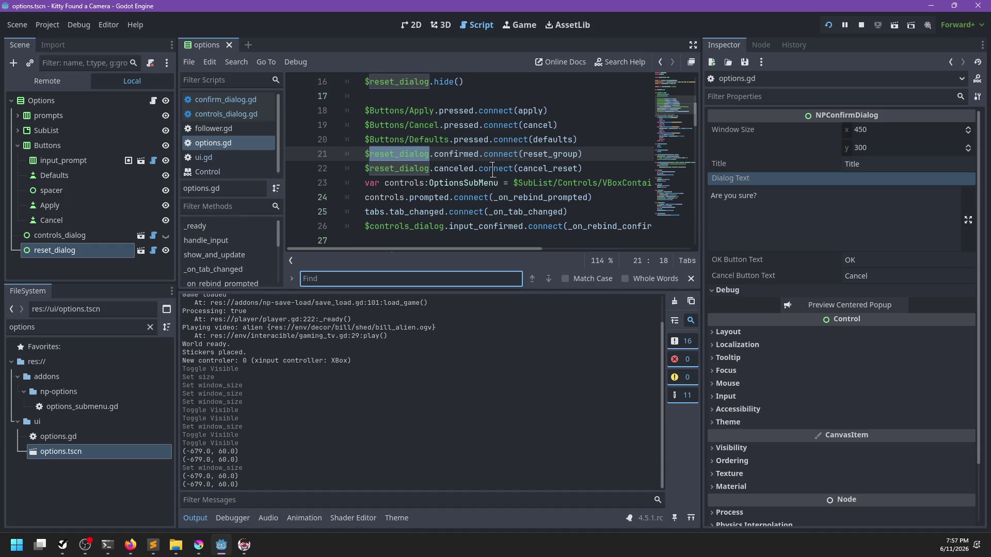
pyautogui.write('reset_')
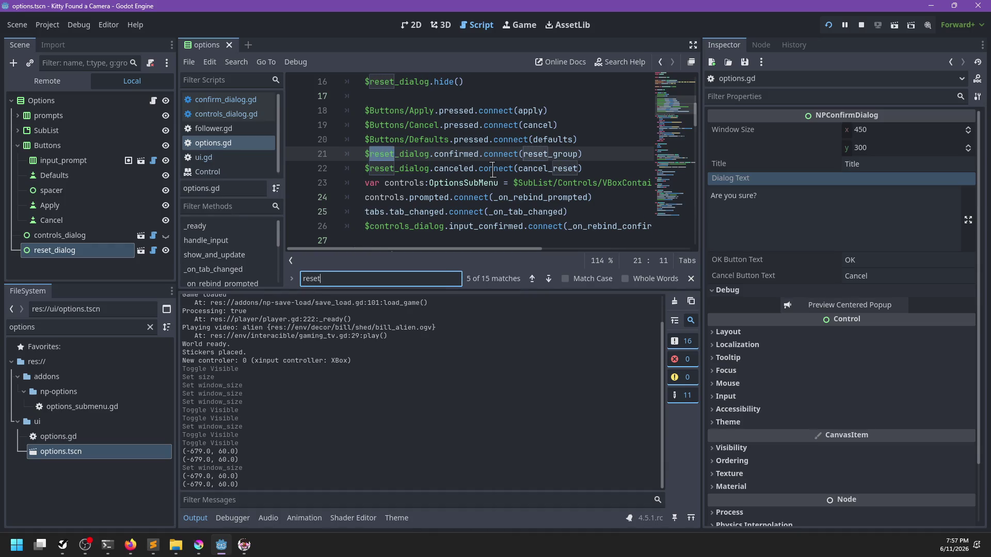
pyautogui.write('dialog')
pyautogui.press('Return')
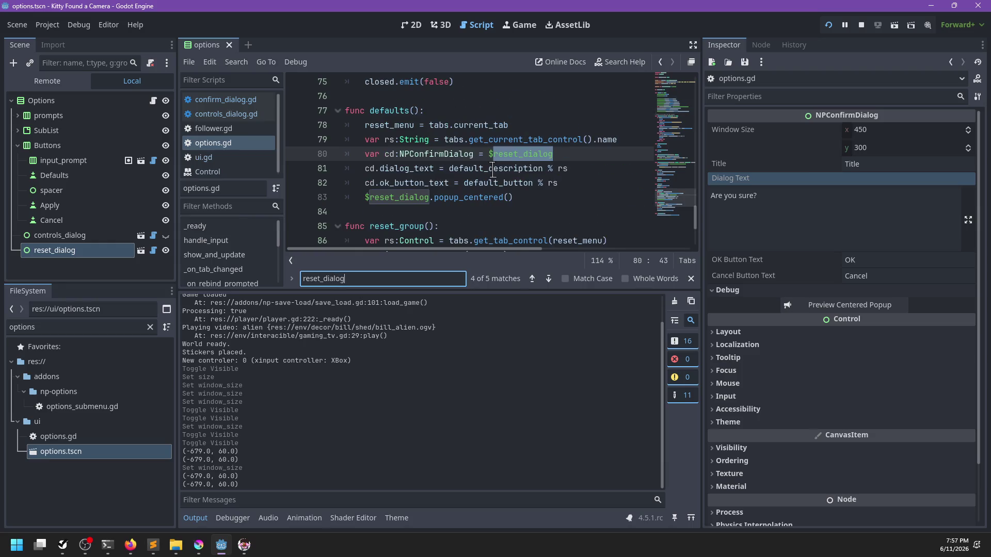
pyautogui.press('Return')
pyautogui.press('Escape')
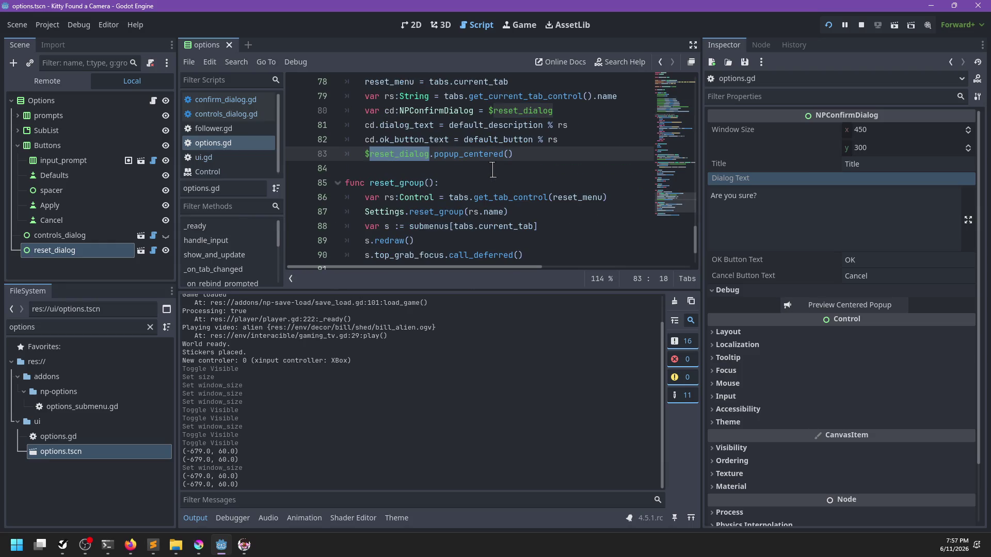
# Step: Jump from default_description on line 81 to its definition
pyautogui.doubleClick(402, 124)
pyautogui.doubleClick(505, 125)
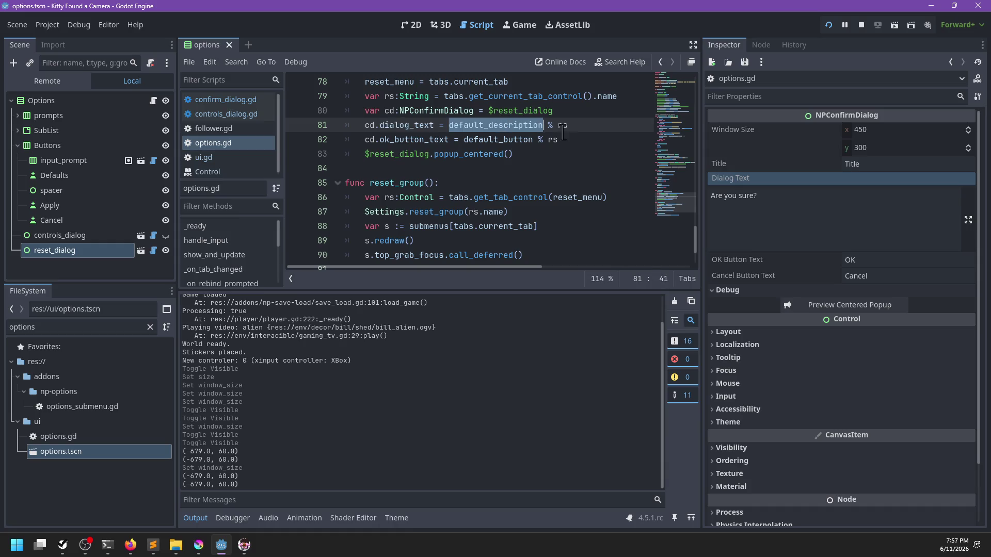
pyautogui.click(516, 125)
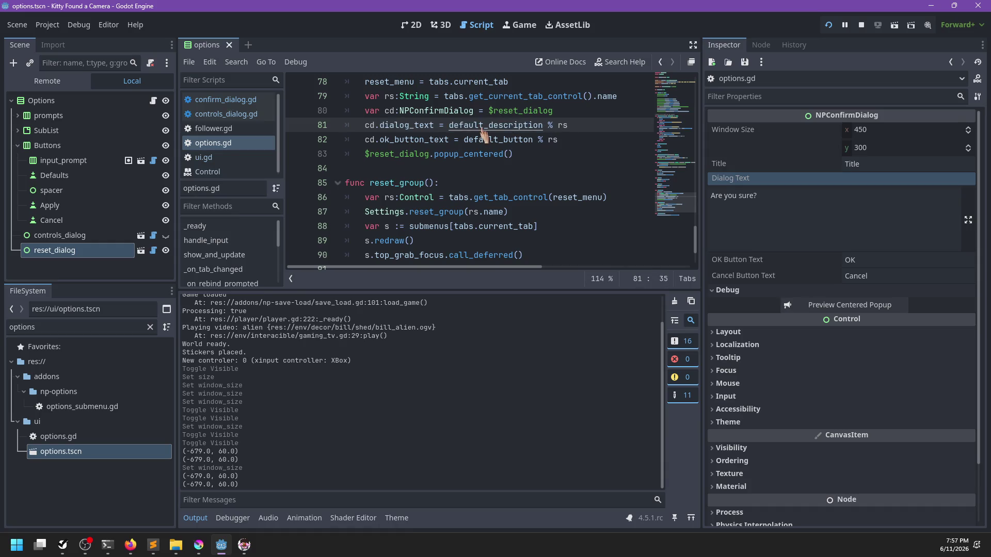
pyautogui.keyDown('ctrl'); pyautogui.click(494, 129); pyautogui.keyUp('ctrl')
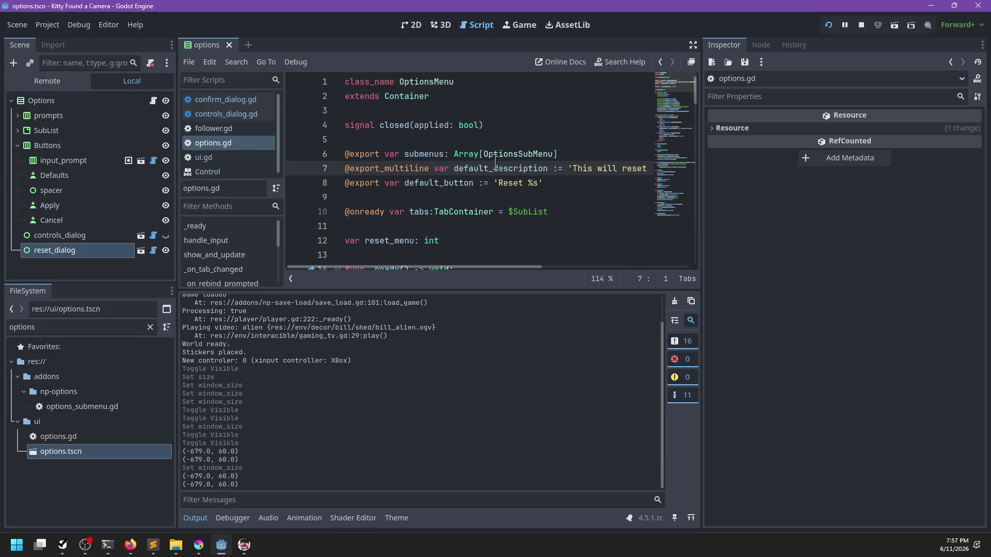
# Step: Set reset_dialog's Title to 'Set to Defaults' and save the options scene
pyautogui.hscroll(5, 501, 165)
pyautogui.hscroll(-5, 566, 201)
pyautogui.click(106, 255)
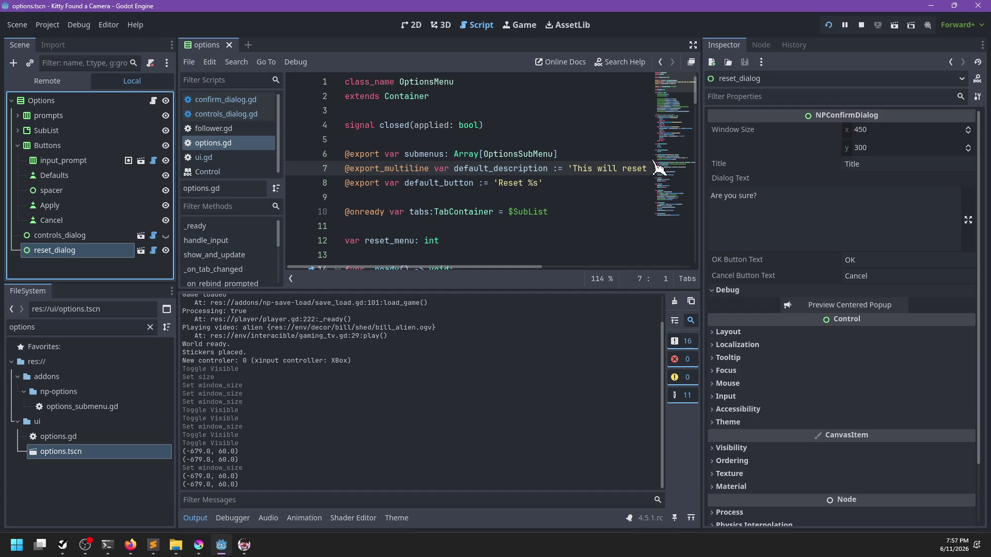
pyautogui.click(876, 164)
pyautogui.write('R')
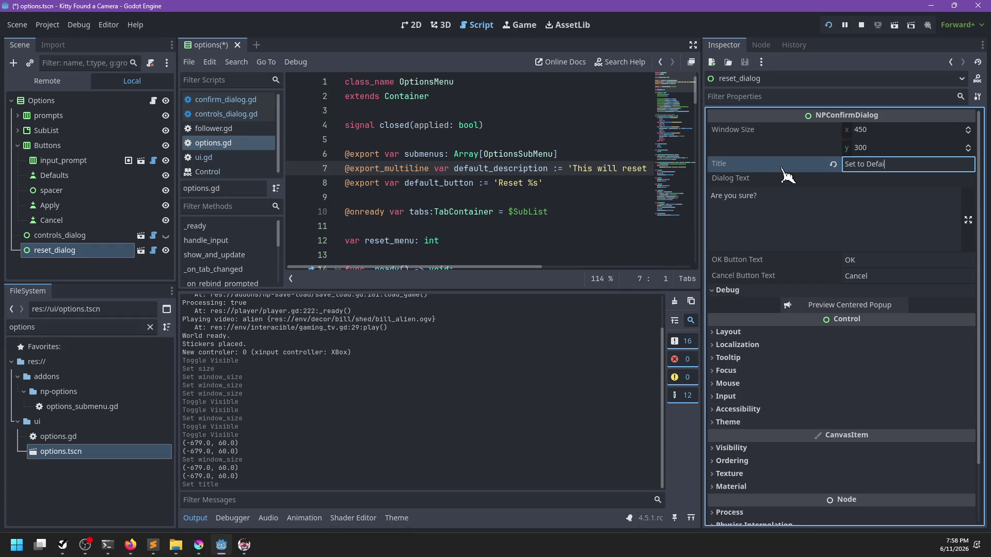
pyautogui.hotkey('ctrl', 's')
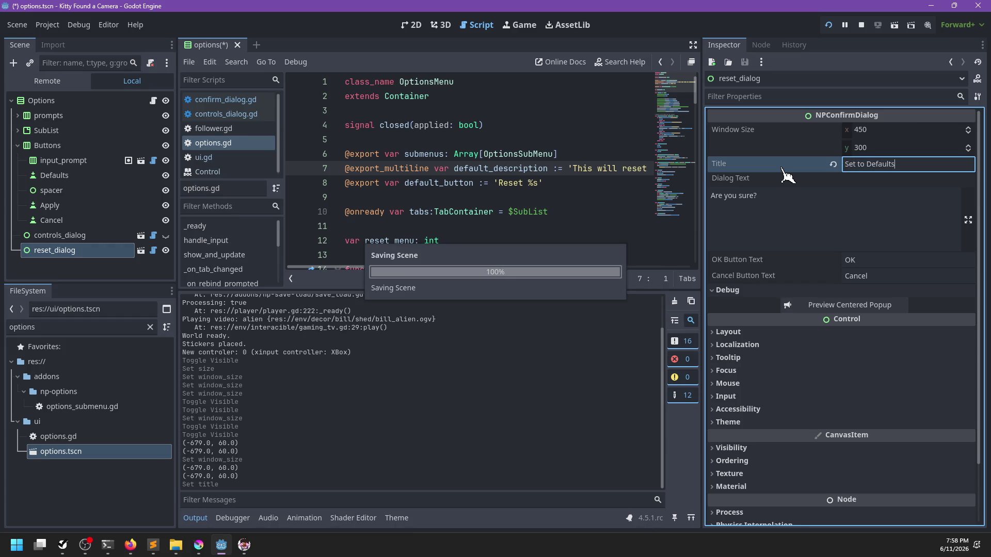
# Step: Preview reset_dialog in 2D, hide it in the editor, save, and launch the game
pyautogui.click(440, 25)
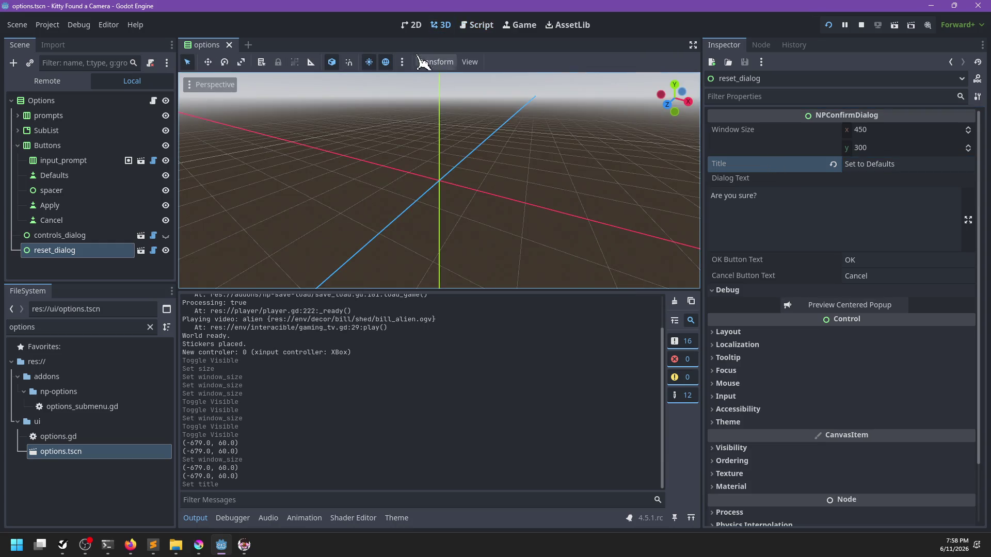
pyautogui.click(411, 24)
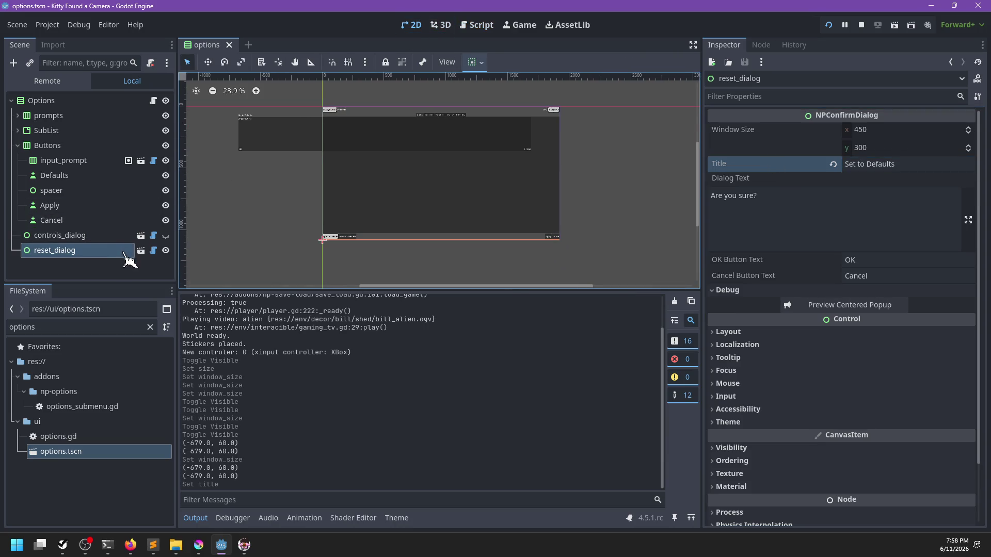
pyautogui.click(817, 308)
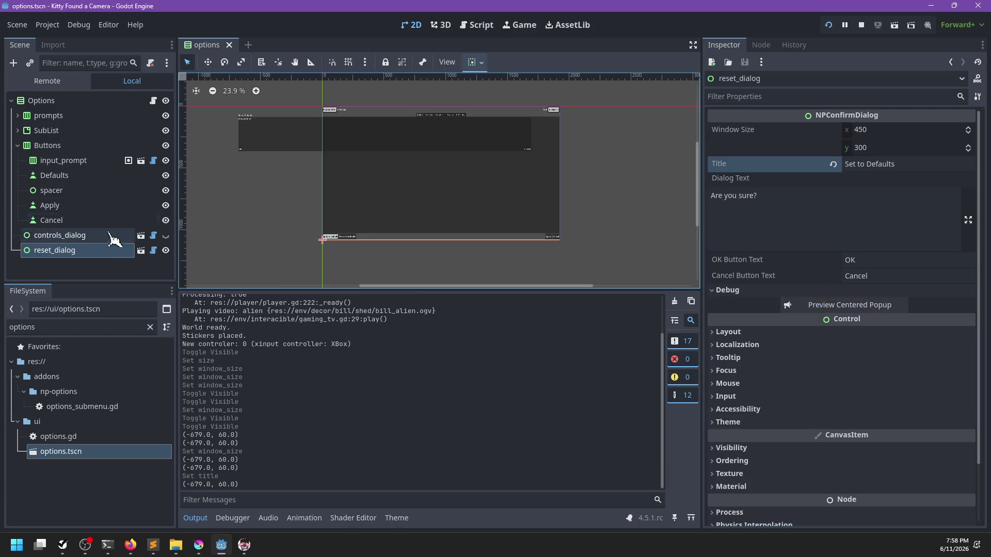
pyautogui.click(166, 250)
pyautogui.click(857, 309)
pyautogui.hotkey('ctrl', 's')
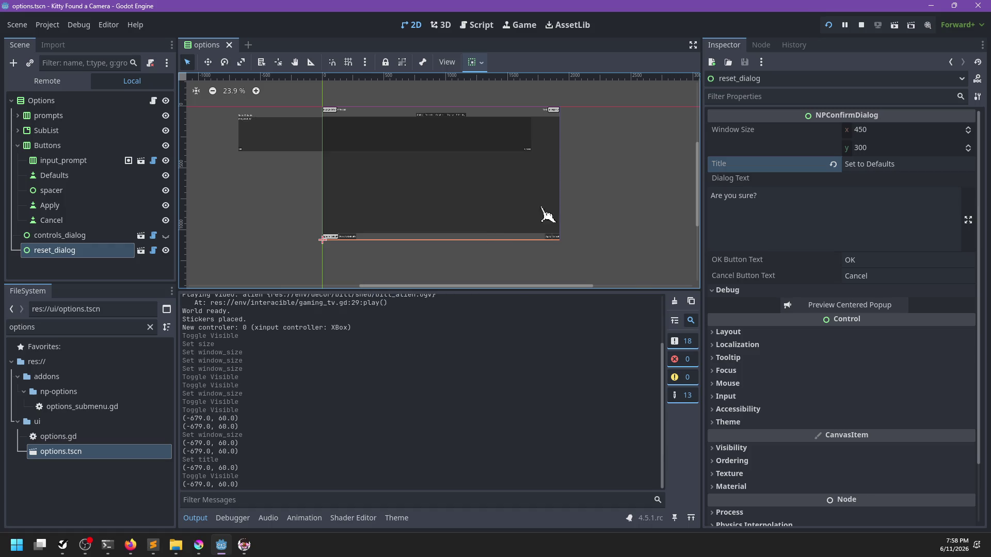
pyautogui.click(166, 250)
pyautogui.hotkey('ctrl', 's')
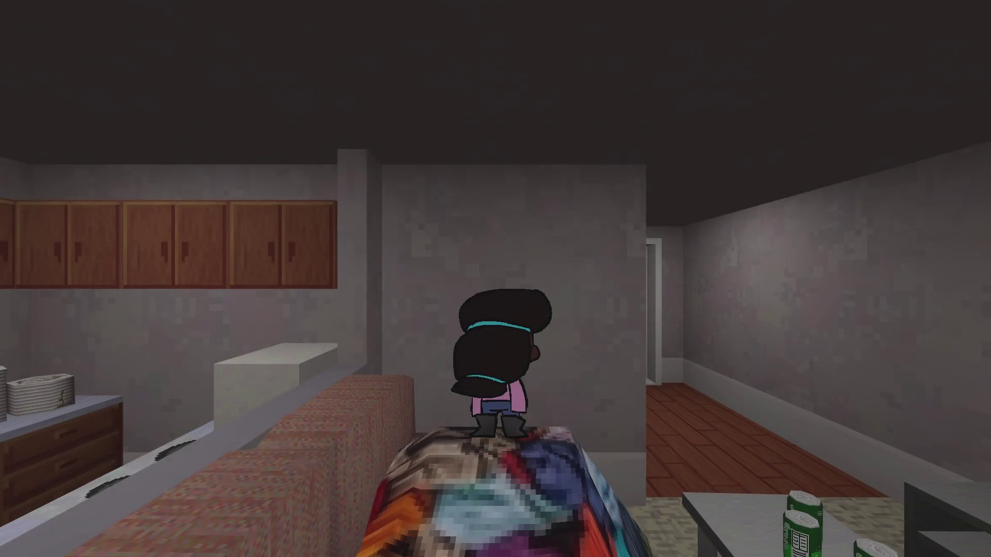
# Step: In the game, open Options from the pause menu, trigger Reset to Defaults, then return to Godot
pyautogui.press('Escape')
pyautogui.click(223, 348)
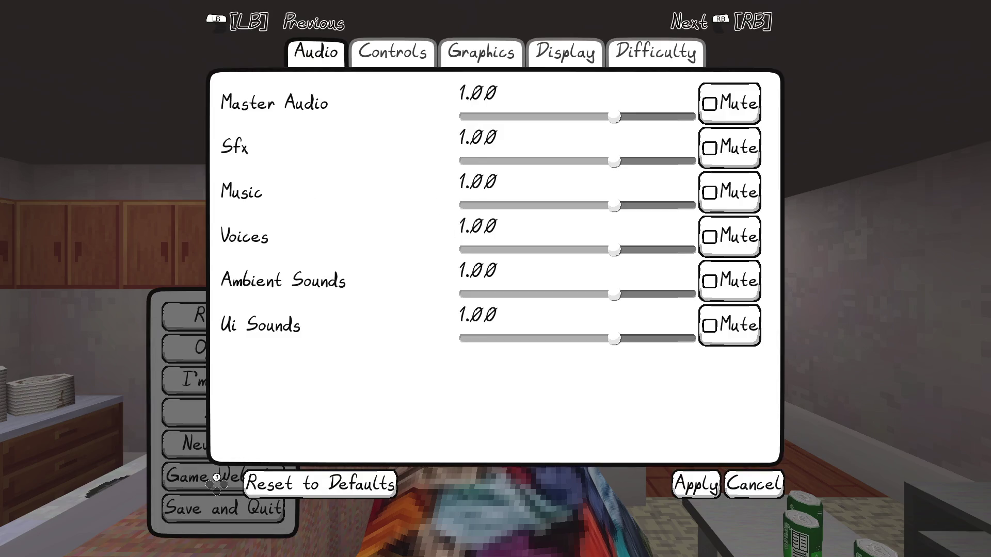
pyautogui.click(320, 484)
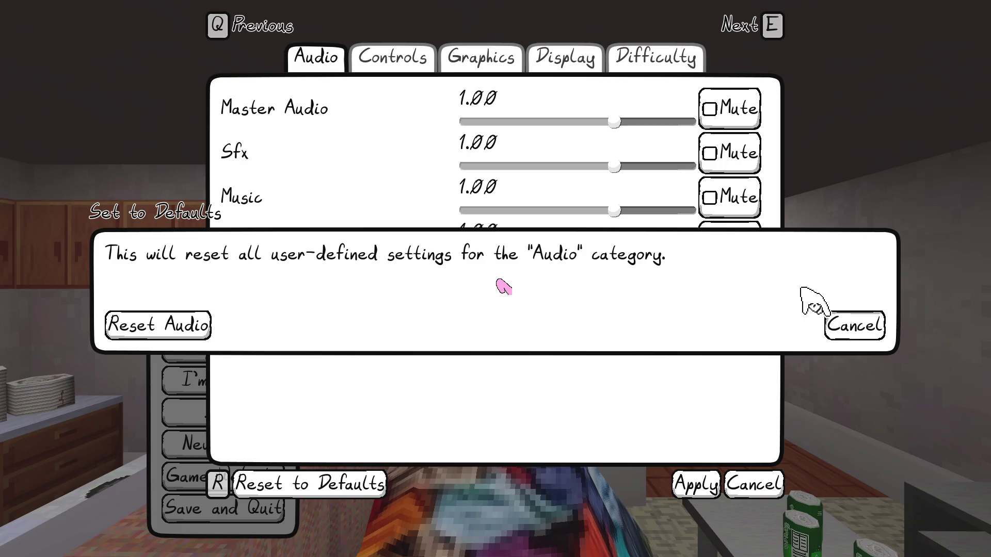
pyautogui.hotkey('alt', 'Tab')
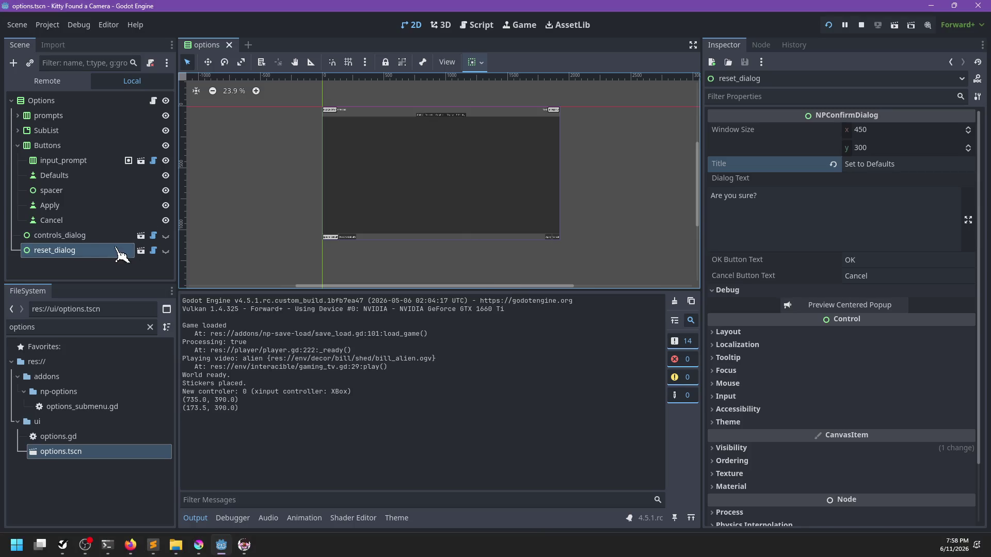
# Step: Open the confirm_dialog scene in the 2D view
pyautogui.click(154, 251)
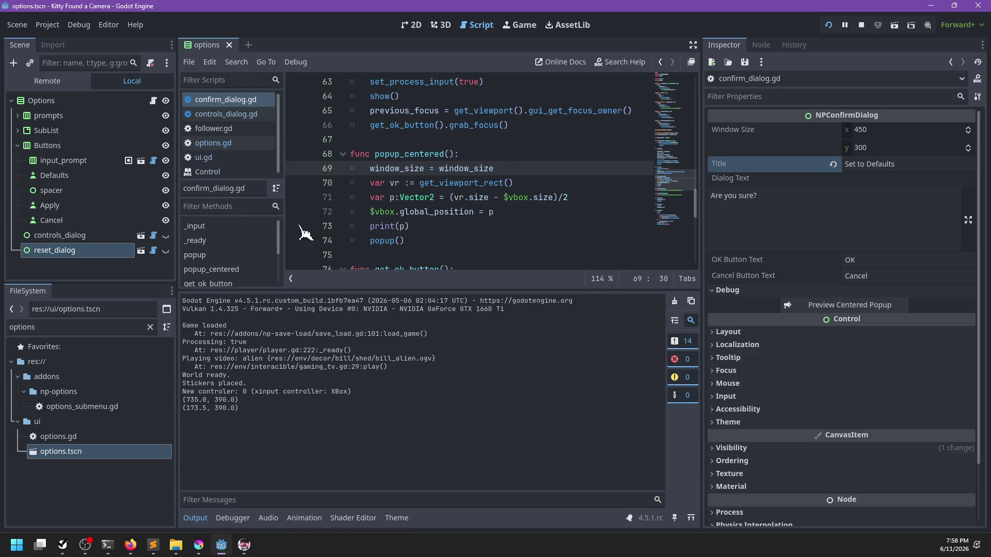
pyautogui.doubleClick(103, 326)
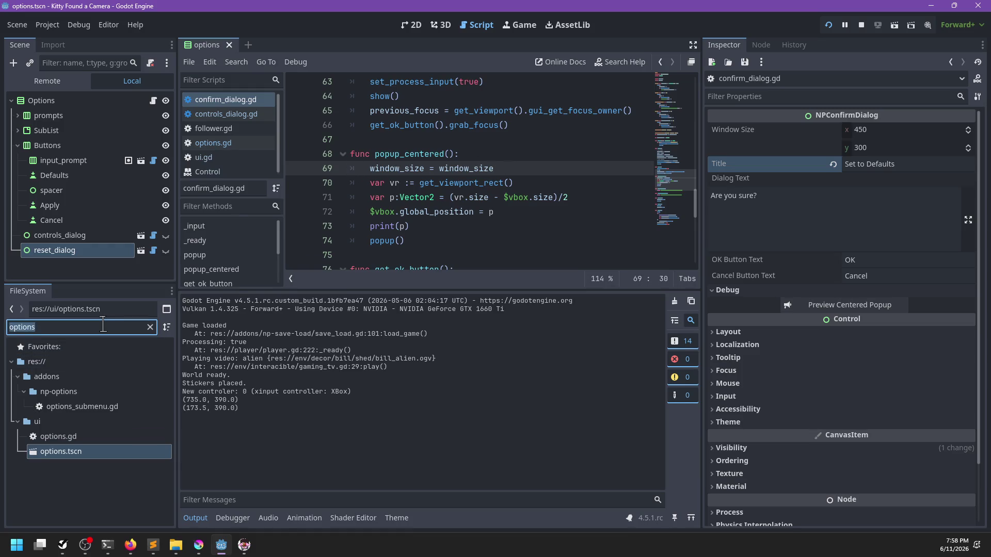
pyautogui.click(141, 251)
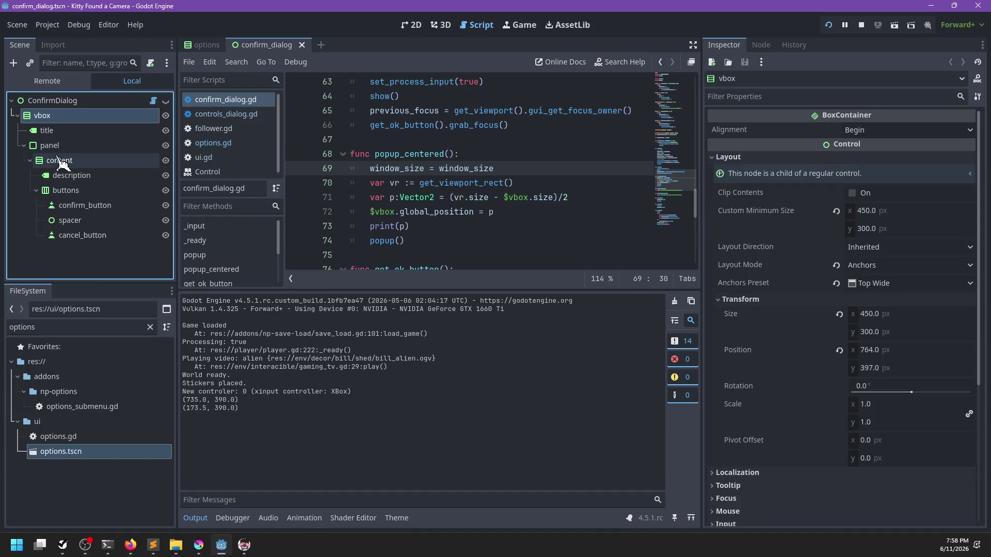
pyautogui.click(448, 27)
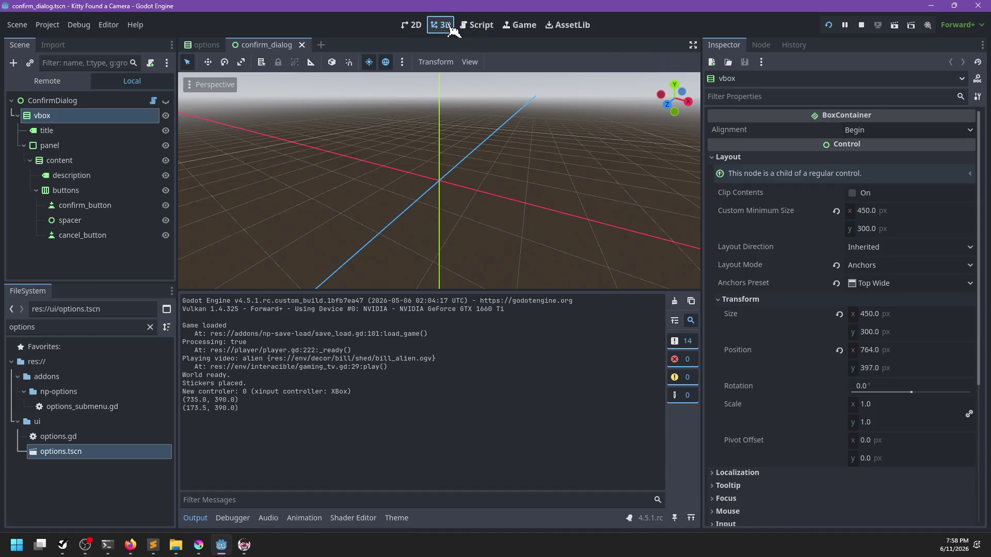
pyautogui.click(413, 25)
# Step: Show ConfirmDialog, test a long description text, restore 'Are you sure?', and save
pyautogui.click(166, 101)
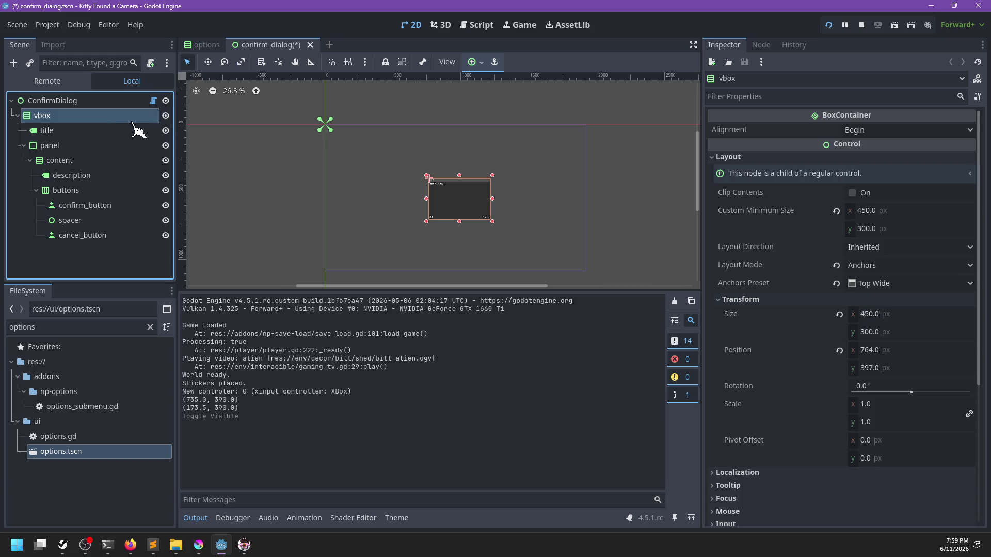
pyautogui.click(72, 175)
pyautogui.click(790, 153)
pyautogui.write('dsafkjad;lgkjas;lgkjsaf;dksfdagkfs;lkgjfsgjfs;alkgjf;lsdkgjfsl;jgs;lfd')
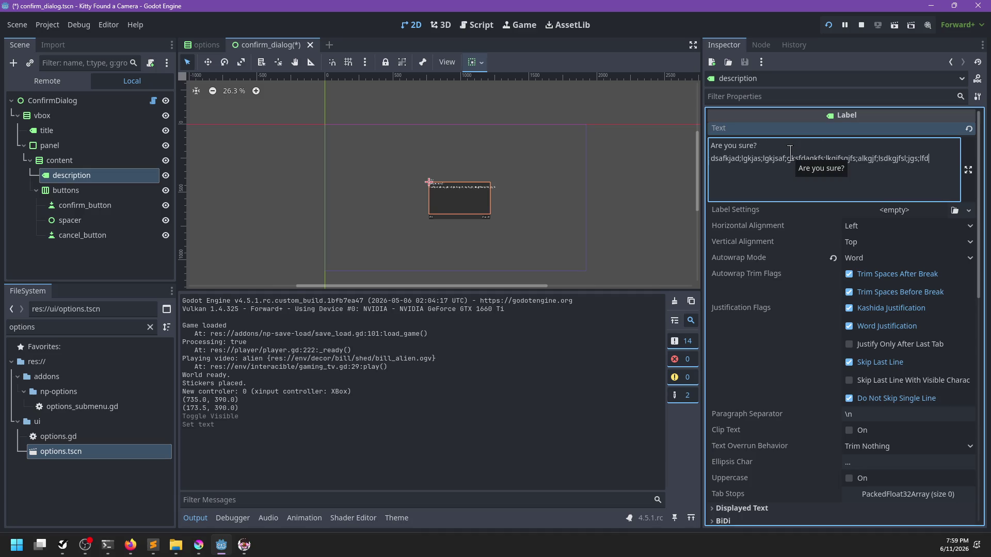
pyautogui.write('jg;slfdkjfsdl;kjfsdla;fjds;lfjsd;lkjs')
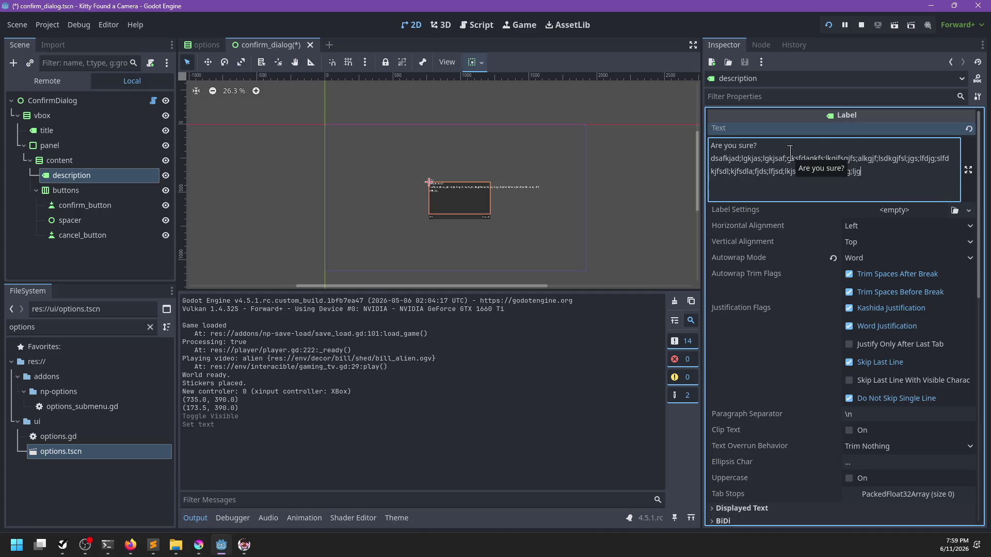
pyautogui.click(857, 159)
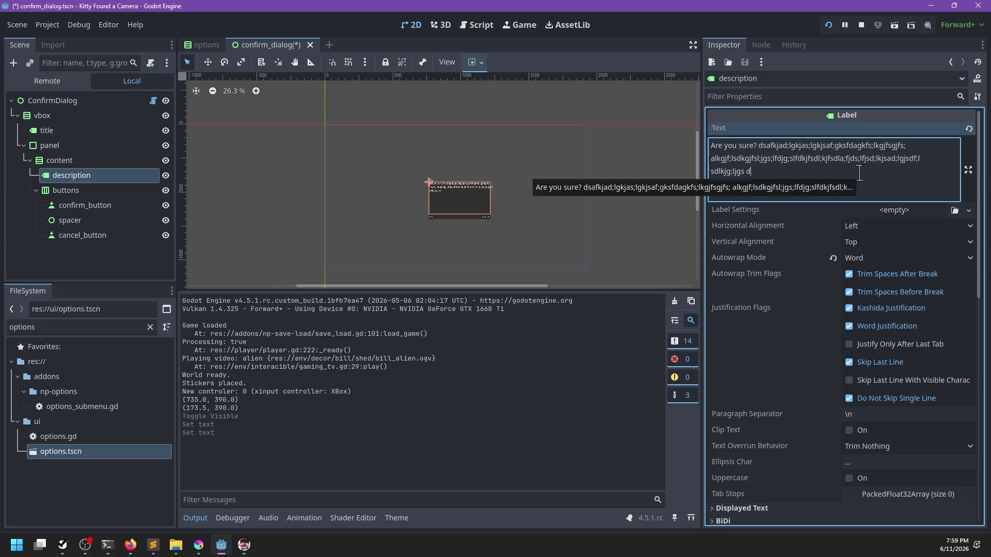
pyautogui.moveTo(861, 173); pyautogui.dragTo(762, 146)
pyautogui.press('BackSpace')
pyautogui.hotkey('ctrl', 's')
# Step: In the running game, cancel New Game, dismiss the confirmation, reopen the audio reset, then stop
pyautogui.hotkey('alt', 'Tab')
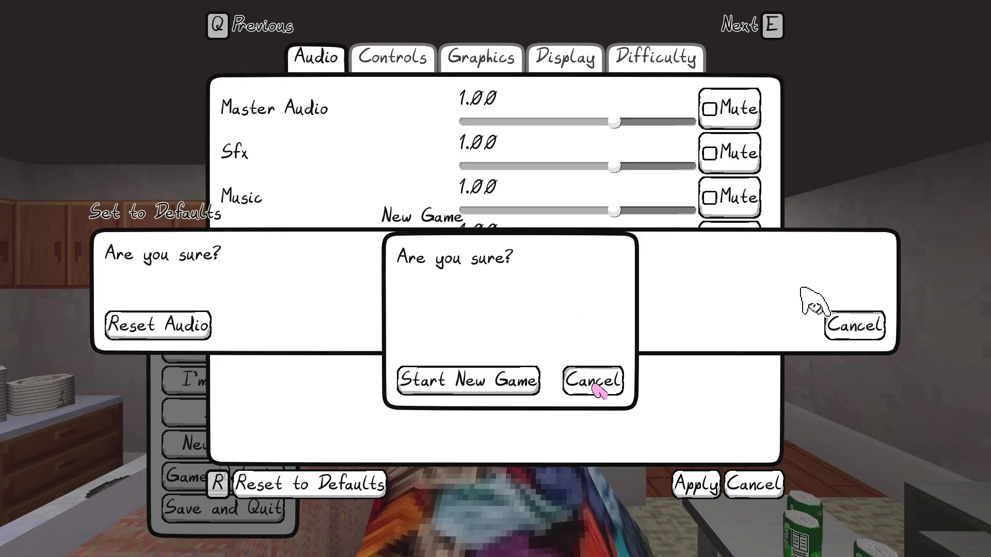
pyautogui.click(599, 380)
pyautogui.hotkey('alt', 'Tab')
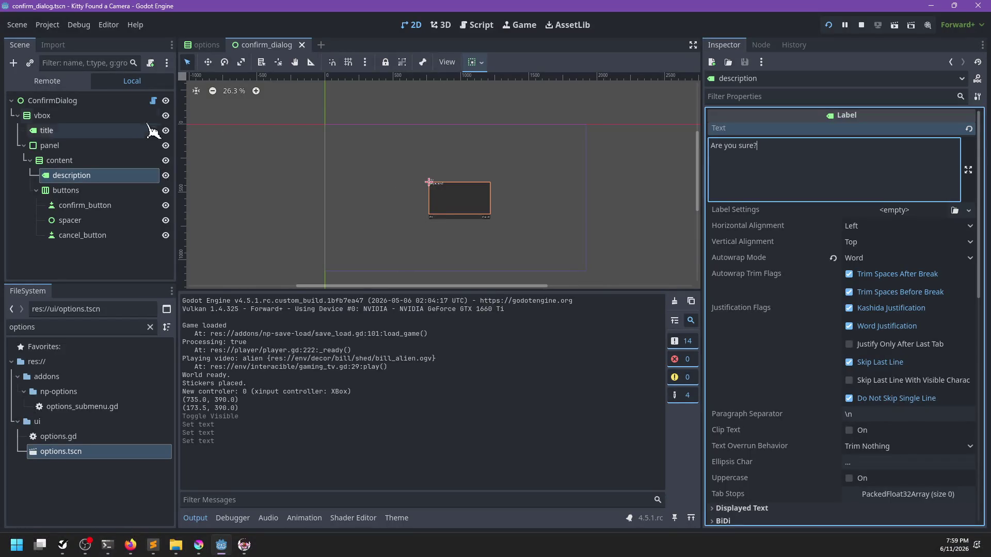
pyautogui.hotkey('alt', 'Tab')
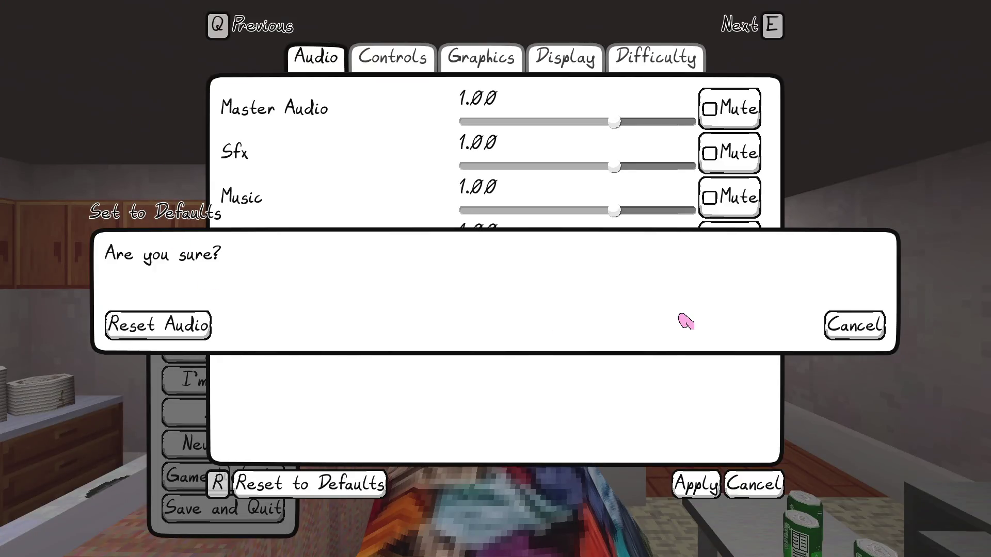
pyautogui.click(866, 323)
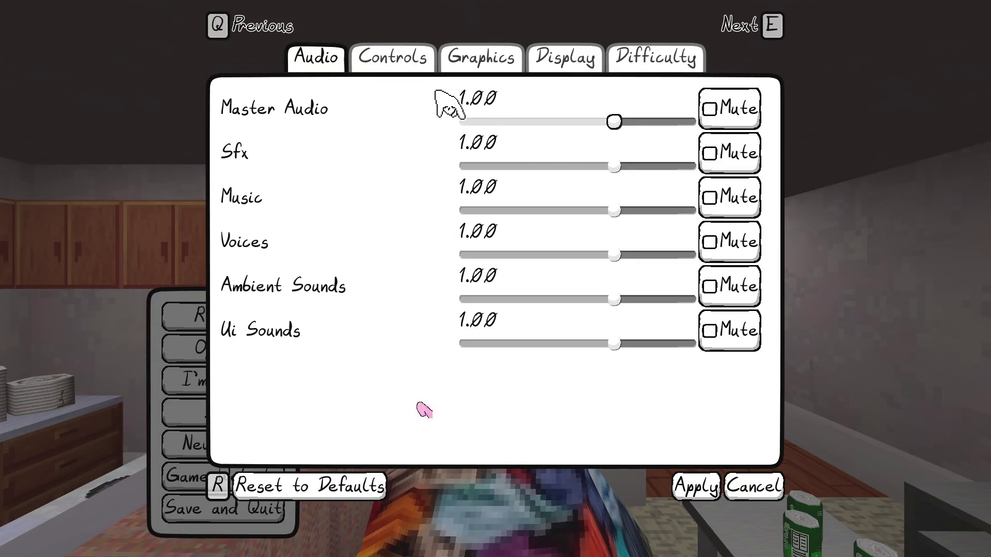
pyautogui.click(347, 496)
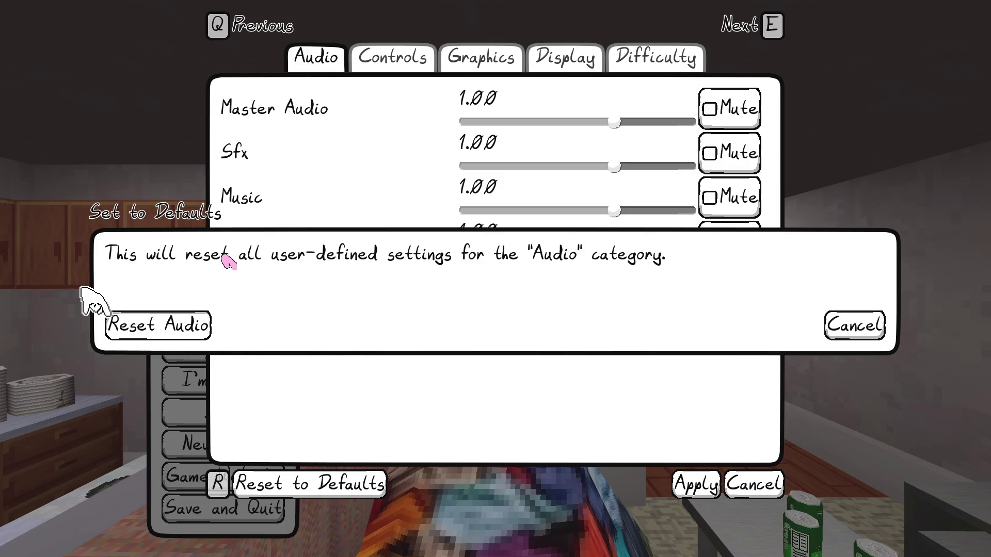
pyautogui.press('F8')
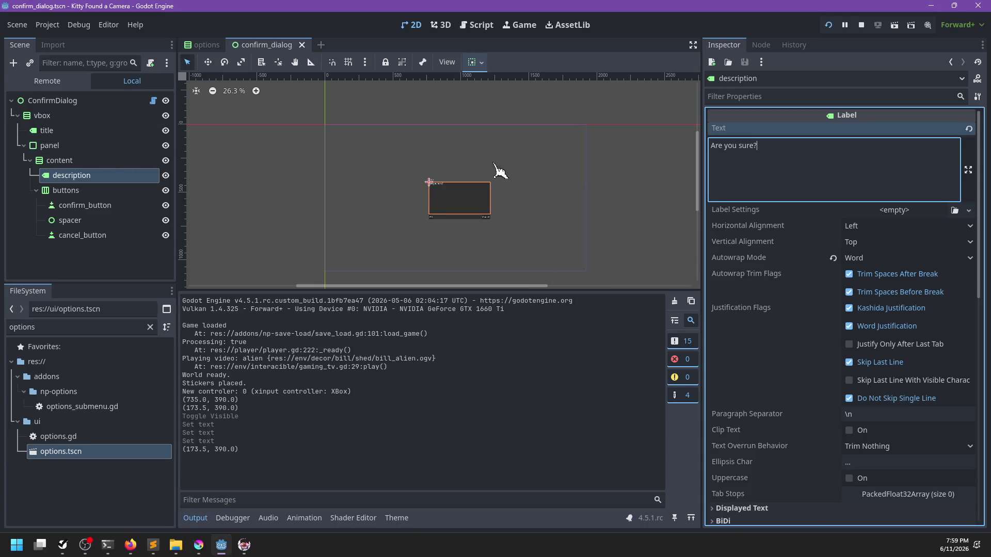
# Step: In the options scene, set reset_dialog's Window Size width to 200 and test it in-game
pyautogui.click(441, 25)
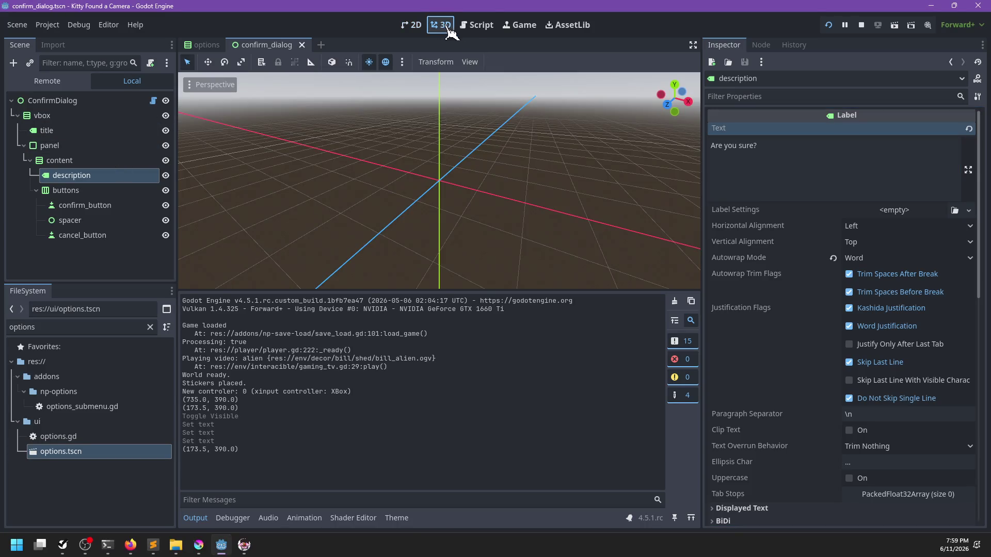
pyautogui.click(476, 25)
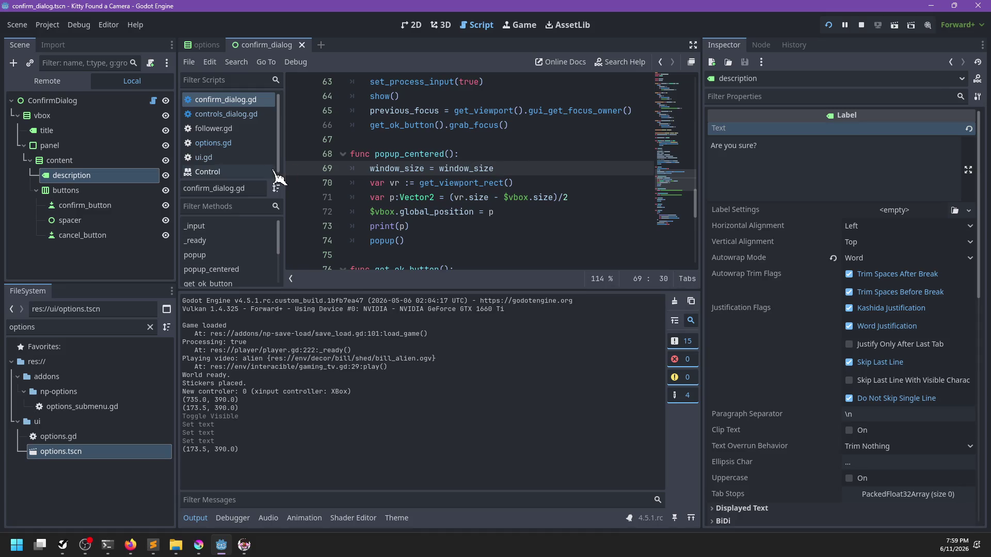
pyautogui.click(202, 45)
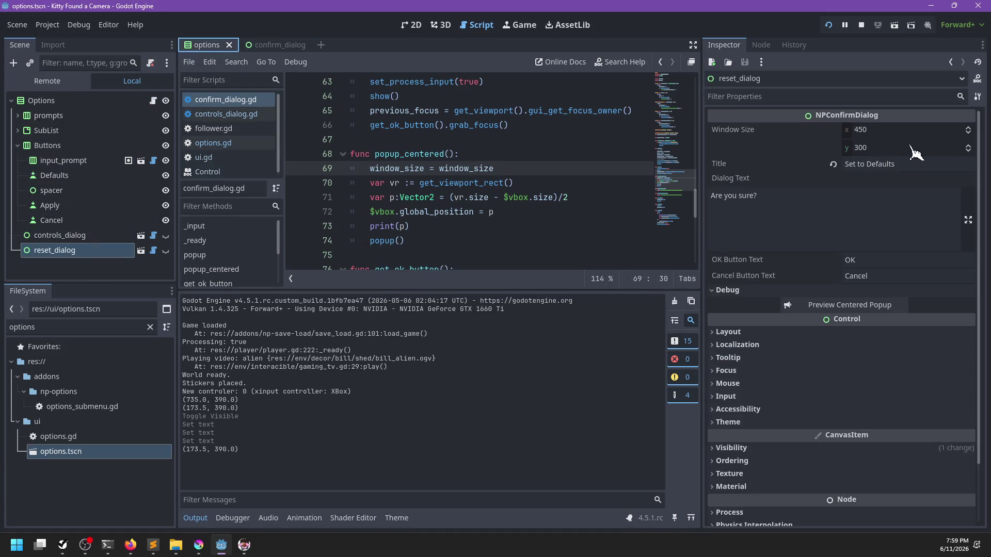
pyautogui.click(891, 129)
pyautogui.write('200')
pyautogui.press('Return')
pyautogui.hotkey('alt', 'Tab')
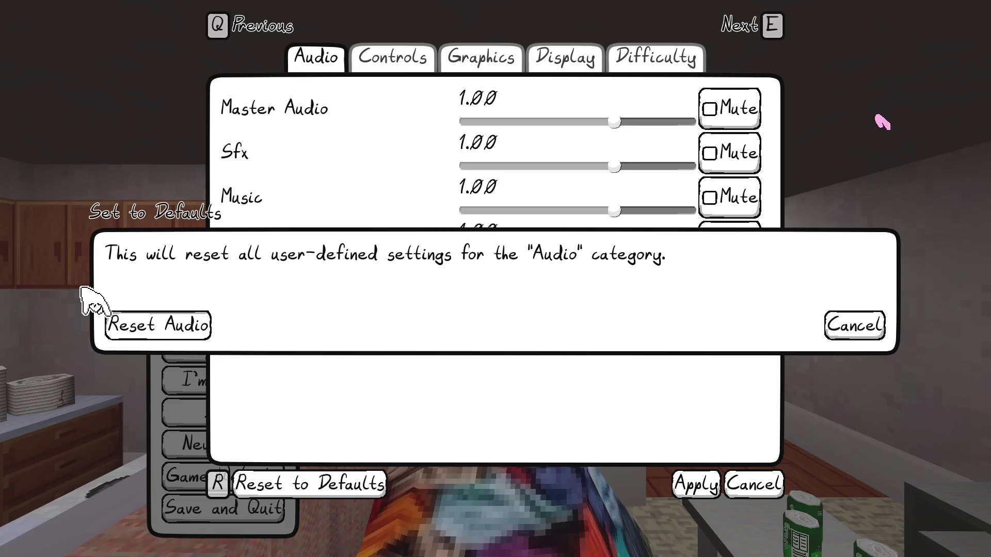
pyautogui.click(839, 331)
# Step: Reopen the audio reset in-game, then toggle reset_dialog's visibility and preview it centered
pyautogui.click(367, 483)
pyautogui.hotkey('alt', 'Tab')
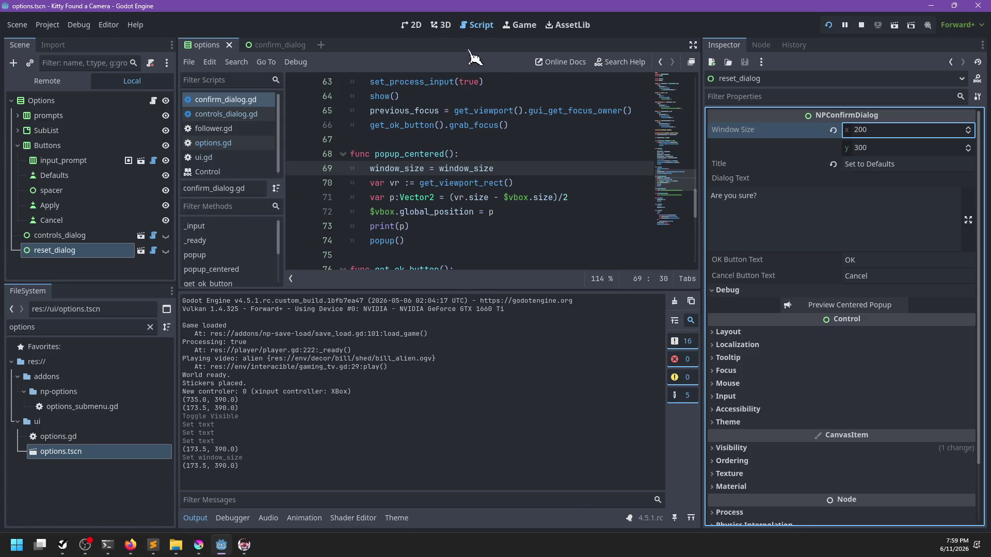
pyautogui.click(443, 25)
pyautogui.click(413, 26)
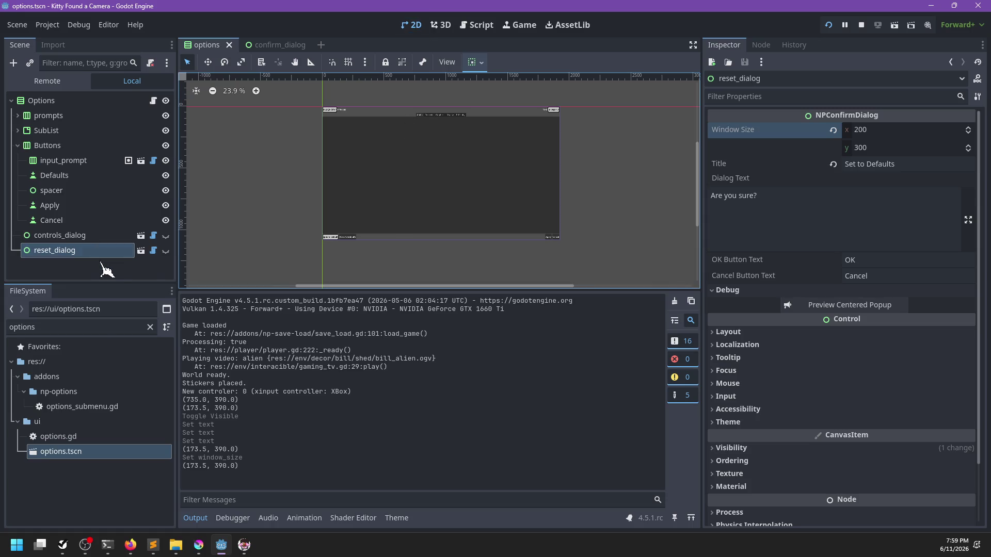
pyautogui.click(166, 250)
pyautogui.click(165, 251)
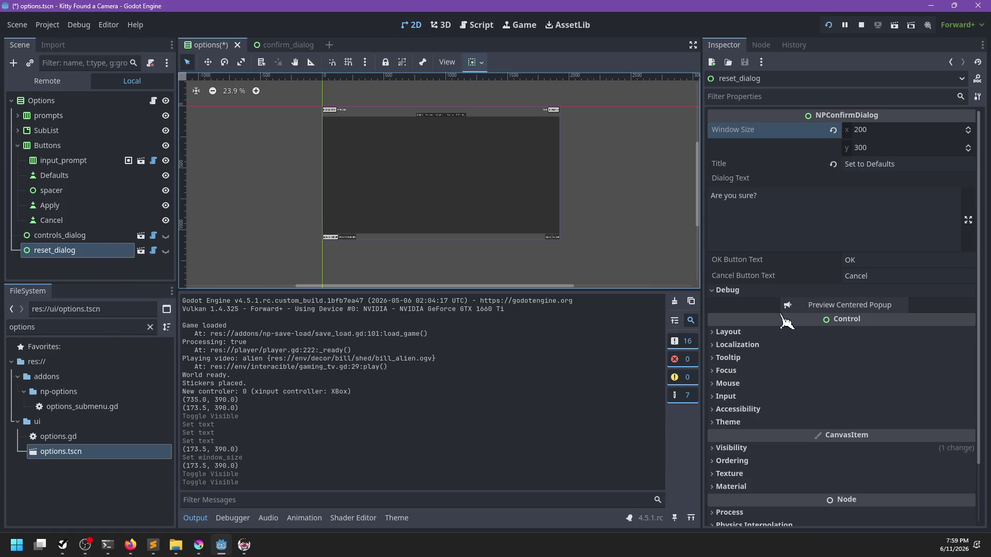
pyautogui.click(816, 310)
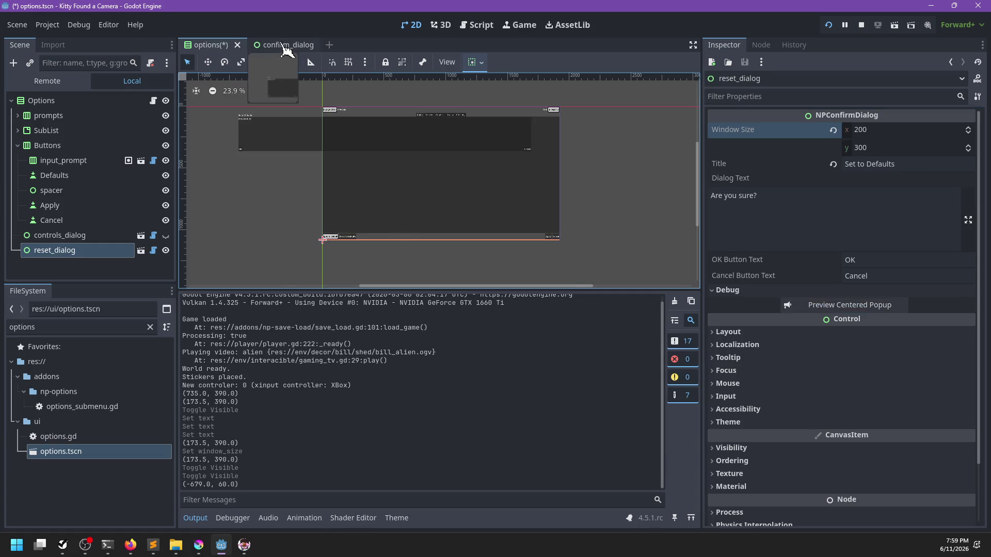
# Step: Open confirm_dialog.gd and add '$vbox.size = 0' inside the setter's is_inside_tree block
pyautogui.click(276, 45)
pyautogui.click(154, 101)
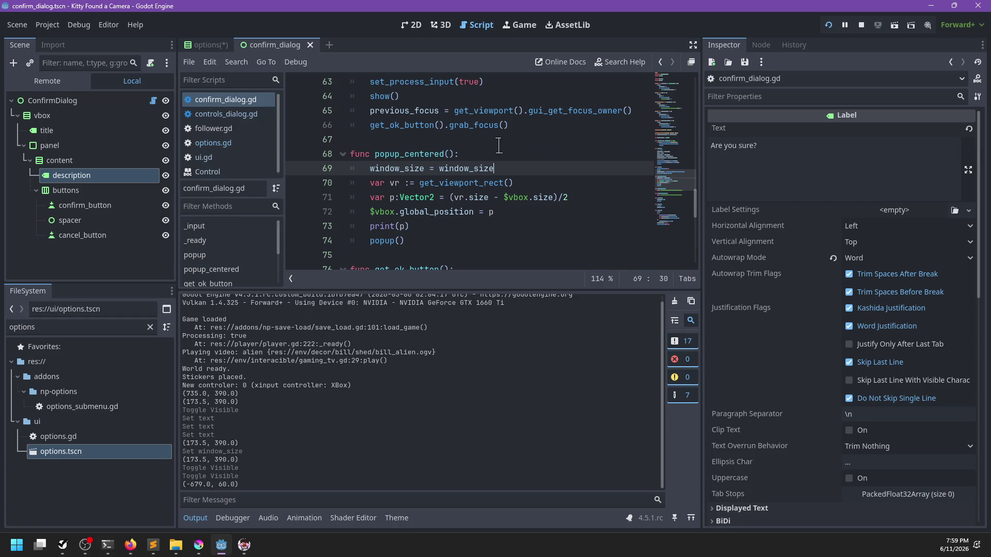
pyautogui.scroll(12, 499, 146)
pyautogui.scroll(3, 502, 150)
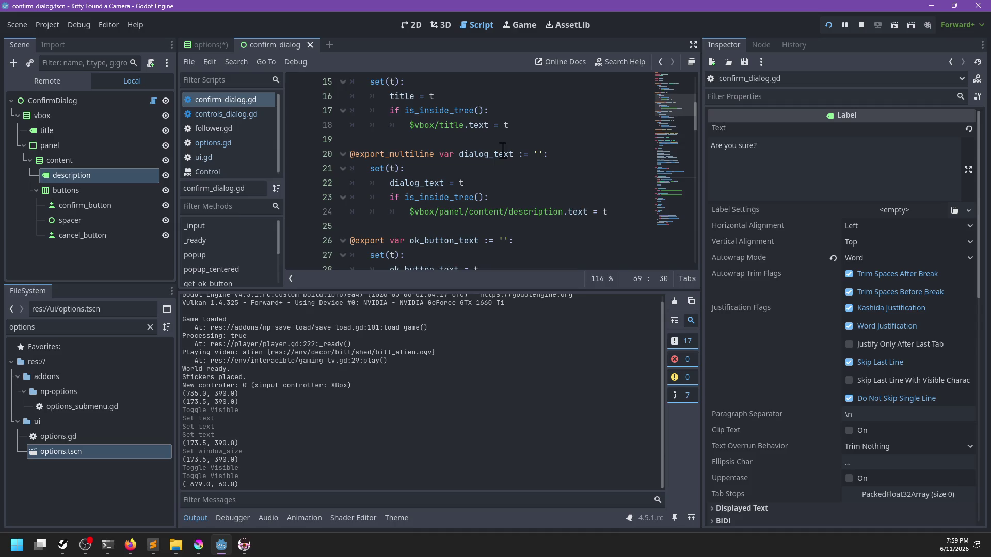
pyautogui.scroll(4, 503, 148)
pyautogui.click(510, 197)
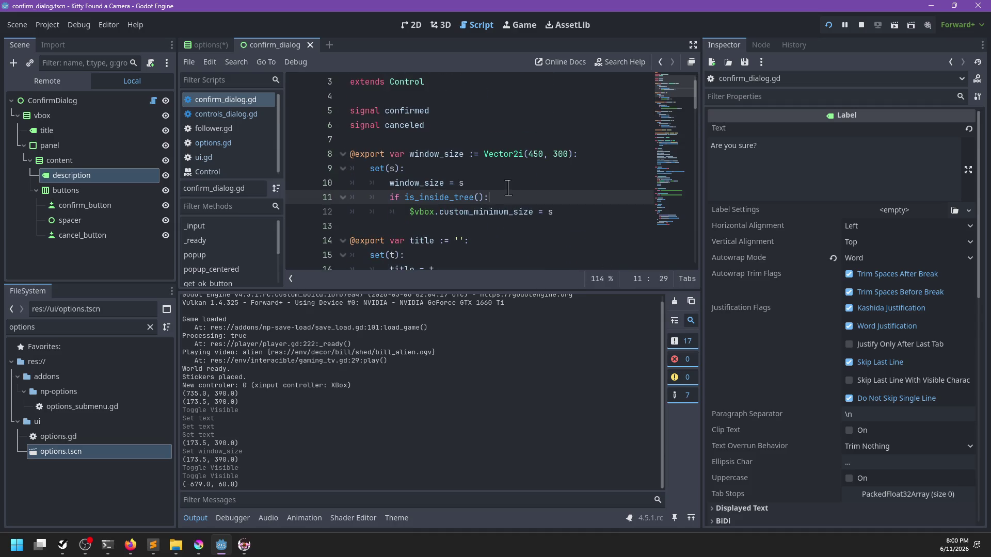
pyautogui.press('Return')
pyautogui.write('$vbox.size = 0')
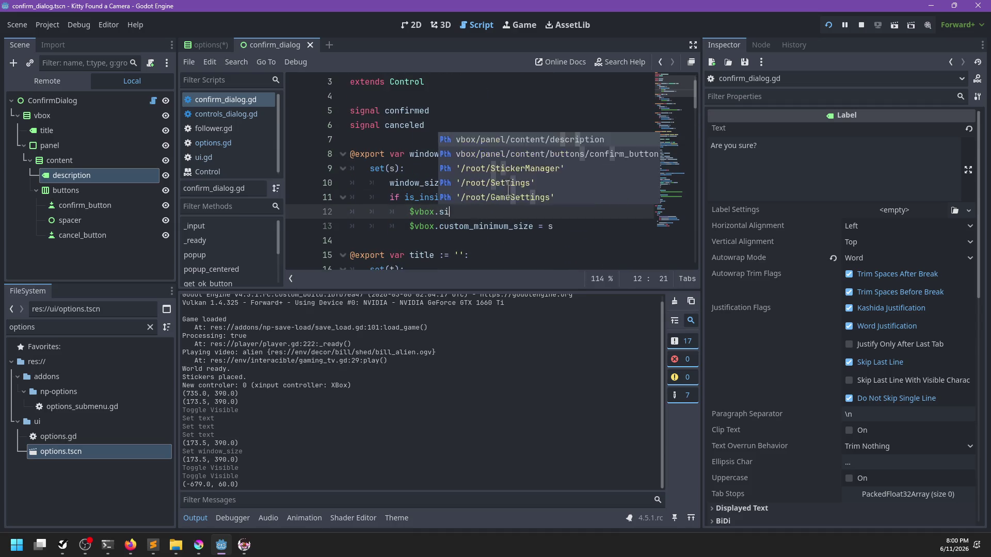
# Step: Change the value to Vector2i.ZERO, save the script, and run the game
pyautogui.hotkey('ctrl', 's')
pyautogui.press('BackSpace')
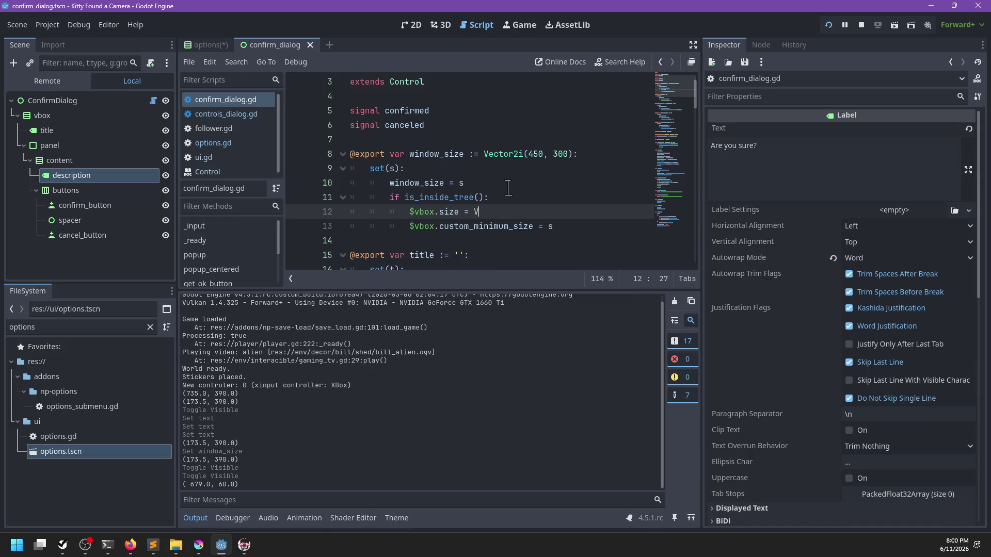
pyautogui.write('(')
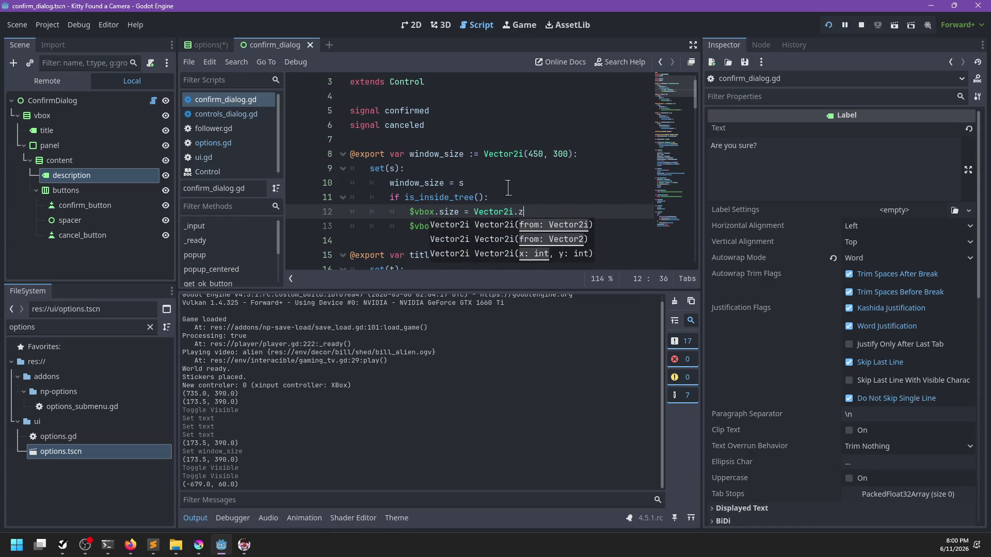
pyautogui.write('er')
pyautogui.press('Return')
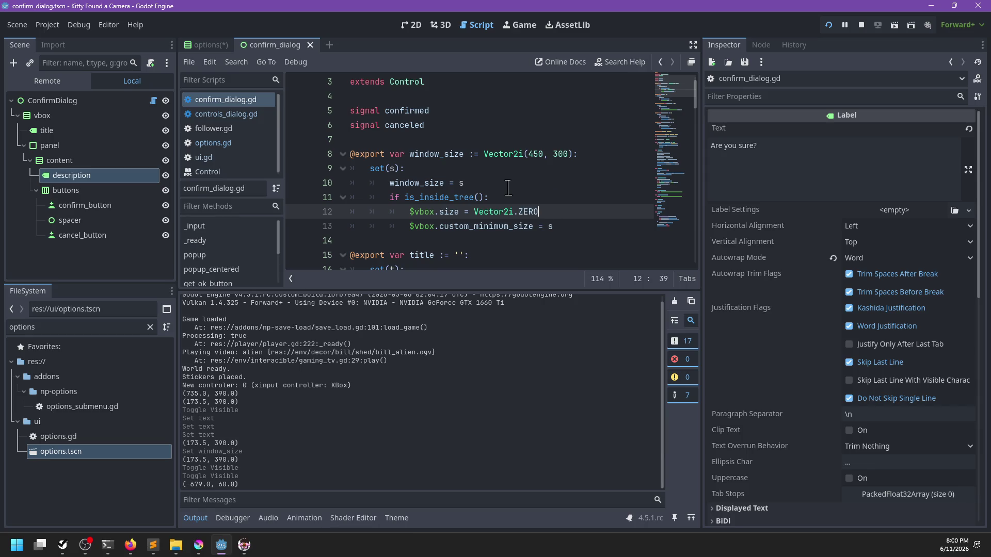
pyautogui.hotkey('ctrl', 's')
pyautogui.press('F5')
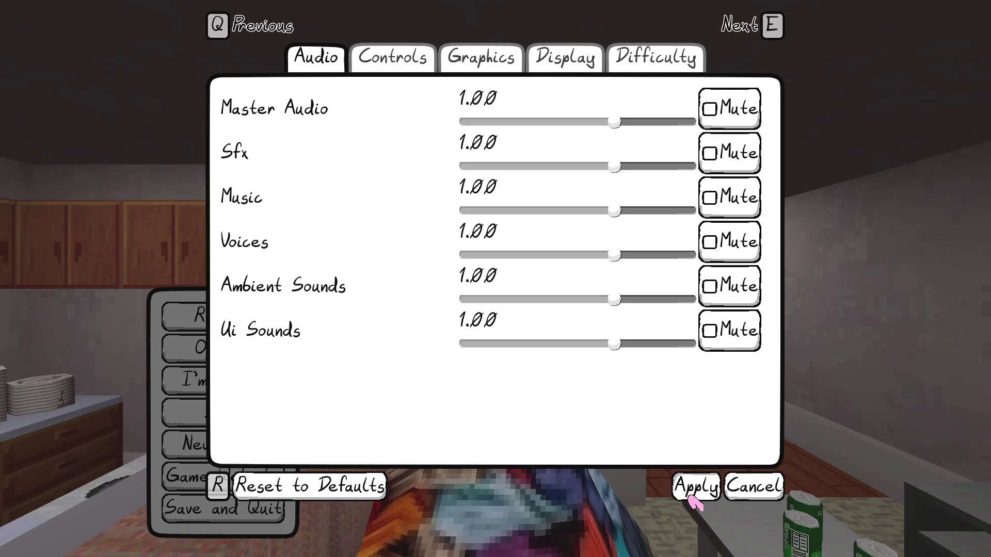
# Step: Open the Audio reset confirmation, then set the reset dialog's window width back to 450 and run the options scene
pyautogui.click(373, 495)
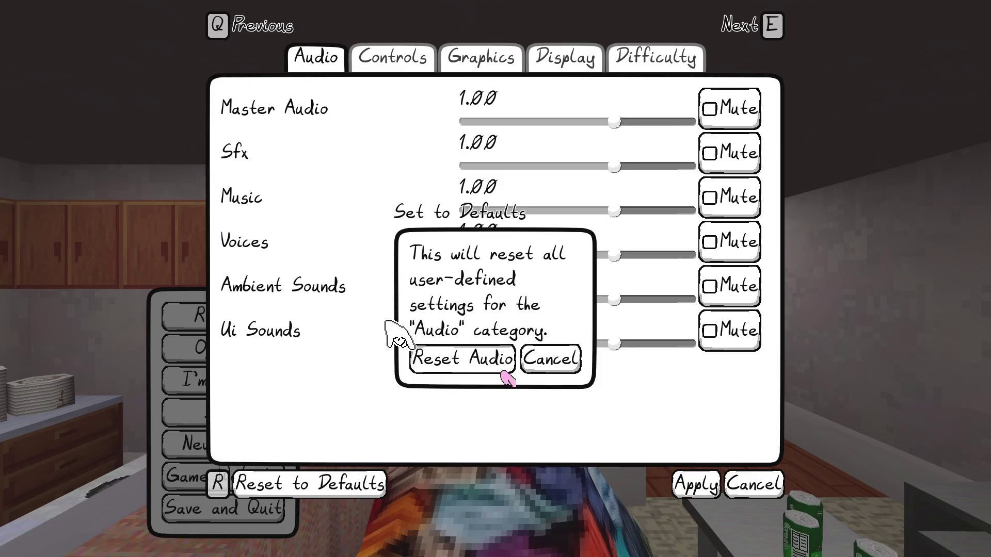
pyautogui.press('F8')
pyautogui.click(217, 45)
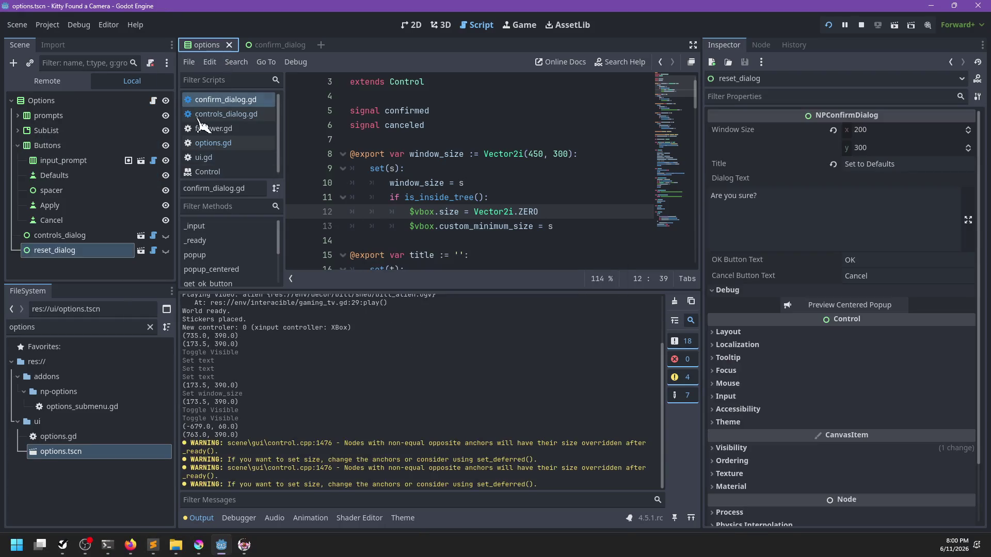
pyautogui.click(854, 130)
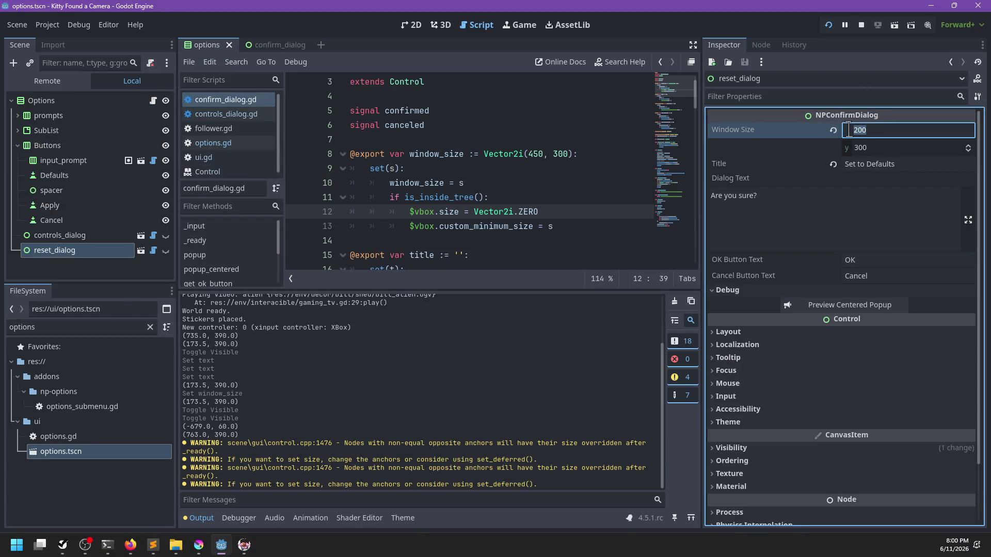
pyautogui.write('0')
pyautogui.press('F6')
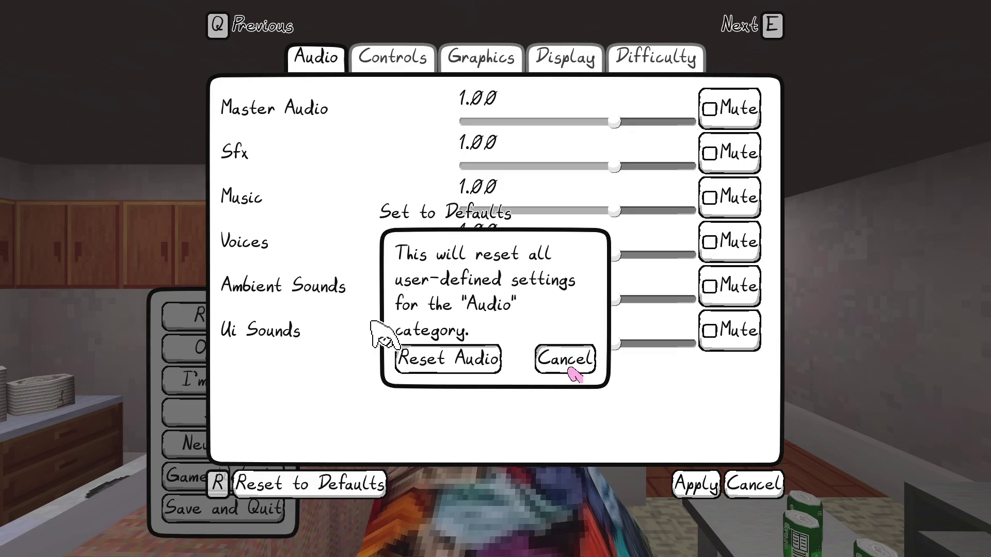
# Step: Cancel the Audio reset confirmation, reopen and cancel it again, then stop the game
pyautogui.click(568, 364)
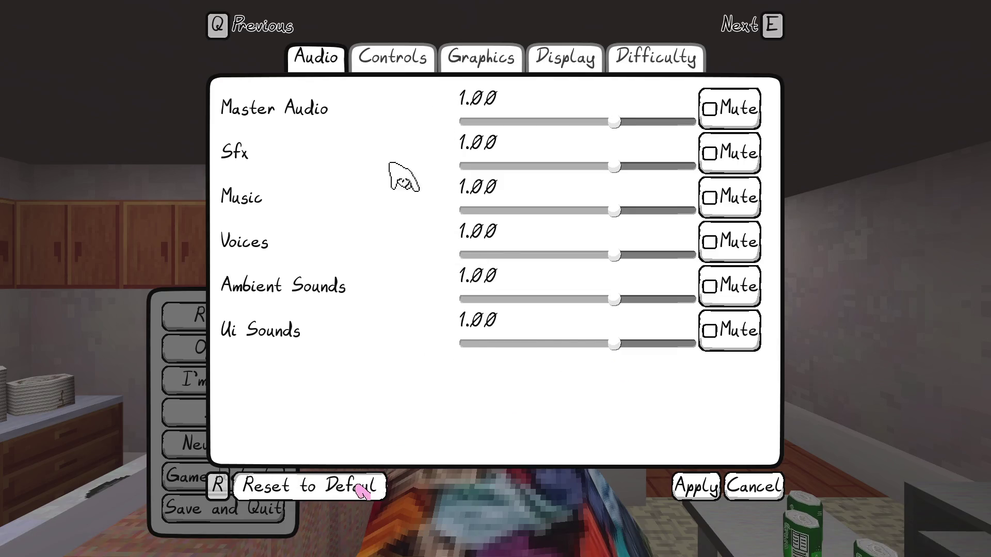
pyautogui.click(376, 483)
pyautogui.click(576, 341)
pyautogui.press('F8')
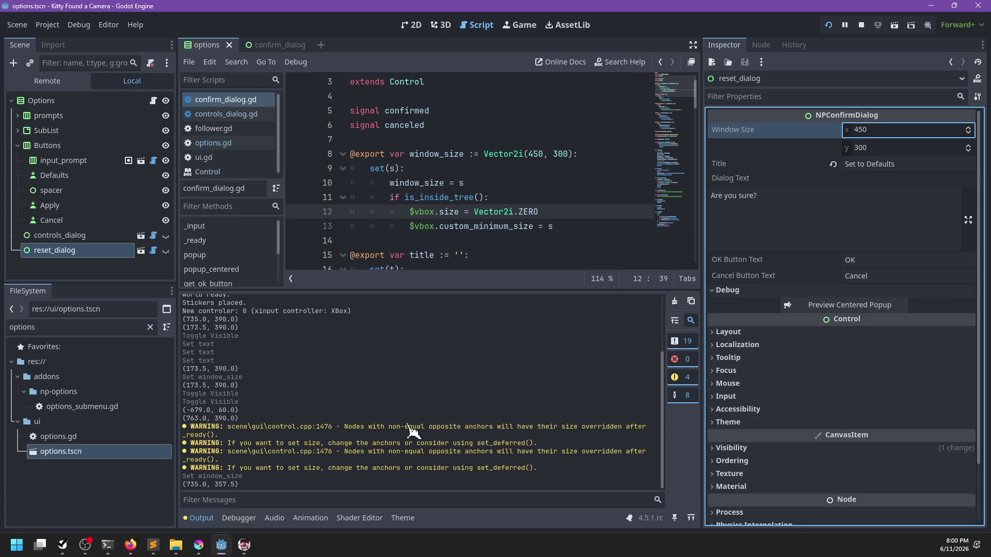
# Step: Clear the output log, save the scene and relaunch the project
pyautogui.click(675, 303)
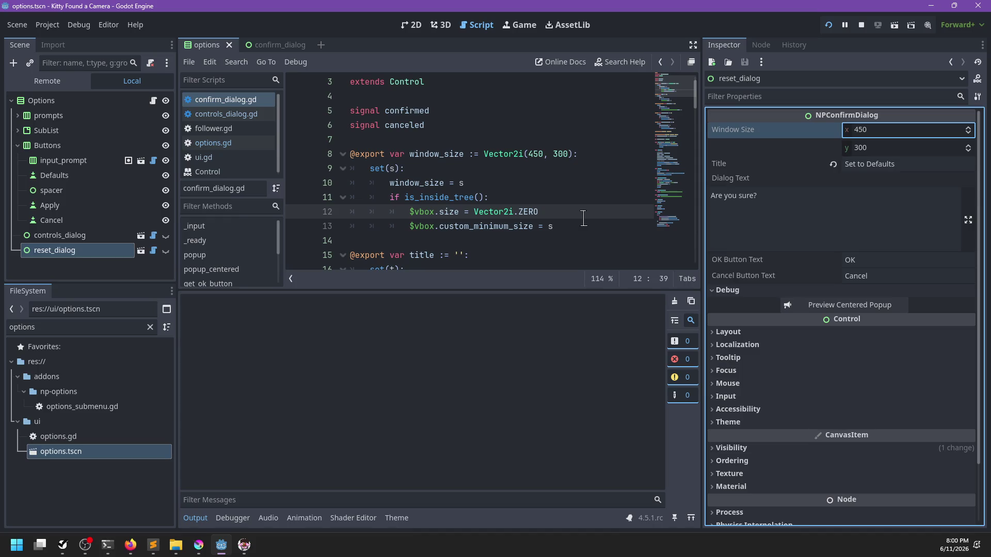
pyautogui.click(572, 195)
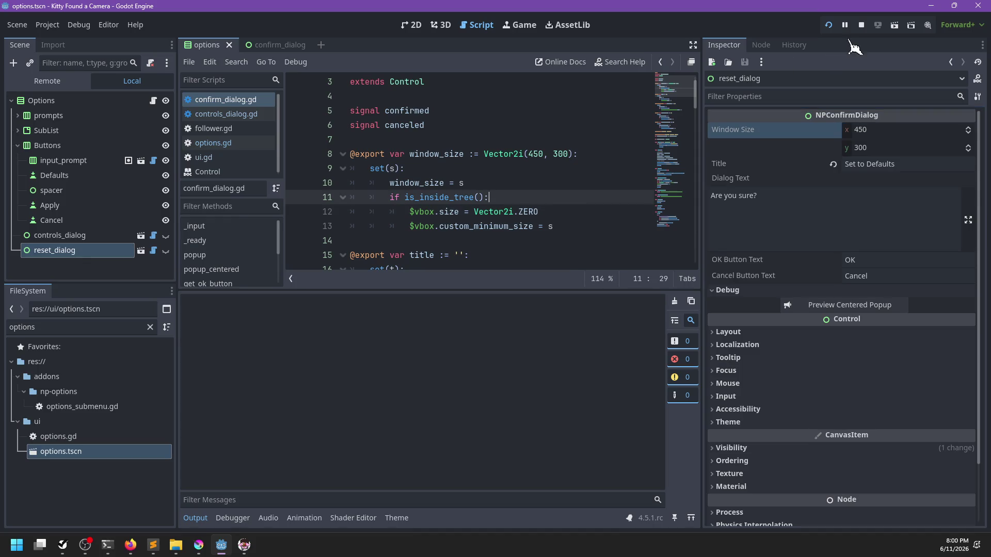
pyautogui.click(861, 24)
pyautogui.click(507, 178)
pyautogui.hotkey('ctrl', 's')
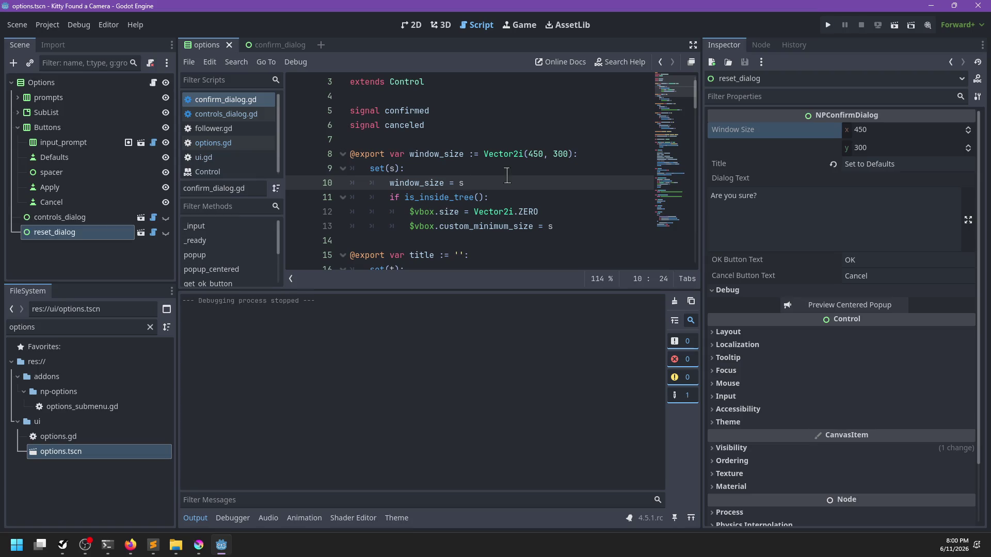
pyautogui.press('F5')
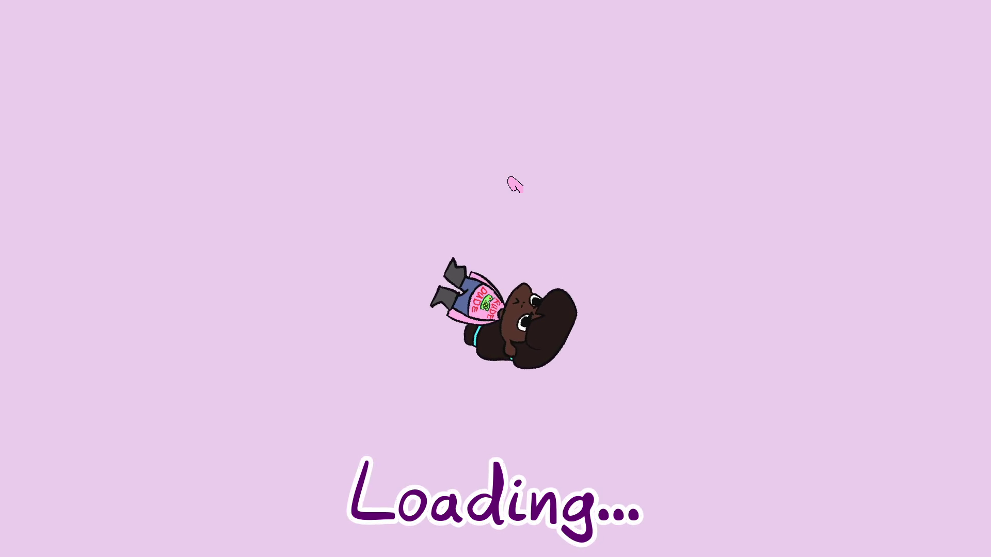
# Step: In the relaunched game, request an Audio reset from Options, dismiss it, and return to confirm_dialog.gd
pyautogui.press('Escape')
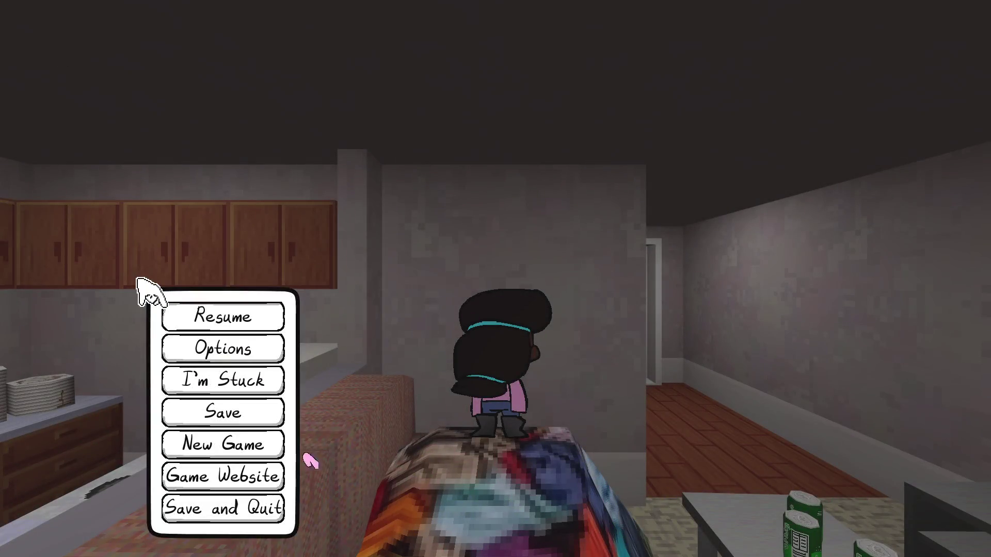
pyautogui.click(229, 360)
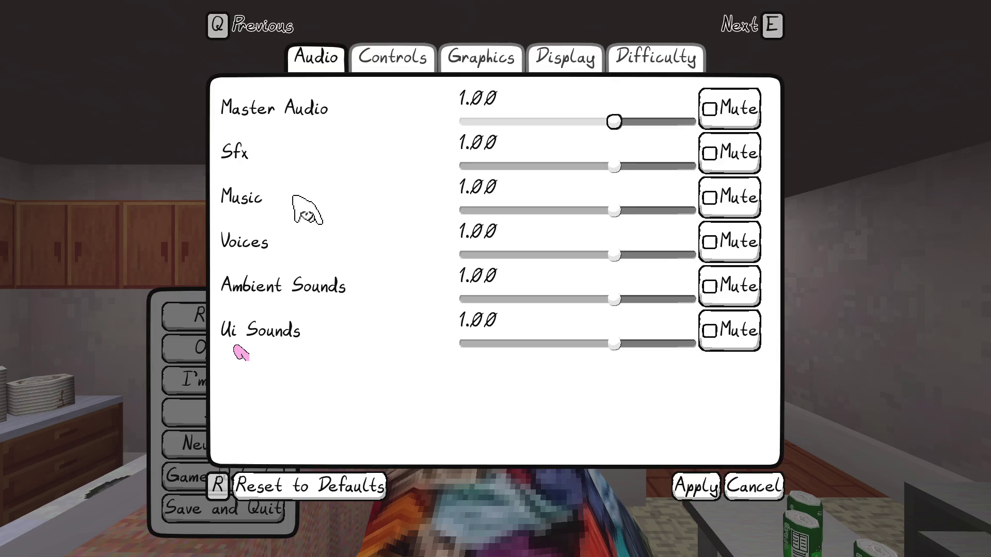
pyautogui.click(313, 490)
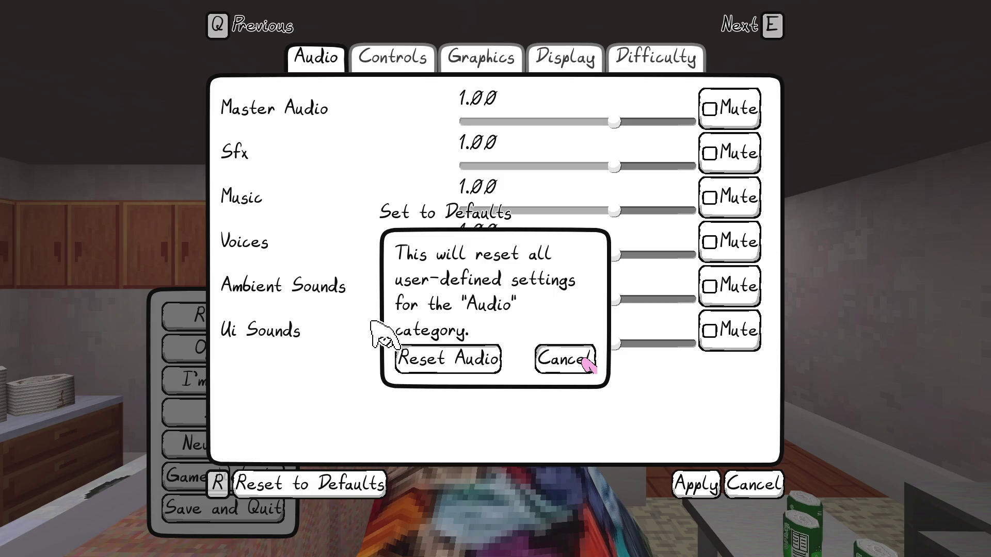
pyautogui.click(584, 359)
pyautogui.click(465, 212)
pyautogui.scroll(-20, 549, 217)
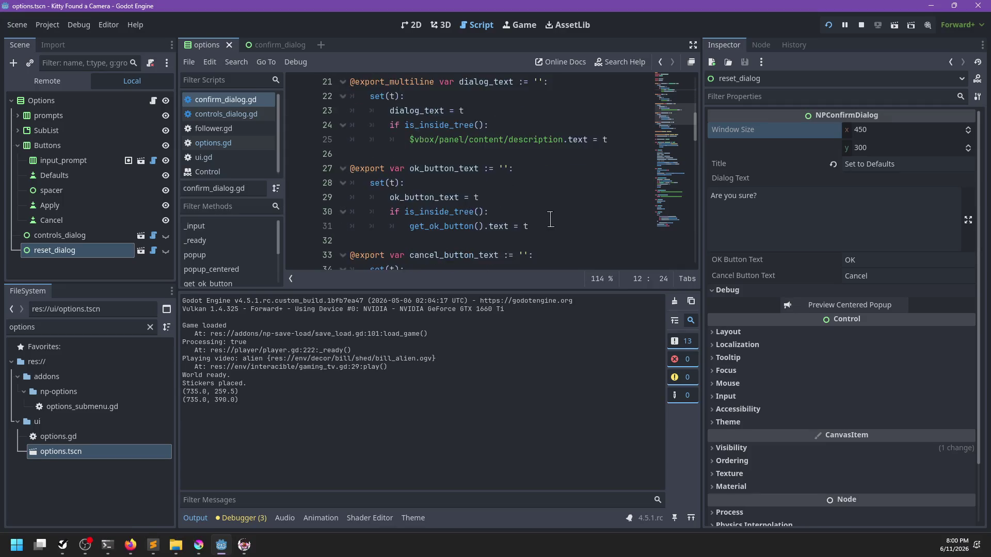
# Step: Delete, then restore, the sizing and centering lines in popup_centered, and save and launch the game
pyautogui.scroll(-3, 652, 158)
pyautogui.scroll(8, 595, 187)
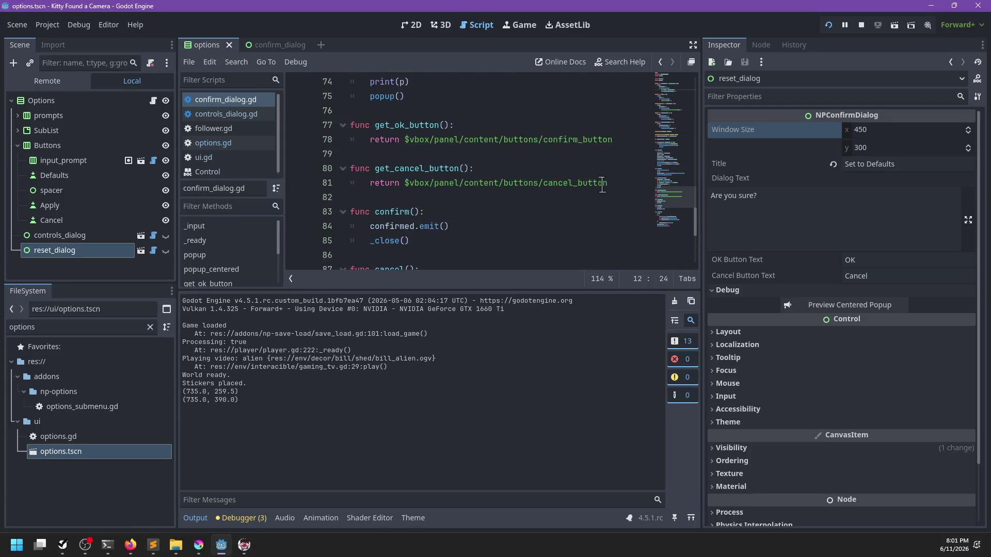
pyautogui.scroll(2, 578, 194)
pyautogui.scroll(-3, 511, 193)
pyautogui.moveTo(452, 212); pyautogui.dragTo(460, 139)
pyautogui.press('BackSpace')
pyautogui.click(427, 158)
pyautogui.hotkey('ctrl', 'z')
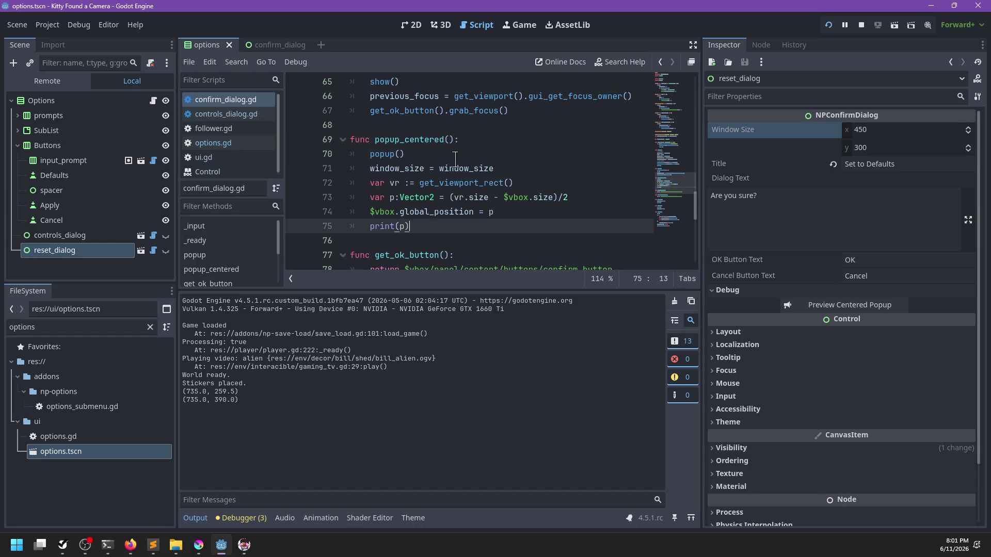
pyautogui.hotkey('ctrl', 's')
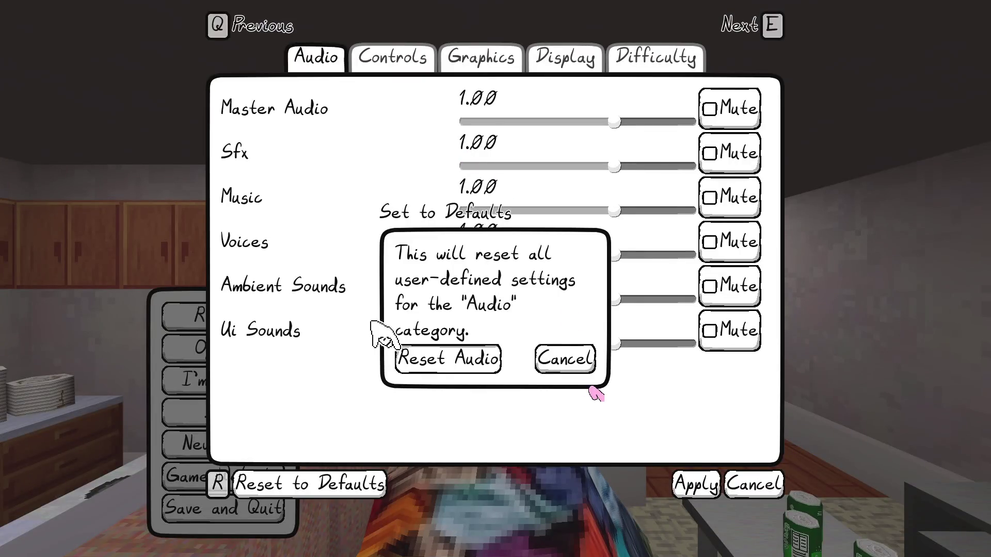
# Step: Cancel and reopen the Audio reset confirmation, close it, and return to the editor
pyautogui.click(575, 364)
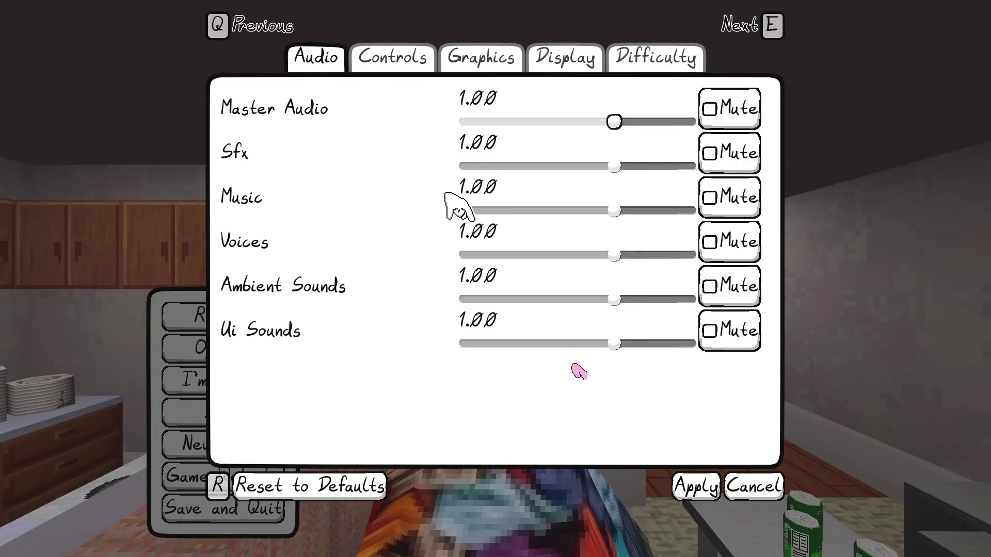
pyautogui.click(365, 485)
pyautogui.press('Return')
pyautogui.hotkey('alt', 'Tab')
# Step: Set reset_dialog's Window Size to 600×400, run the scene, and open the Audio reset confirmation
pyautogui.click(902, 128)
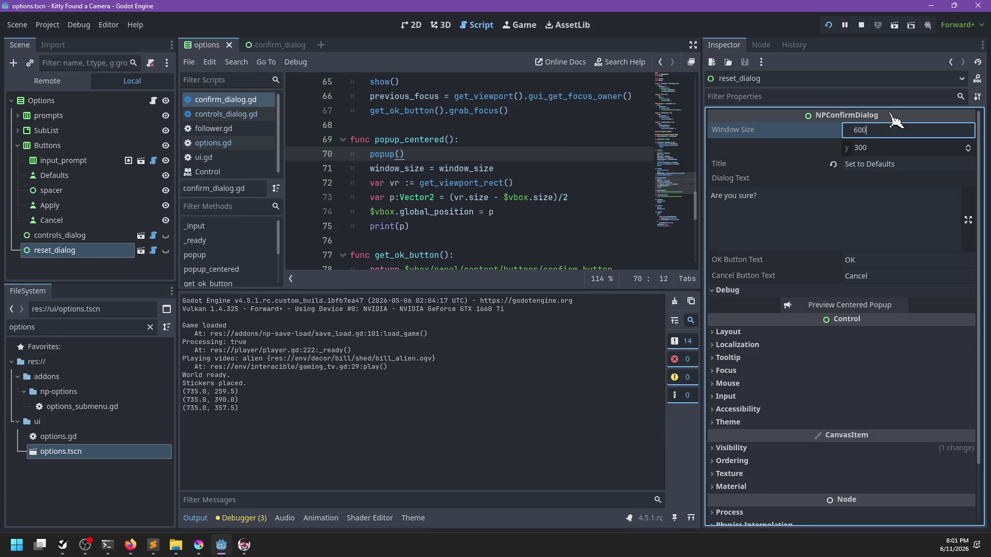
pyautogui.press('Tab')
pyautogui.press('Return')
pyautogui.press('F6')
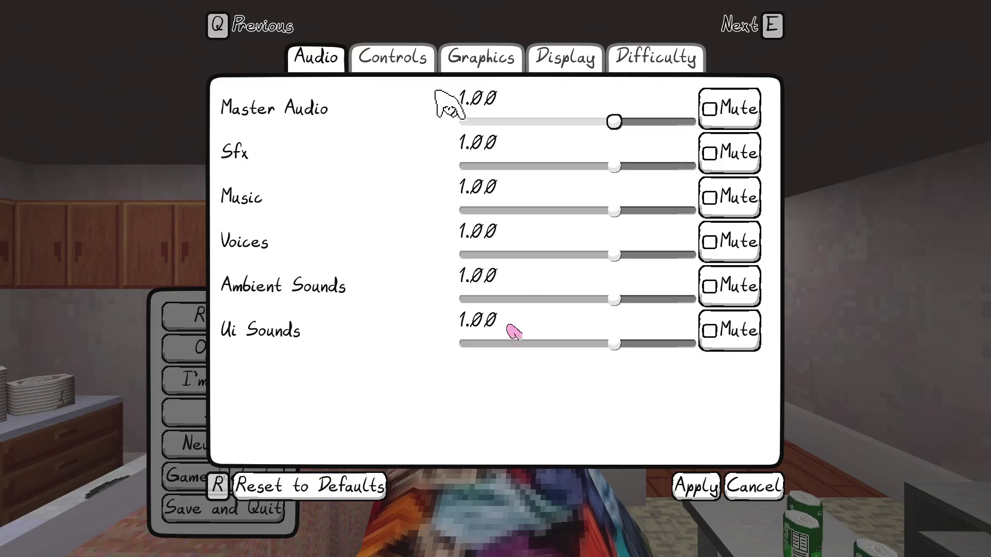
pyautogui.click(357, 490)
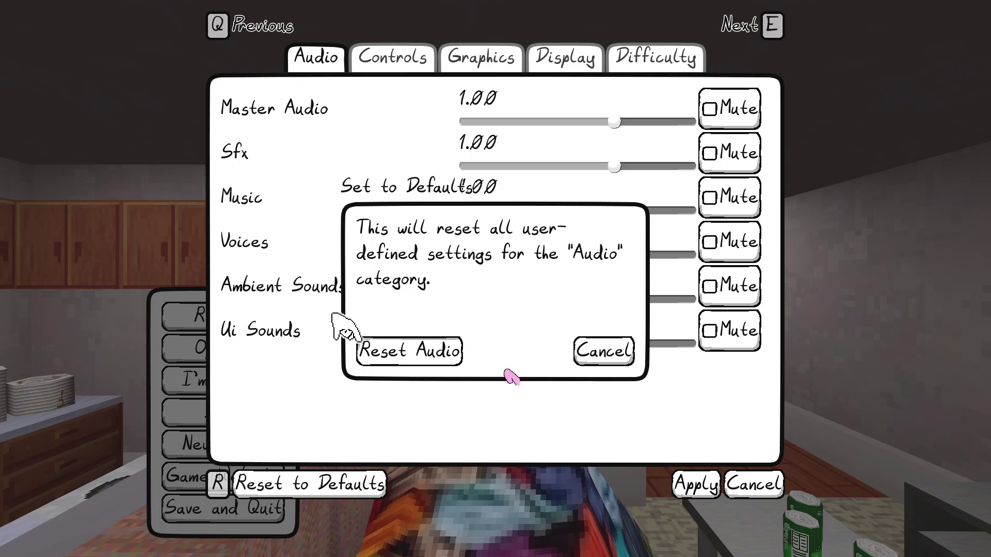
# Step: Cancel the enlarged Audio reset confirmation twice, then stop the game
pyautogui.click(601, 355)
pyautogui.click(327, 484)
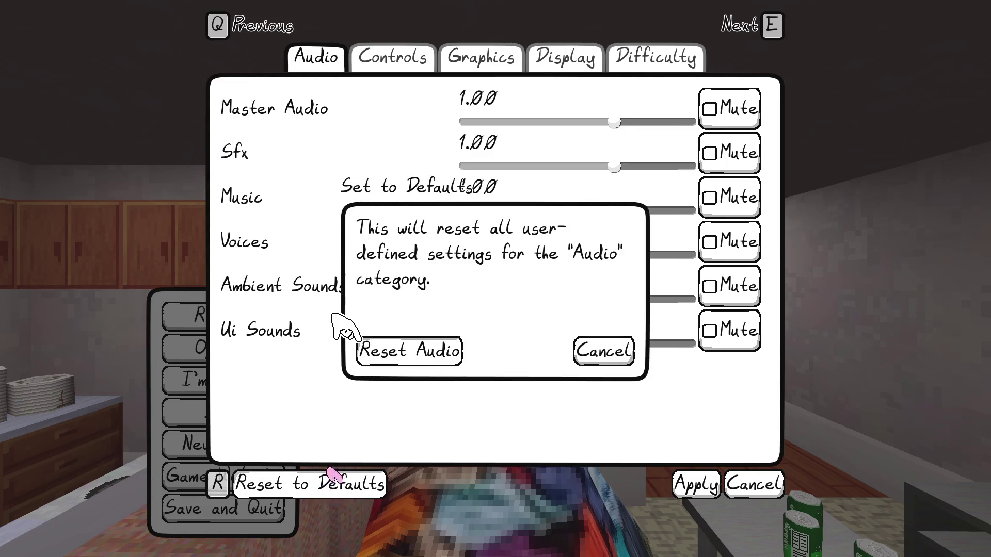
pyautogui.click(604, 349)
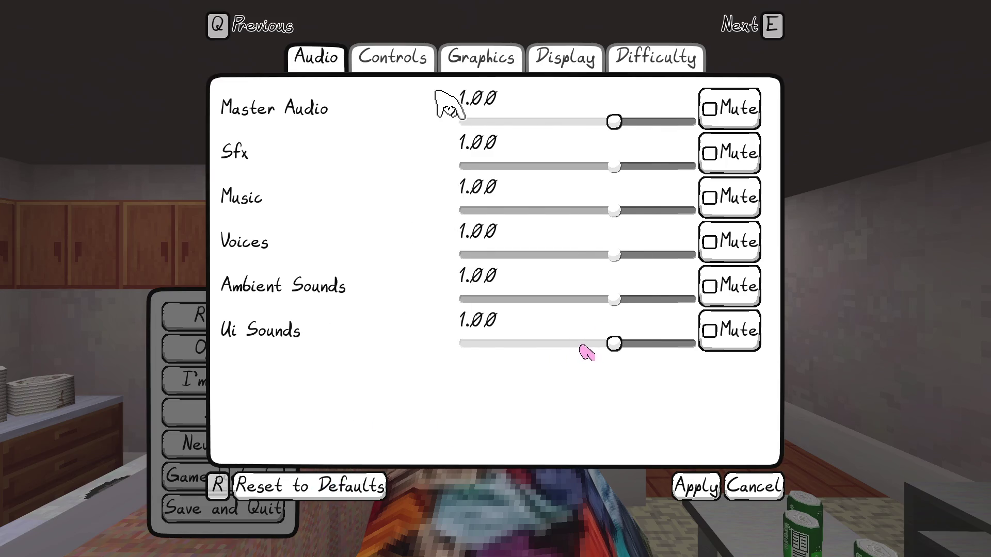
pyautogui.press('F8')
# Step: Relaunch the game, open Options from the pause menu, stop it, and return to popup_centered
pyautogui.press('F5')
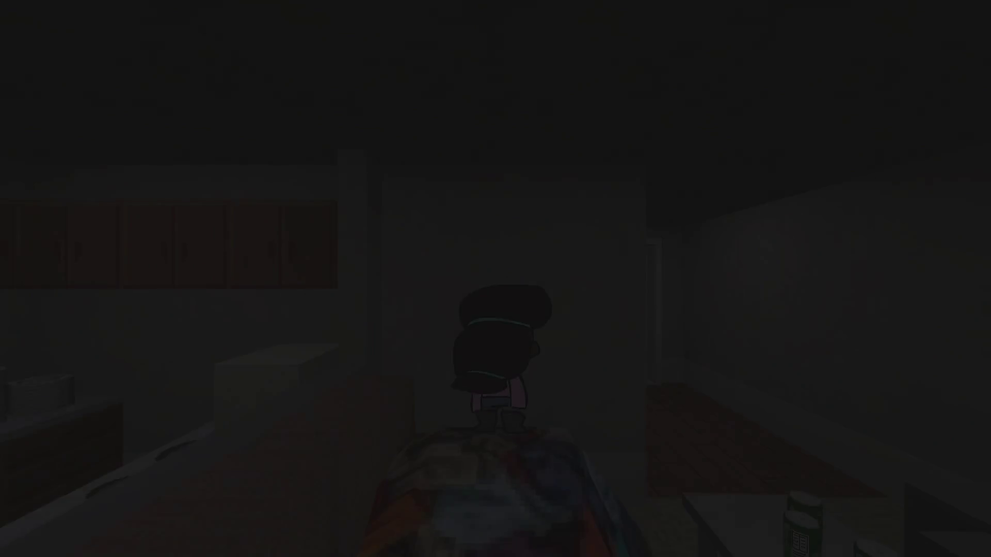
pyautogui.press('Escape')
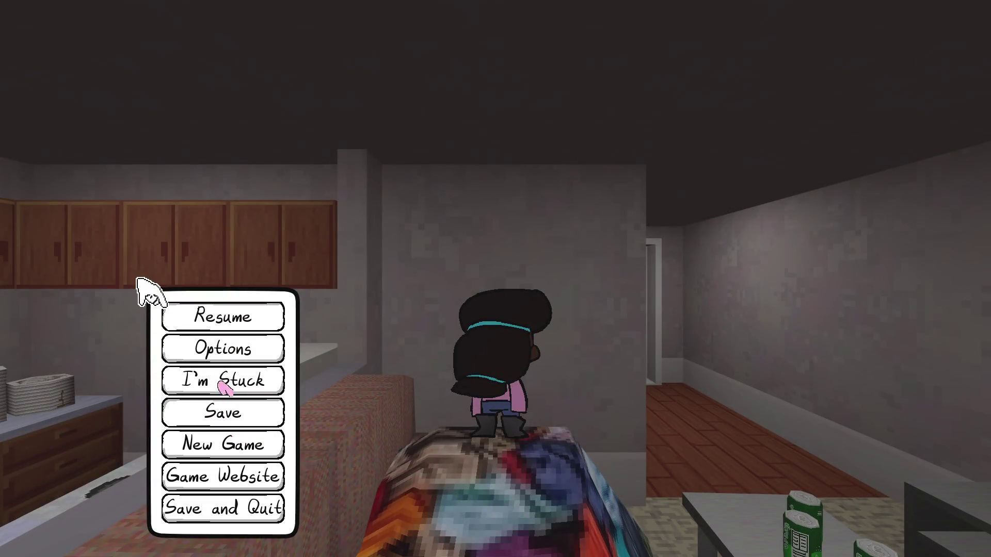
pyautogui.click(222, 351)
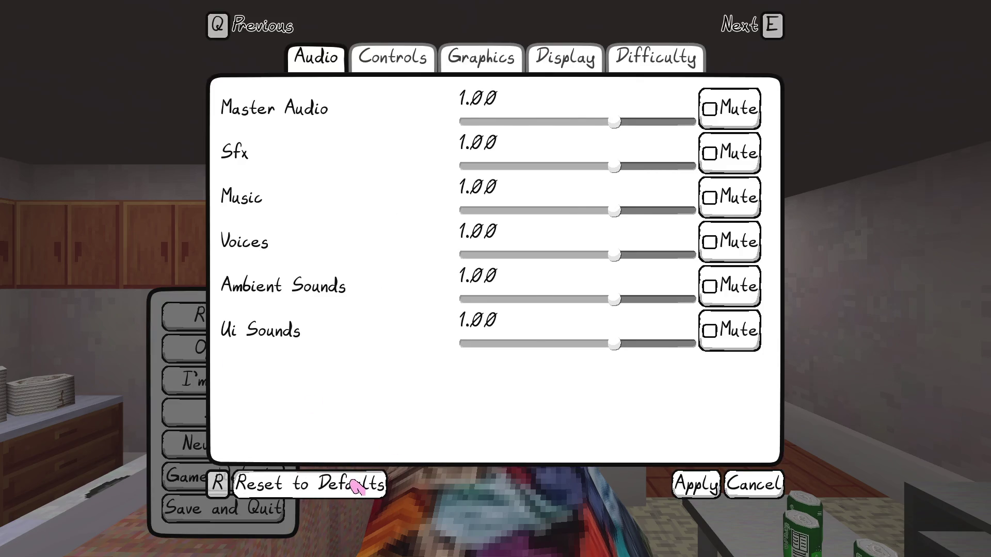
pyautogui.press('F8')
pyautogui.click(463, 142)
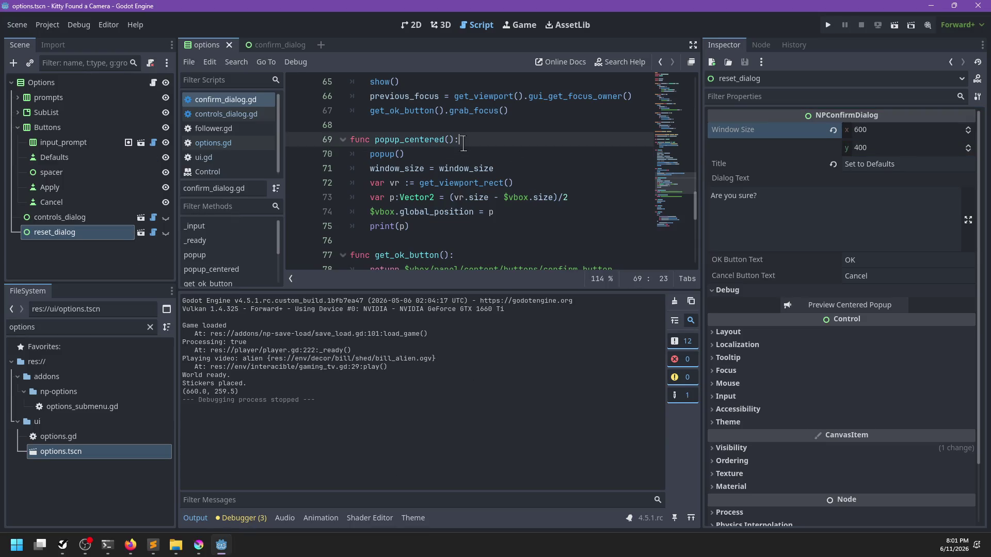
# Step: Add _recenter.call_deferred() after popup() in popup_centered, save the script and run the game
pyautogui.press('Down')
pyautogui.press('Return')
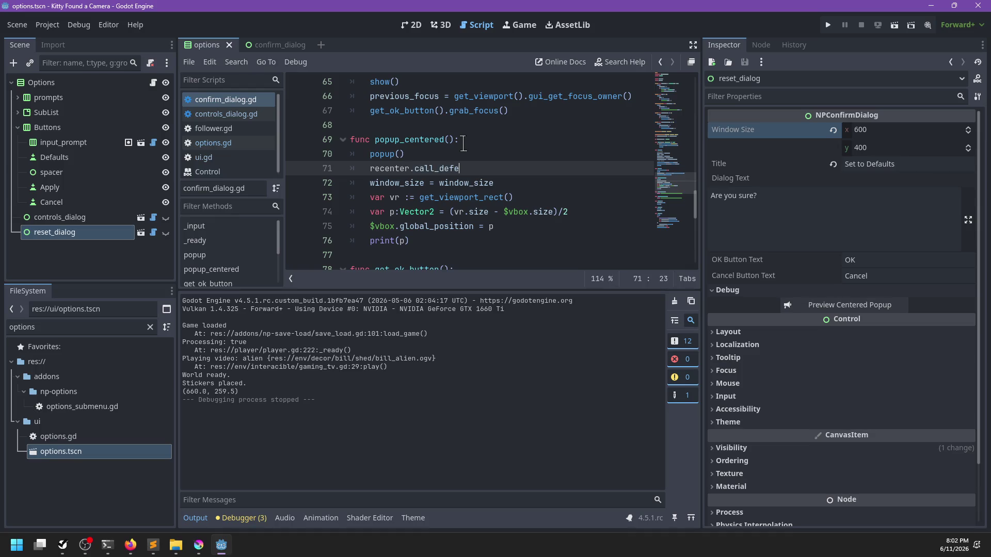
pyautogui.write('()')
pyautogui.press('Return')
pyautogui.press('Return')
pyautogui.press('BackSpace')
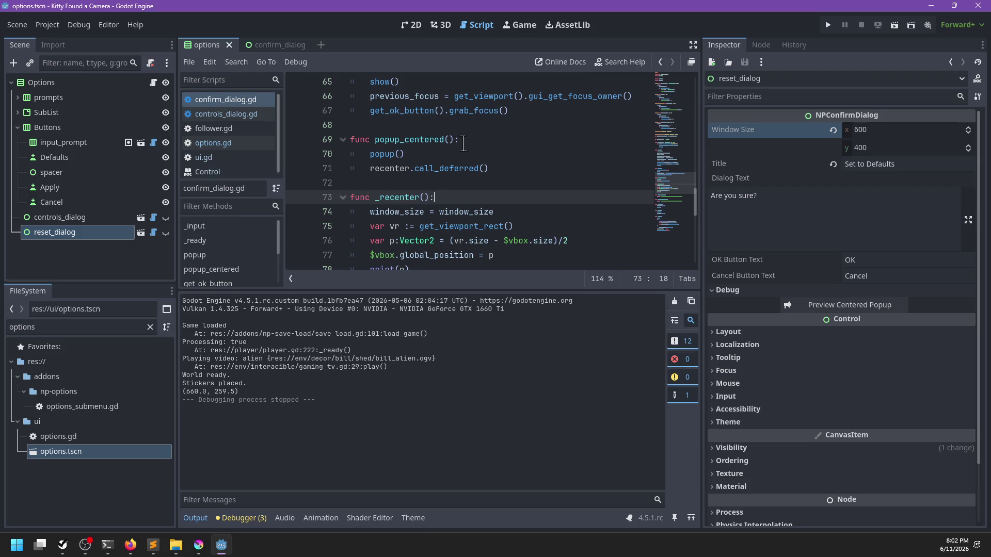
pyautogui.press('Up')
pyautogui.press('Up')
pyautogui.press('Home')
pyautogui.write('_')
pyautogui.hotkey('ctrl', 's')
pyautogui.press('F5')
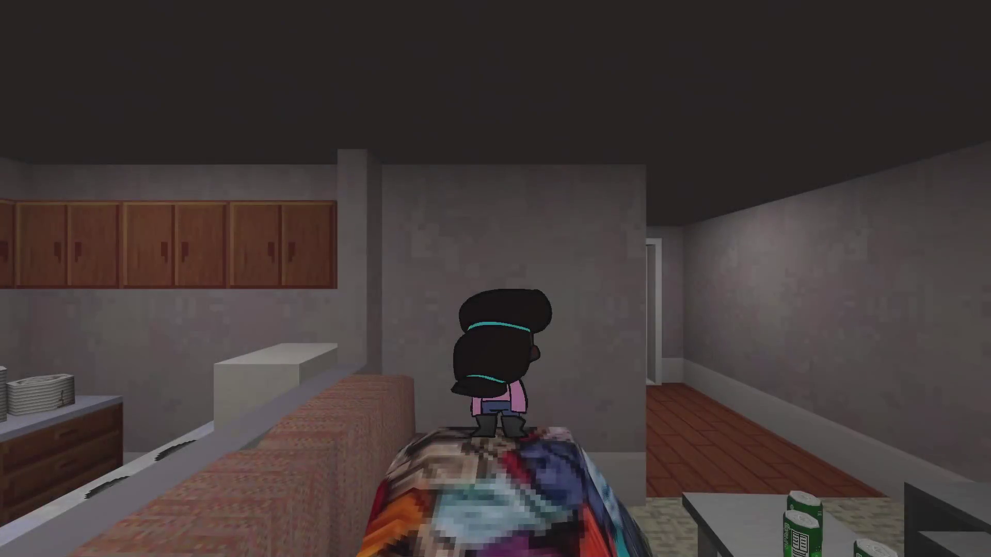
# Step: In game, open and cancel the Audio Reset to Defaults confirmation twice, then return to the editor
pyautogui.press('Escape')
pyautogui.click(221, 347)
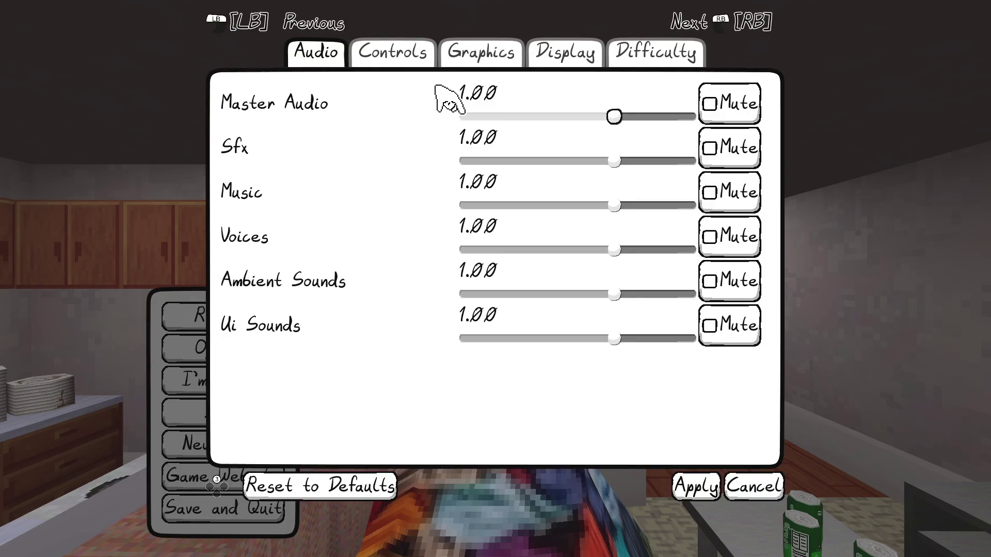
pyautogui.click(320, 485)
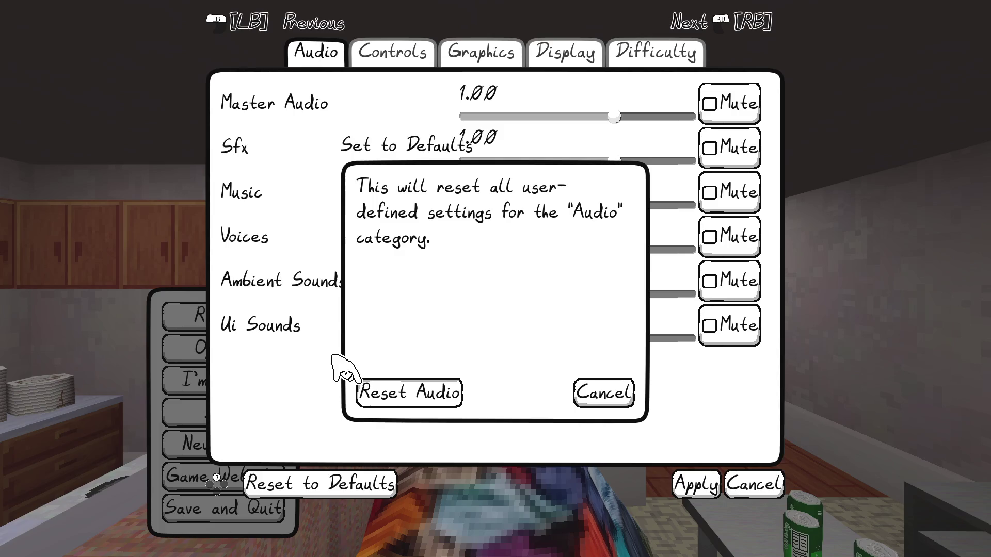
pyautogui.click(578, 397)
pyautogui.click(403, 189)
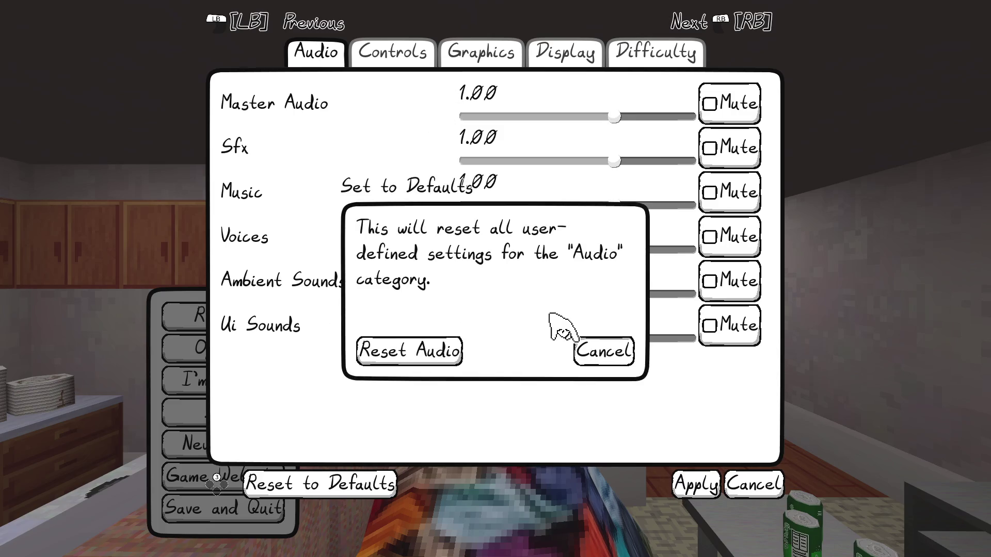
pyautogui.click(583, 348)
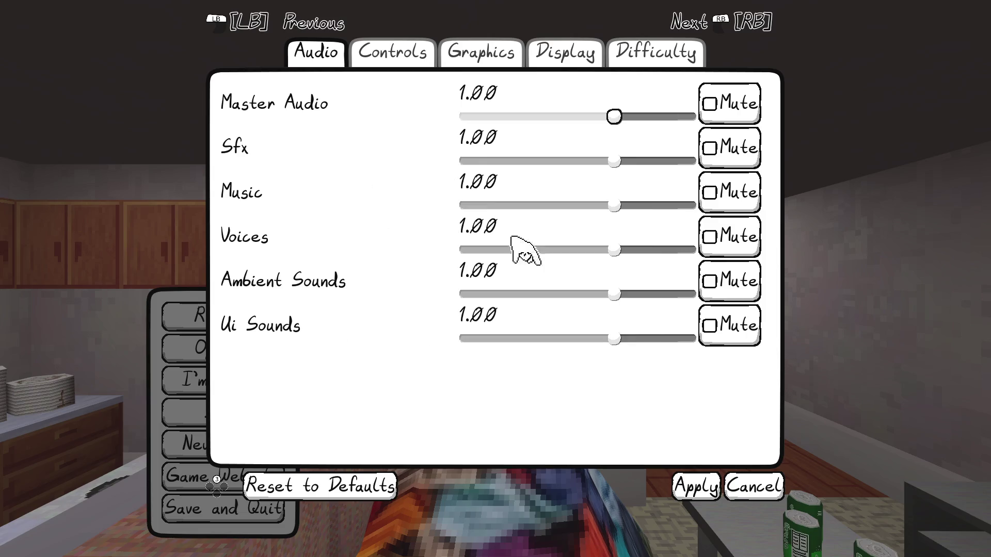
pyautogui.press('Escape')
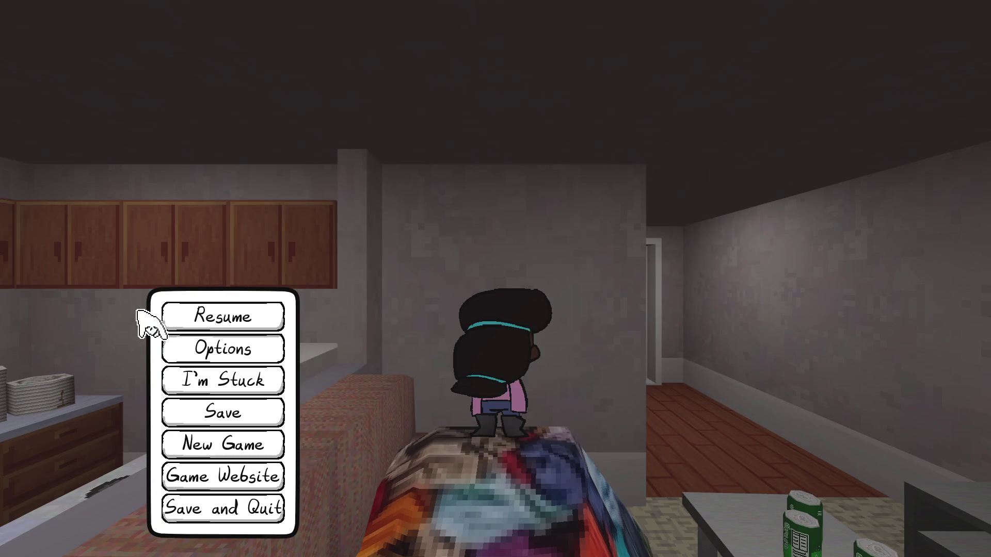
pyautogui.hotkey('alt', 'Tab')
# Step: Move the window_size = window_size line above popup() and save
pyautogui.click(487, 212)
pyautogui.hotkey('alt', 'Up')
pyautogui.hotkey('alt', 'Up')
pyautogui.hotkey('alt', 'Up')
pyautogui.hotkey('ctrl', 's')
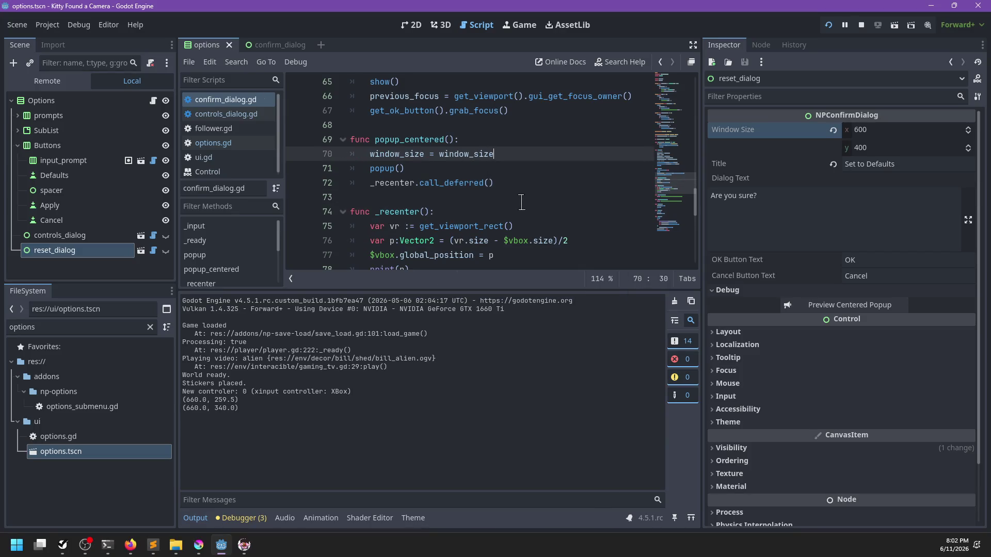
# Step: Paste window_size = window_size as the first line of the popup() function
pyautogui.hotkey('alt', 'Tab')
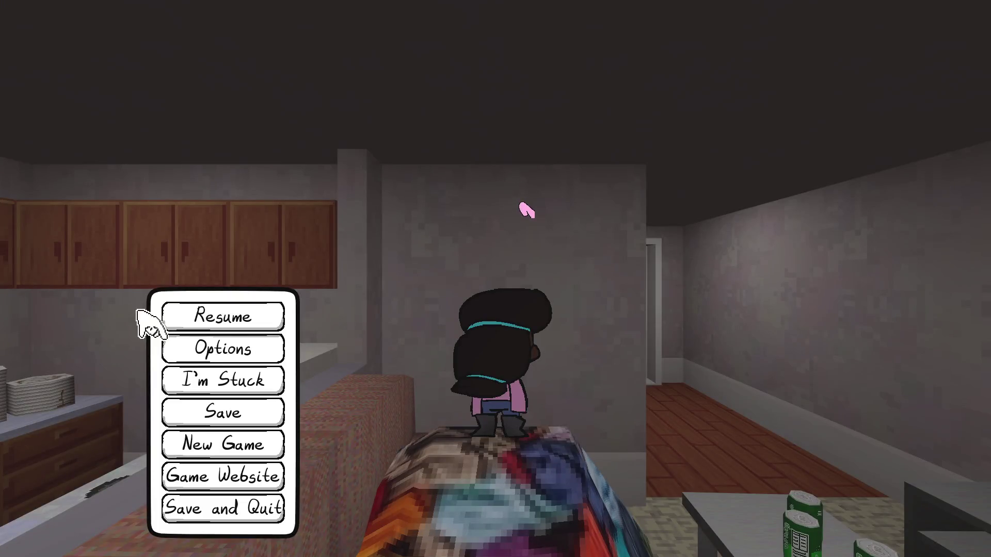
pyautogui.hotkey('alt', 'Tab')
pyautogui.keyDown('ctrl'); pyautogui.click(384, 153); pyautogui.keyUp('ctrl')
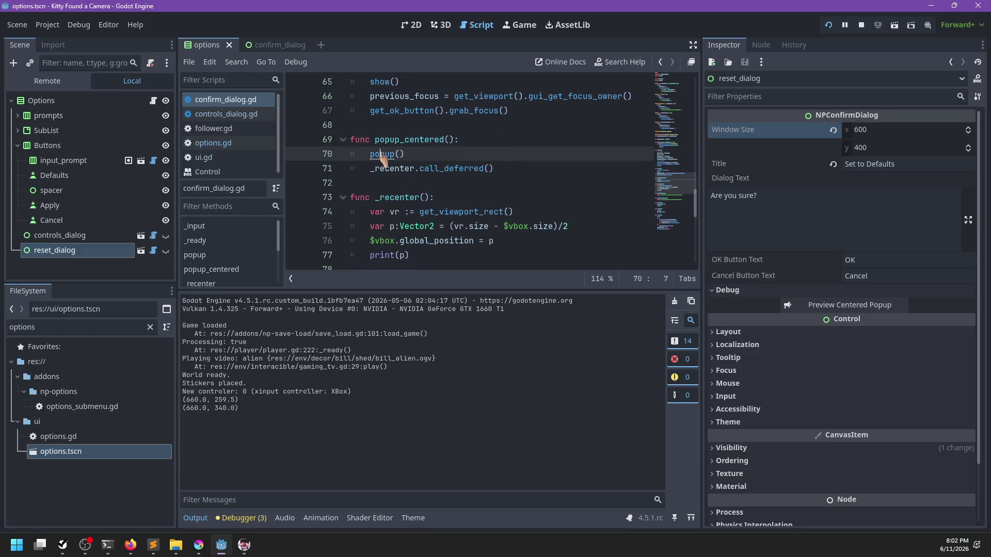
pyautogui.press('Return')
pyautogui.write('window_size = window_size')
# Step: Launch the game, open the Options Controls page, and switch back to the editor
pyautogui.press('F5')
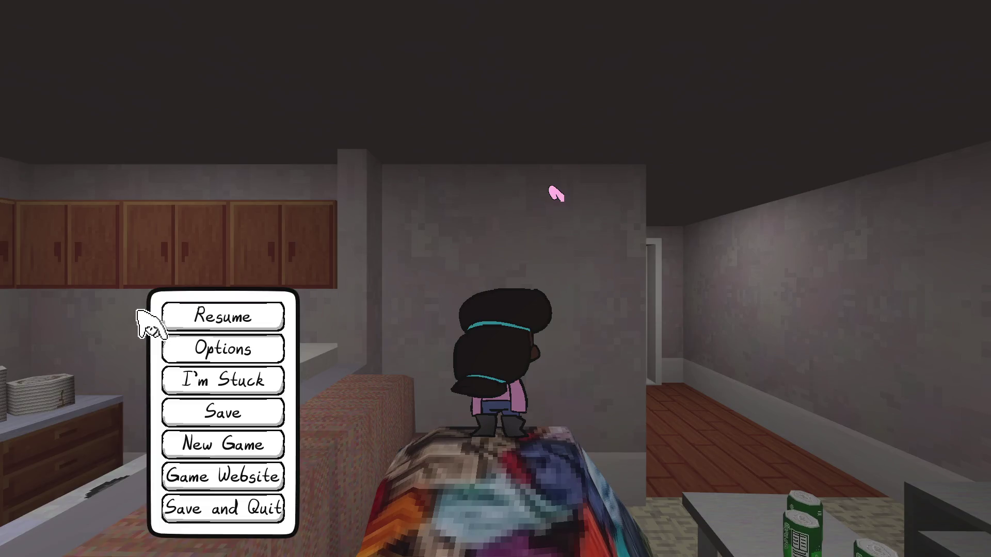
pyautogui.click(206, 349)
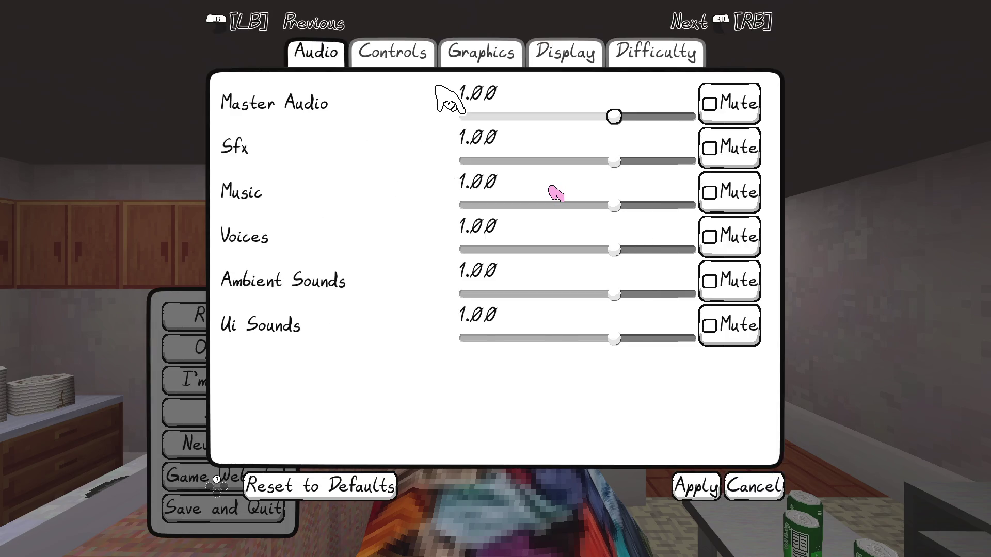
pyautogui.click(432, 58)
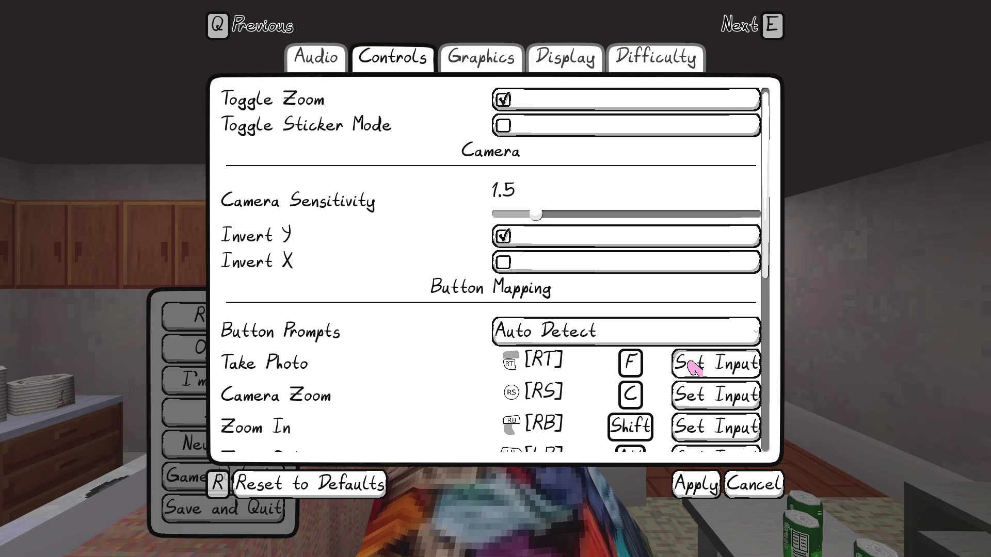
pyautogui.hotkey('alt', 'Tab')
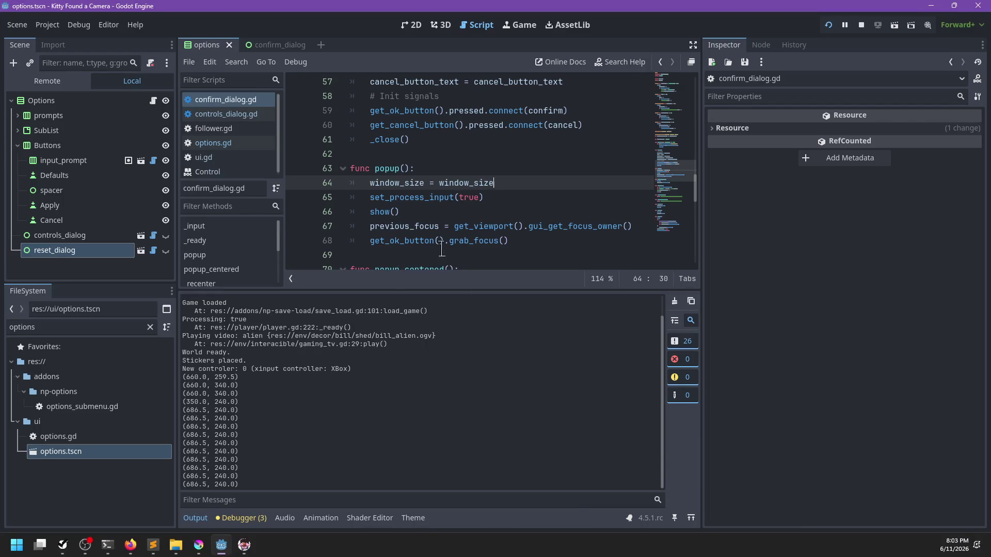
# Step: Clear the output log and add a print_debug line after popup_centered() on line 46 of controls_dialog.gd
pyautogui.click(675, 301)
pyautogui.hotkey('alt', 'Tab')
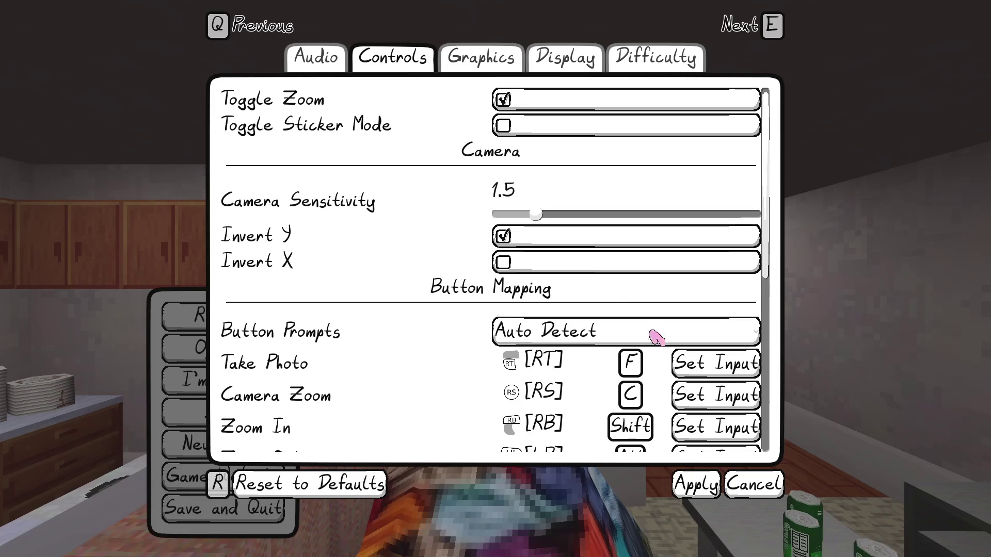
pyautogui.hotkey('alt', 'Tab')
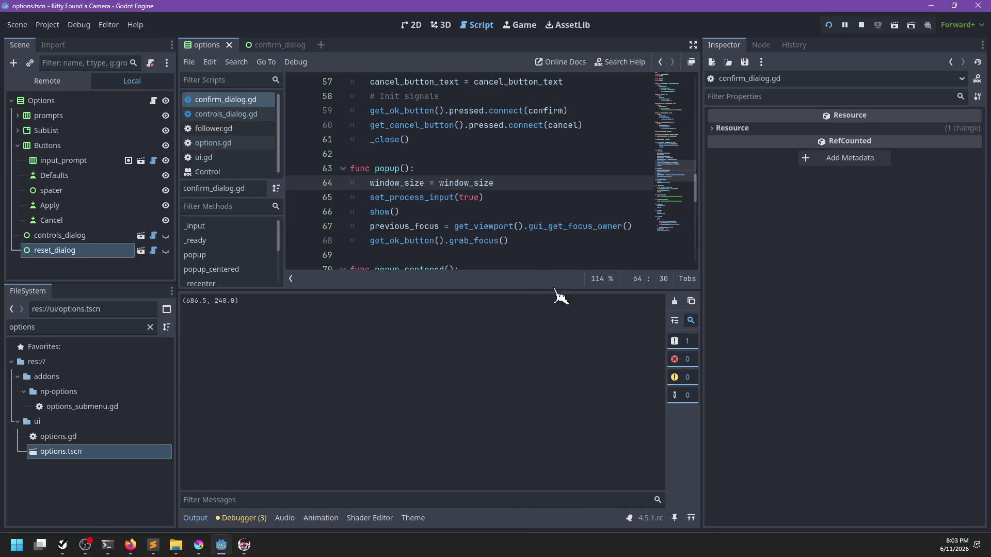
pyautogui.click(256, 113)
pyautogui.scroll(-1, 460, 185)
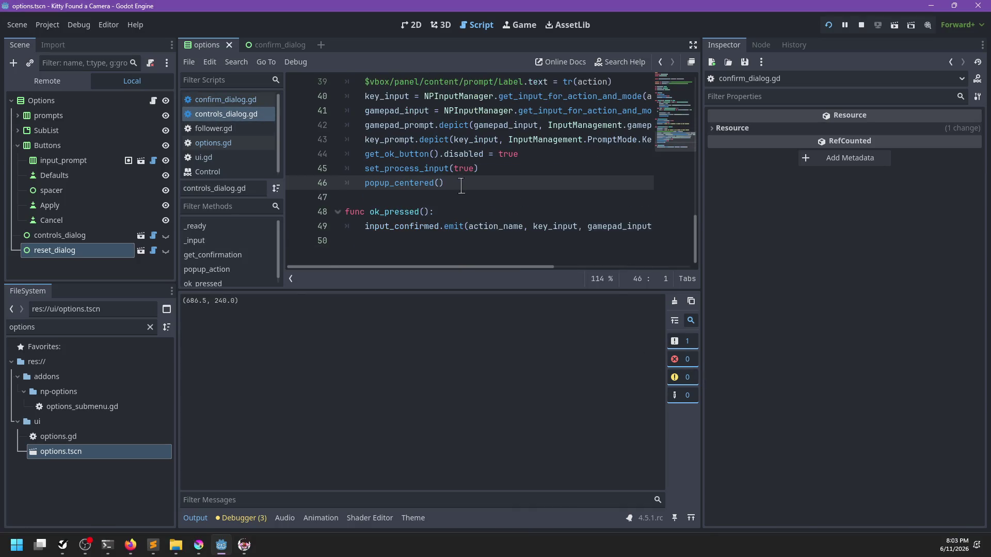
pyautogui.scroll(4, 480, 179)
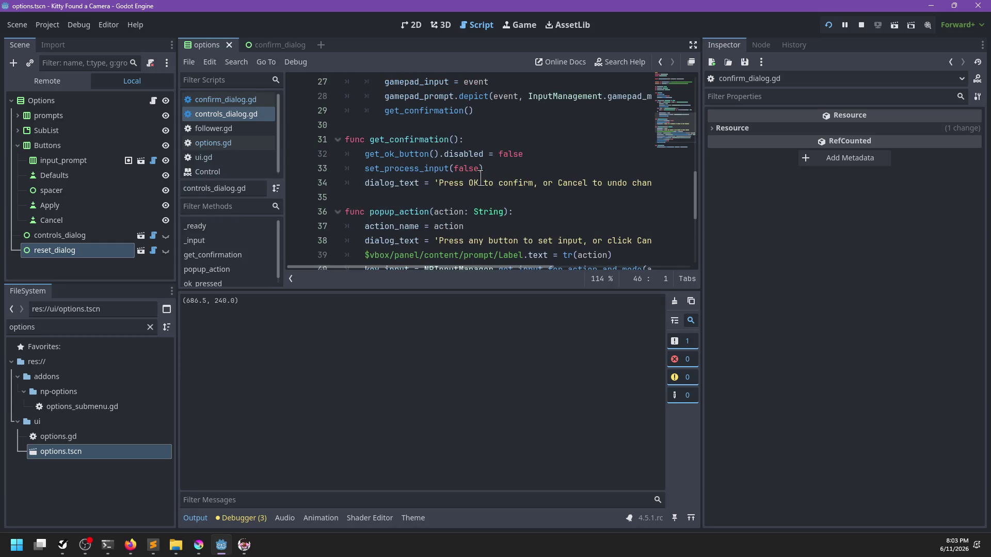
pyautogui.scroll(6, 480, 179)
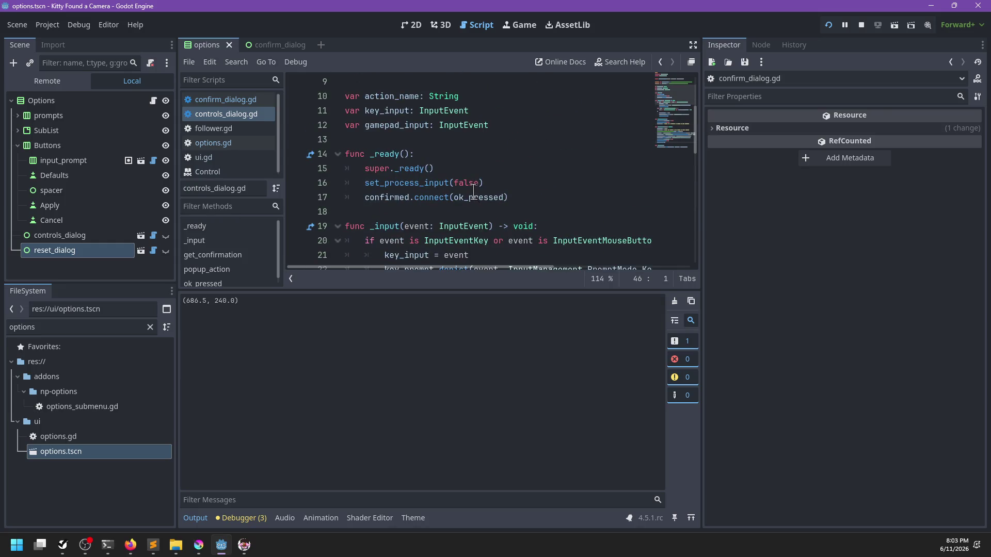
pyautogui.scroll(-10, 472, 189)
pyautogui.click(492, 181)
pyautogui.press('Return')
pyautogui.write('print_debug')
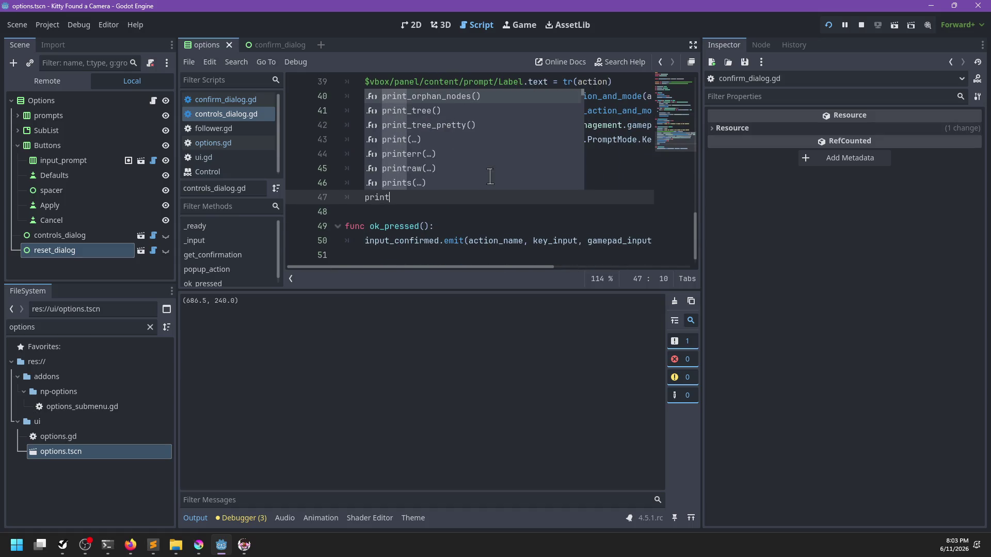
pyautogui.write('(')
pyautogui.write('Contt')
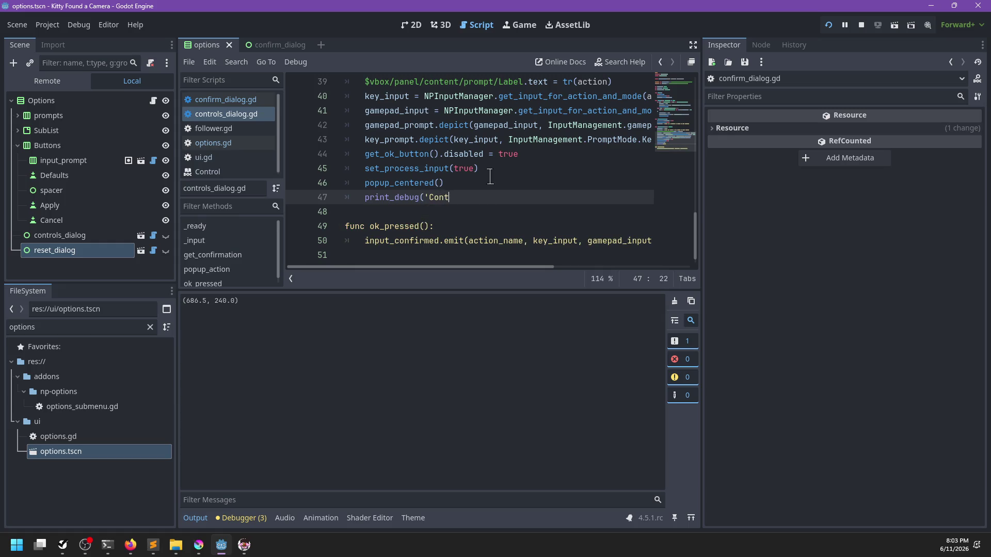
pyautogui.write("s')")
pyautogui.scroll(4, 502, 205)
pyautogui.hotkey('ctrl', 's')
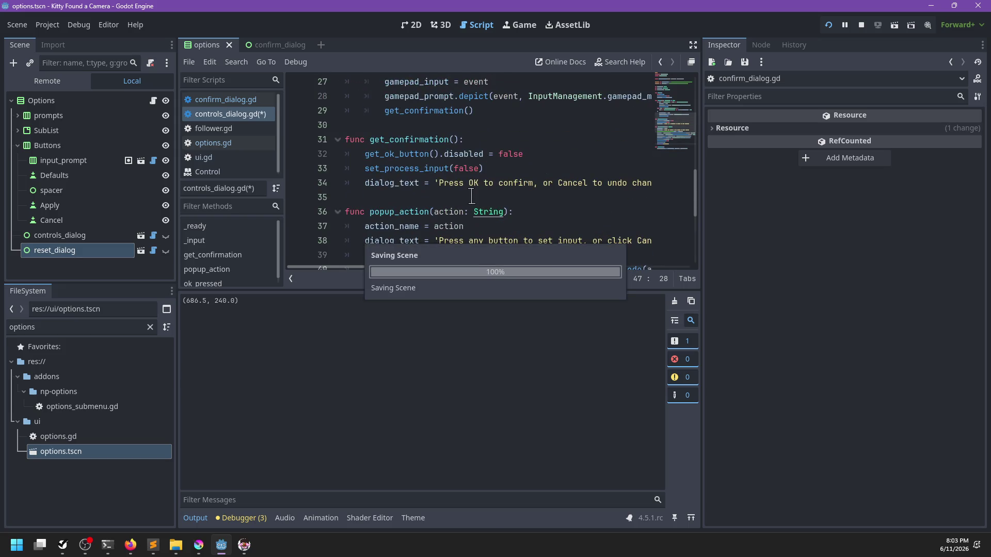
# Step: Delete the print(p) line from confirm_dialog.gd and save the script
pyautogui.click(227, 100)
pyautogui.scroll(-3, 496, 183)
pyautogui.scroll(2, 527, 170)
pyautogui.moveTo(474, 218)
pyautogui.mouseDown()
pyautogui.moveTo(527, 205)
pyautogui.moveTo(514, 207)
pyautogui.moveTo(519, 198)
pyautogui.mouseUp()
pyautogui.press('BackSpace')
pyautogui.hotkey('ctrl', 's')
pyautogui.hotkey('alt', 'Tab')
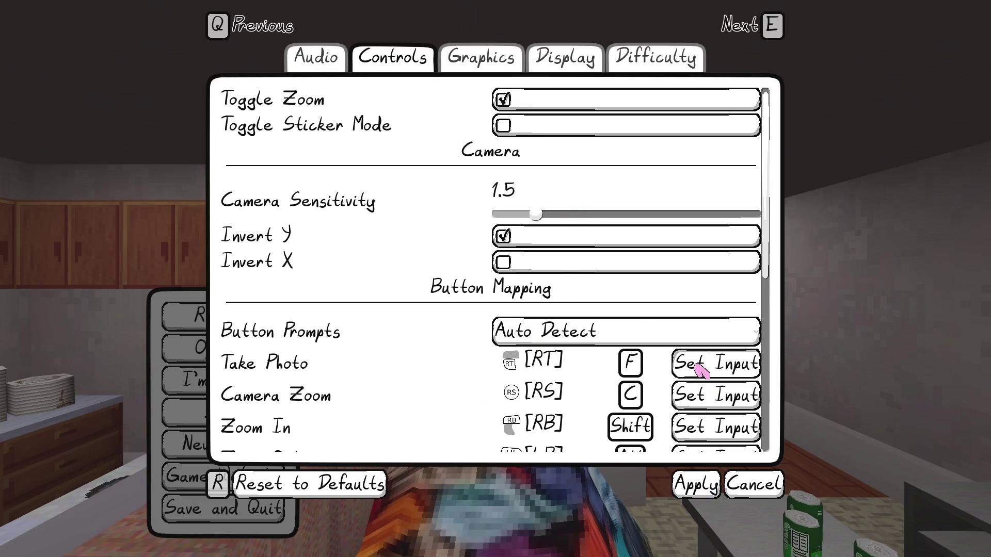
pyautogui.hotkey('alt', 'Tab')
# Step: Add a print_debug('Confirming controls') line inside get_confirmation in controls_dialog.gd
pyautogui.scroll(-3, 528, 177)
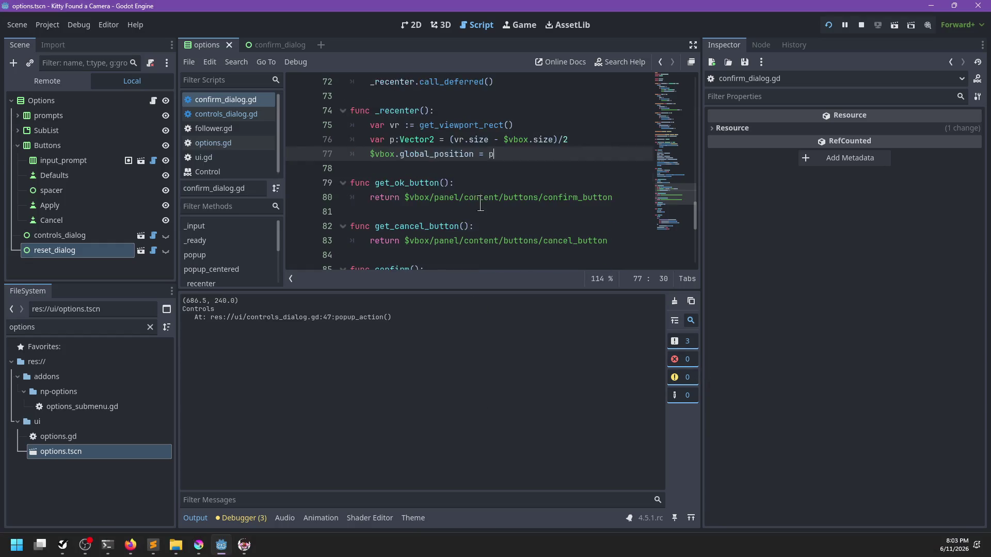
pyautogui.scroll(-2, 486, 201)
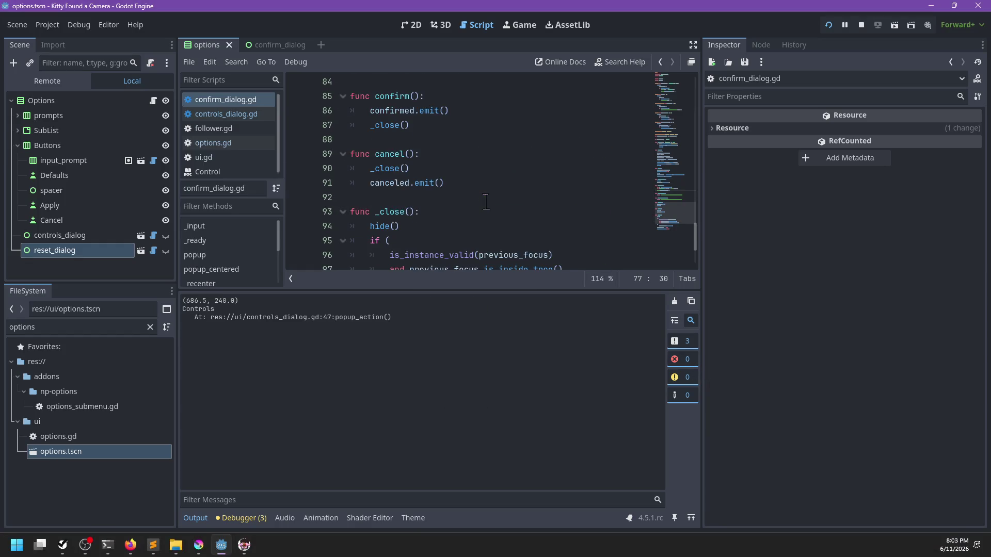
pyautogui.click(239, 112)
pyautogui.scroll(-2, 463, 150)
pyautogui.scroll(-2, 463, 150)
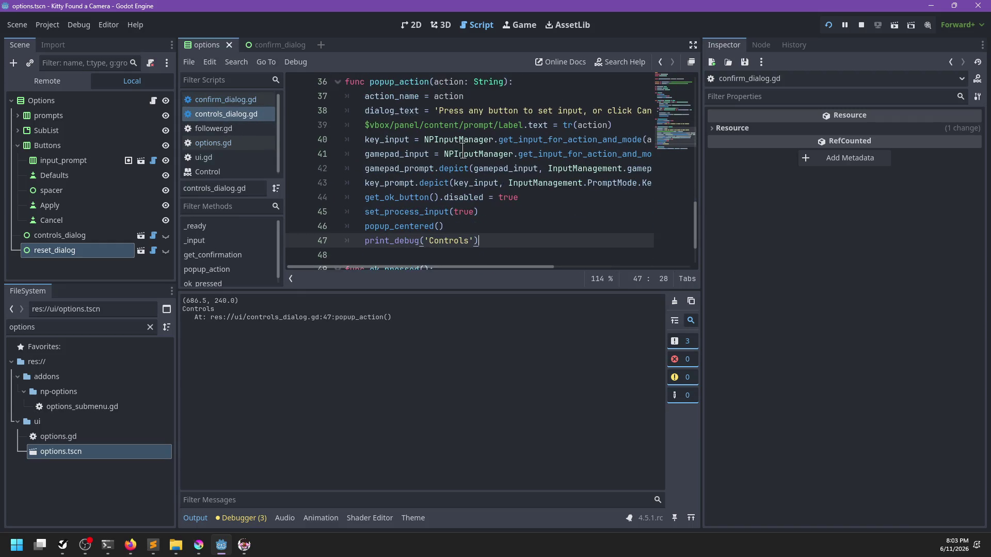
pyautogui.hscroll(2, 433, 171)
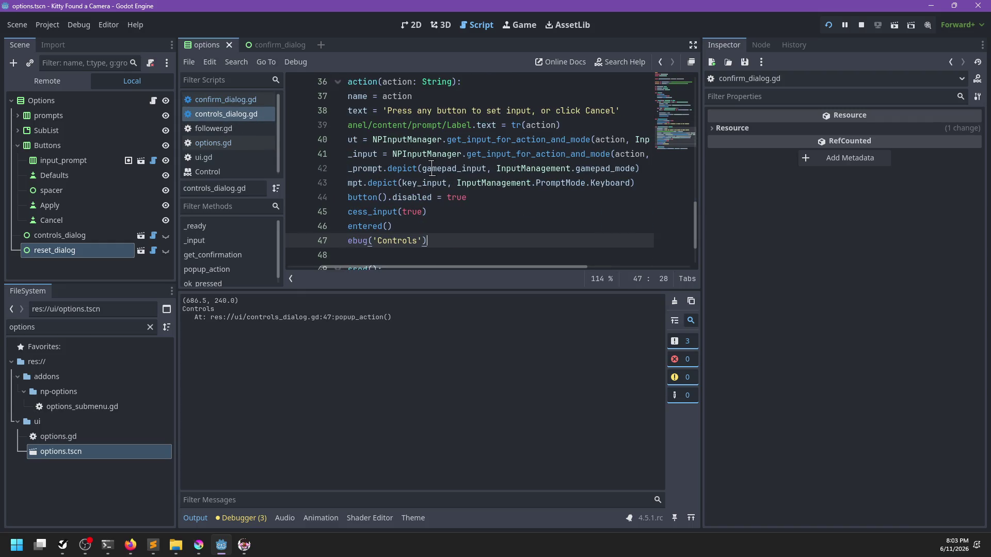
pyautogui.hscroll(-2, 433, 169)
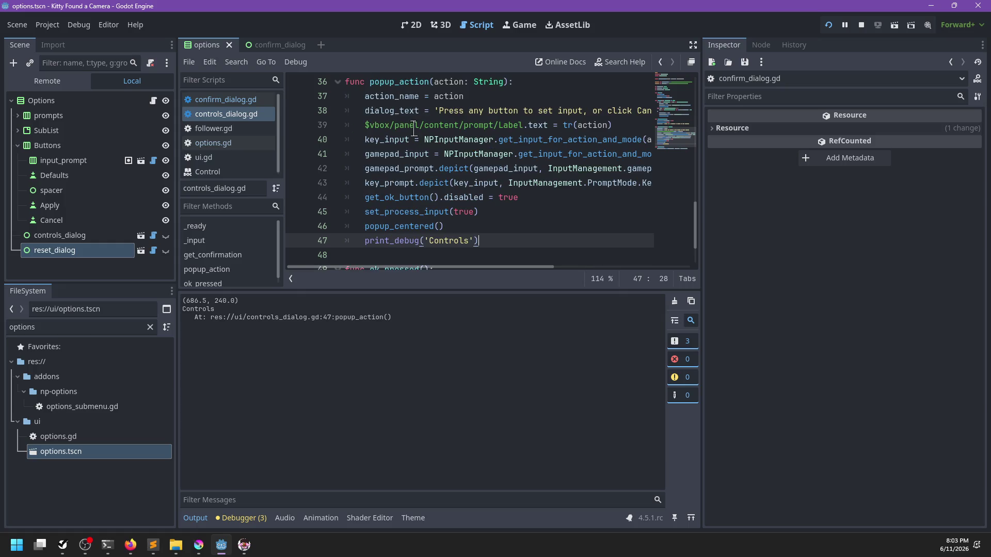
pyautogui.hscroll(2, 534, 164)
pyautogui.hscroll(-2, 534, 164)
pyautogui.hscroll(2, 444, 204)
pyautogui.hscroll(-2, 445, 205)
pyautogui.scroll(-2, 487, 207)
pyautogui.scroll(5, 483, 215)
pyautogui.scroll(1, 484, 199)
pyautogui.scroll(-1, 487, 191)
pyautogui.click(489, 168)
pyautogui.press('Return')
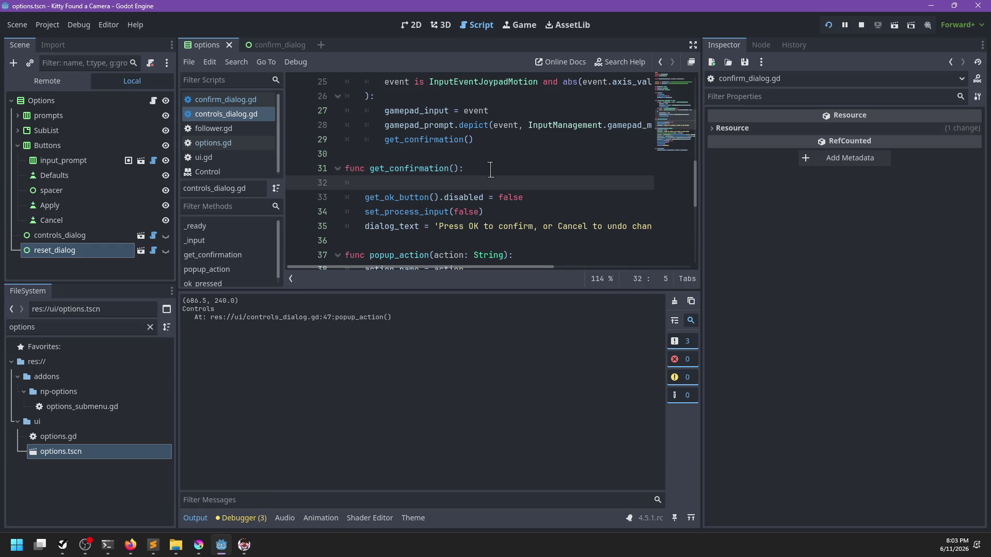
pyautogui.write('_de')
pyautogui.press('Return')
pyautogui.write("'Confirming")
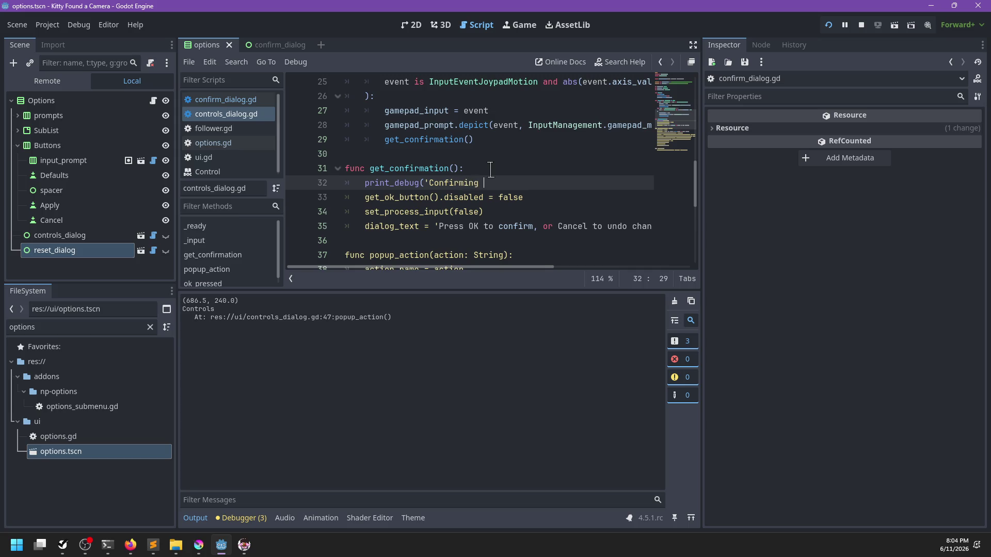
pyautogui.write("controls')")
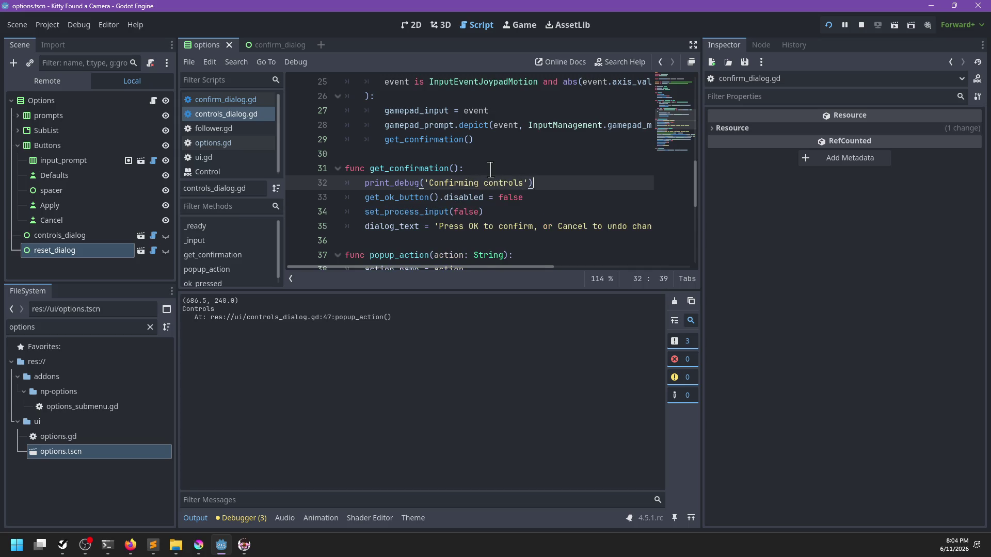
pyautogui.press('Up')
# Step: Add print_debug('Controls confirmed') under ok_pressed, relaunch the game, and start rebinding Take Photo
pyautogui.scroll(3, 560, 173)
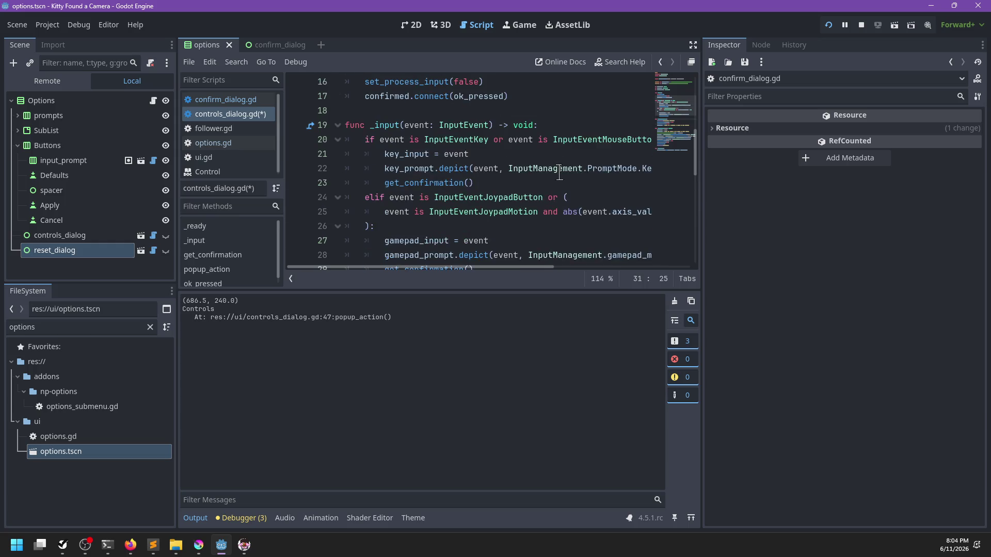
pyautogui.scroll(-8, 559, 172)
pyautogui.click(465, 212)
pyautogui.press('Return')
pyautogui.write("print_debug('Confirming controls')")
pyautogui.doubleClick(489, 225)
pyautogui.press('BackSpace')
pyautogui.hotkey('ctrl', 'BackSpace')
pyautogui.write('Controls ')
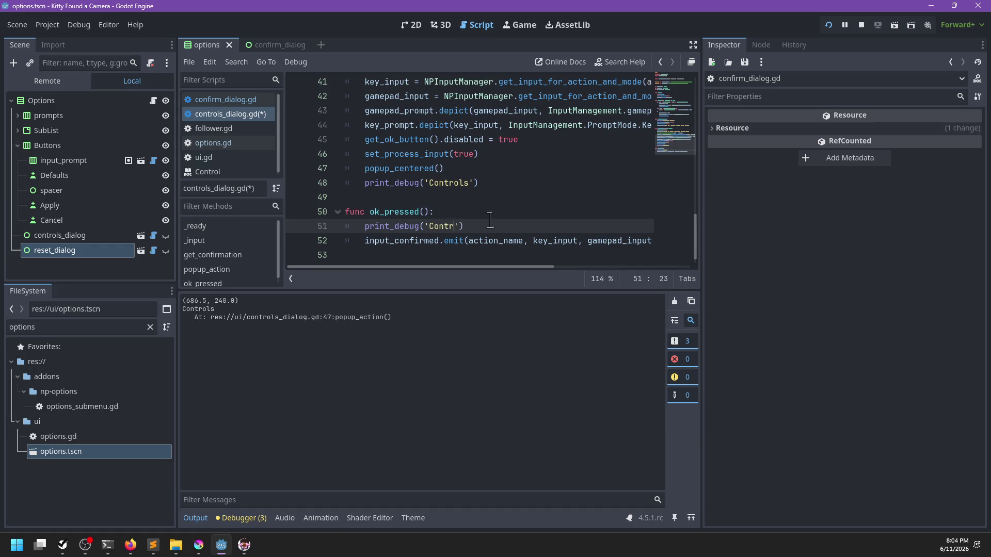
pyautogui.write('confirmed')
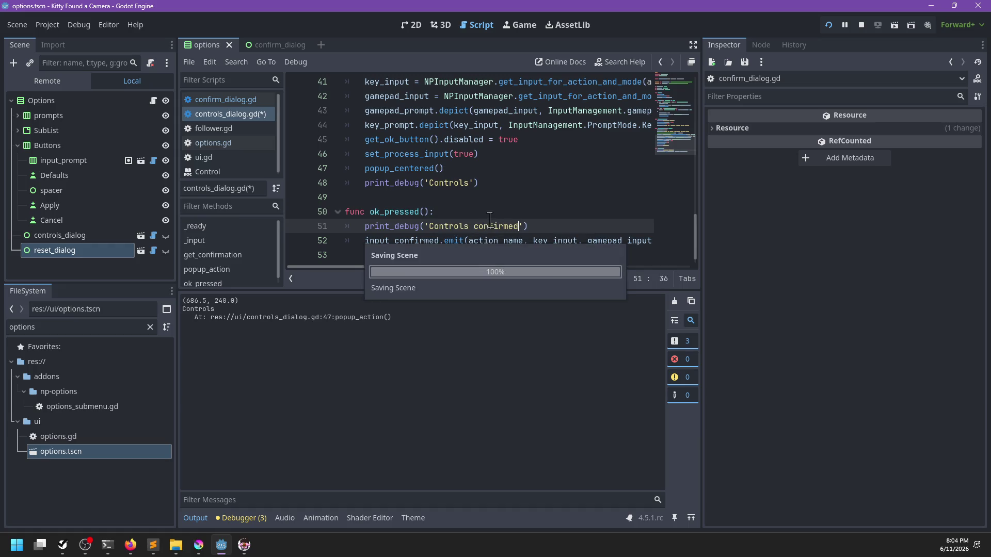
pyautogui.press('F5')
pyautogui.scroll(10, 490, 219)
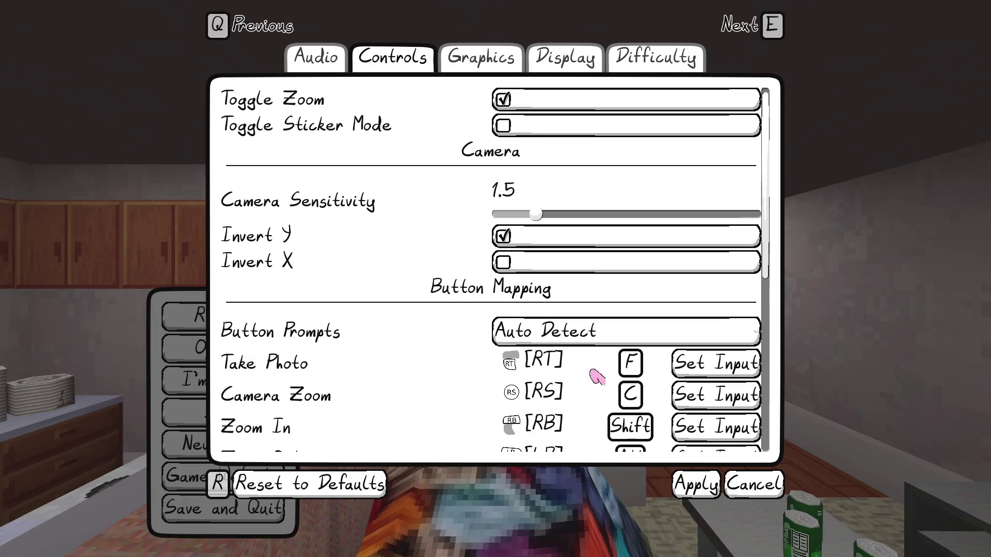
pyautogui.click(717, 372)
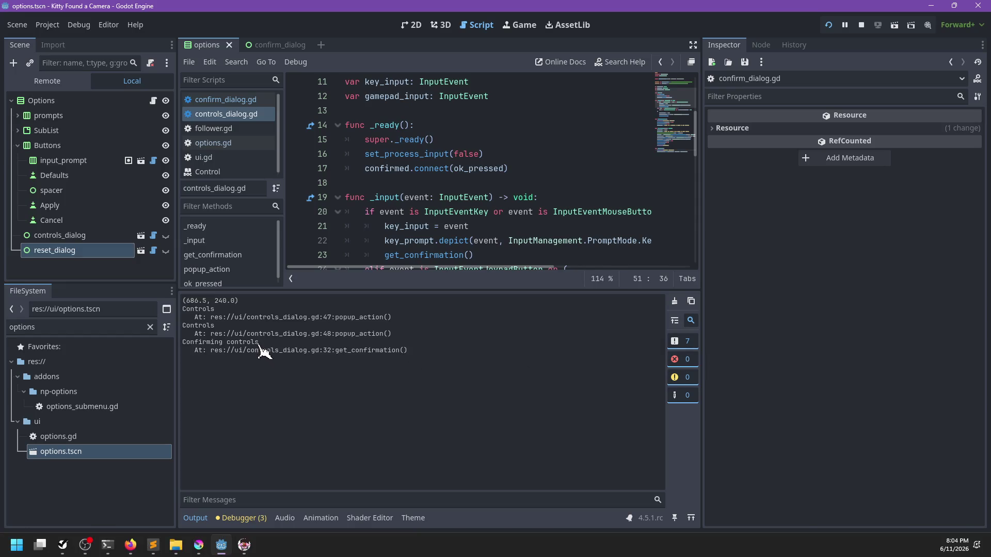
# Step: Add a 'not is_visible_in_tree():' check at the top of _input, then delete it again
pyautogui.scroll(-5, 493, 155)
pyautogui.scroll(4, 493, 166)
pyautogui.scroll(3, 493, 166)
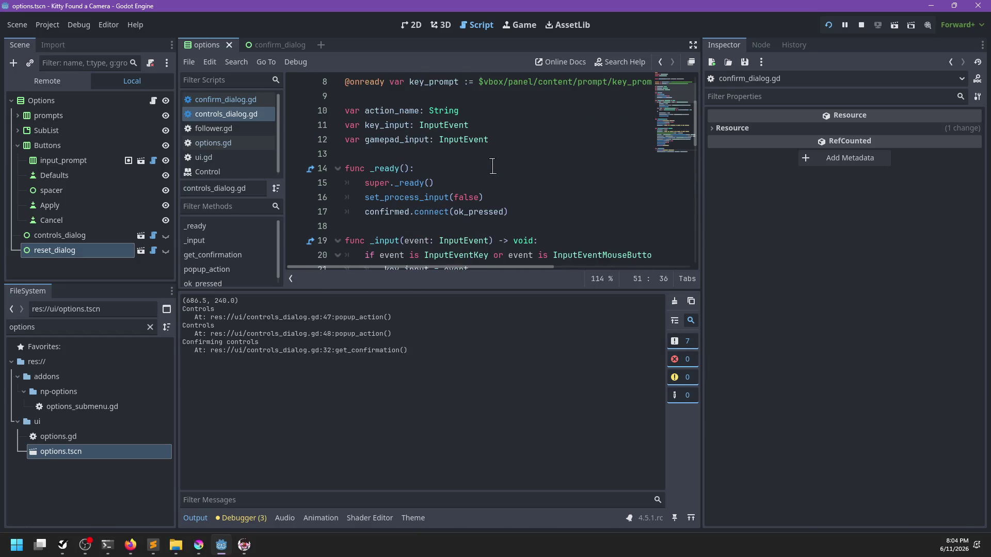
pyautogui.scroll(-2, 442, 165)
pyautogui.click(567, 153)
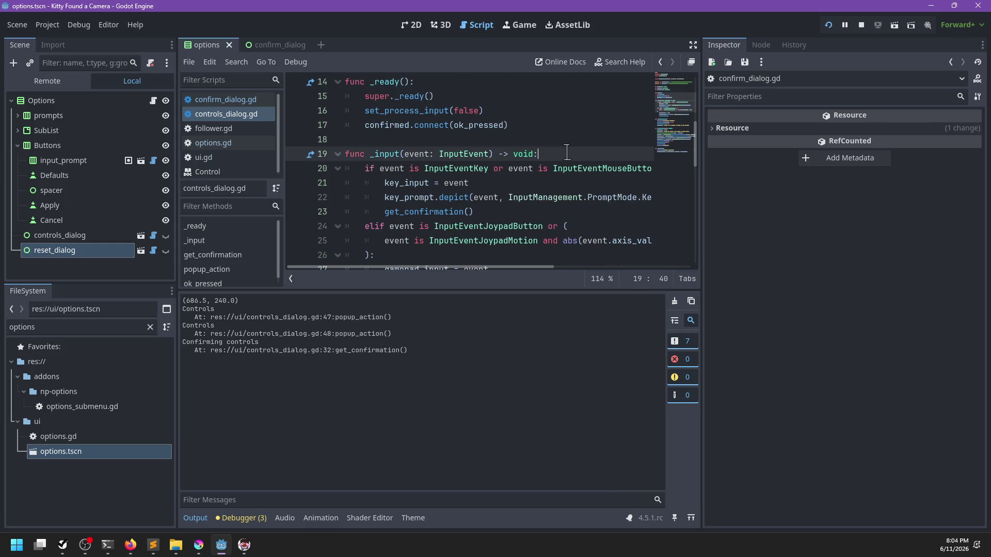
pyautogui.press('Return')
pyautogui.write('not is_vis')
pyautogui.press('Return')
pyautogui.write(':')
pyautogui.hotkey('shift', 'Home')
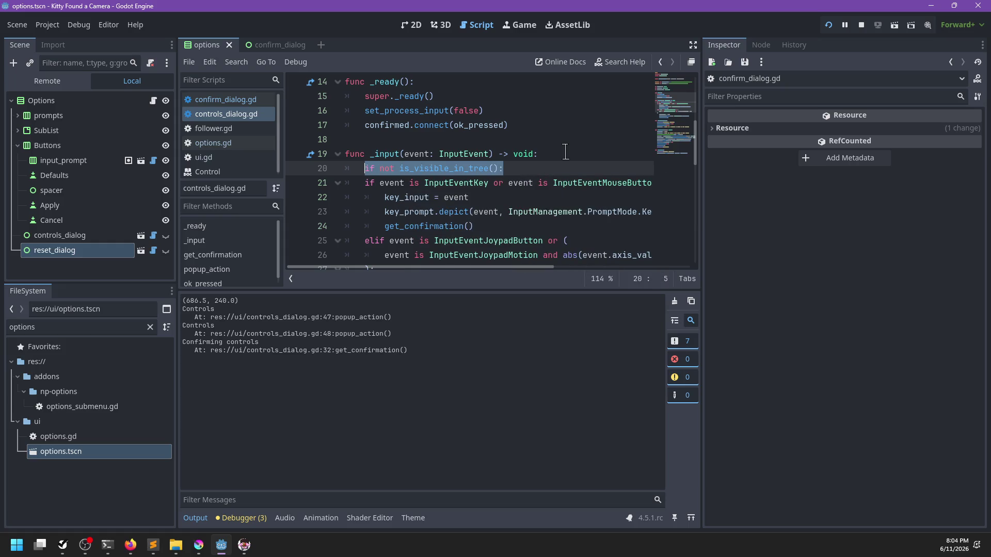
pyautogui.hotkey('shift', 'Home')
pyautogui.press('BackSpace')
pyautogui.press('BackSpace')
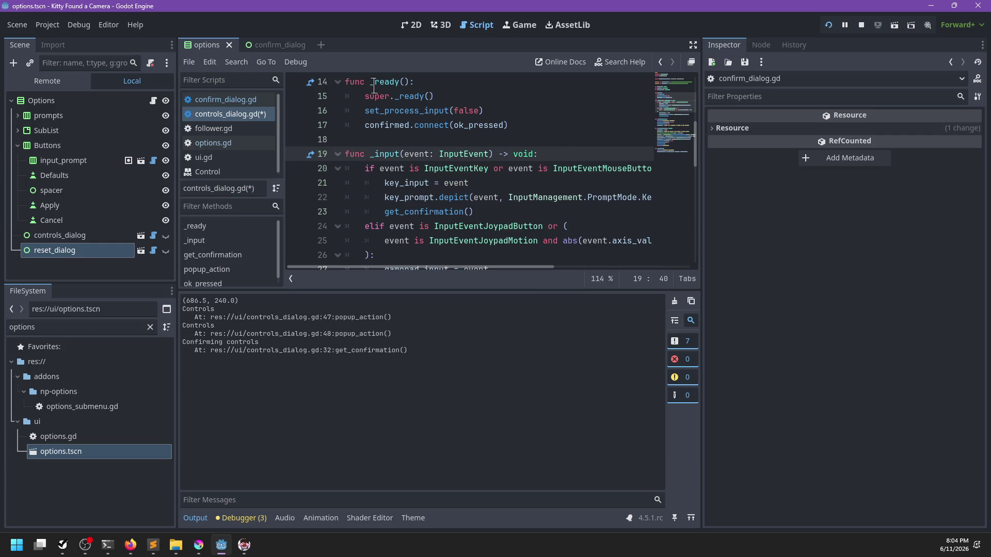
# Step: Remove the set_process_input lines from controls_dialog.gd, including popup_action's input-enabling line
pyautogui.moveTo(485, 110); pyautogui.dragTo(509, 98)
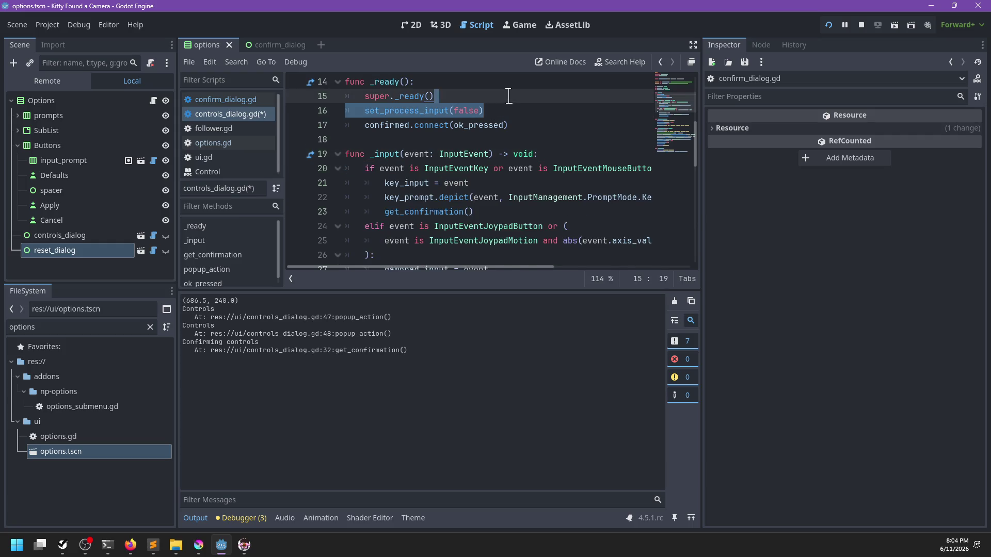
pyautogui.scroll(-8, 509, 96)
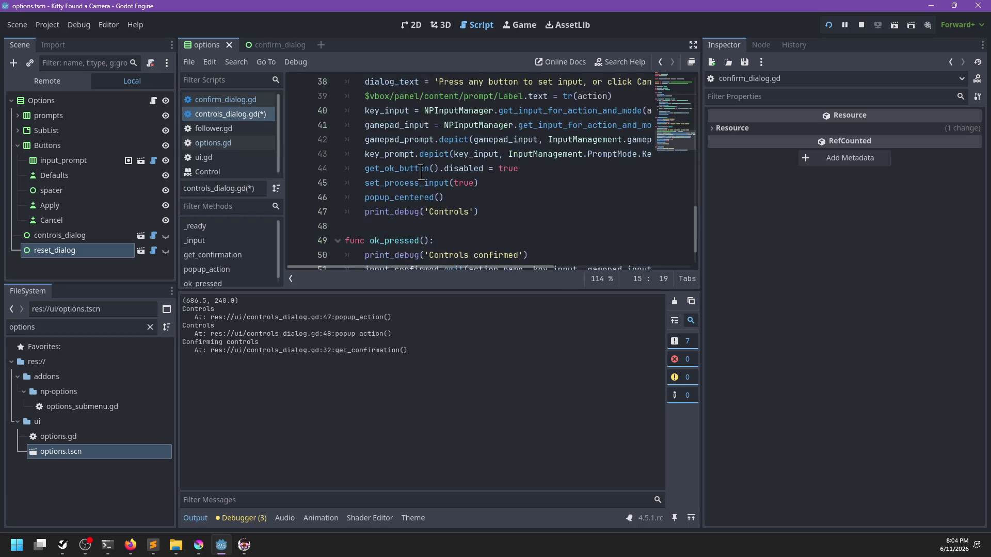
pyautogui.scroll(3, 421, 172)
pyautogui.click(429, 137)
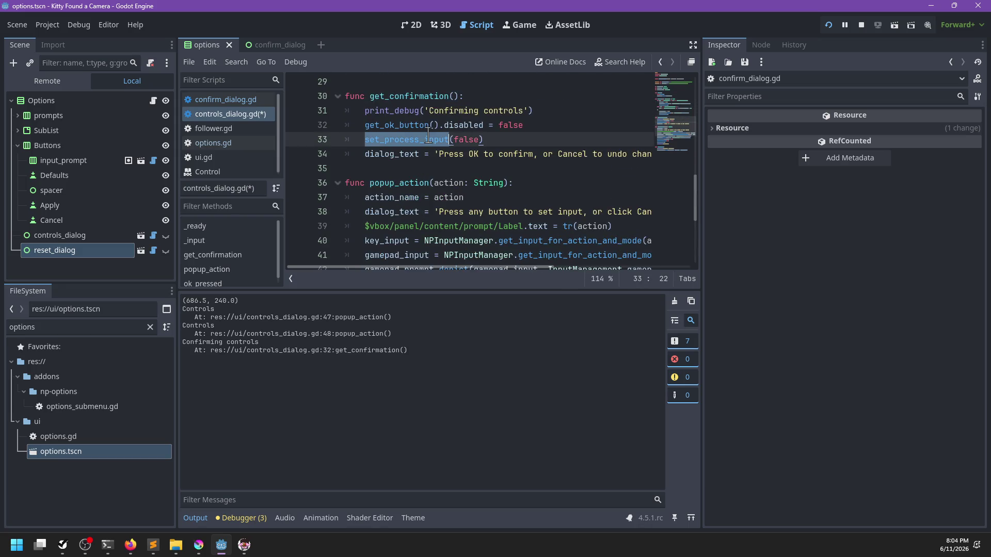
pyautogui.scroll(-2, 559, 126)
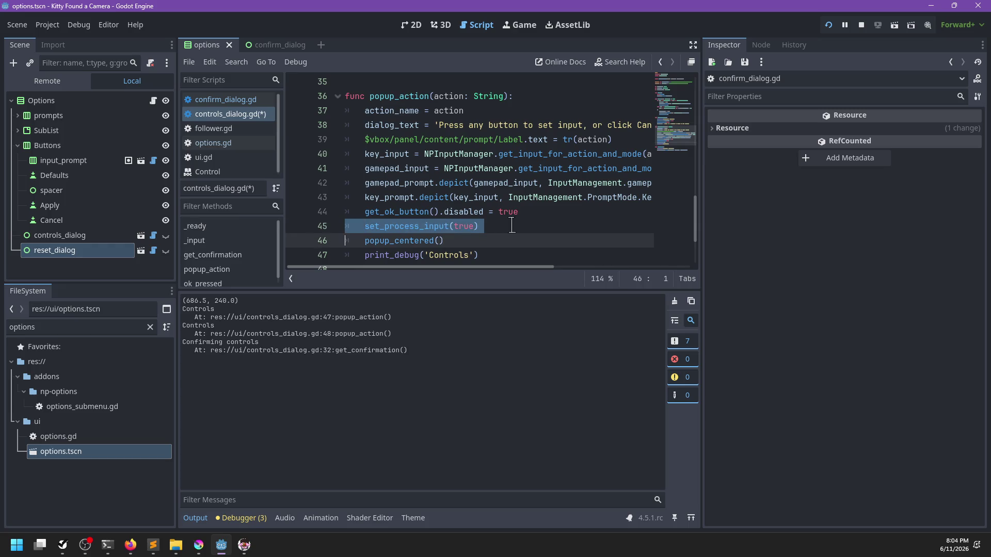
pyautogui.moveTo(479, 226); pyautogui.dragTo(542, 213)
pyautogui.press('BackSpace')
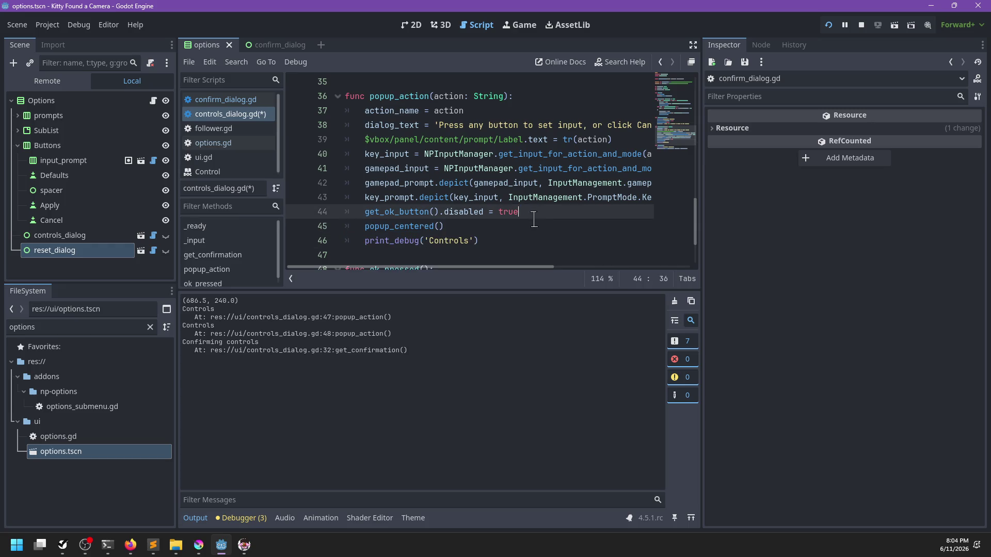
# Step: In confirm_dialog.gd's popup(), change the call to set_process_input.call_deferred(true) and save
pyautogui.keyDown('ctrl'); pyautogui.click(410, 226); pyautogui.keyUp('ctrl')
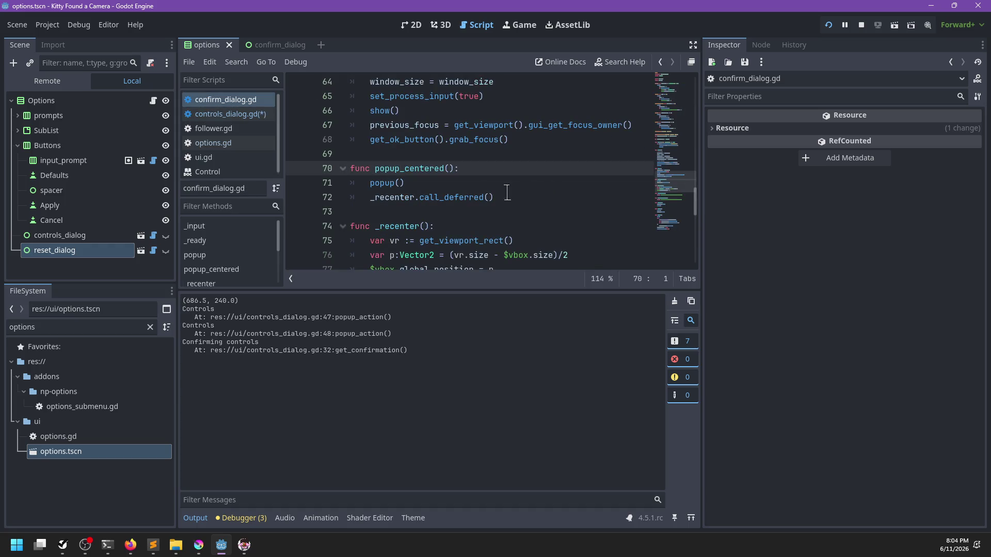
pyautogui.keyDown('ctrl'); pyautogui.click(397, 184); pyautogui.keyUp('ctrl')
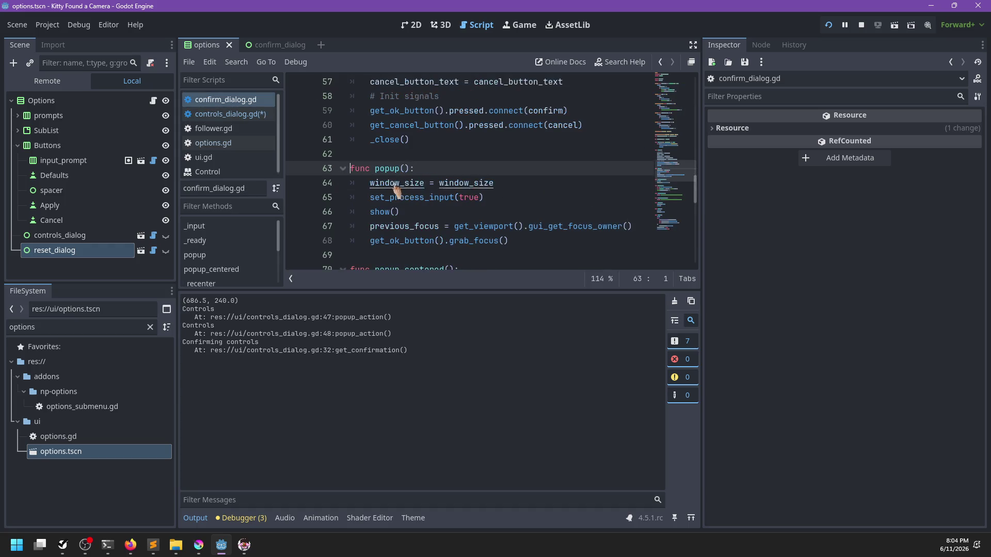
pyautogui.click(456, 197)
pyautogui.write('.call_defe')
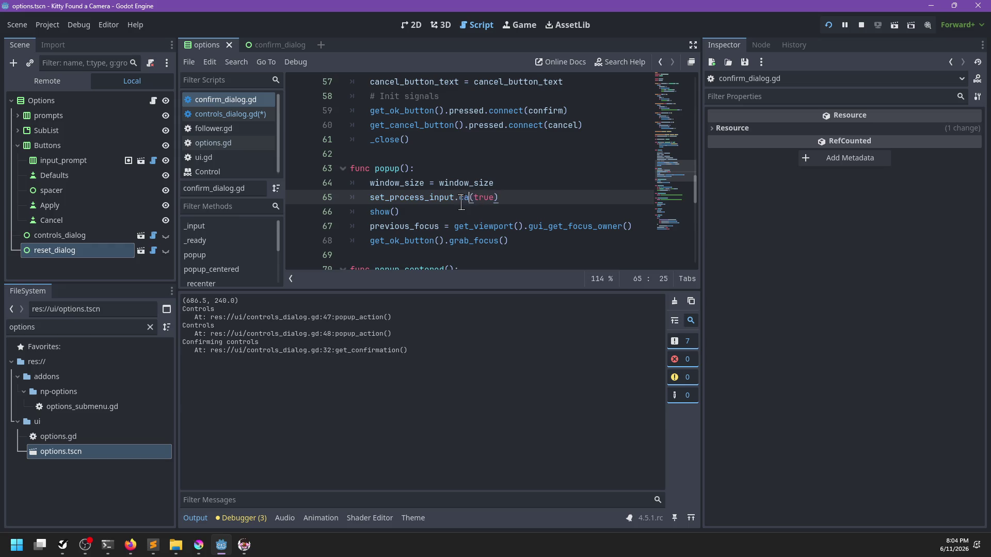
pyautogui.write('rred')
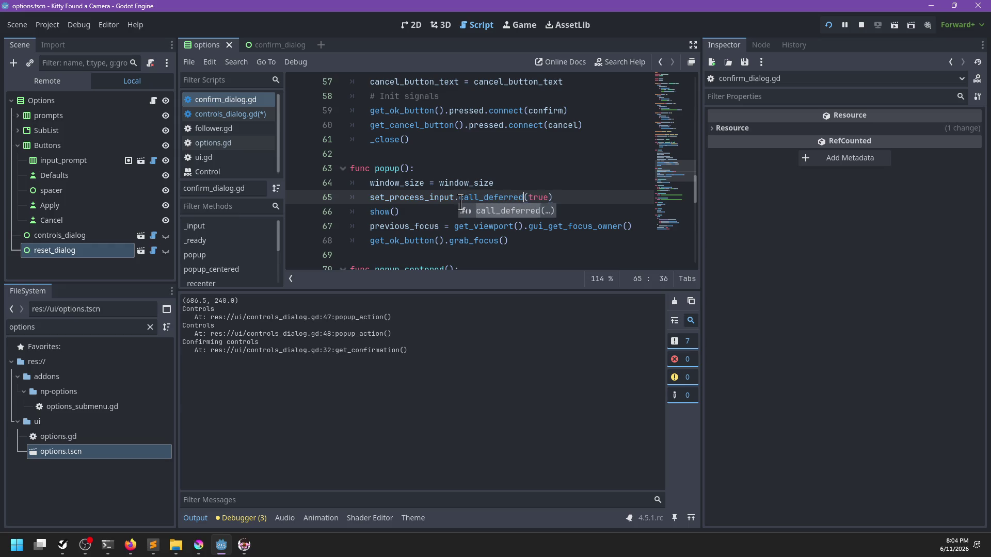
pyautogui.hotkey('ctrl', 's')
# Step: Check the running game, then return to controls_dialog.gd in the script editor
pyautogui.hotkey('alt', 'Tab')
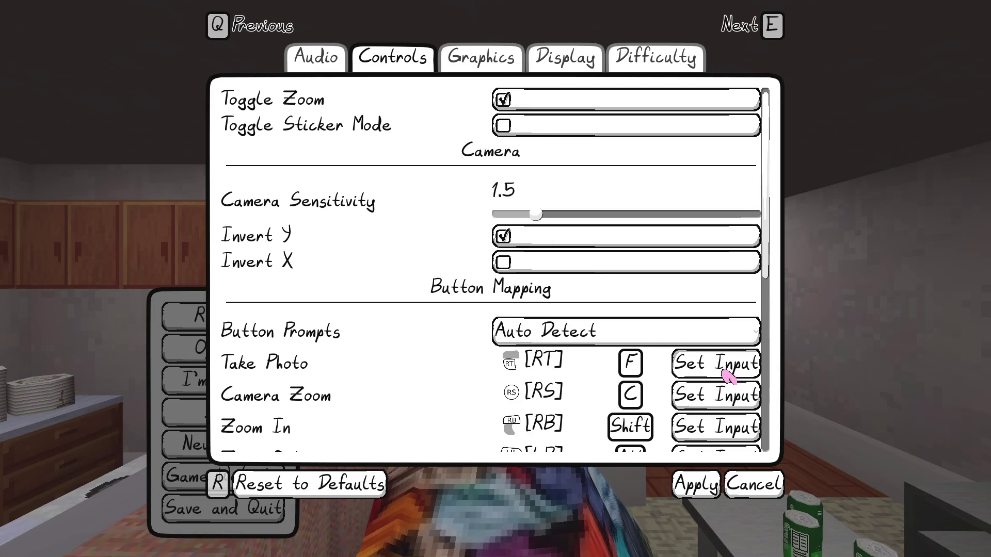
pyautogui.hotkey('alt', 'Tab')
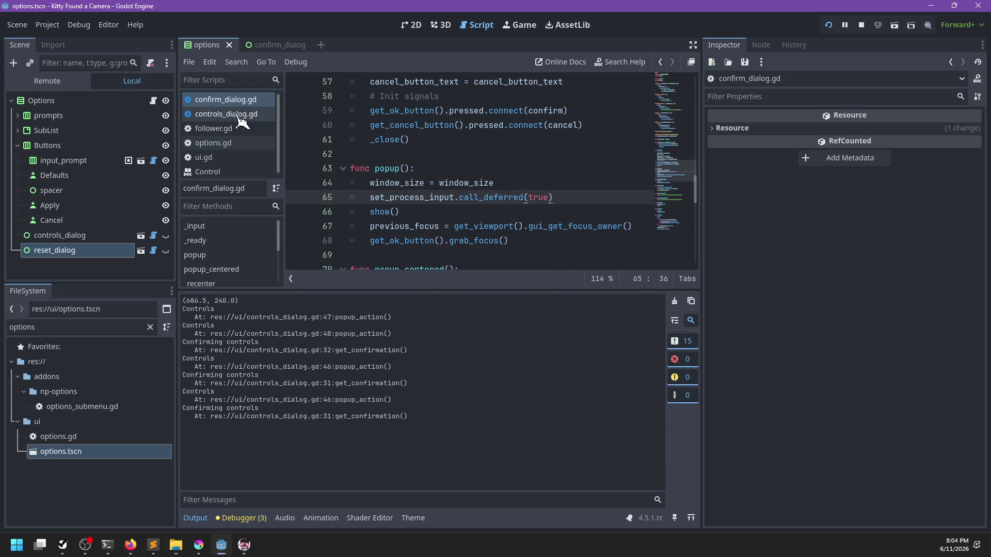
pyautogui.click(240, 115)
pyautogui.scroll(5, 549, 203)
pyautogui.scroll(4, 548, 203)
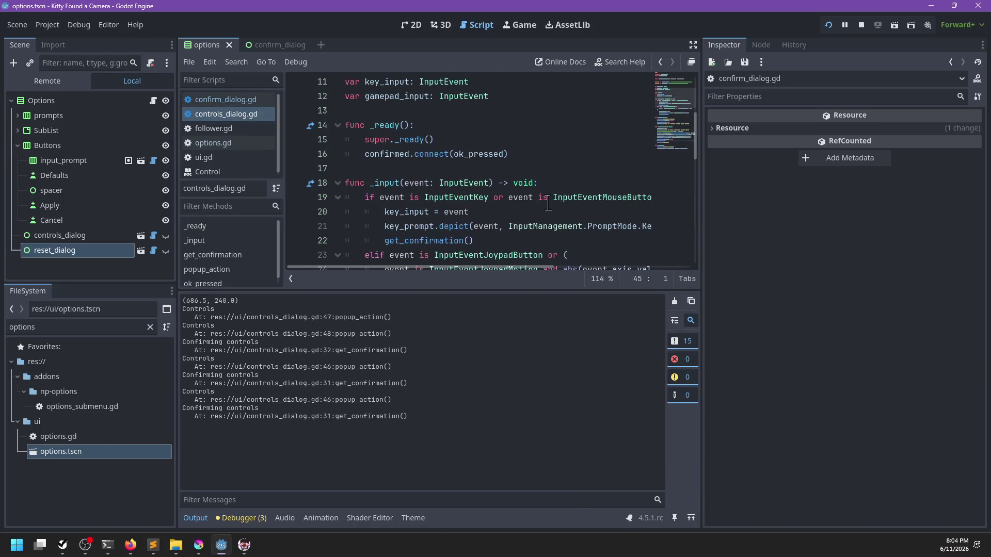
# Step: Stop the game with F8 and relaunch the project with F5
pyautogui.press('F8')
pyautogui.click(538, 153)
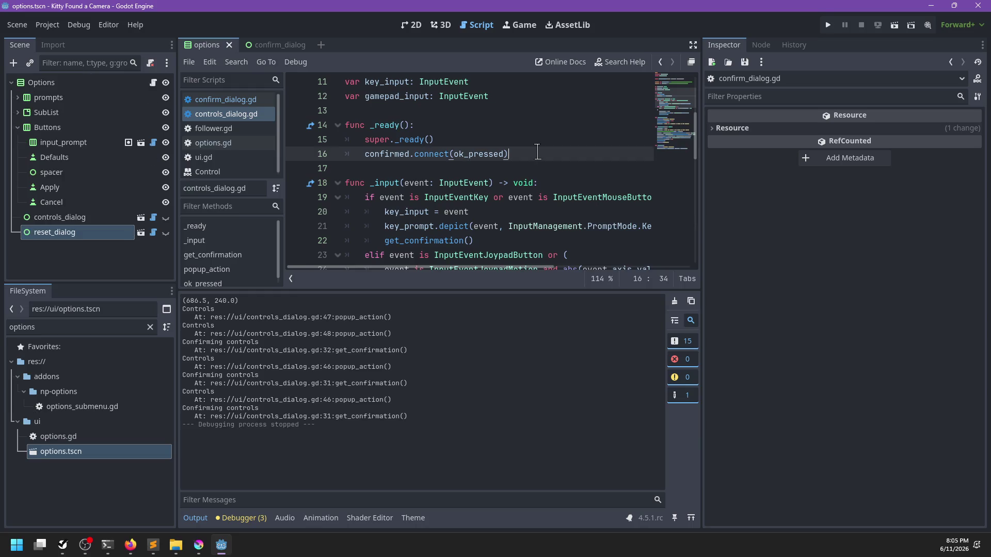
pyautogui.scroll(-2, 537, 173)
pyautogui.press('F5')
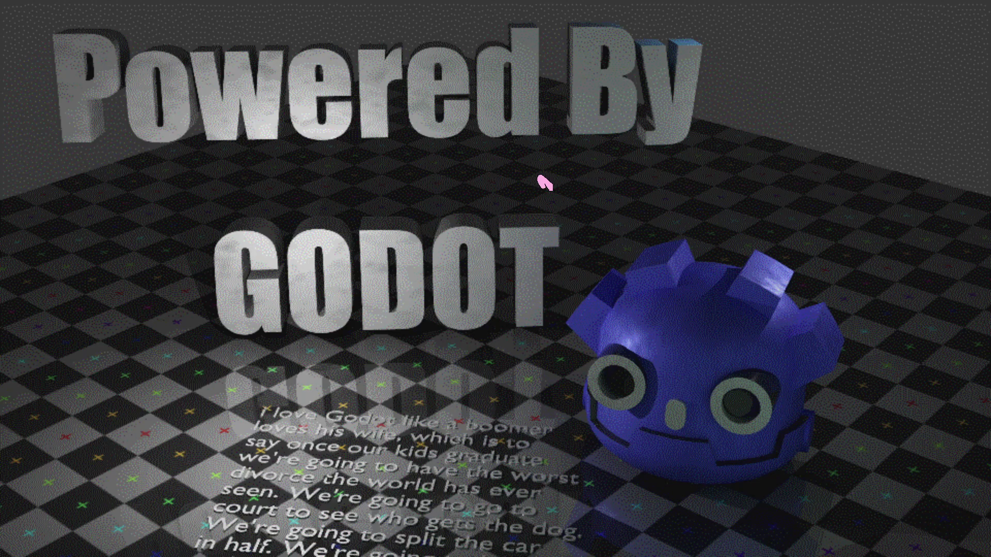
pyautogui.hotkey('alt', 'Tab')
# Step: Add a super._input(event) line at the top of _input, then delete it again
pyautogui.click(592, 93)
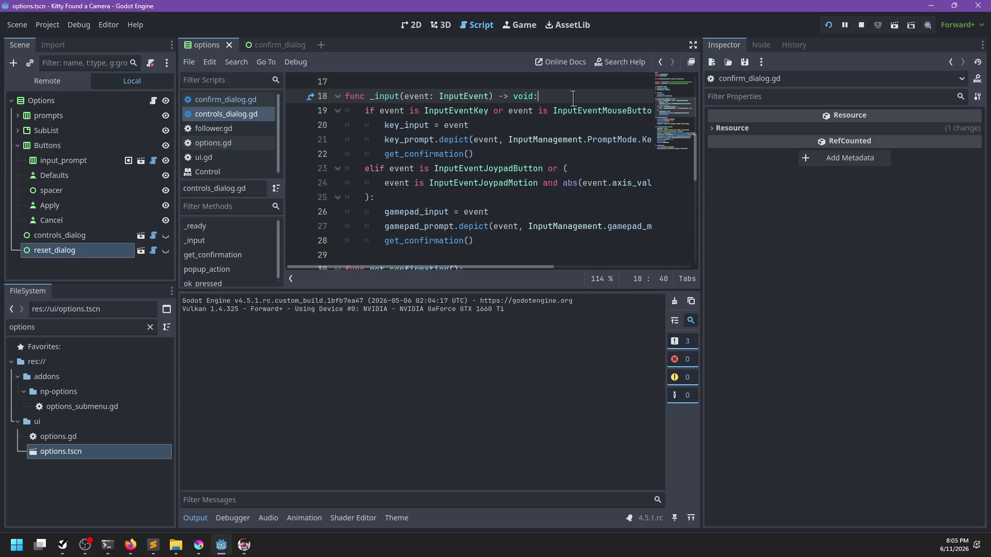
pyautogui.press('Return')
pyautogui.write('suy')
pyautogui.press('BackSpace')
pyautogui.press('BackSpace')
pyautogui.press('BackSpace')
pyautogui.write('per.')
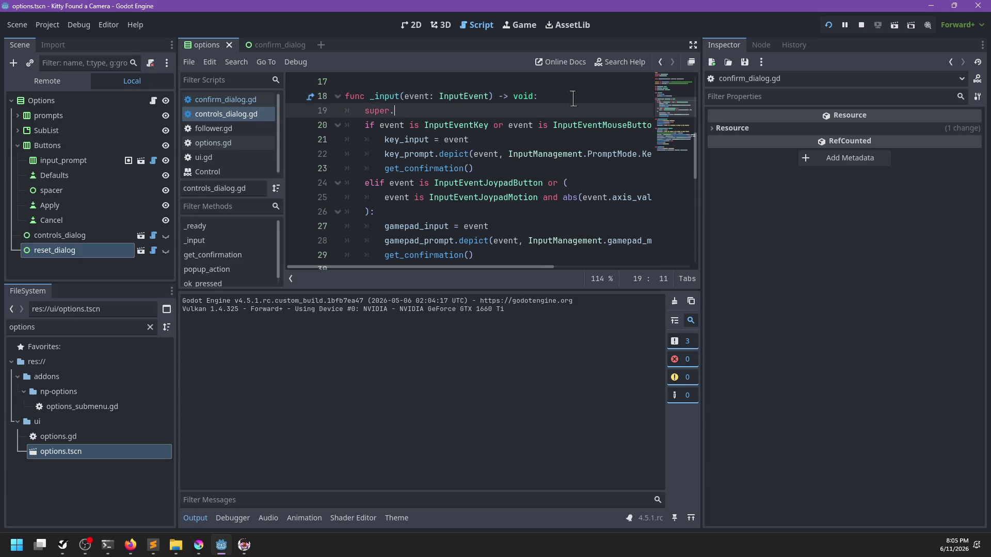
pyautogui.write('_input(v')
pyautogui.press('BackSpace')
pyautogui.write('event)')
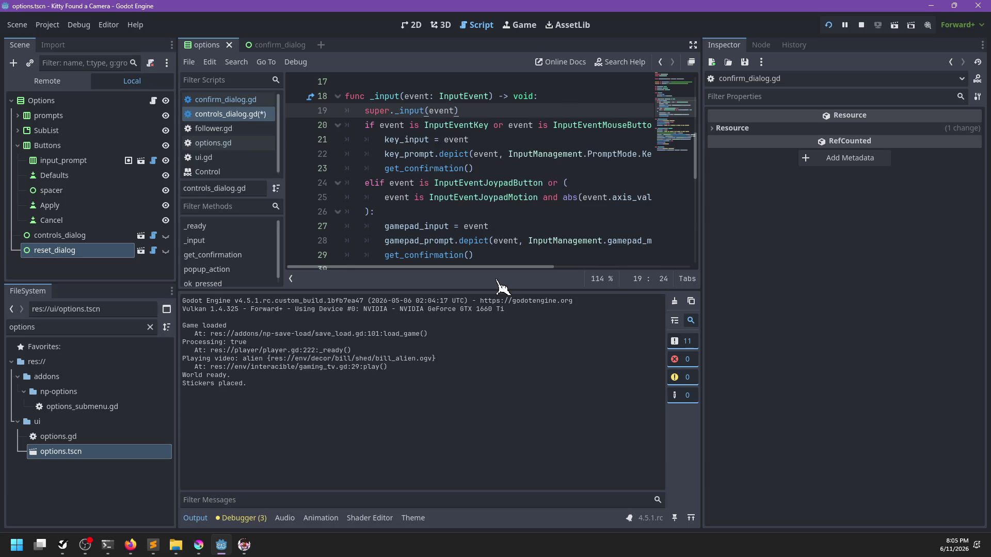
pyautogui.click(540, 96)
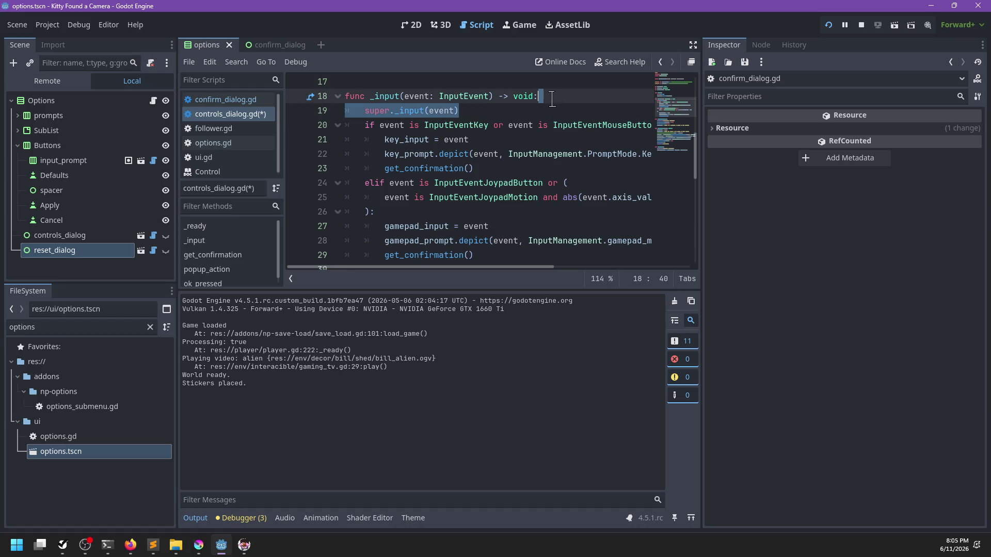
pyautogui.hotkey('shift', 'Down')
pyautogui.press('Delete')
# Step: Save and run the game, open Pause > Options > Controls, then return to the editor
pyautogui.click(500, 241)
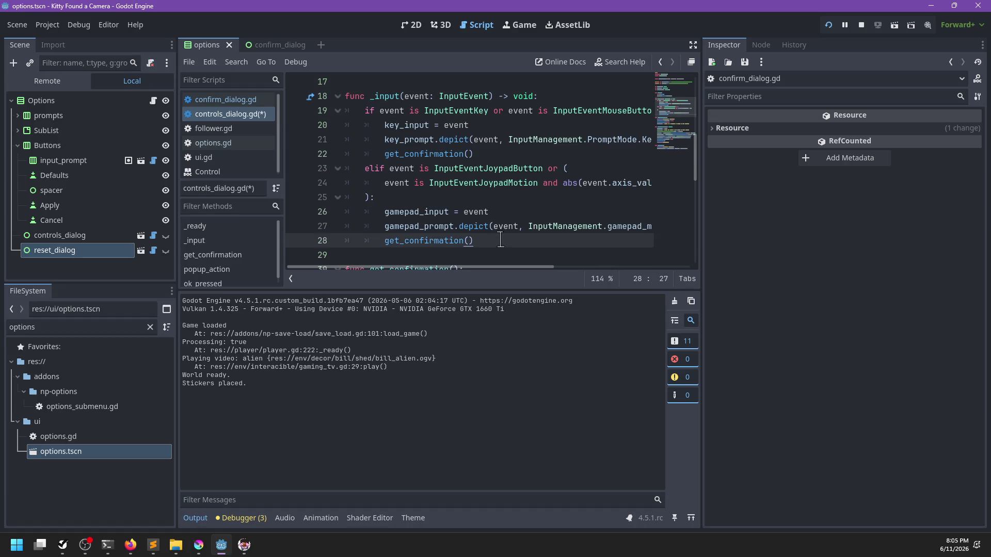
pyautogui.press('F5')
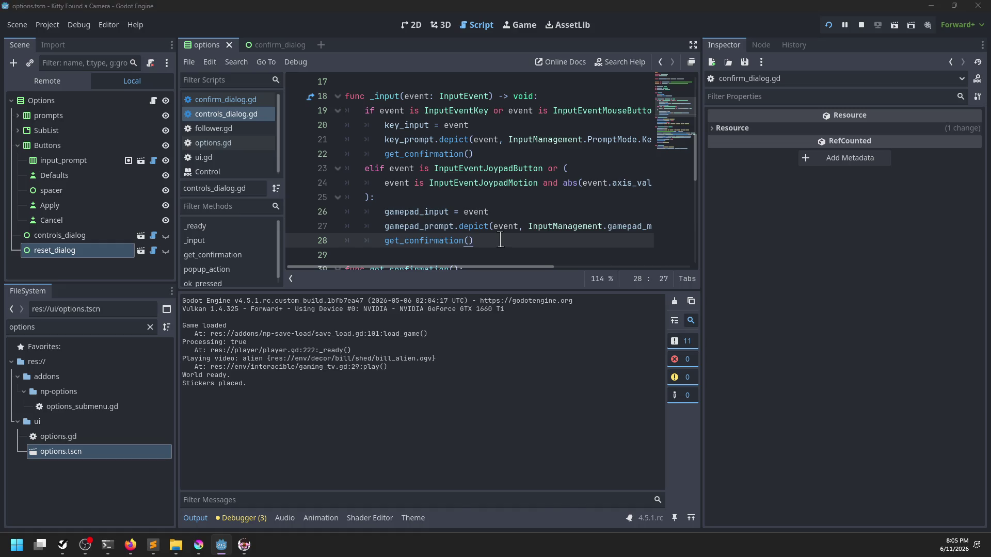
pyautogui.press('Escape')
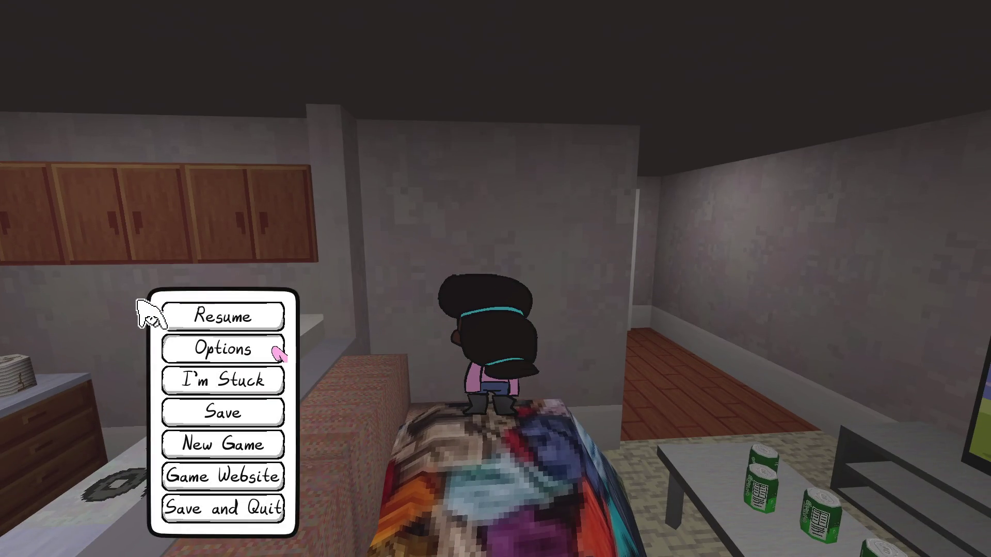
pyautogui.click(277, 345)
pyautogui.click(475, 58)
pyautogui.click(421, 59)
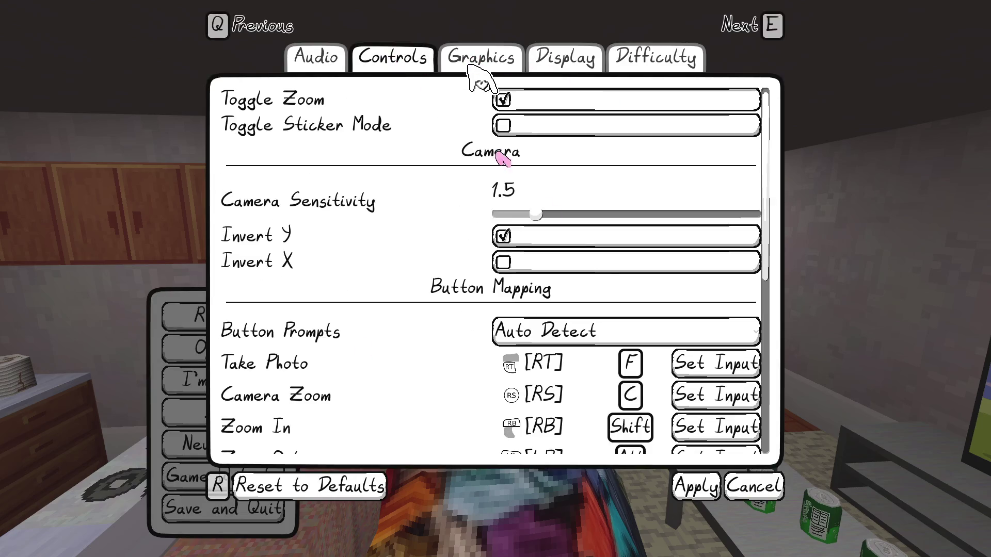
pyautogui.hotkey('alt', 'Tab')
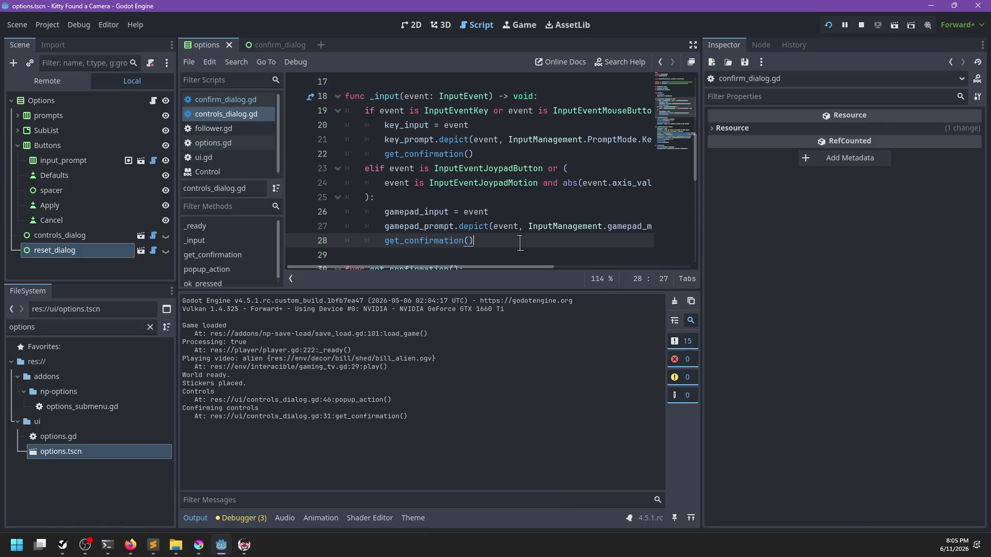
pyautogui.click(566, 97)
# Step: Set a breakpoint on line 19, trigger a rebind in the game, and step through the debugger
pyautogui.click(295, 111)
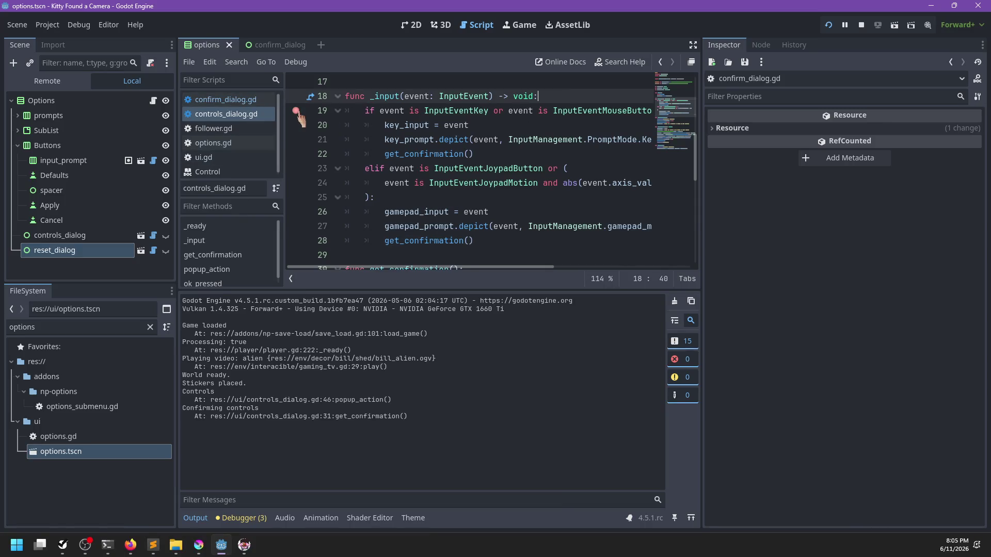
pyautogui.hotkey('alt', 'Tab')
pyautogui.click(716, 365)
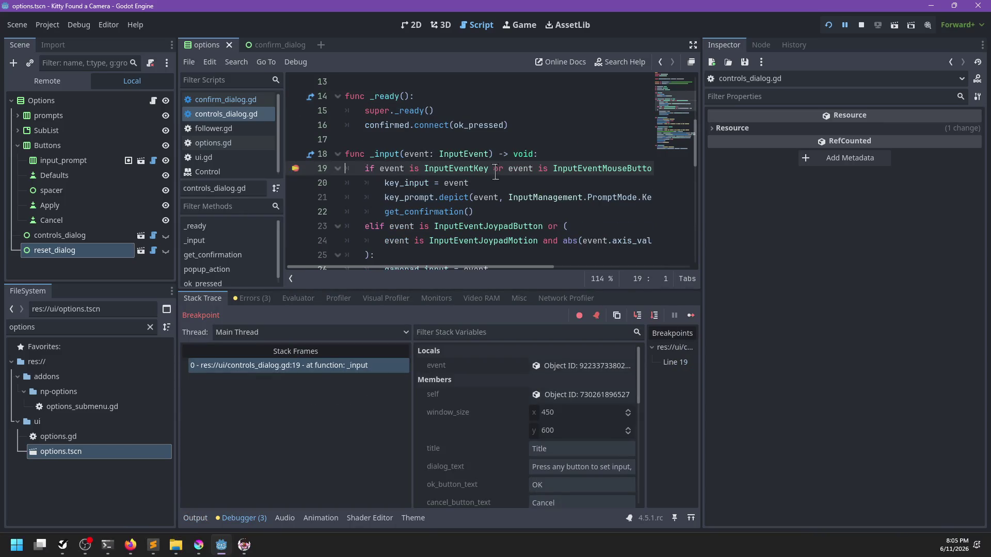
pyautogui.moveTo(418, 156)
pyautogui.press('F10')
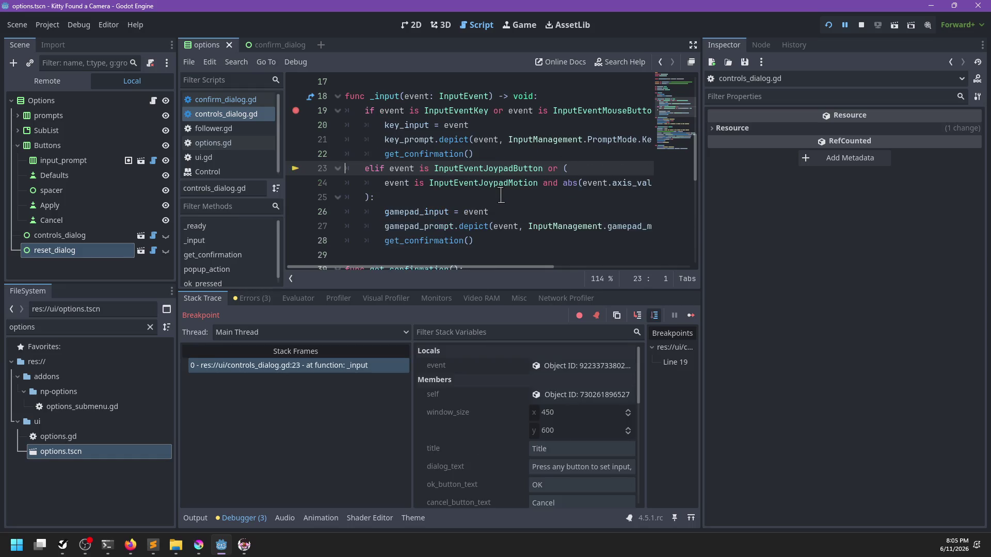
pyautogui.press('F10')
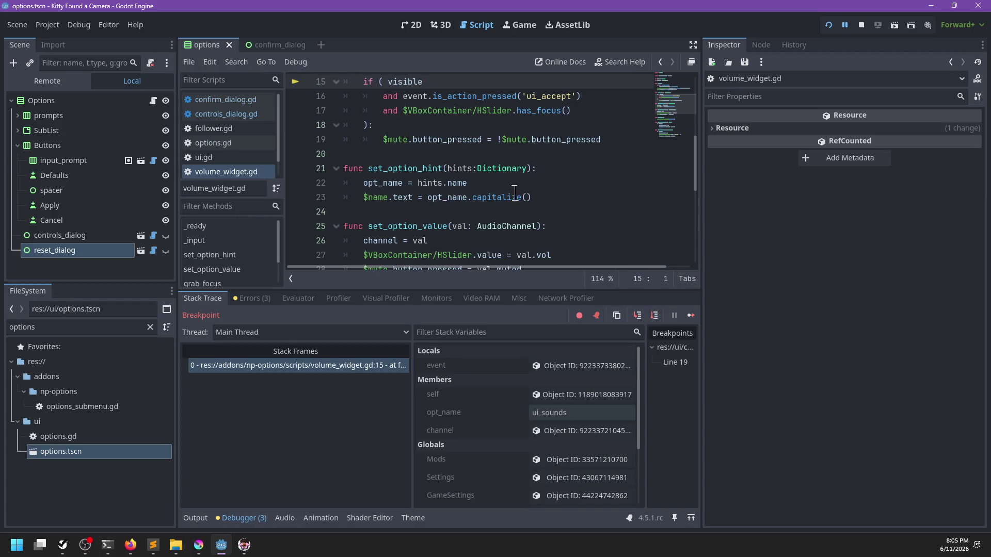
pyautogui.scroll(1, 512, 191)
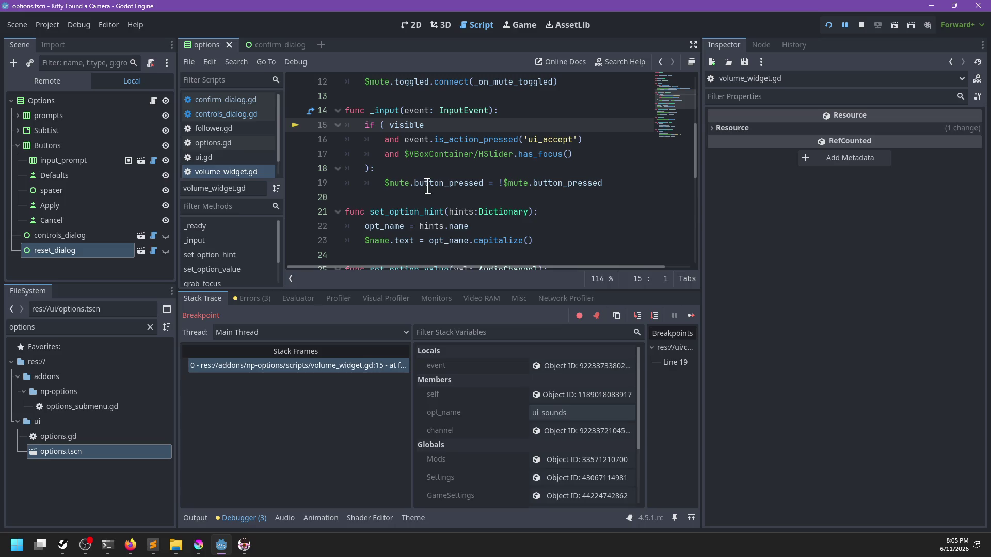
pyautogui.press('F12')
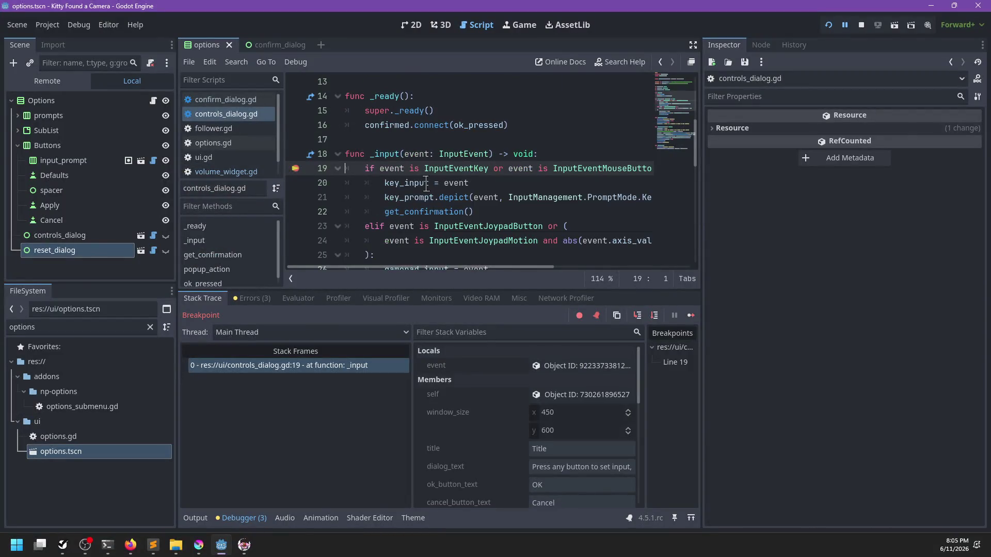
# Step: Keep stepping and resuming through the _input breakpoints in controls_dialog.gd
pyautogui.moveTo(427, 185)
pyautogui.press('F10')
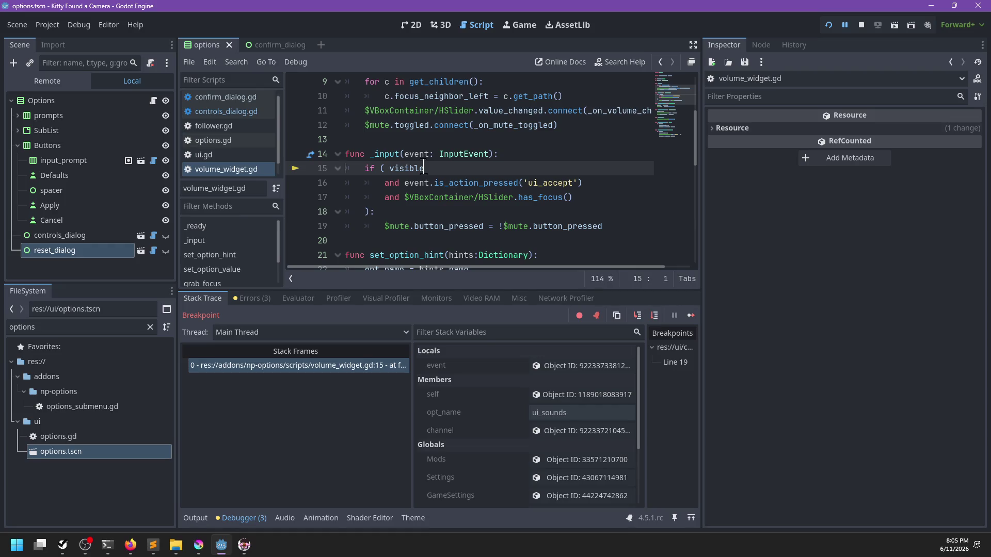
pyautogui.press('F12')
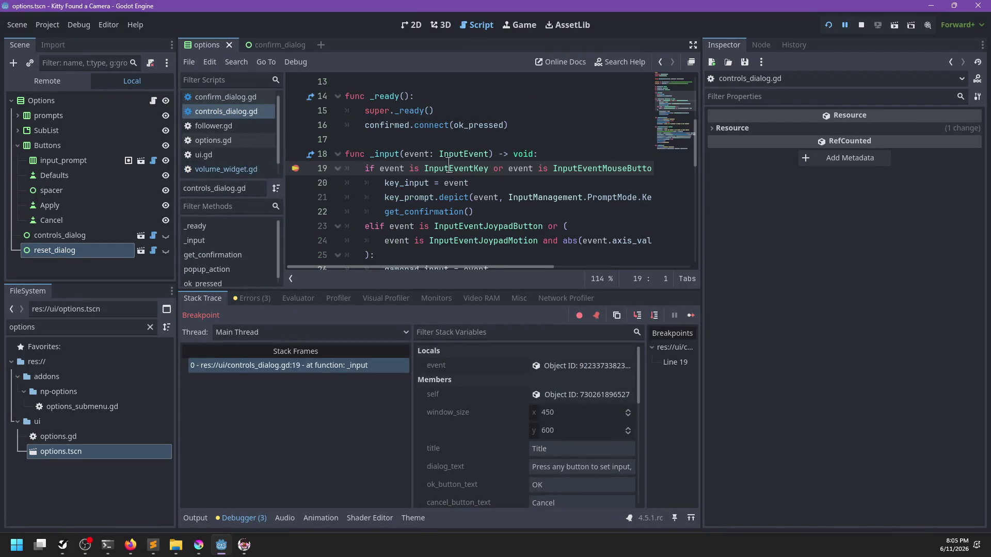
pyautogui.press('F10')
pyautogui.press('F10')
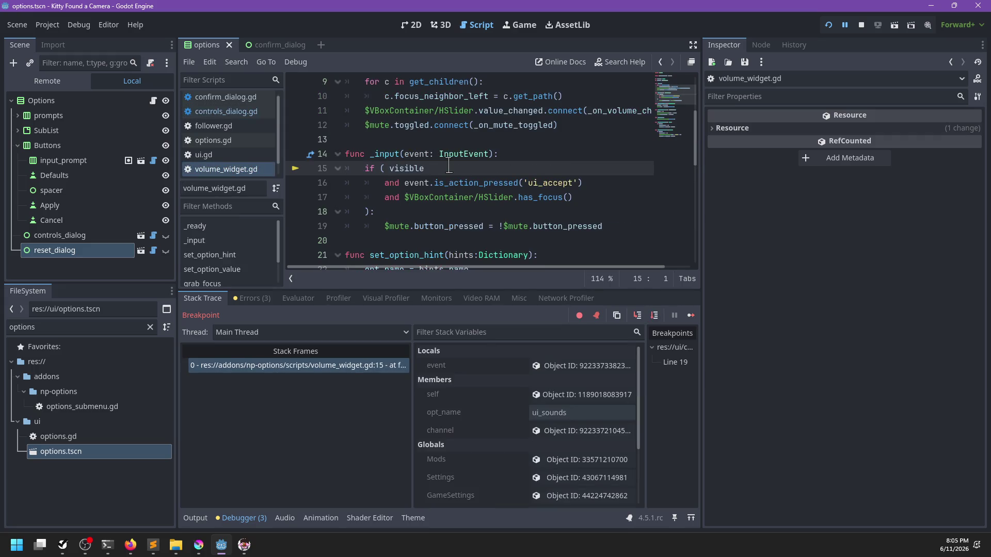
pyautogui.press('F12')
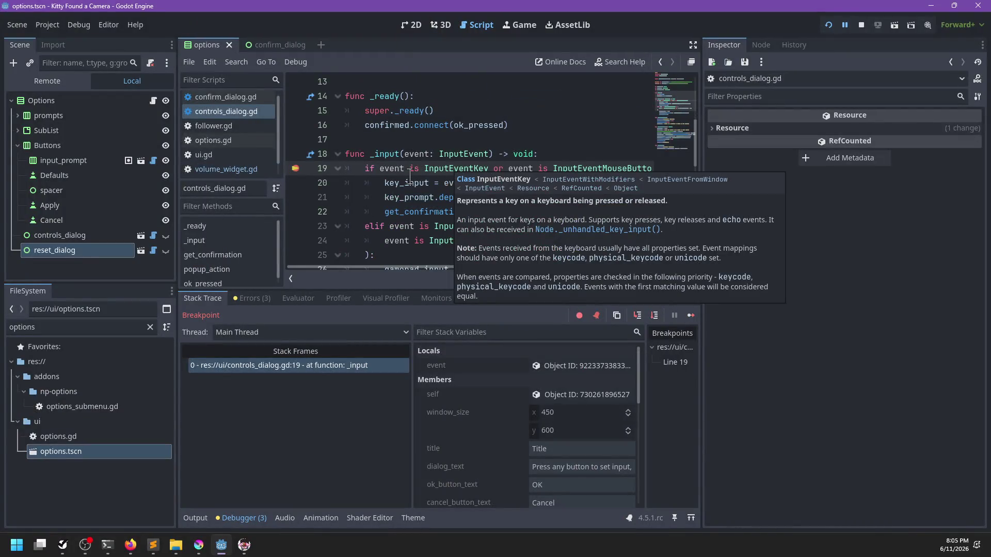
pyautogui.scroll(-9, 436, 191)
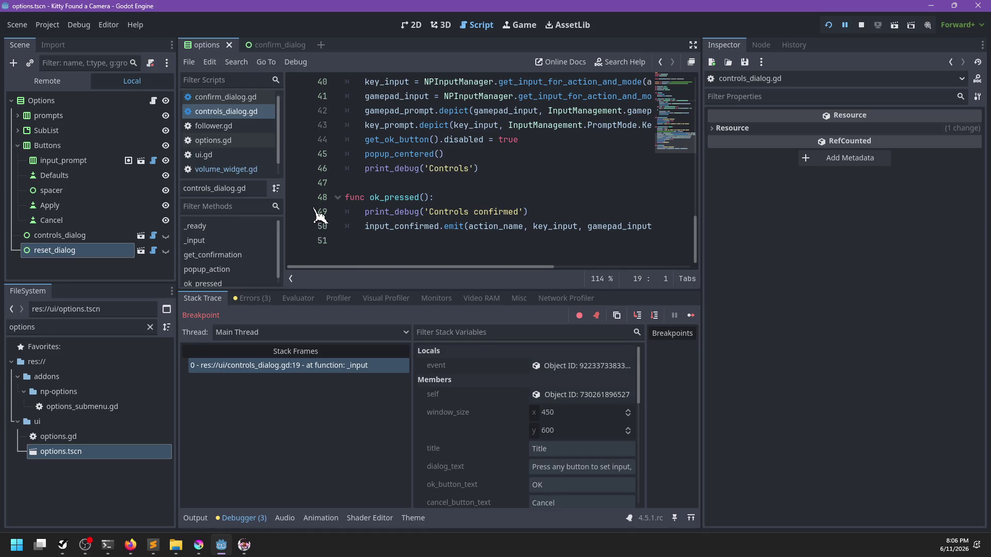
pyautogui.scroll(4, 352, 197)
pyautogui.scroll(1, 390, 193)
# Step: Break on line 31 in get_confirmation and inspect the calling _input frame's event object
pyautogui.click(295, 168)
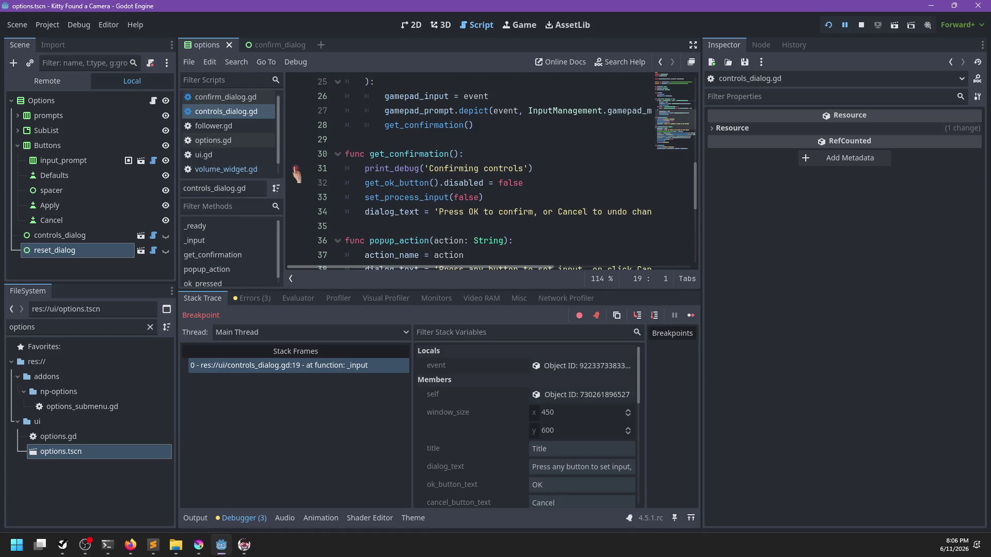
pyautogui.press('F12')
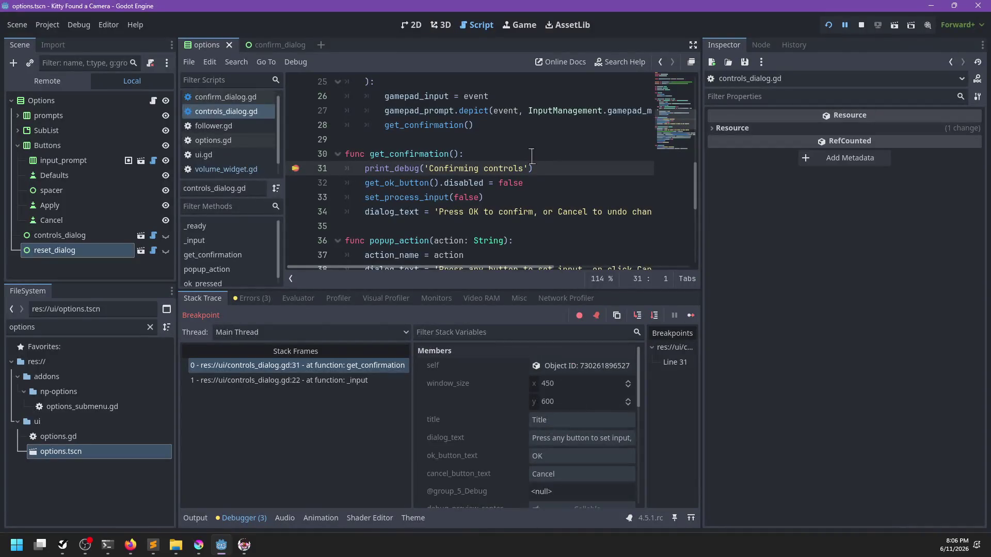
pyautogui.click(356, 381)
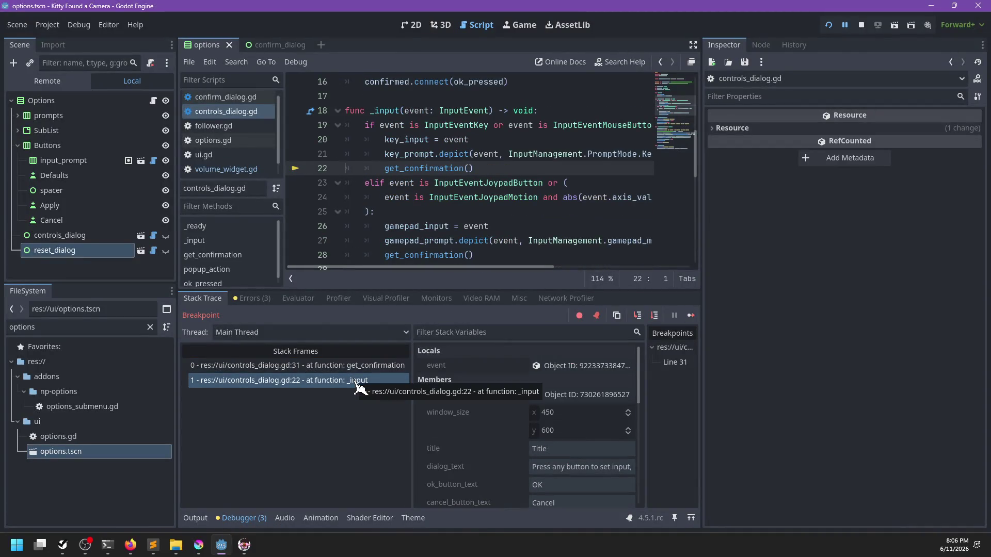
pyautogui.moveTo(390, 124)
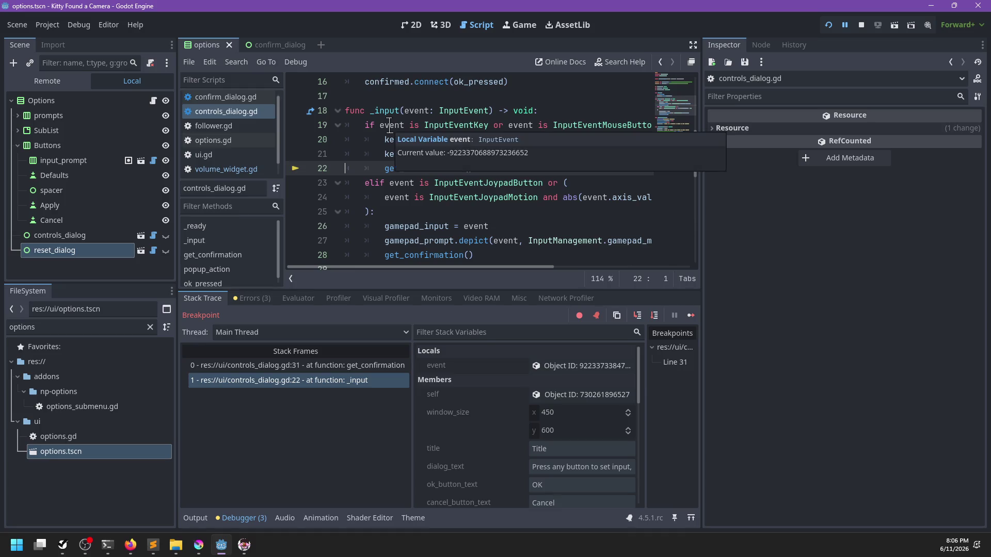
pyautogui.click(563, 366)
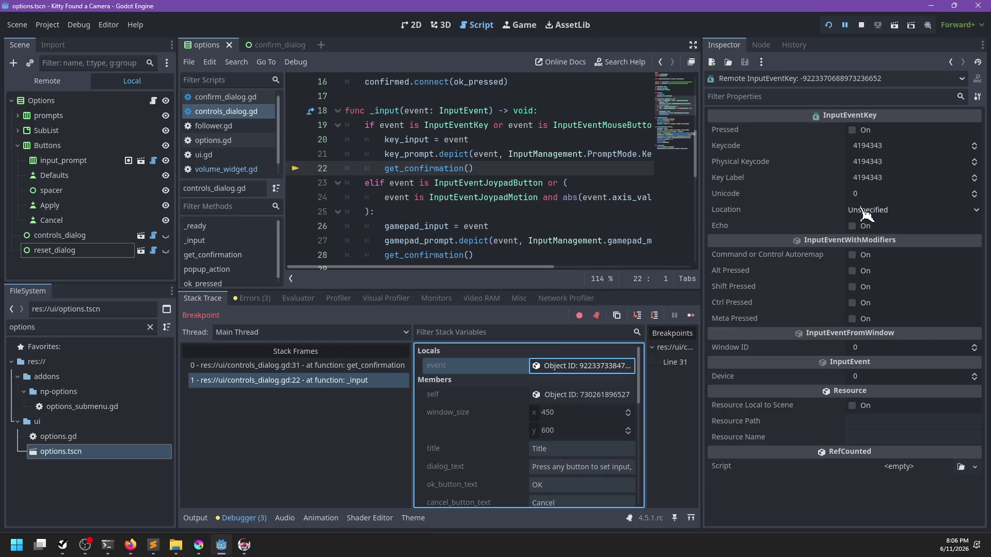
pyautogui.press('F12')
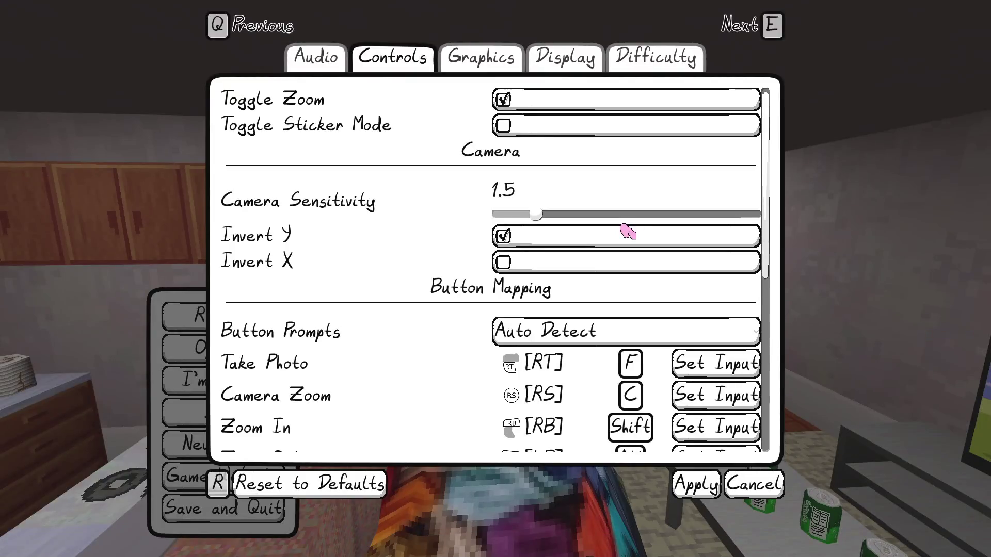
# Step: Retrigger the breakpoint from the game and inspect the event, confirming it's a mouse button press
pyautogui.click(703, 379)
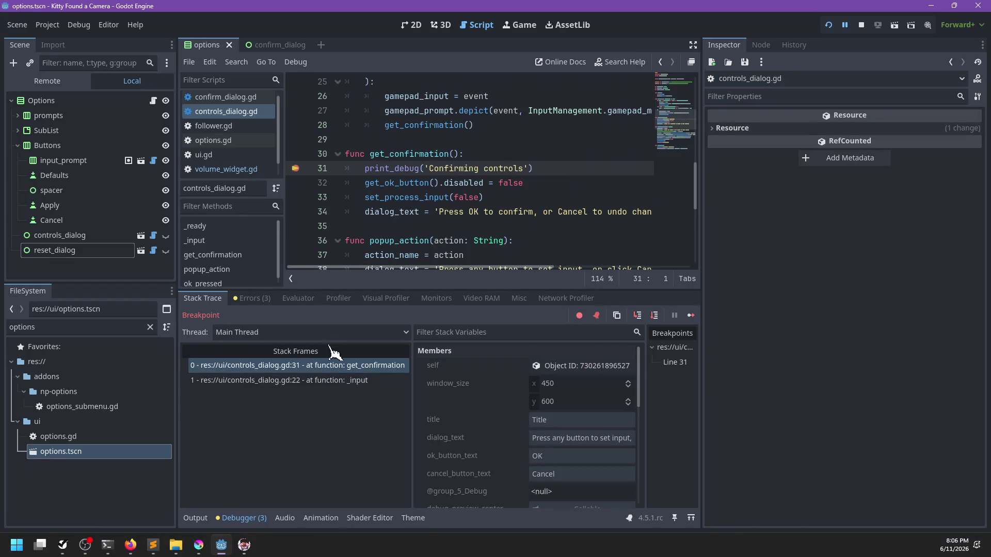
pyautogui.click(335, 380)
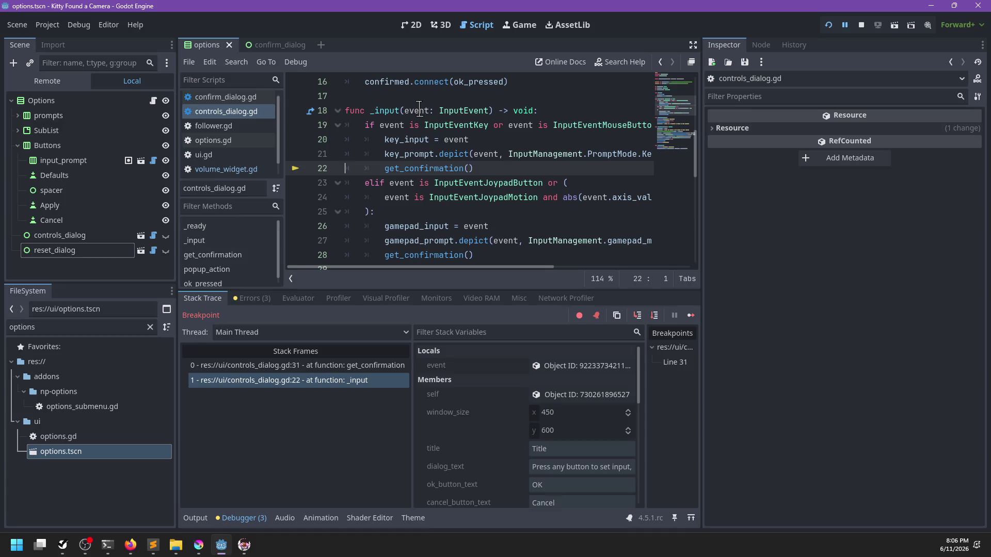
pyautogui.moveTo(419, 106)
pyautogui.click(566, 368)
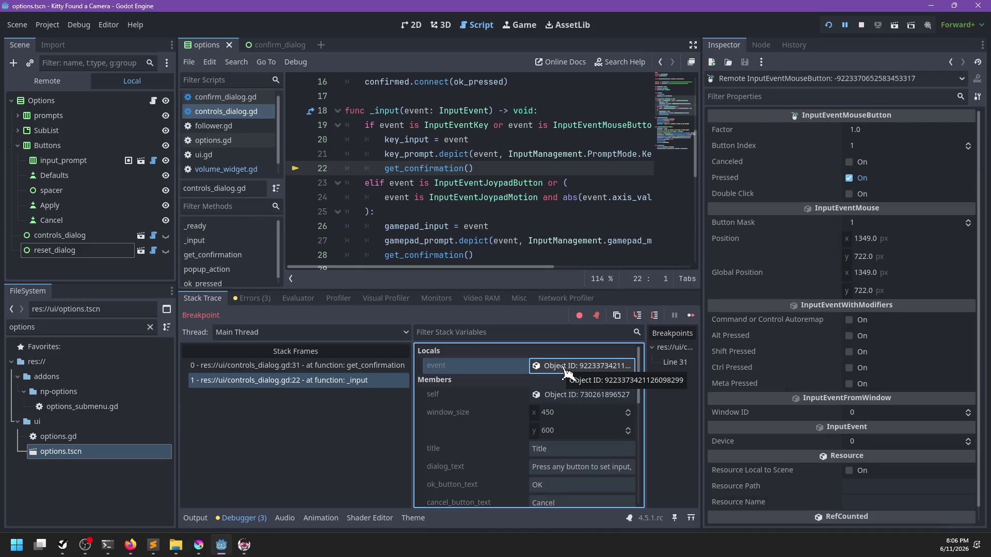
pyautogui.hscroll(5, 549, 188)
pyautogui.hscroll(-5, 548, 189)
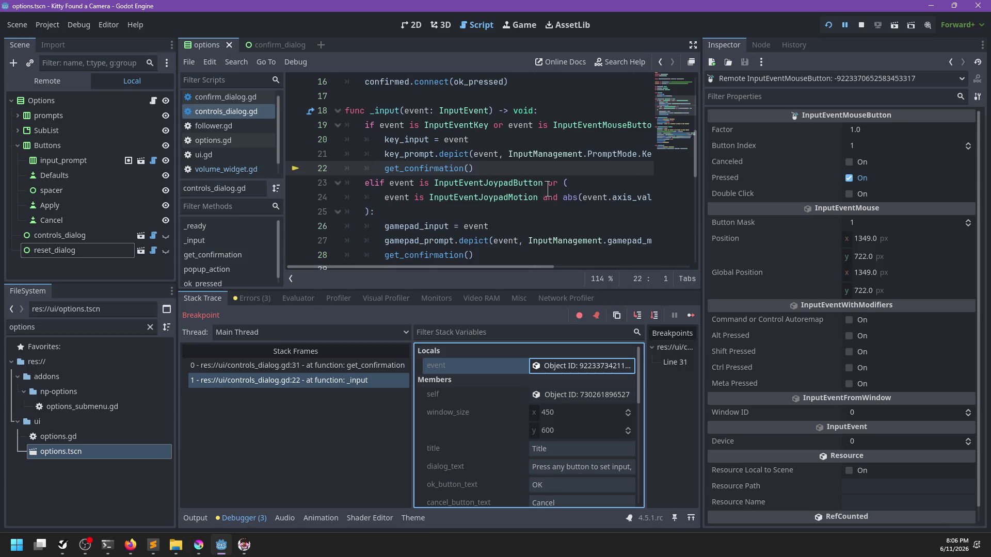
pyautogui.hscroll(5, 549, 190)
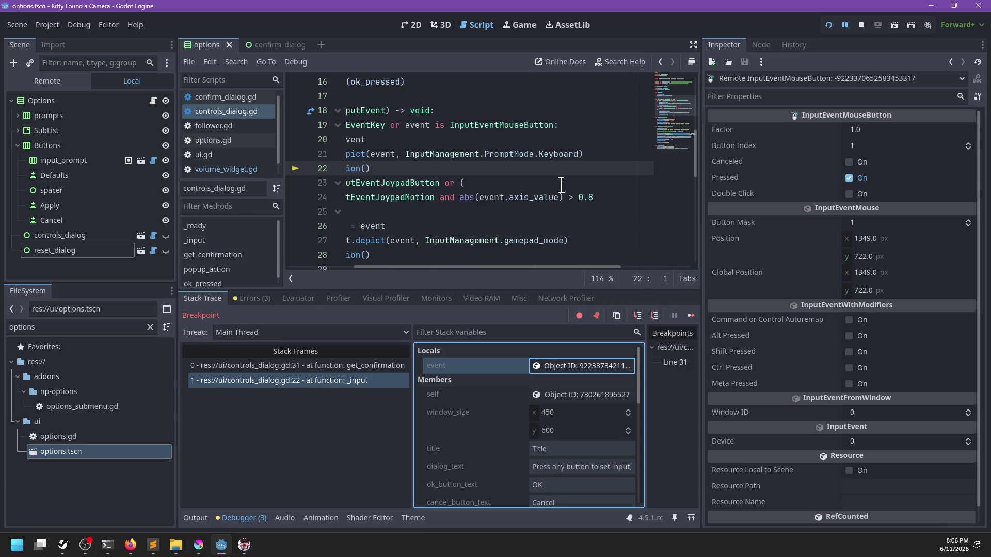
pyautogui.hscroll(-5, 560, 185)
pyautogui.click(468, 126)
# Step: Append 'and event.is_pressed()' to the key/mouse check on line 19 and save
pyautogui.hotkey('ctrl', 'Return')
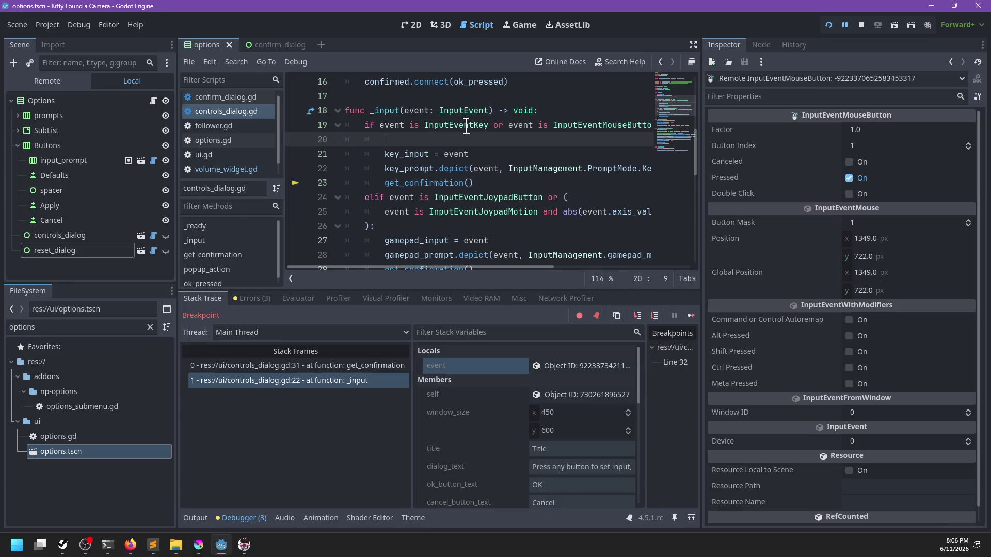
pyautogui.hotkey('ctrl', 'z')
pyautogui.hscroll(5, 471, 124)
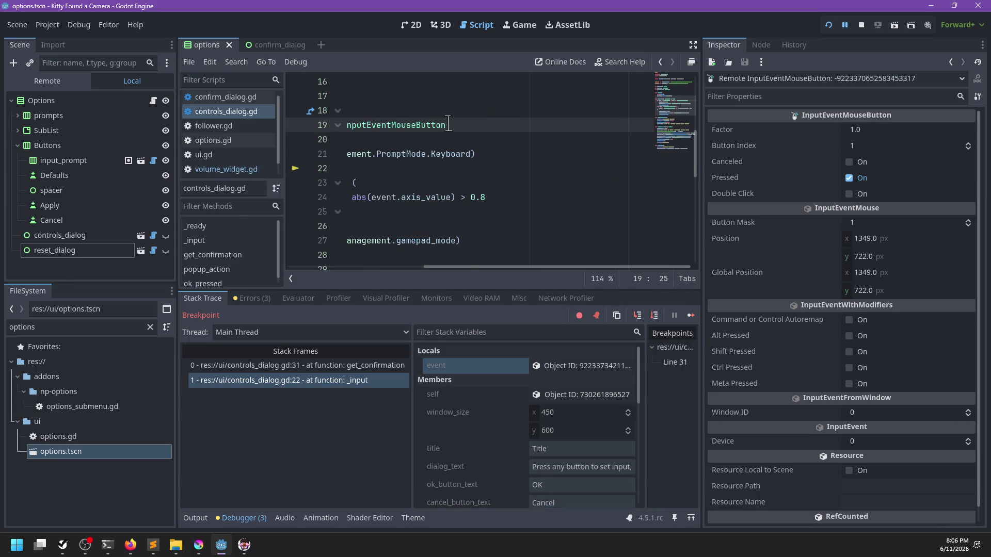
pyautogui.hscroll(-5, 485, 170)
pyautogui.write('and event.')
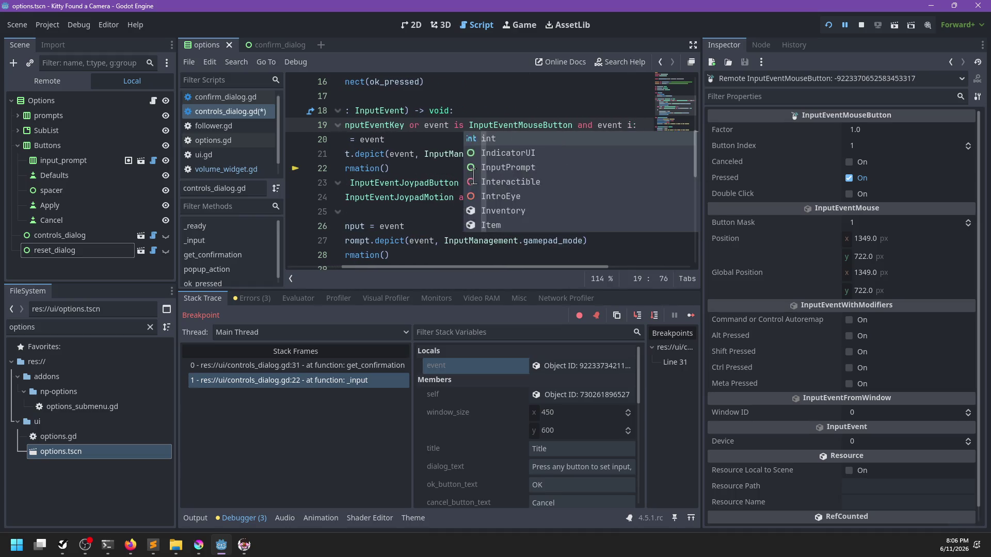
pyautogui.write('is_pre')
pyautogui.press('Return')
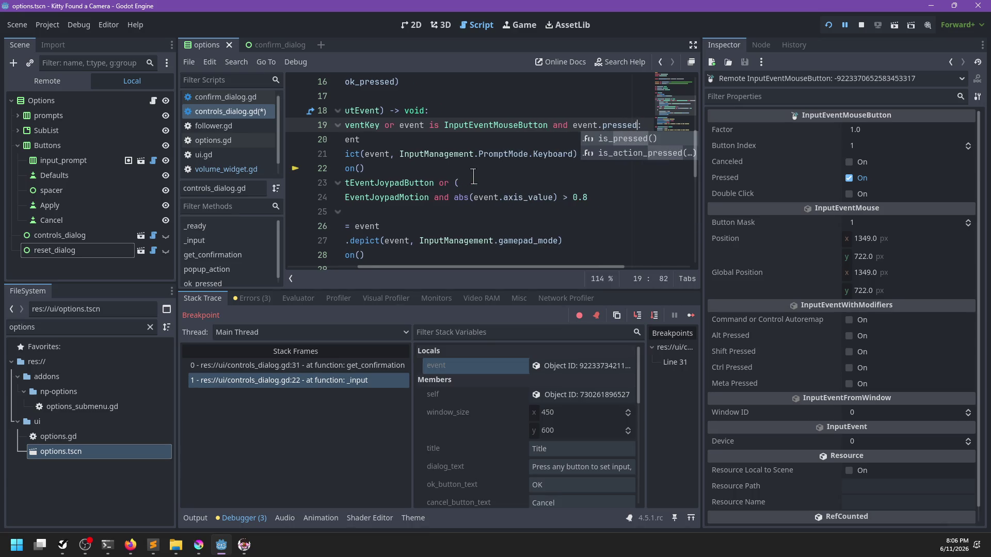
pyautogui.hscroll(-5, 537, 170)
pyautogui.hotkey('ctrl', 's')
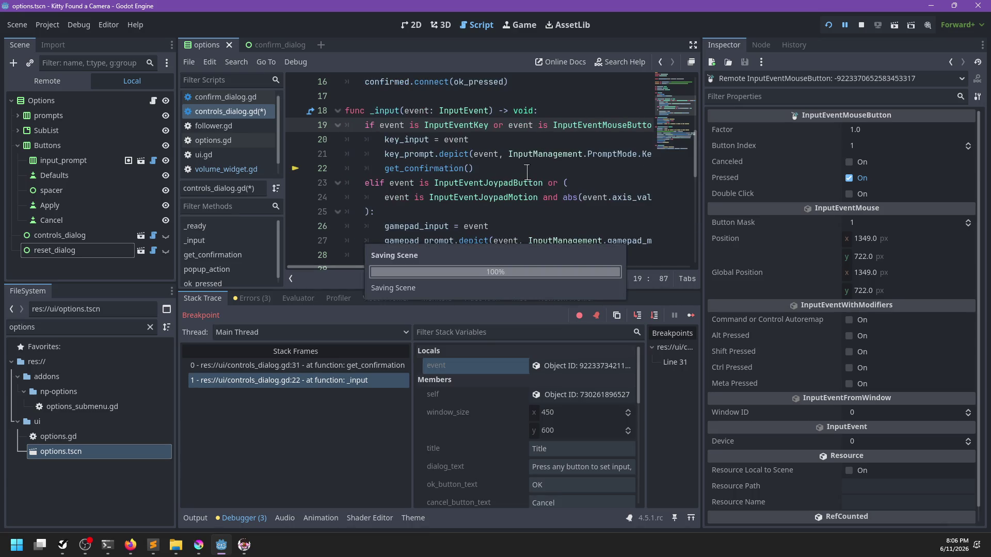
# Step: Add a pressed check to line 23's joypad condition and open the is_pressed documentation
pyautogui.hscroll(3, 508, 214)
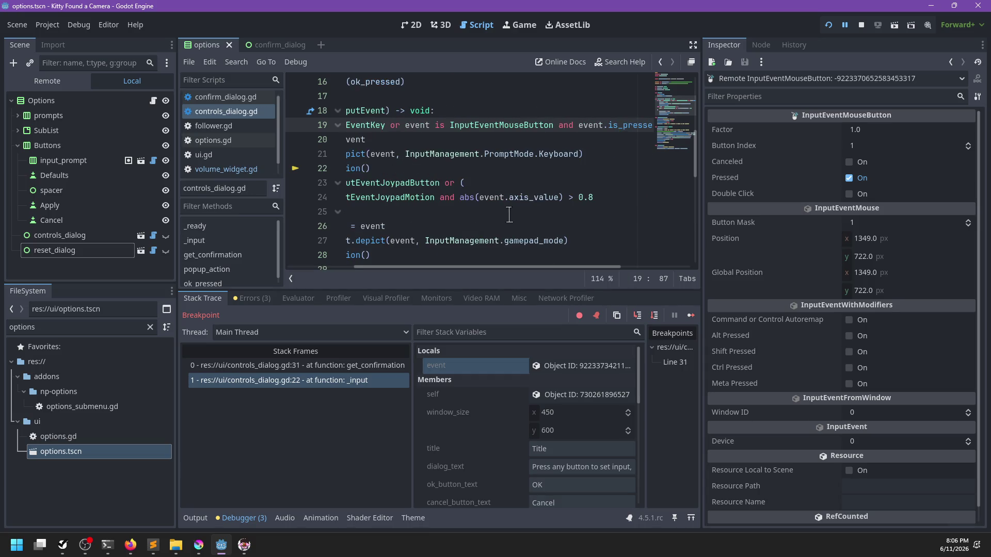
pyautogui.hscroll(-3, 510, 215)
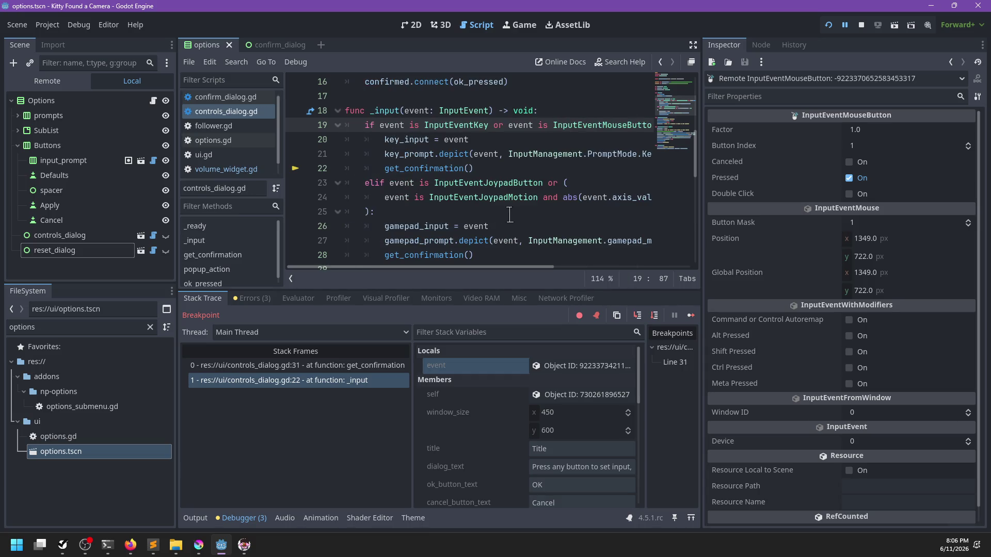
pyautogui.click(543, 183)
pyautogui.write('(event')
pyautogui.write('_pressed()')
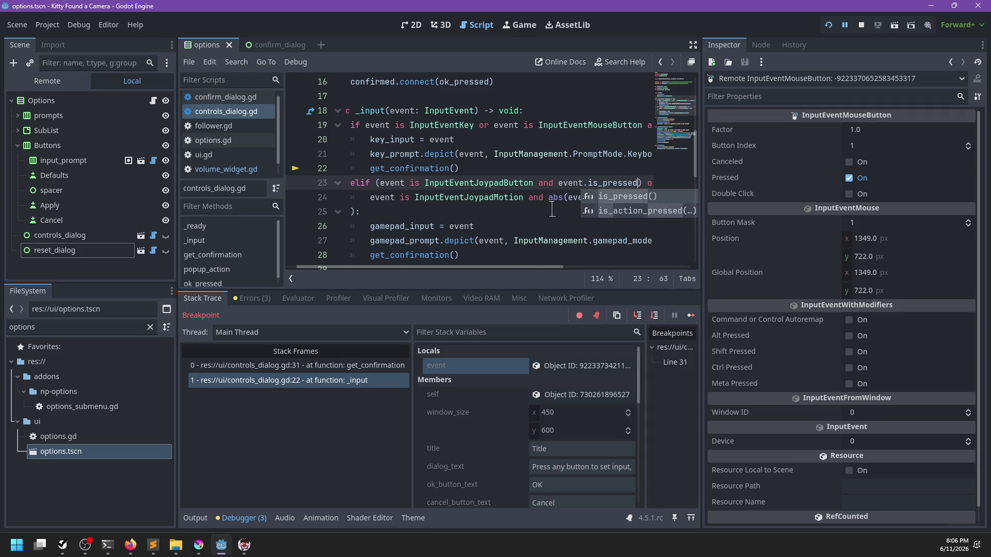
pyautogui.keyDown('ctrl'); pyautogui.click(603, 184); pyautogui.keyUp('ctrl')
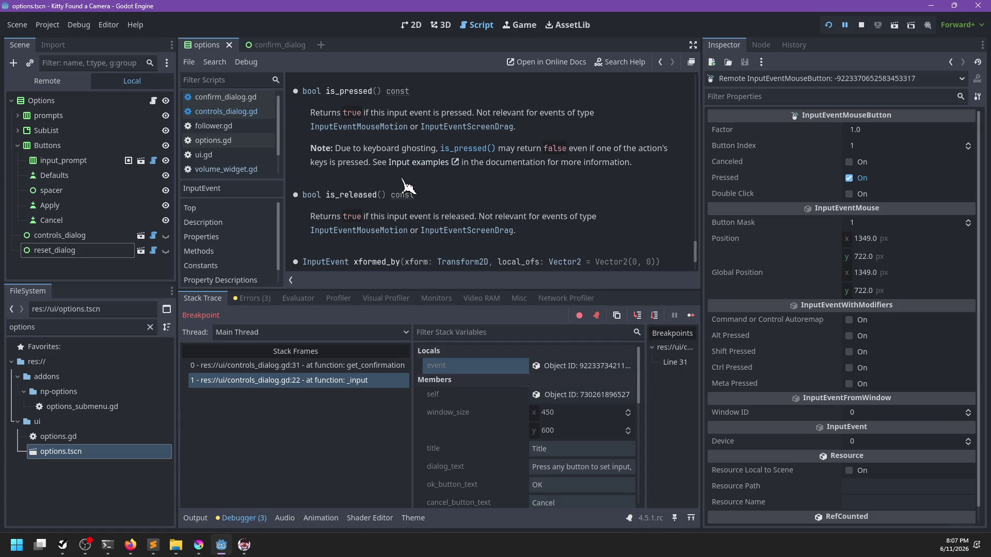
# Step: Stop and relaunch the game several times with F8 and F5
pyautogui.press('F8')
pyautogui.press('F5')
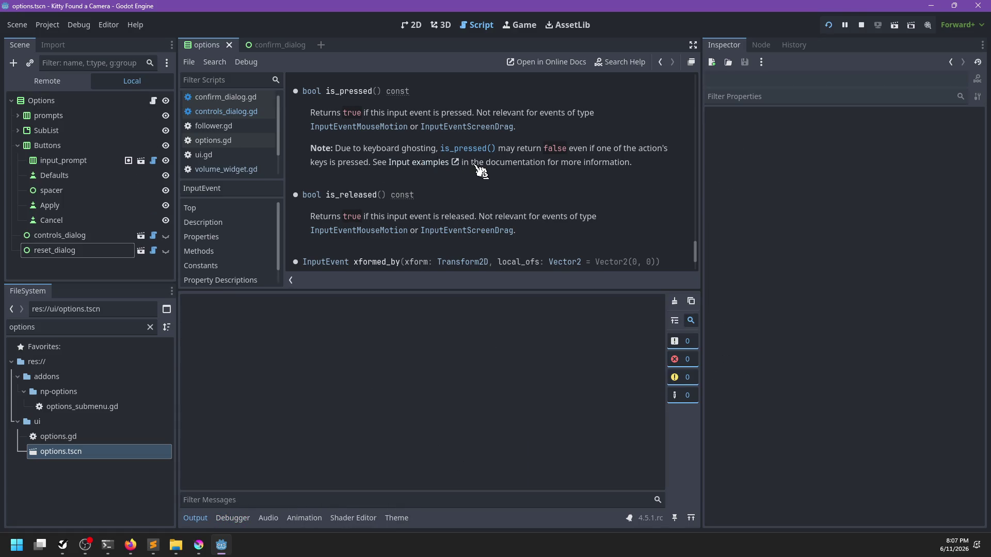
pyautogui.press('F8')
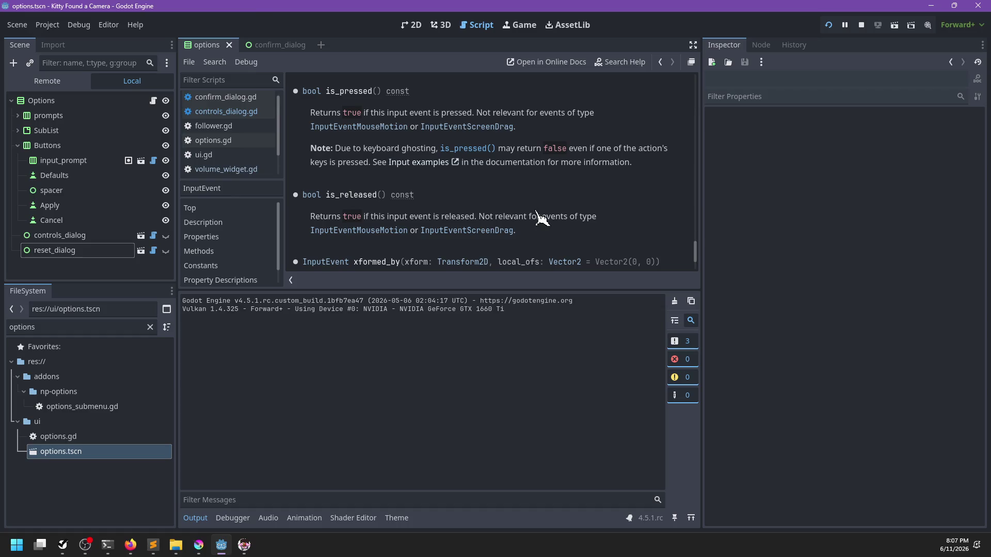
pyautogui.press('F5')
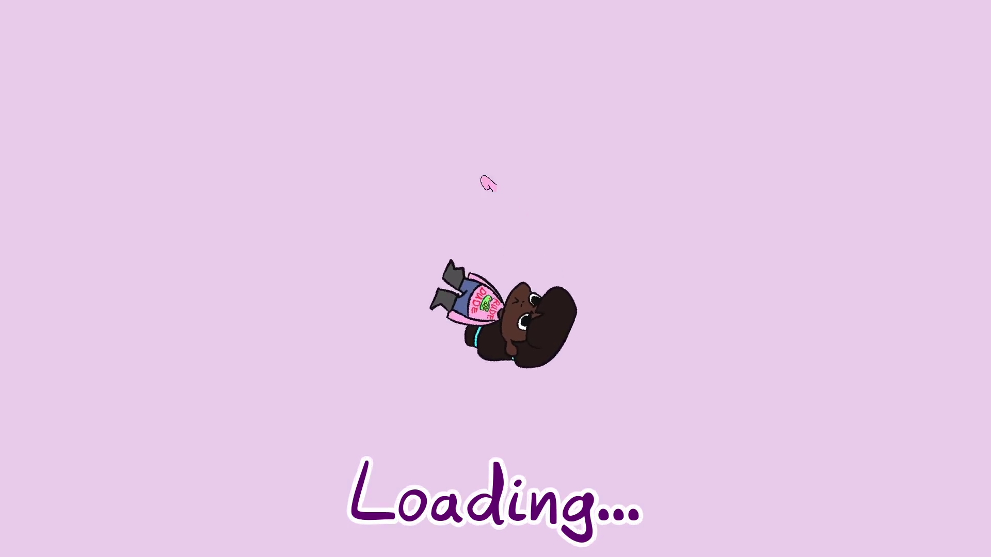
pyautogui.press('F8')
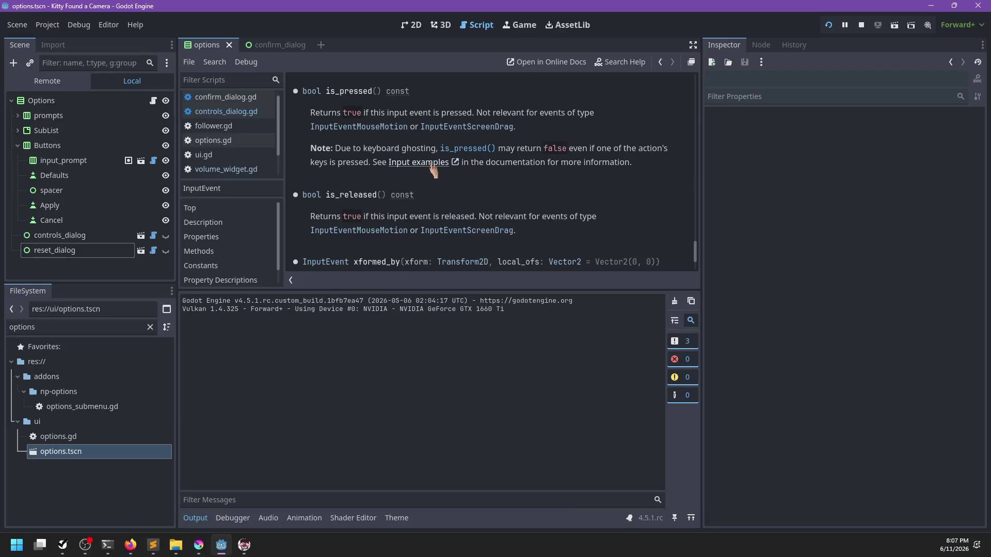
# Step: Open the Input examples docs in the browser, then bring up the game's pause menu
pyautogui.click(431, 165)
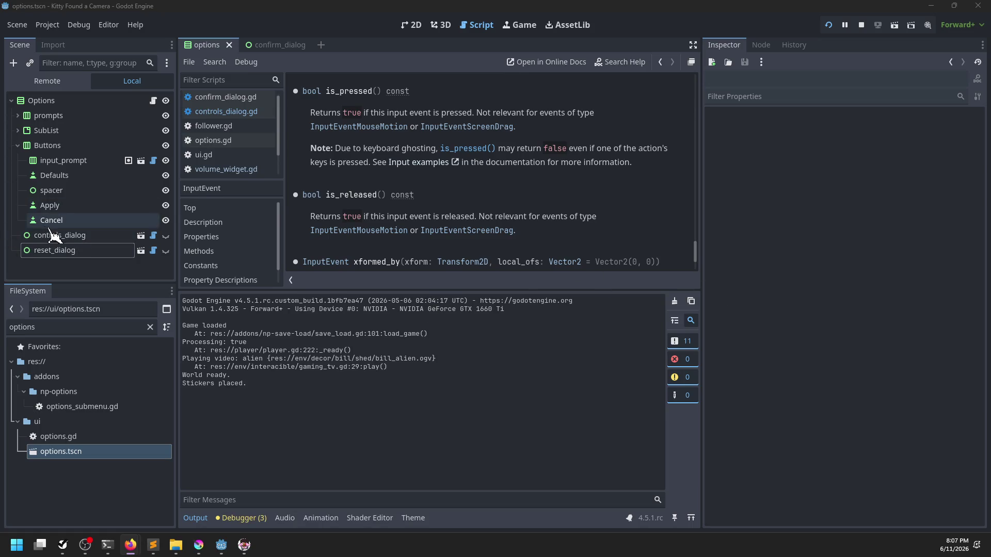
pyautogui.click(246, 546)
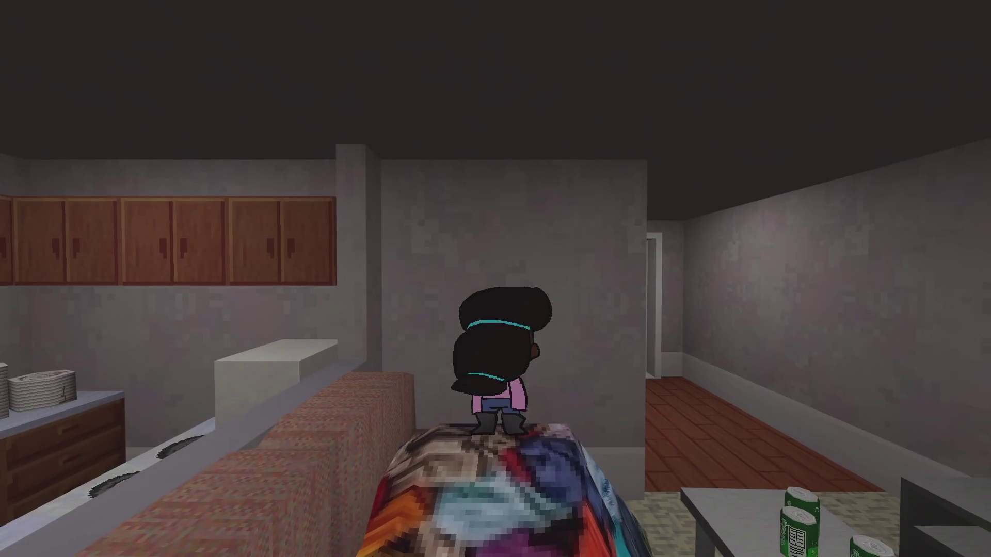
pyautogui.press('Escape')
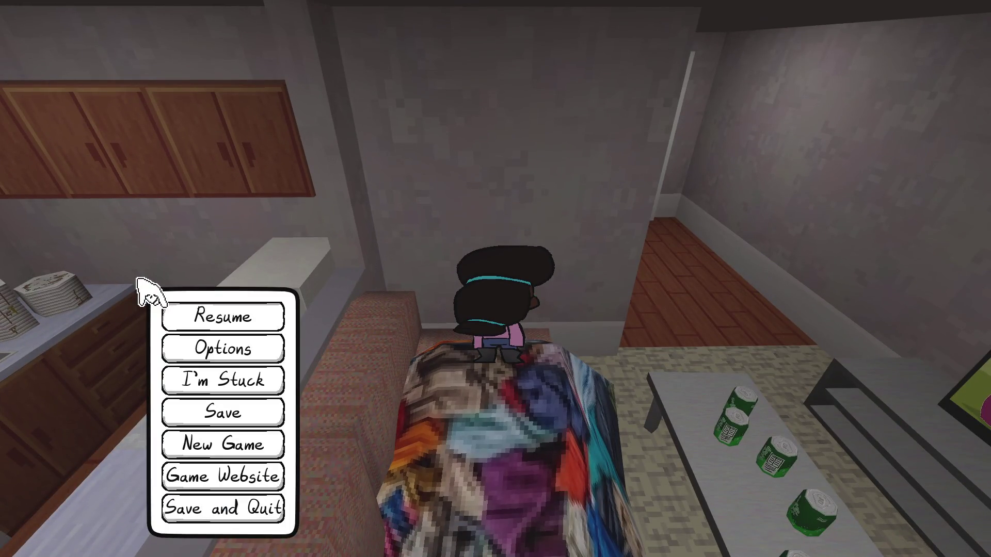
pyautogui.hotkey('alt', 'Tab')
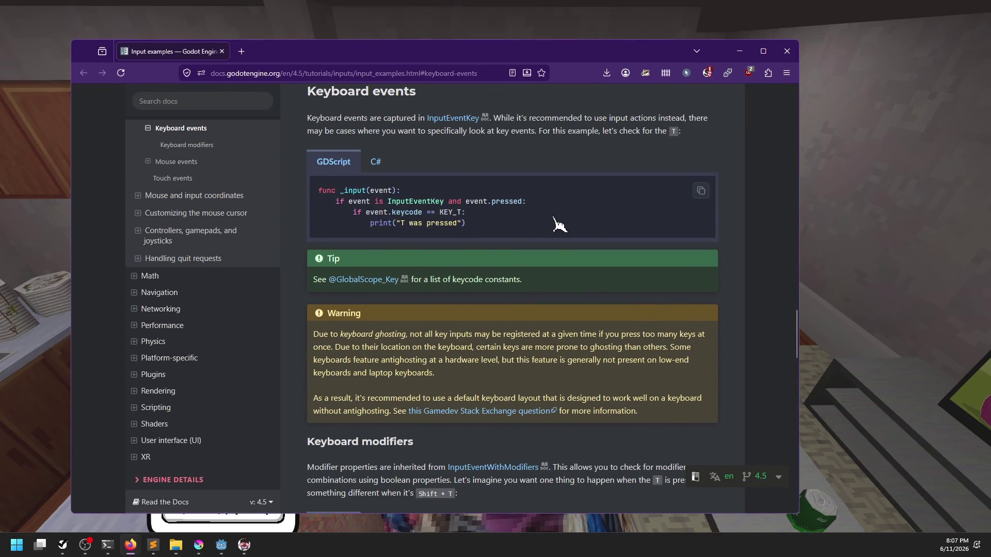
# Step: Search the Input examples page for 'pressed' and step through the matches
pyautogui.scroll(1, 531, 204)
pyautogui.hotkey('ctrl', 'f')
pyautogui.write('is_press')
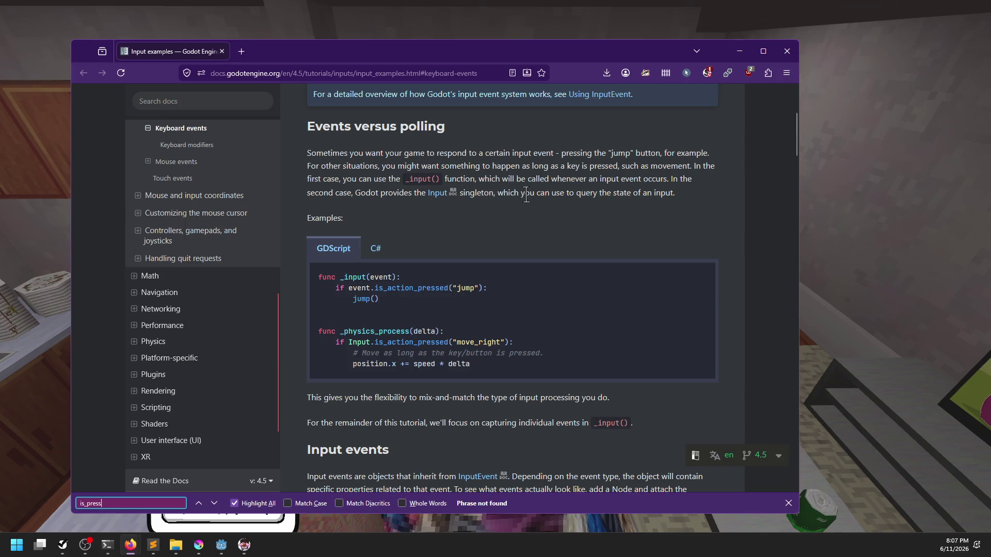
pyautogui.hotkey('ctrl', 'a')
pyautogui.press('BackSpace')
pyautogui.write('pressed')
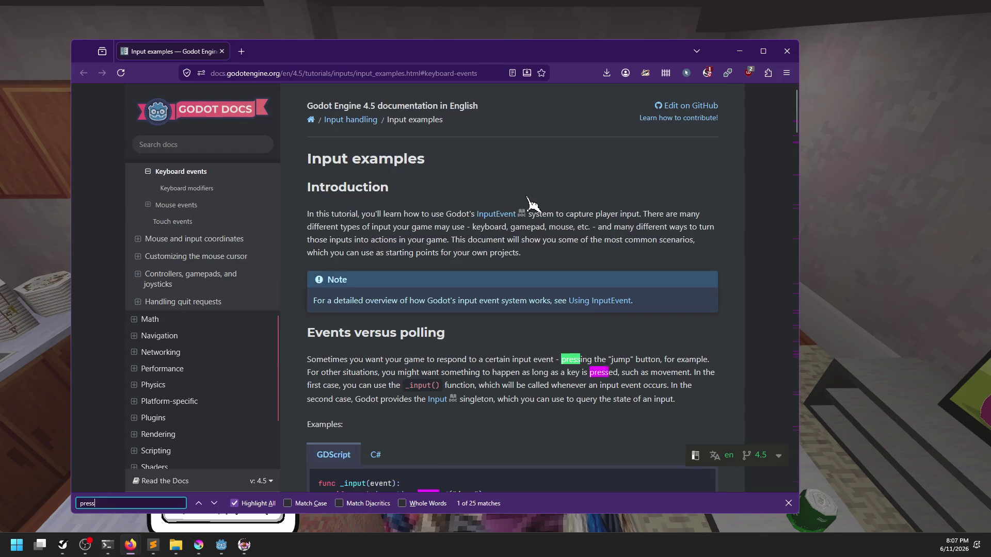
pyautogui.press('Return')
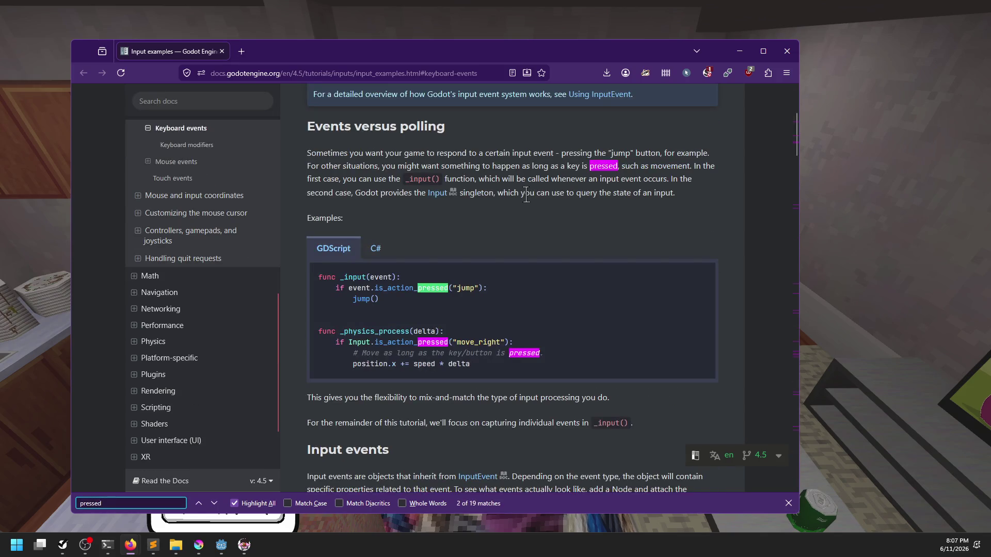
pyautogui.press('Return')
pyautogui.press('Return')
pyautogui.press('Return')
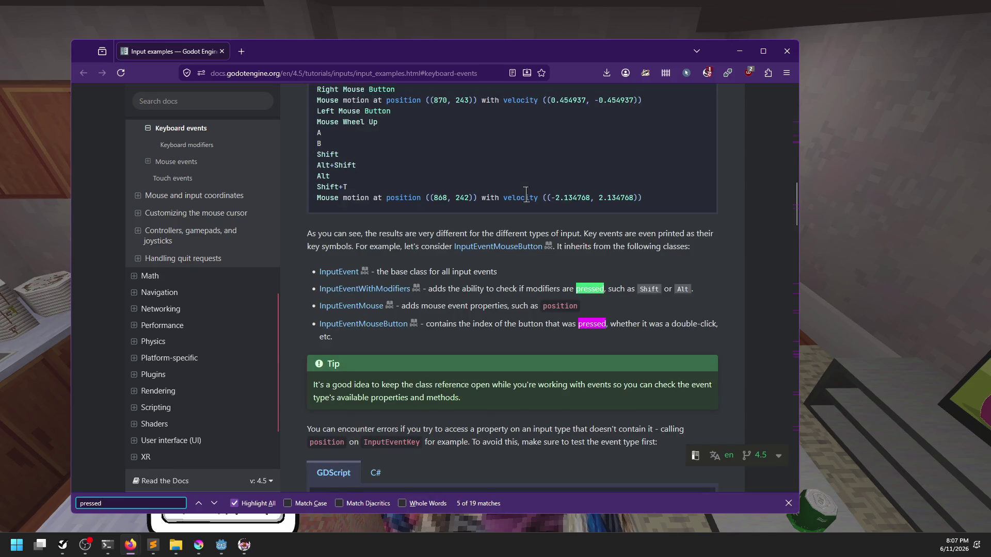
pyautogui.press('Escape')
# Step: Back in the game, resume and pause again to reopen the menu
pyautogui.hotkey('alt', 'Tab')
pyautogui.click(243, 309)
pyautogui.press('Escape')
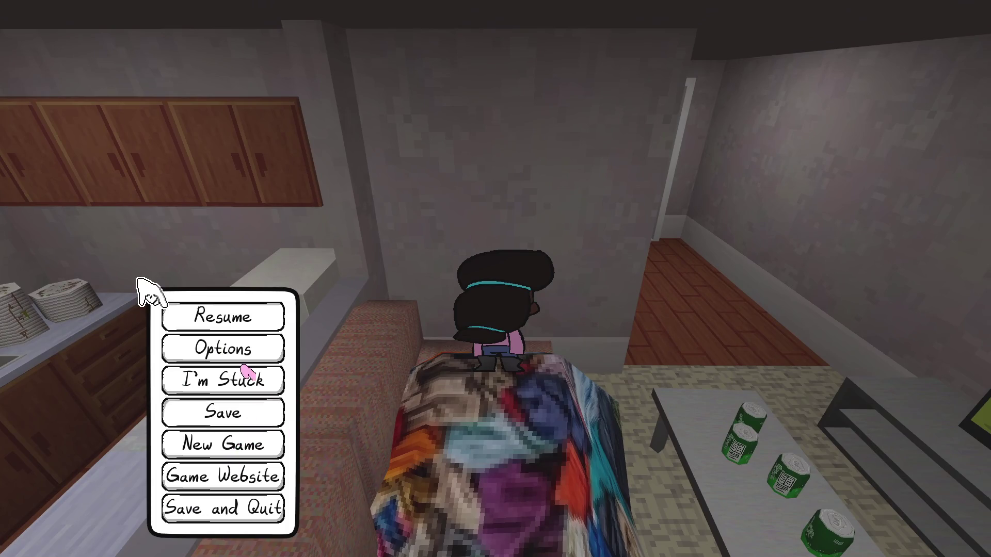
# Step: Open Options > Controls and click a setting to hit the get_confirmation breakpoint, then view the _input frame
pyautogui.click(241, 352)
pyautogui.click(460, 60)
pyautogui.press('q')
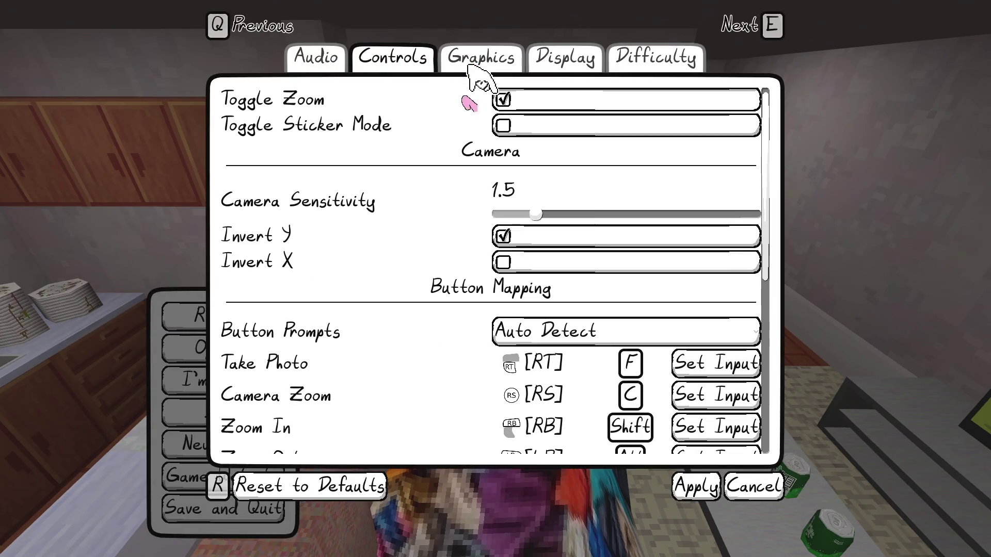
pyautogui.click(704, 371)
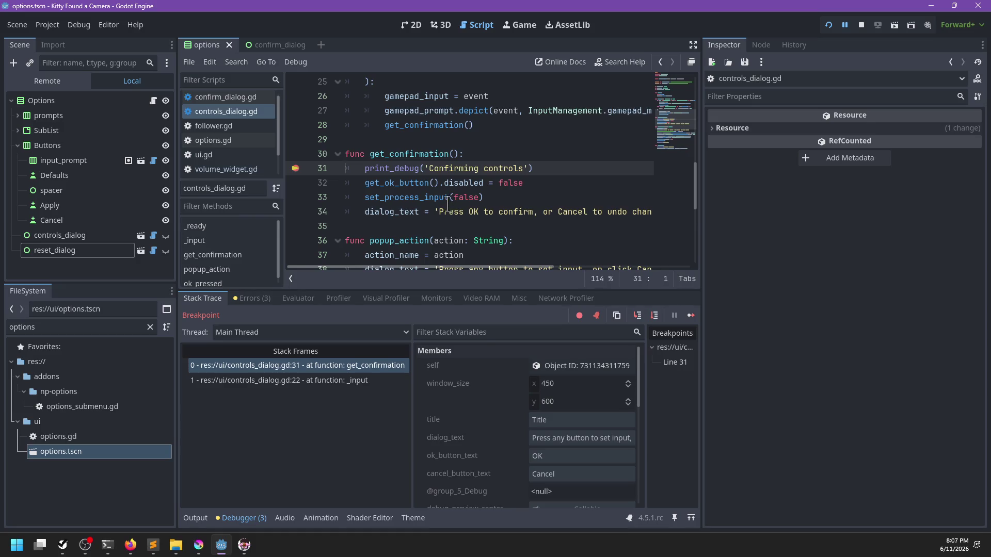
pyautogui.click(338, 381)
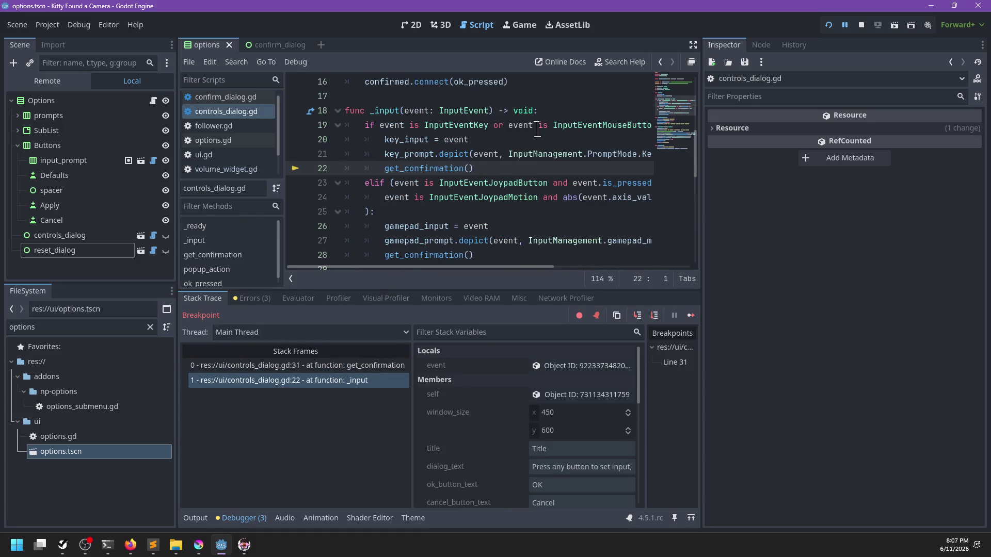
# Step: Add an 'if not is_visible_in_tree()' guard to _input that pushes 'This should not happen' and returns
pyautogui.click(542, 111)
pyautogui.press('Return')
pyautogui.write('not is_vi')
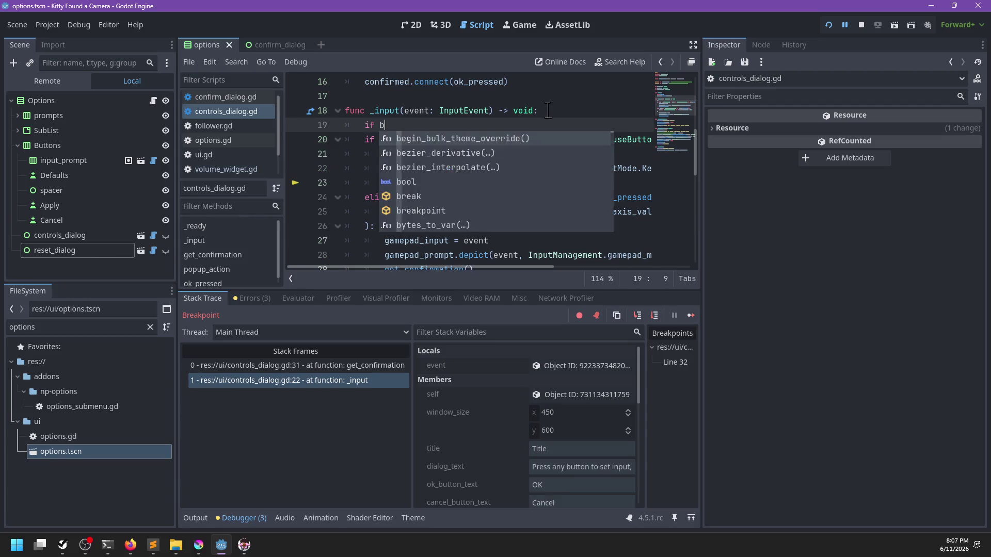
pyautogui.press('Return')
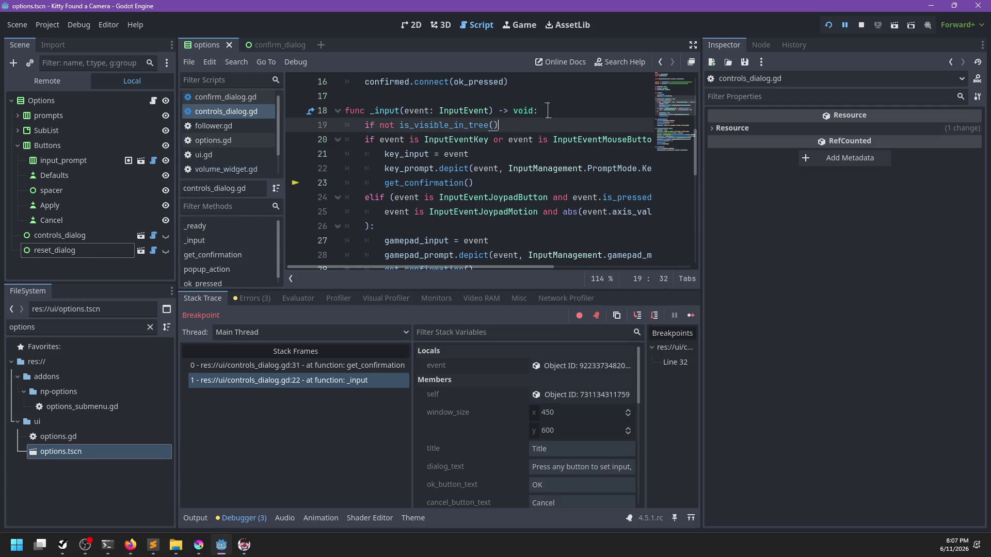
pyautogui.write(':')
pyautogui.press('Return')
pyautogui.press('BackSpace')
pyautogui.write('ush_e')
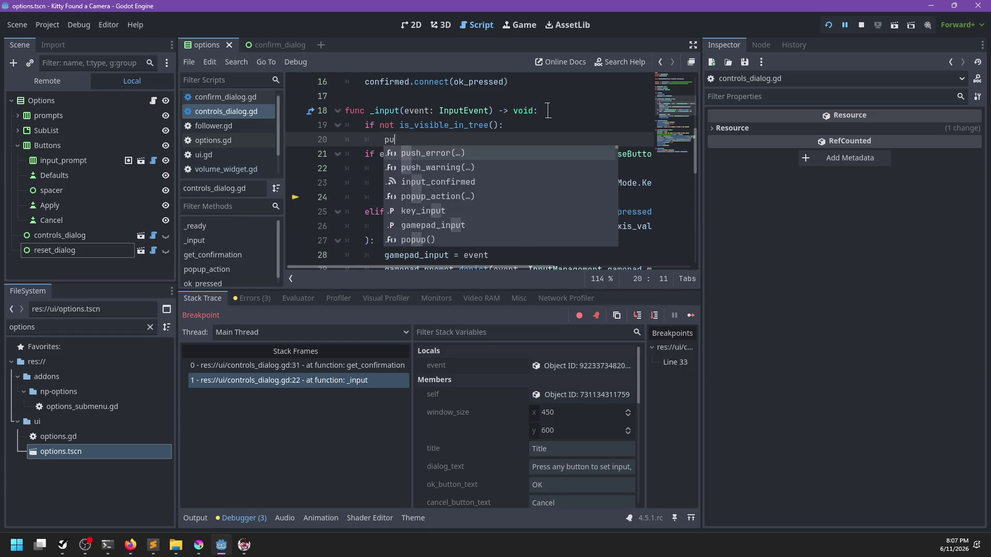
pyautogui.press('Return')
pyautogui.write("'This should n")
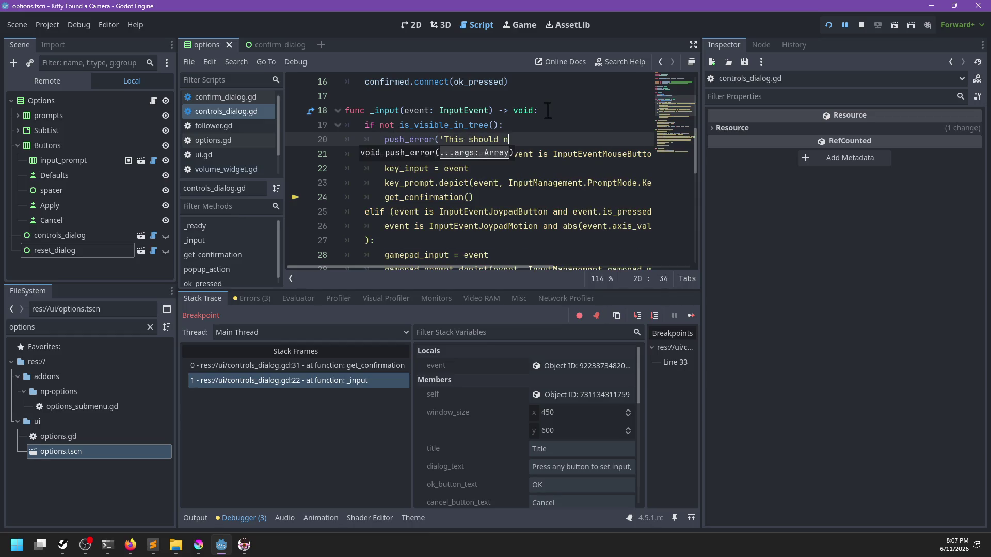
pyautogui.write("'")
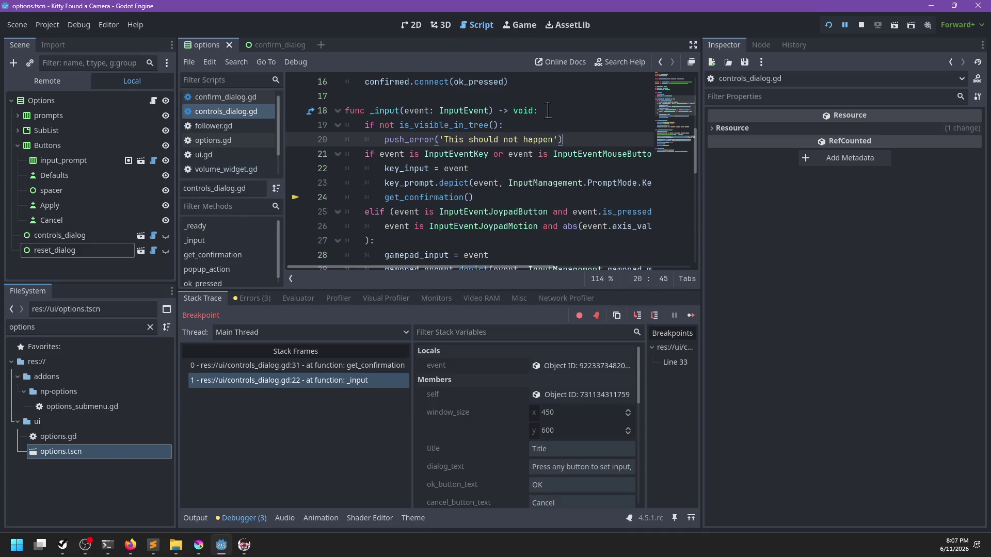
pyautogui.press('Return')
pyautogui.write('return')
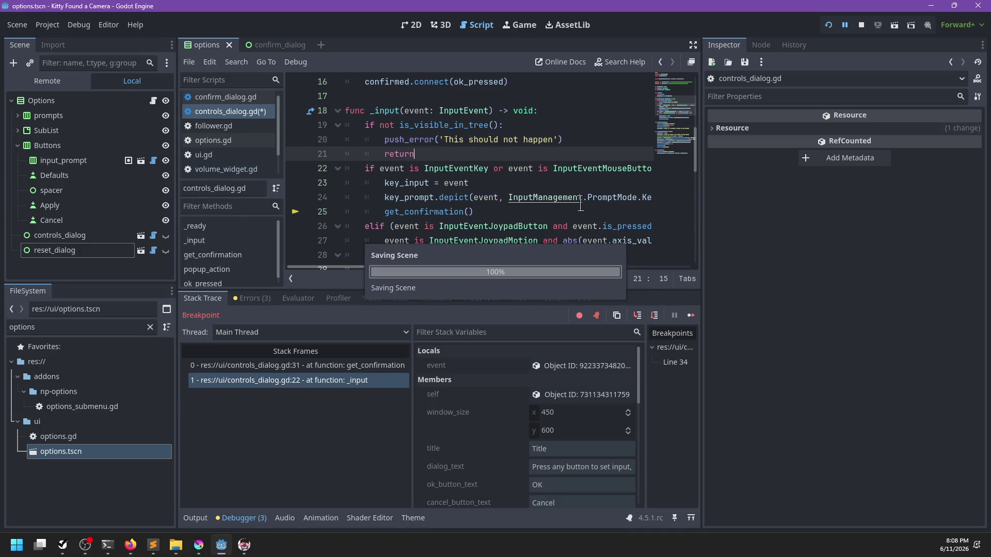
# Step: Resume the game with F12 twice, then switch back to the editor
pyautogui.press('F12')
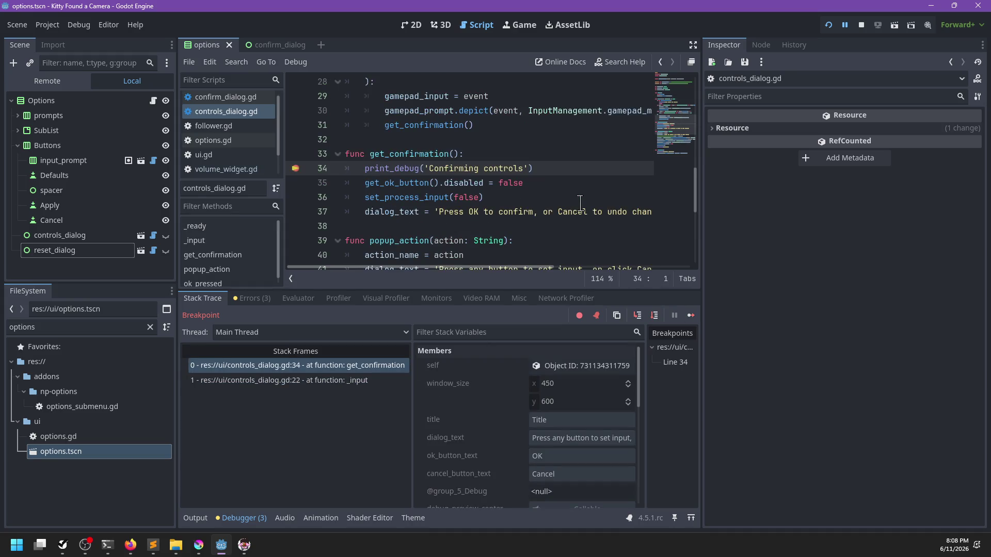
pyautogui.press('F12')
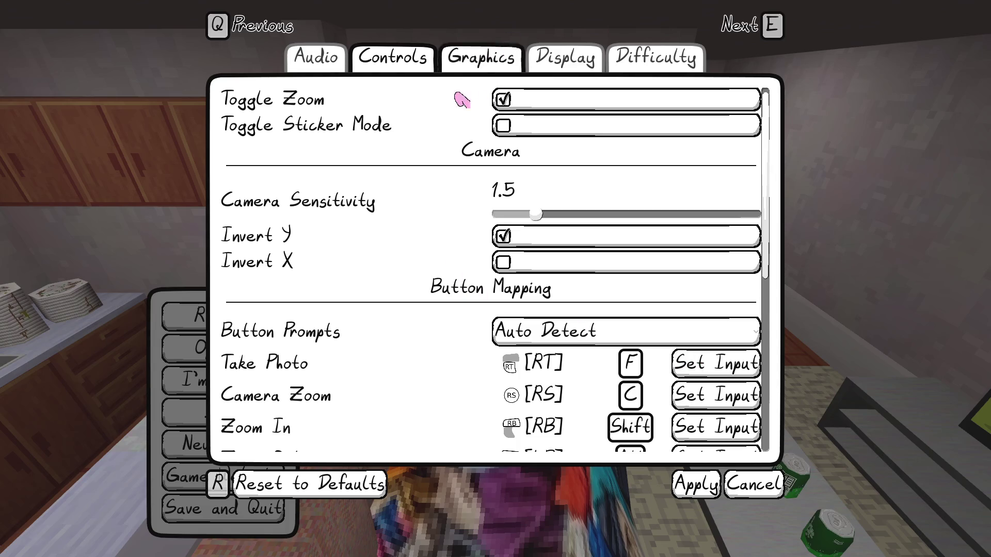
pyautogui.hotkey('alt', 'Tab')
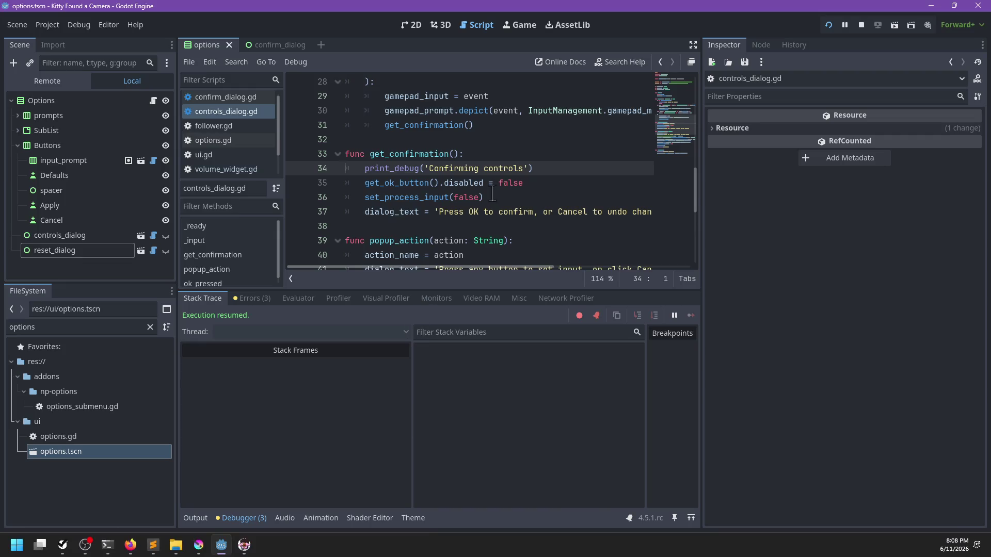
pyautogui.scroll(-5, 492, 194)
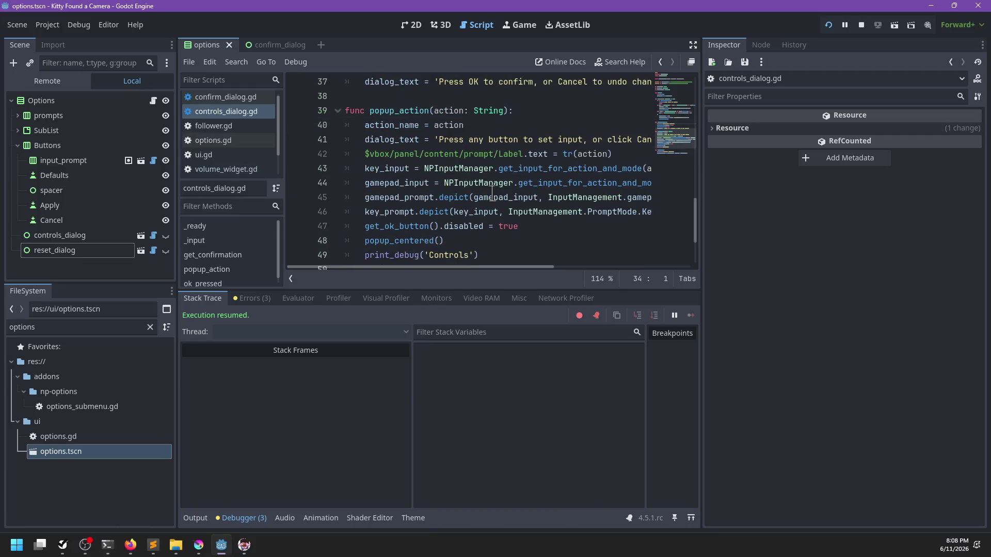
# Step: Select controls_dialog in the 2D view and preview it as a centered popup
pyautogui.click(94, 237)
pyautogui.click(412, 26)
pyautogui.click(440, 26)
pyautogui.click(411, 26)
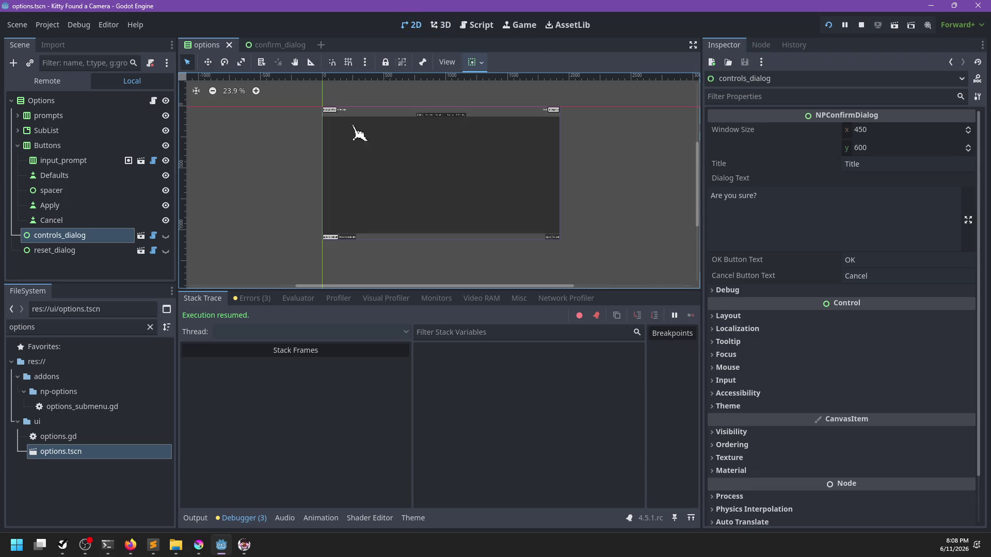
pyautogui.click(826, 290)
pyautogui.click(837, 310)
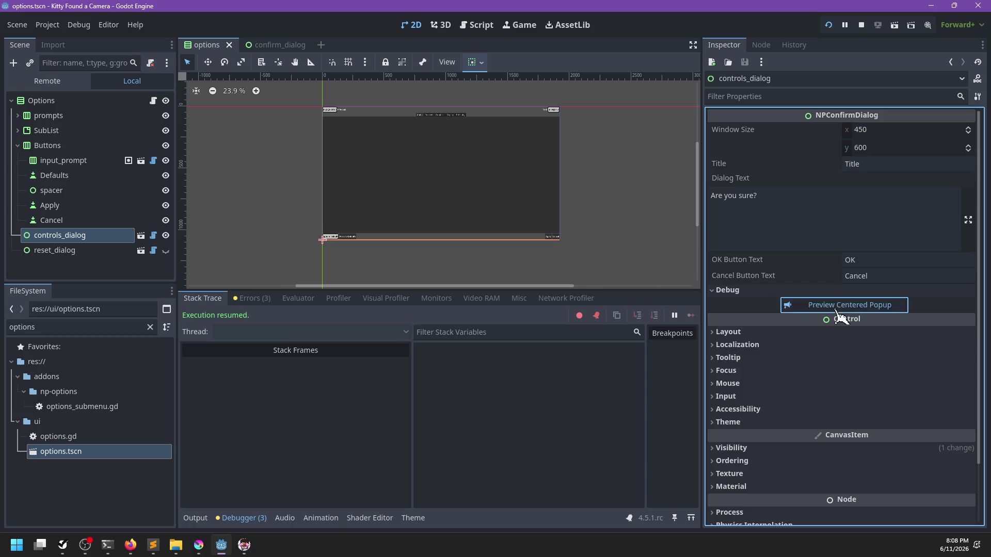
# Step: Set the controls_dialog window size to 600×400
pyautogui.click(884, 132)
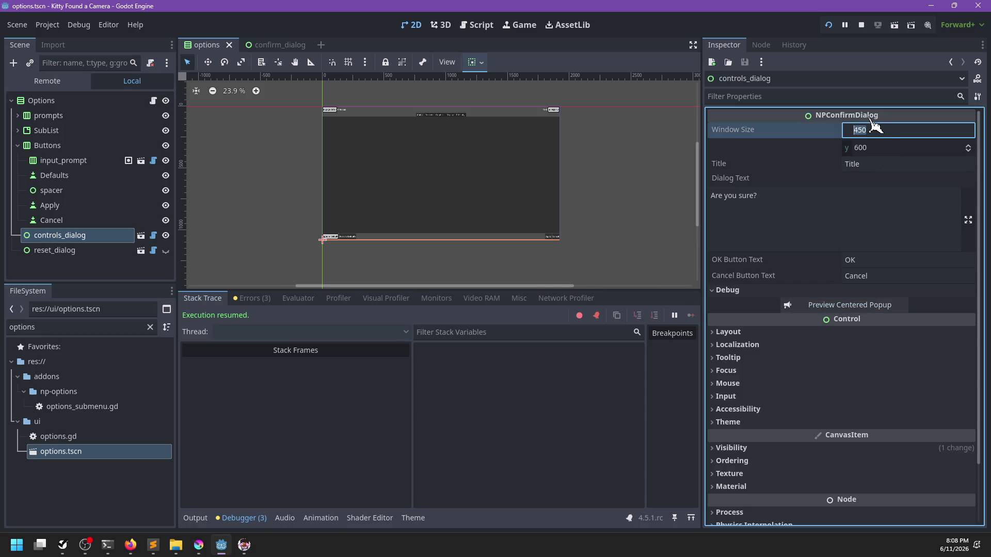
pyautogui.write('2')
pyautogui.press('Return')
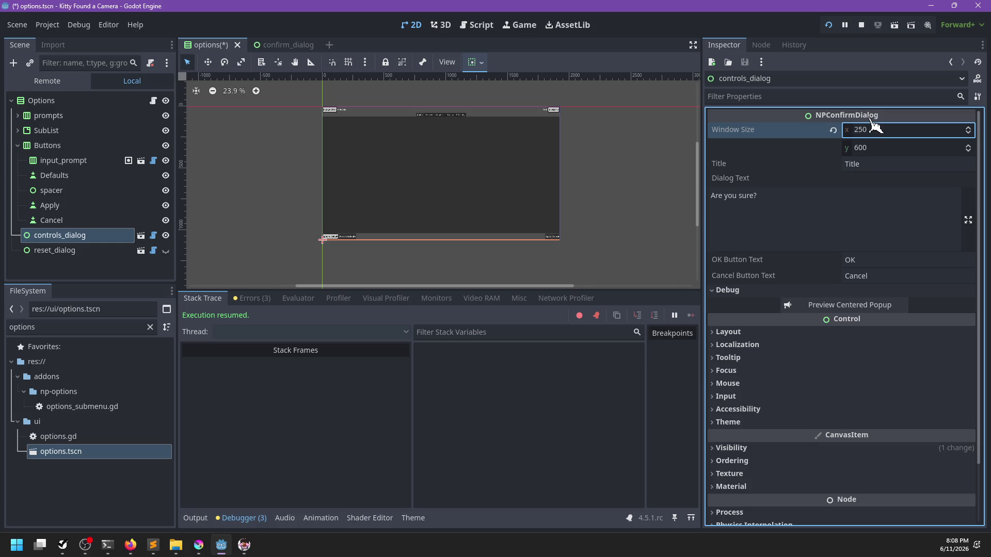
pyautogui.click(904, 126)
pyautogui.write('0')
pyautogui.press('Tab')
pyautogui.write('400')
pyautogui.press('Return')
# Step: Check controls_dialog's Window Size, save and close the controls_dialog and confirm_dialog scenes, and save options
pyautogui.click(153, 235)
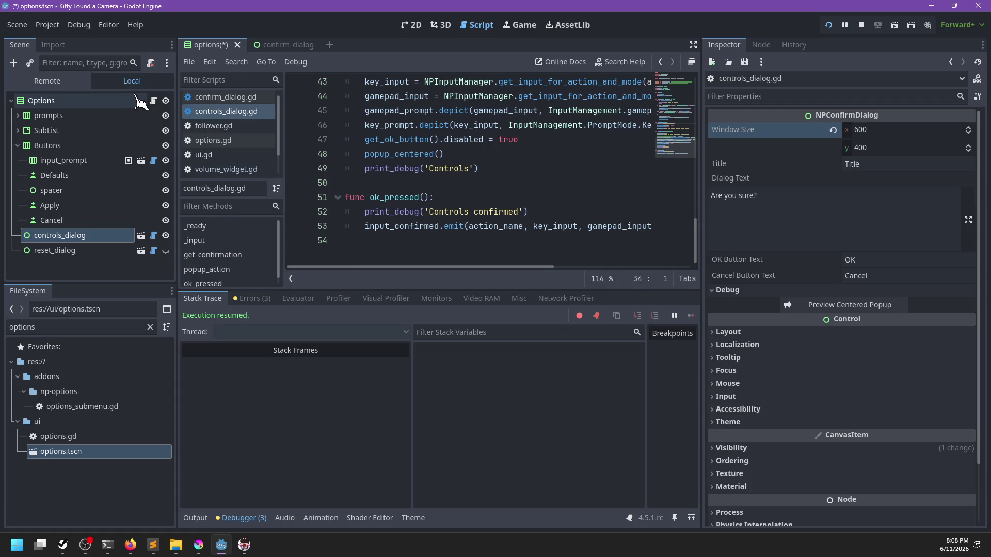
pyautogui.click(139, 101)
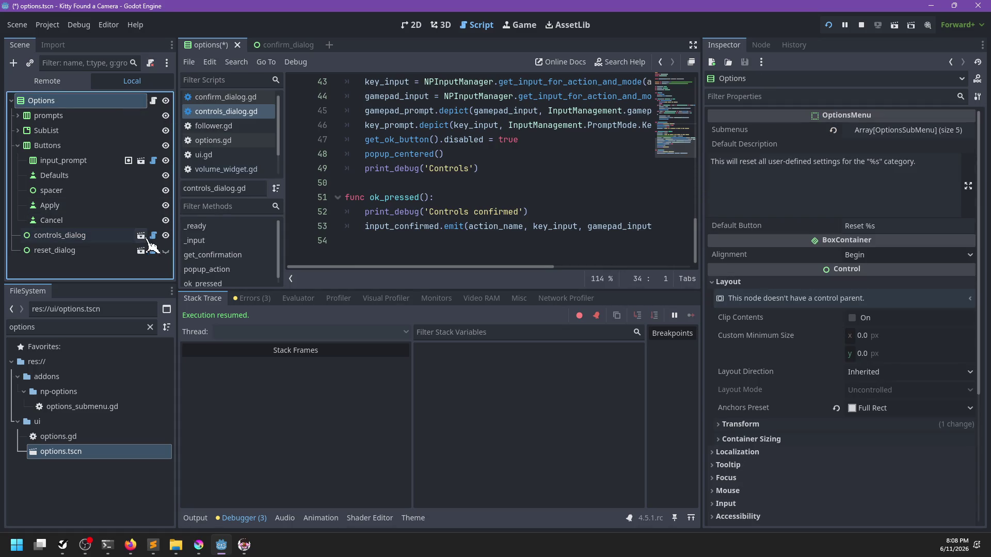
pyautogui.click(141, 236)
pyautogui.click(837, 134)
pyautogui.hotkey('ctrl', 's')
pyautogui.click(392, 45)
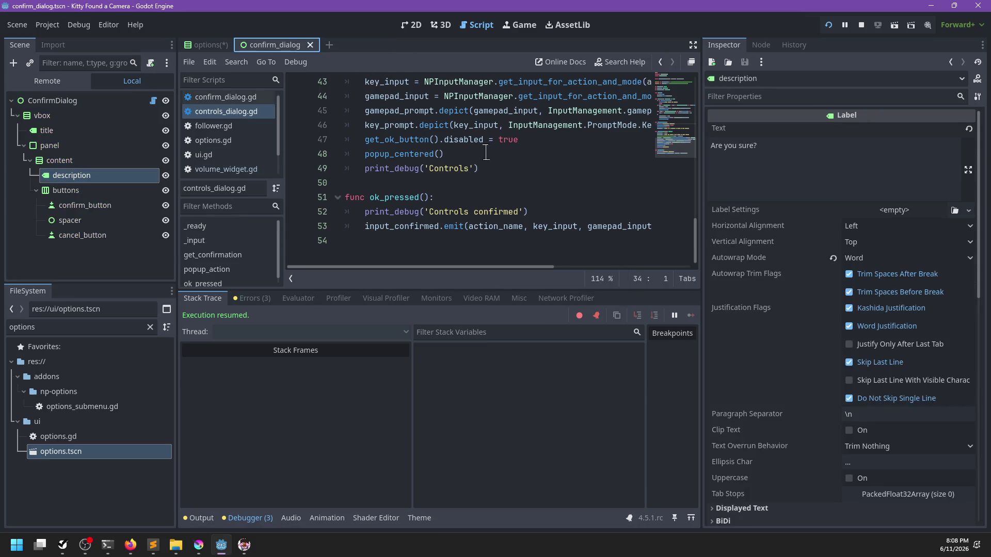
pyautogui.click(310, 46)
pyautogui.hotkey('ctrl', 's')
# Step: Make controls_dialog visible in the options scene's 2D view, check its Container Sizing, and select it
pyautogui.click(444, 25)
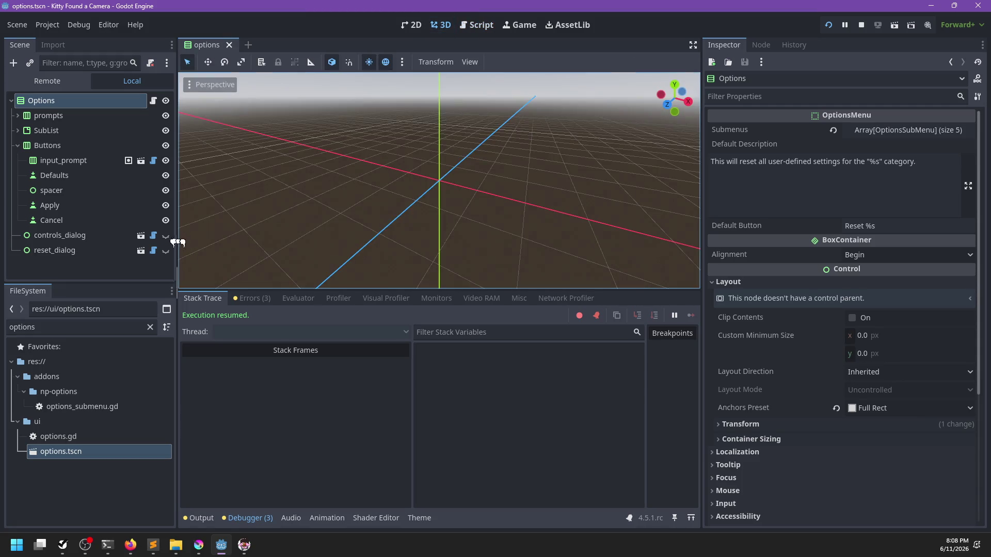
pyautogui.click(405, 25)
pyautogui.click(166, 235)
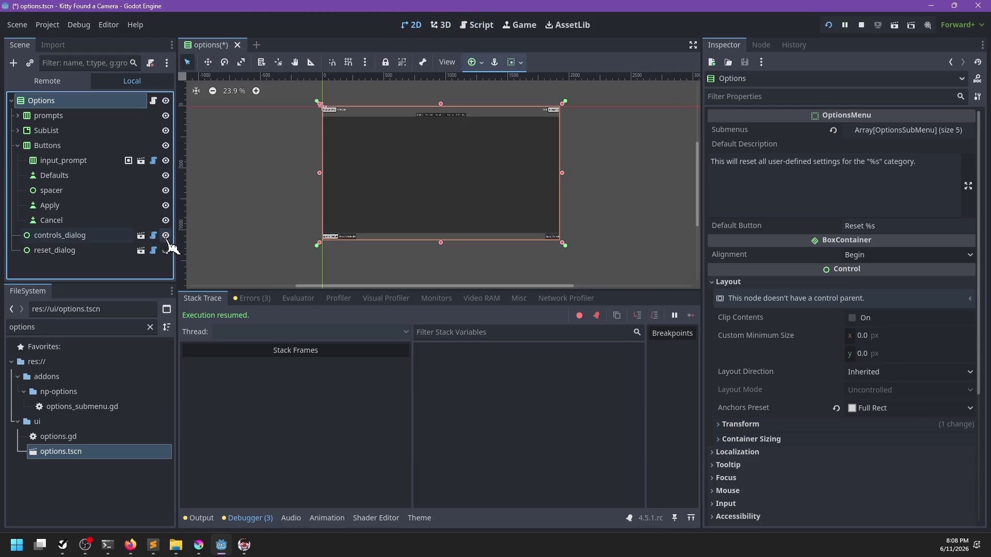
pyautogui.click(759, 439)
pyautogui.scroll(-2, 821, 444)
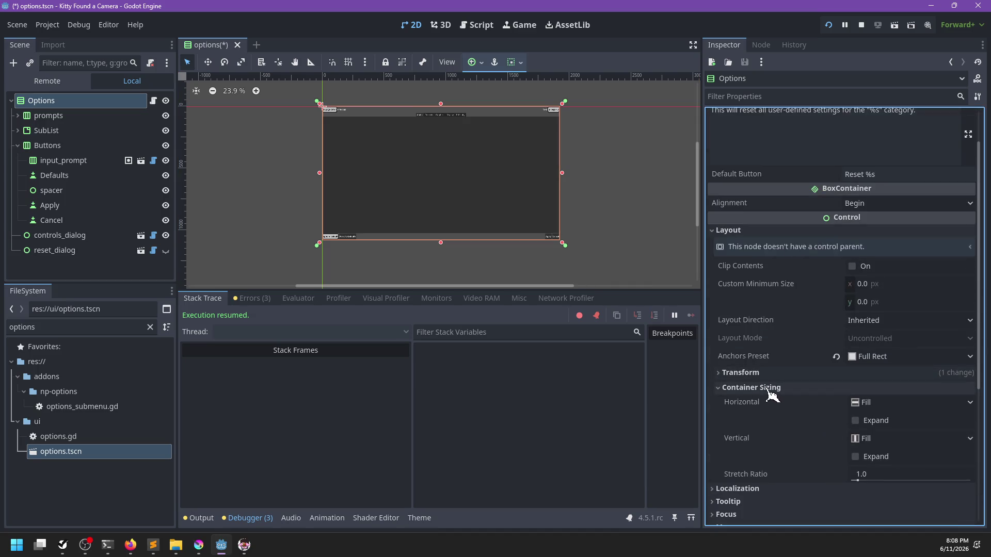
pyautogui.click(769, 389)
pyautogui.scroll(2, 775, 258)
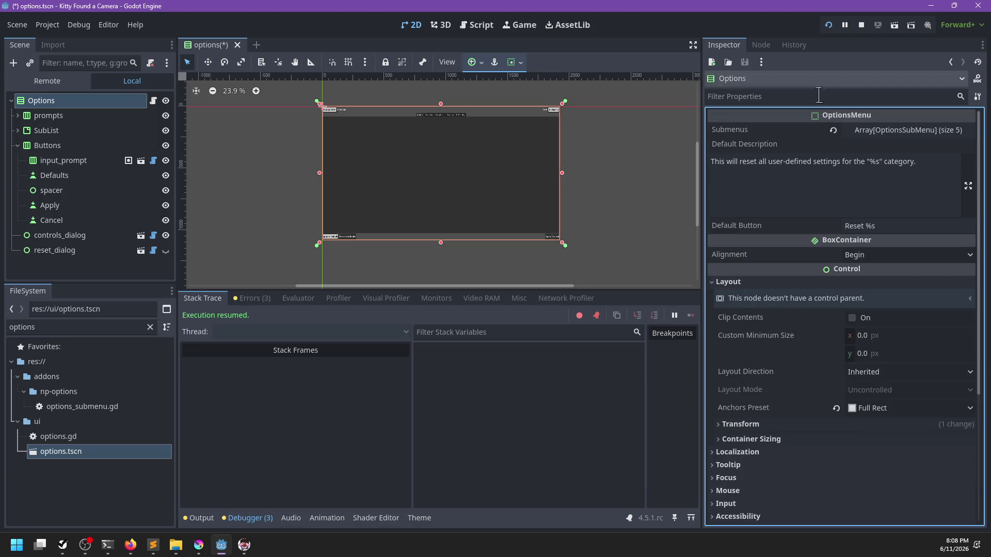
pyautogui.click(100, 238)
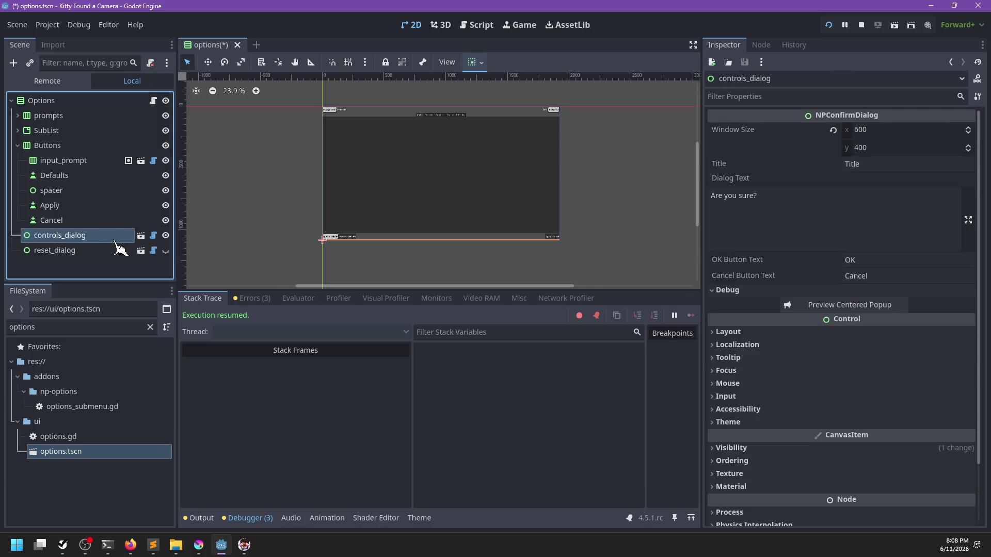
# Step: Preview controls_dialog as a centered popup and view the anchor-size warnings in Output
pyautogui.click(816, 307)
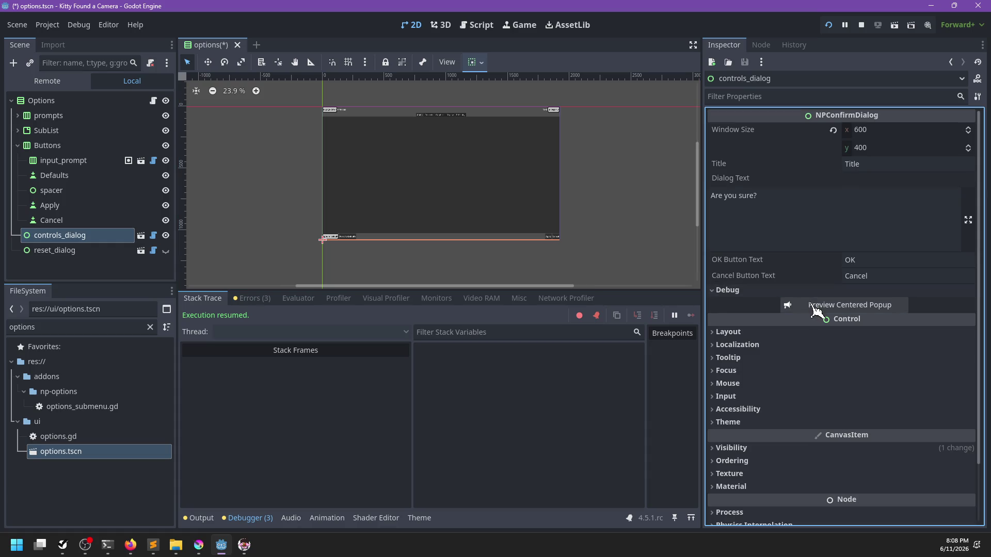
pyautogui.scroll(-2, 572, 223)
pyautogui.scroll(2, 572, 223)
pyautogui.click(198, 519)
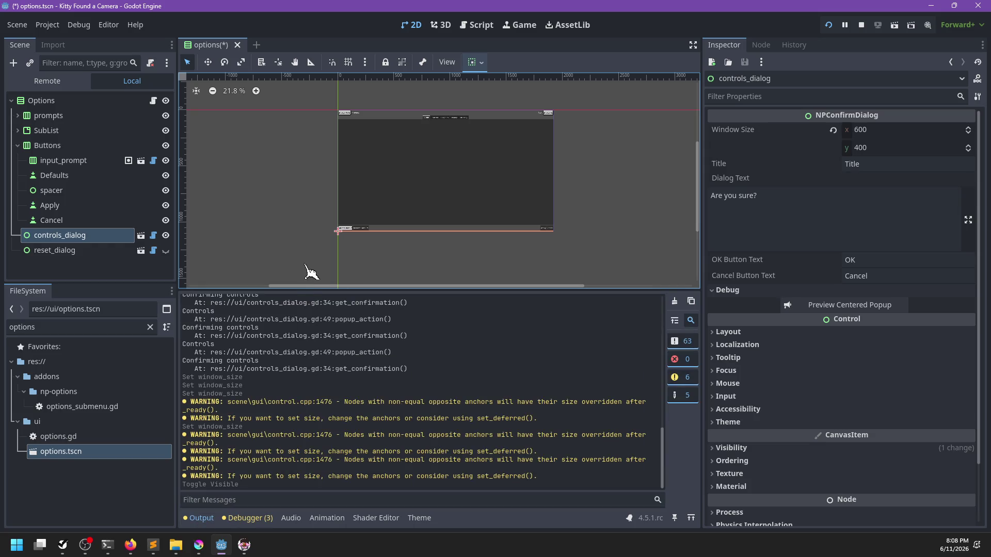
# Step: Clear the output, re-preview the popup, and jump from the first Debugger warning to its code
pyautogui.click(675, 301)
pyautogui.click(808, 307)
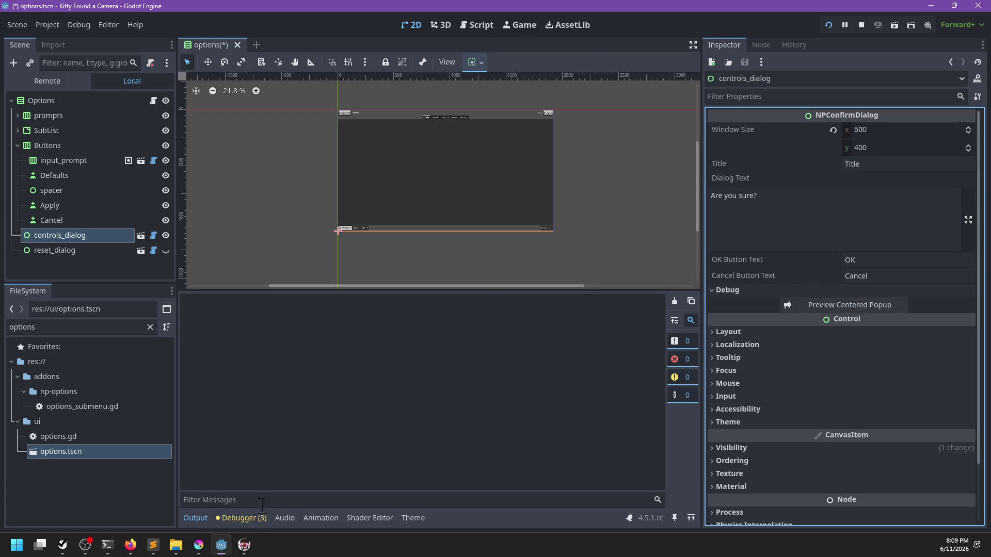
pyautogui.click(241, 518)
pyautogui.click(252, 299)
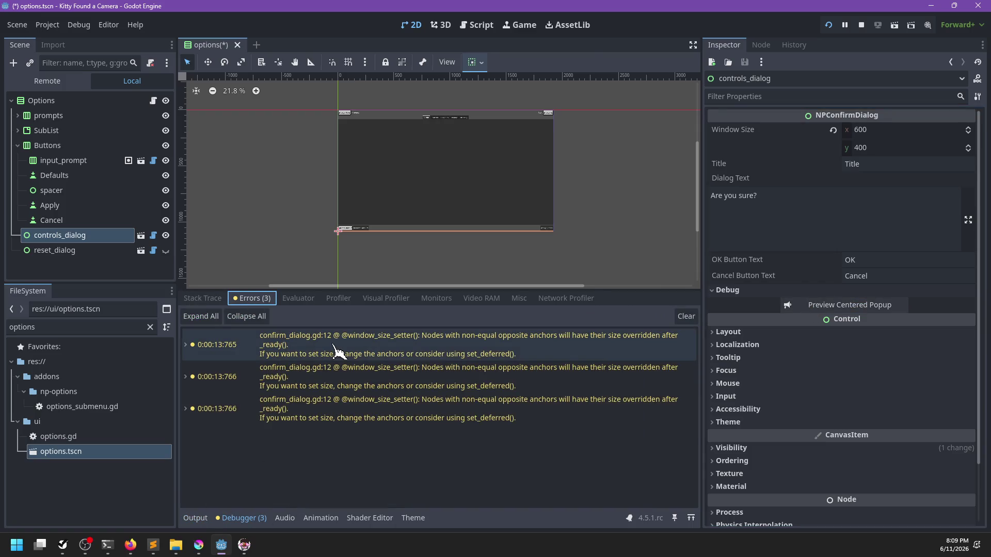
pyautogui.doubleClick(340, 354)
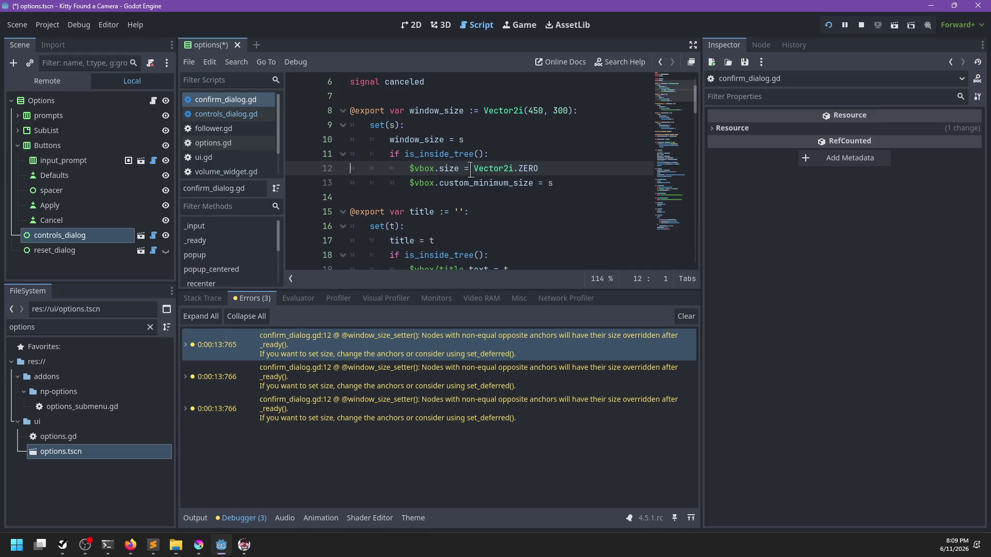
# Step: Review the three warnings and move the vbox size line below custom_minimum_size
pyautogui.hotkey('ctrl', 'shift', 'Left')
pyautogui.hotkey('ctrl', 'shift', 'Left')
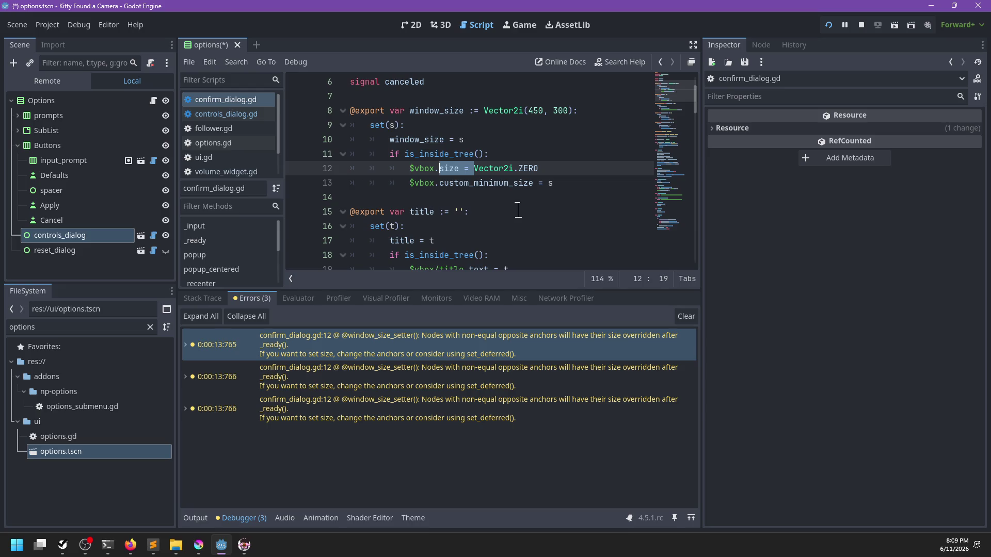
pyautogui.click(422, 381)
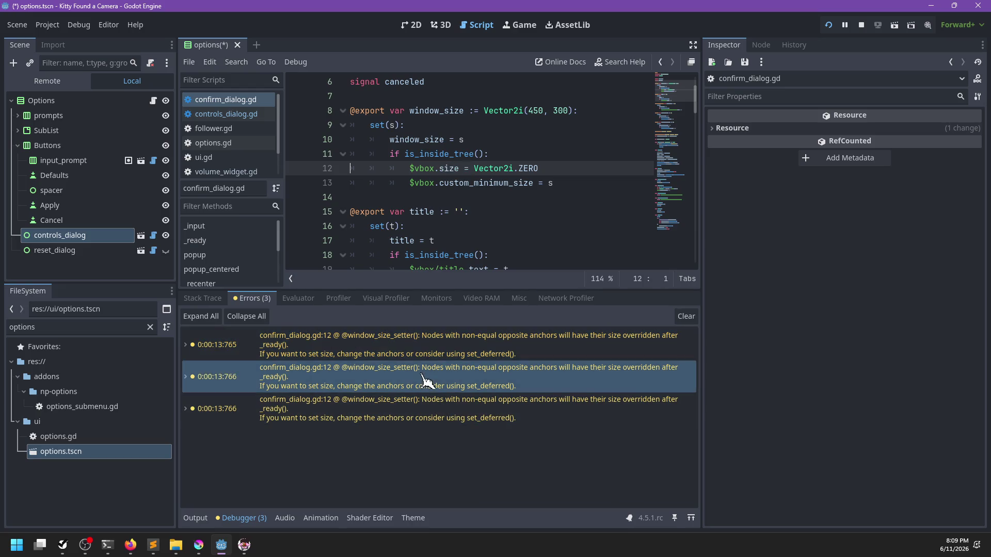
pyautogui.click(422, 406)
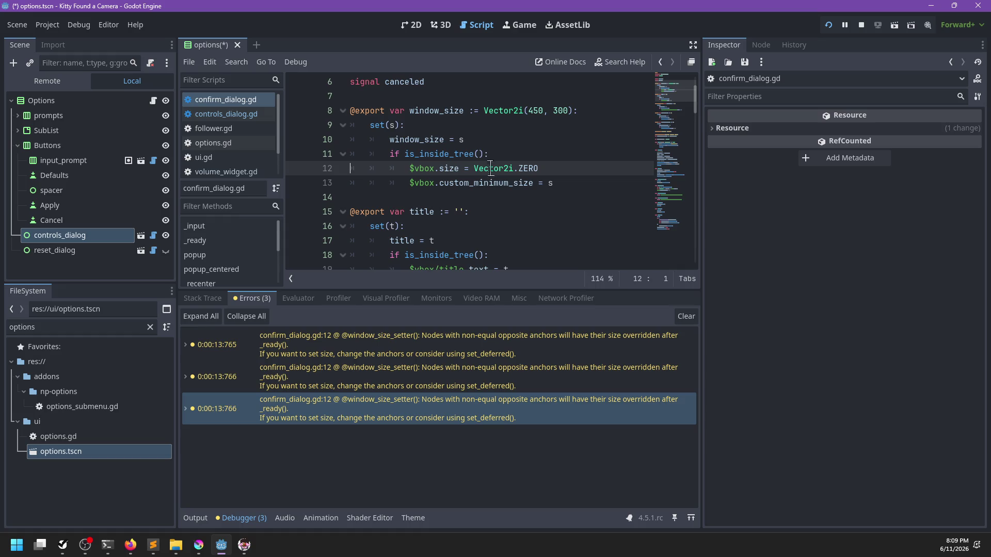
pyautogui.moveTo(577, 169); pyautogui.dragTo(571, 156)
pyautogui.hotkey('ctrl', 'x')
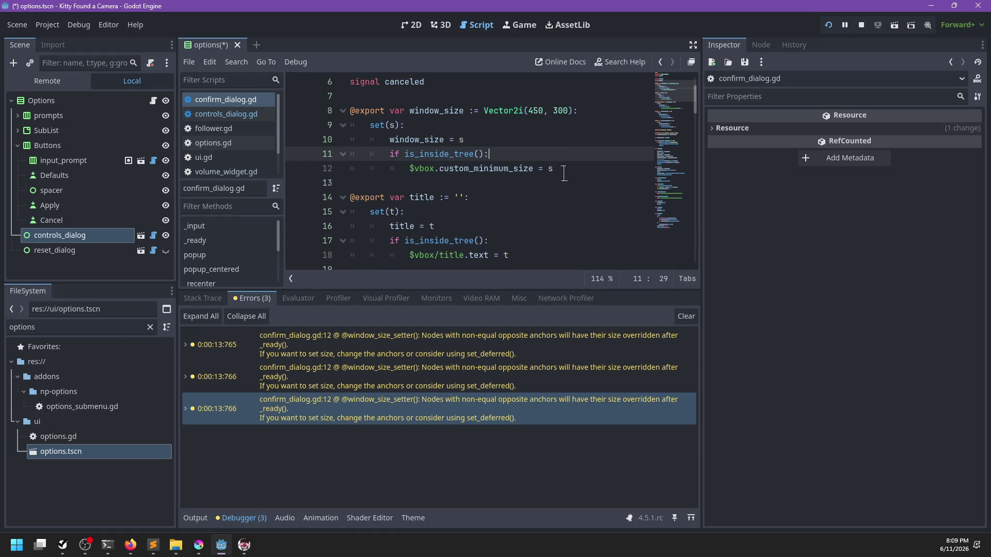
pyautogui.click(560, 169)
pyautogui.hotkey('ctrl', 'v')
# Step: Change the line to $vbox.set_deferred('size', Vector2i.ZERO) and save confirm_dialog.gd
pyautogui.click(473, 184)
pyautogui.press('BackSpace')
pyautogui.press('BackSpace')
pyautogui.press('BackSpace')
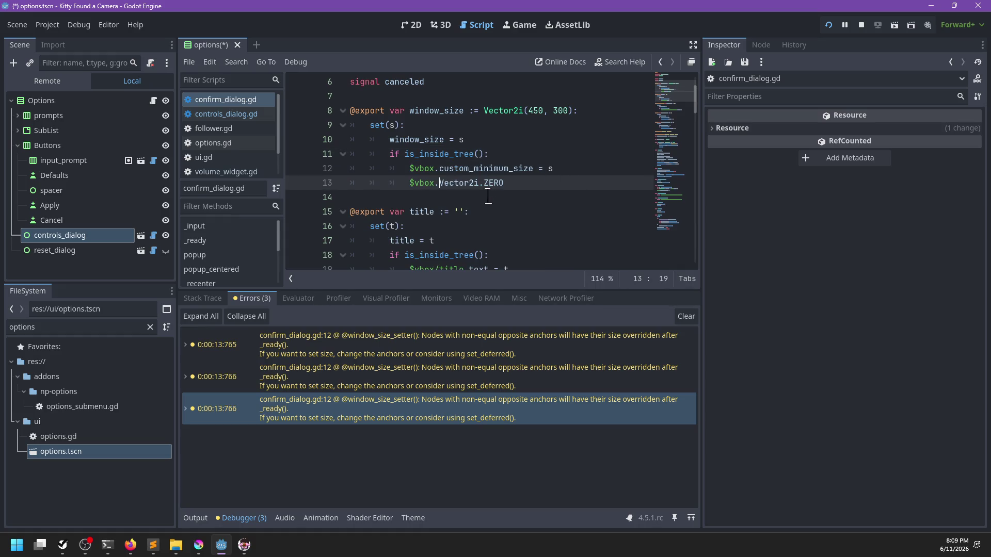
pyautogui.write('et_deferred(')
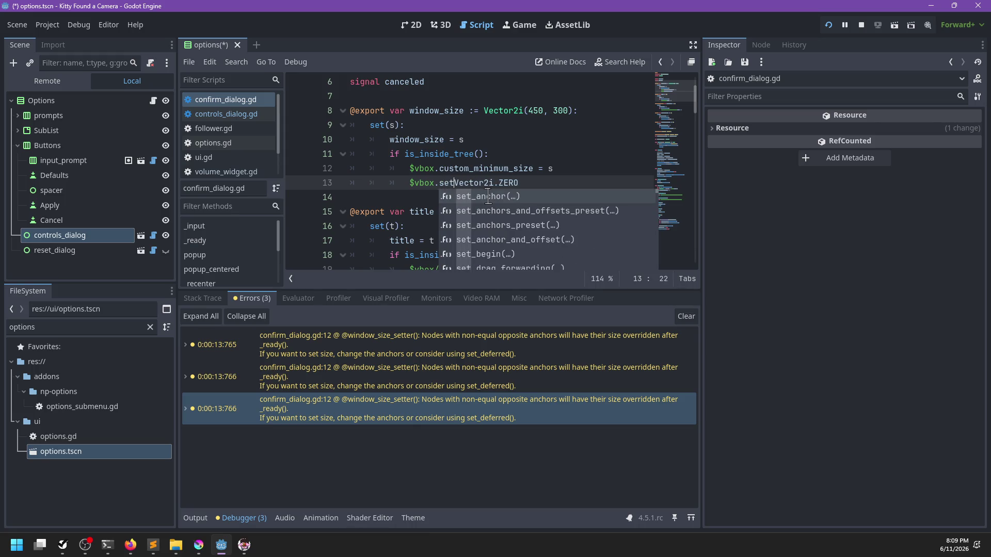
pyautogui.write("'size',")
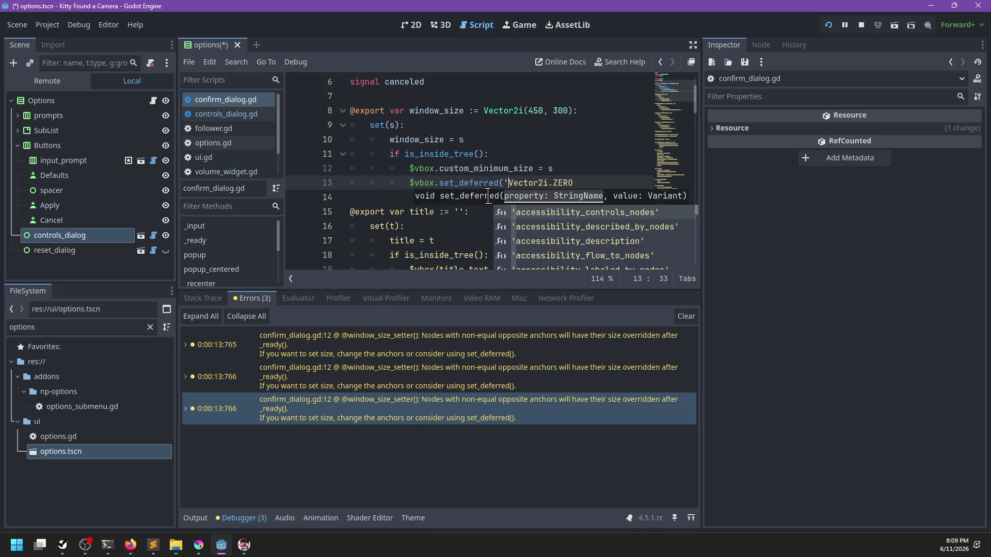
pyautogui.press('Right')
pyautogui.press('Right')
pyautogui.press('Right')
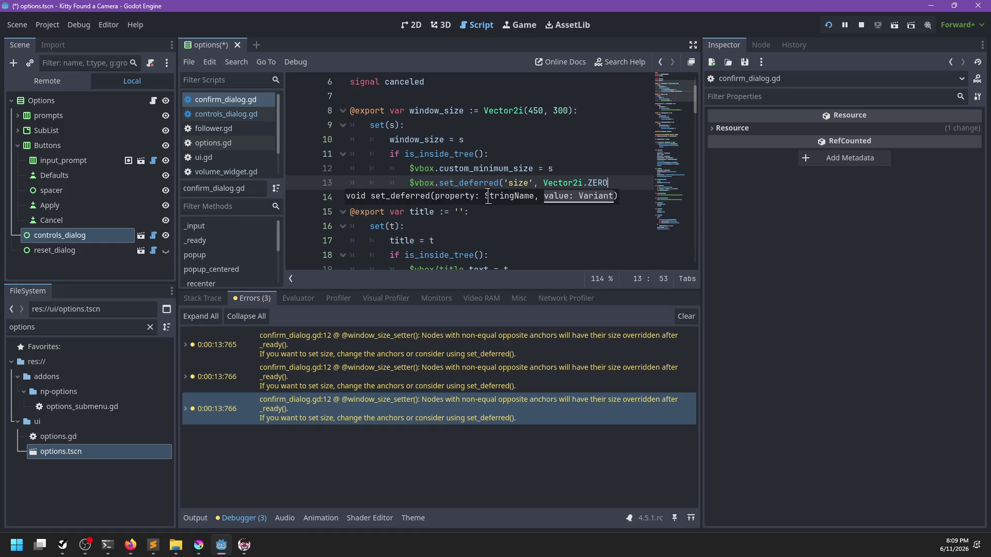
pyautogui.write(')')
pyautogui.hotkey('ctrl', 's')
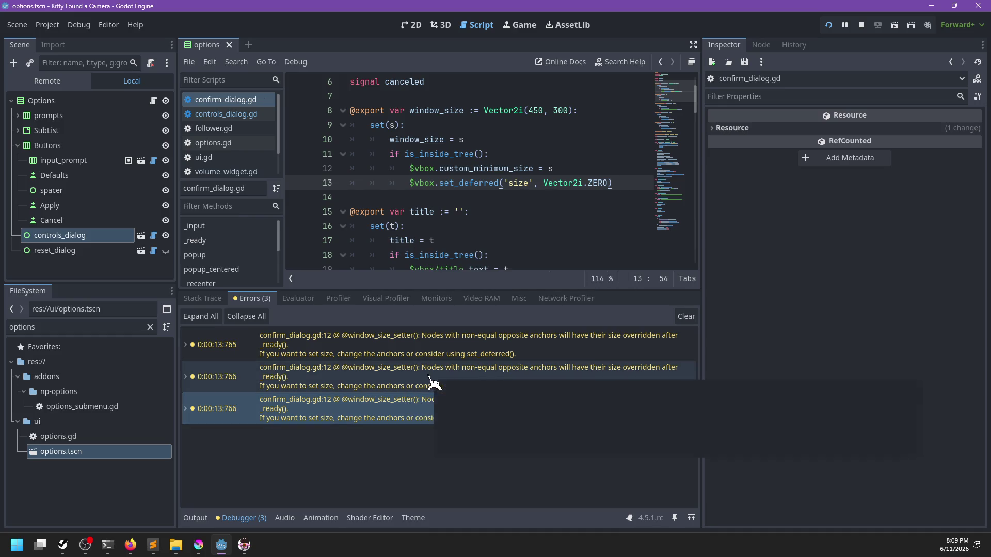
# Step: Check the output log, clear the old Debugger warnings, and return to the 2D scene view
pyautogui.click(206, 518)
pyautogui.click(239, 519)
pyautogui.click(686, 316)
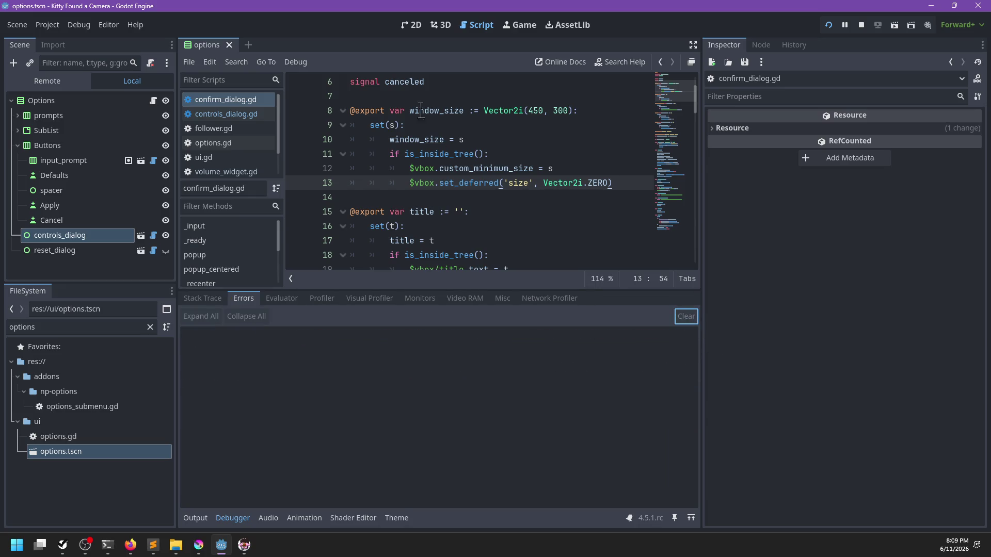
pyautogui.click(439, 27)
pyautogui.click(413, 26)
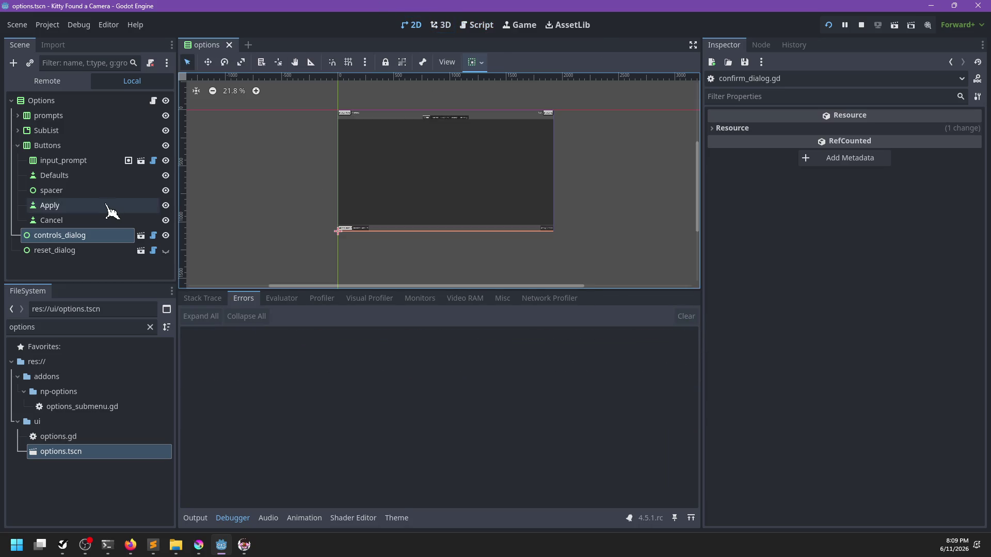
# Step: Select controls_dialog, toggle its visibility, preview the centered popup warning-free, and save the options scene
pyautogui.click(78, 251)
pyautogui.click(82, 236)
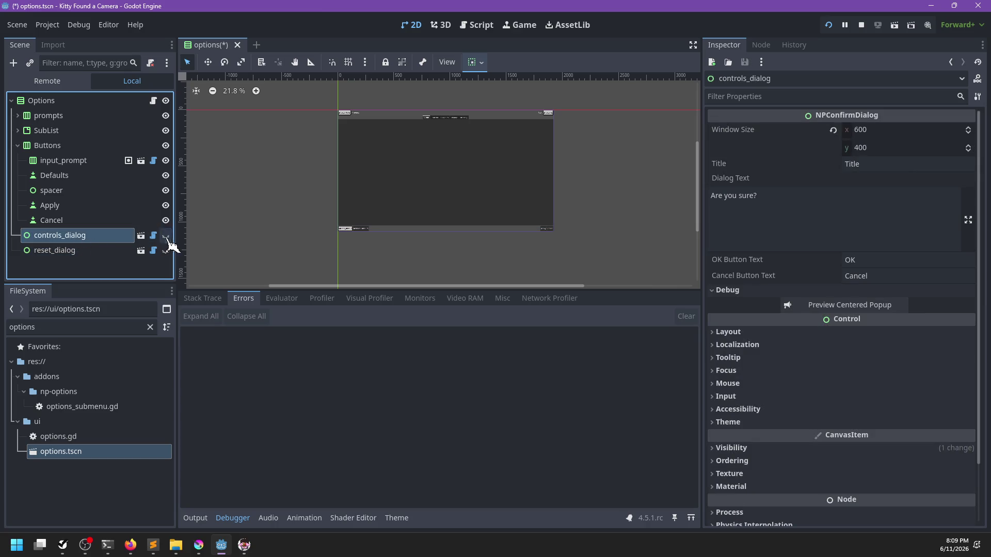
pyautogui.click(166, 251)
pyautogui.click(807, 306)
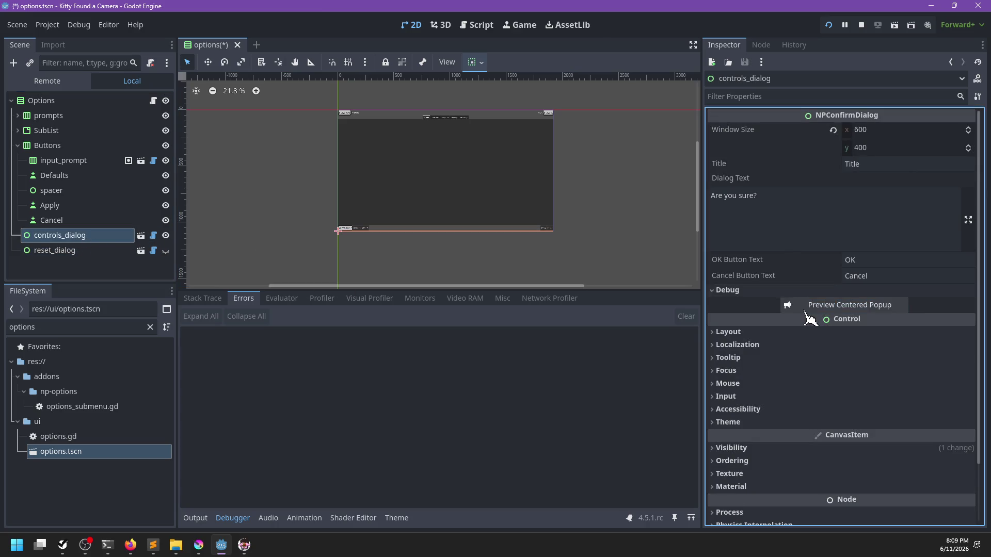
pyautogui.scroll(4, 479, 269)
pyautogui.hotkey('ctrl', 's')
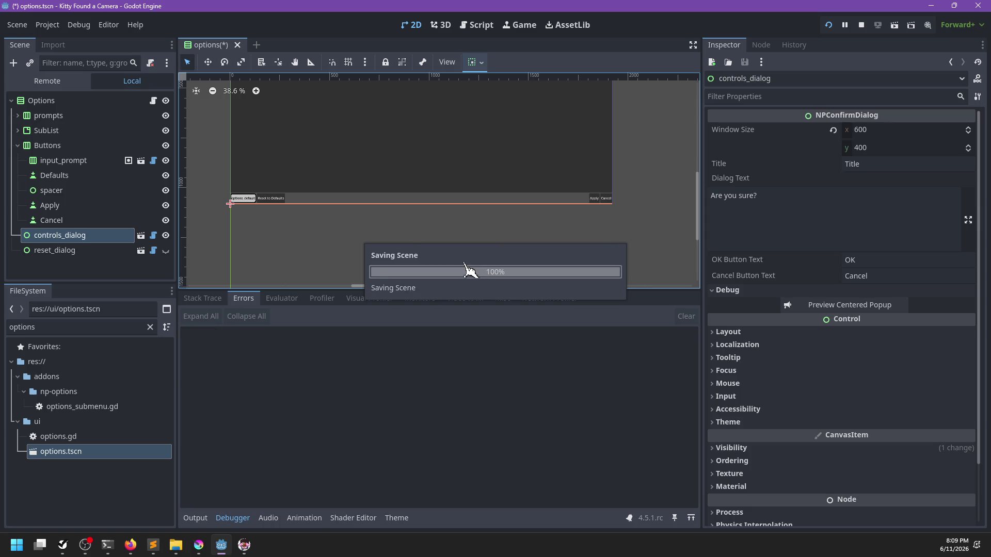
pyautogui.scroll(-2, 408, 233)
pyautogui.scroll(-3, 385, 230)
pyautogui.scroll(2, 388, 258)
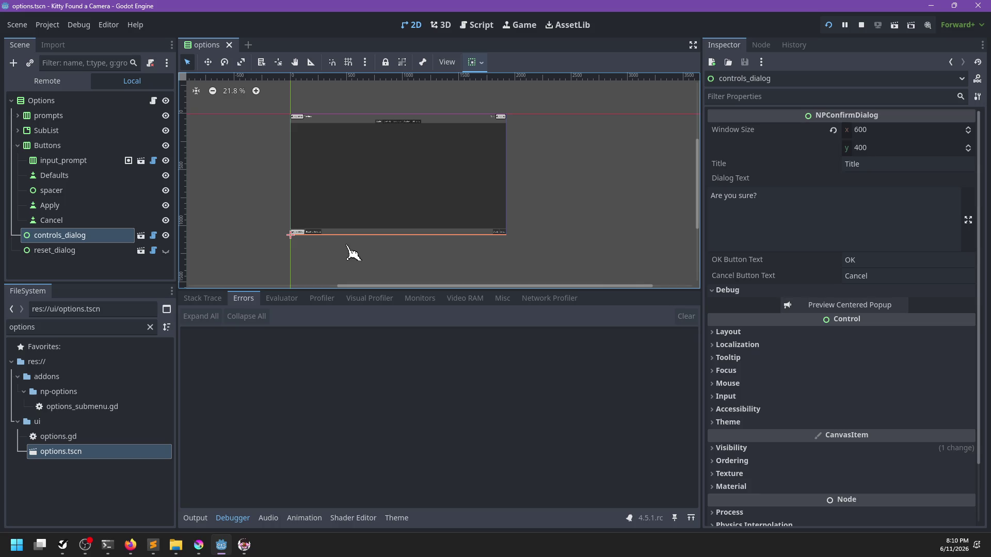
# Step: Add print(p) after the global_position line in confirm_dialog.gd's _recenter and save
pyautogui.hotkey('ctrl', 's')
pyautogui.click(443, 25)
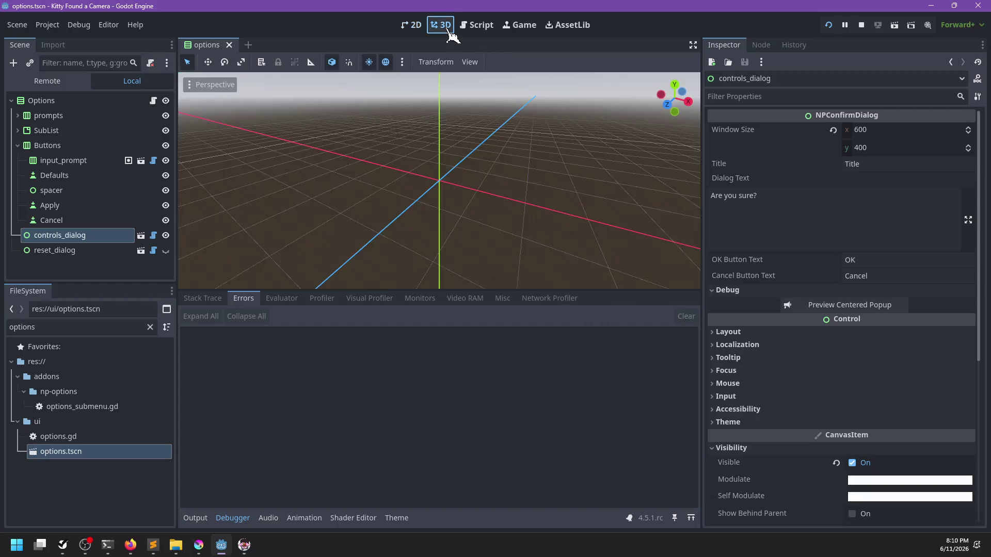
pyautogui.click(478, 25)
pyautogui.scroll(-12, 454, 155)
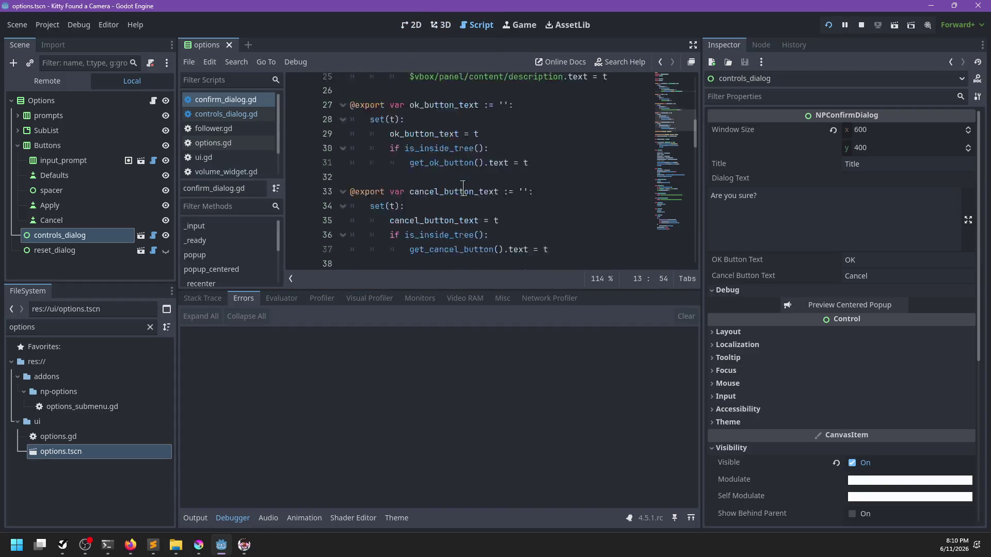
pyautogui.scroll(-9, 496, 188)
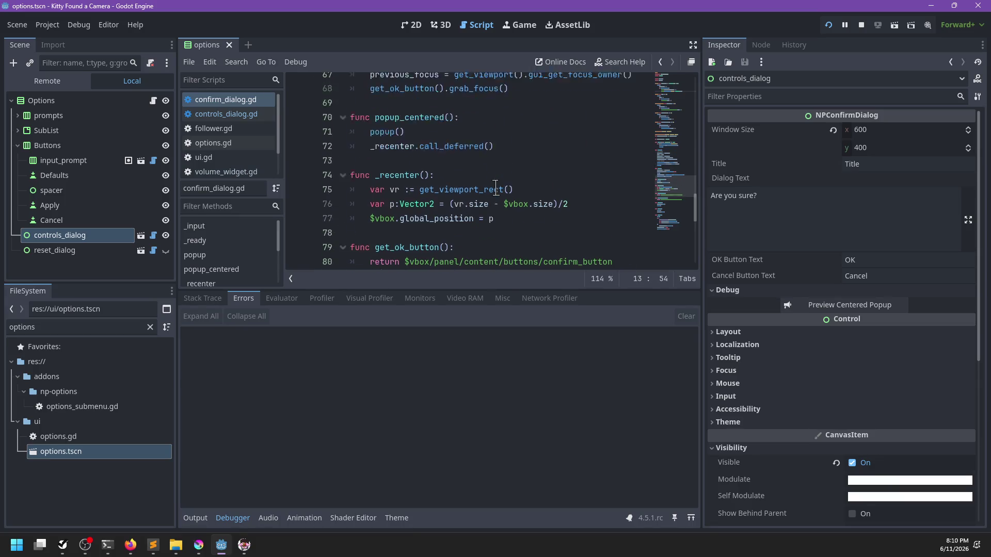
pyautogui.click(514, 196)
pyautogui.press('Return')
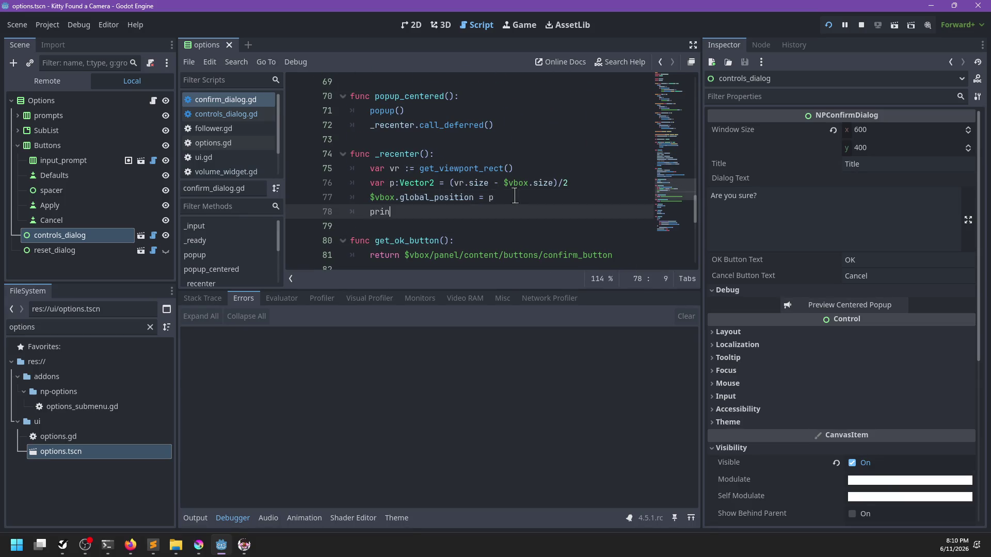
pyautogui.hotkey('ctrl', 's')
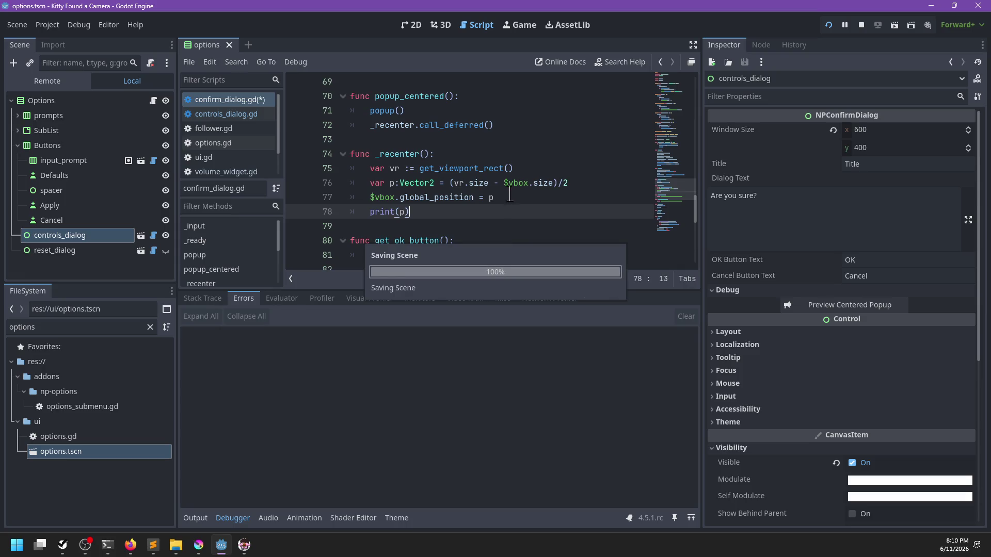
# Step: Preview the centered popup twice and check the Output log showing (206.0, 10.0)
pyautogui.click(823, 312)
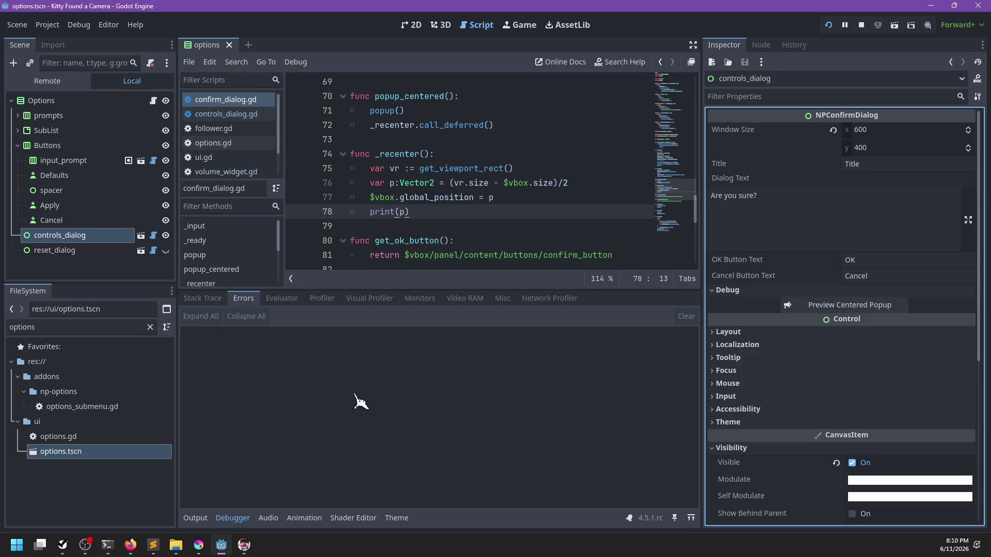
pyautogui.click(199, 519)
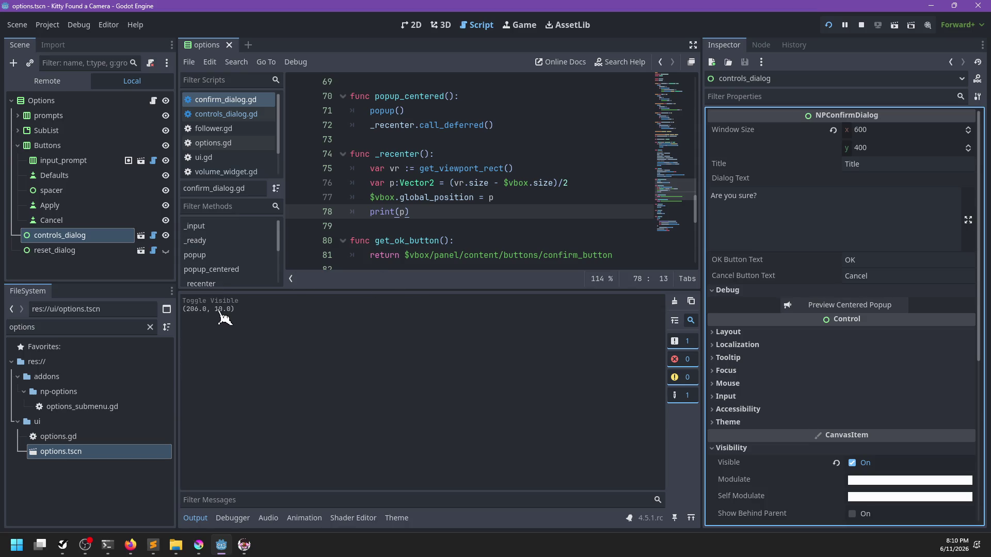
pyautogui.click(440, 25)
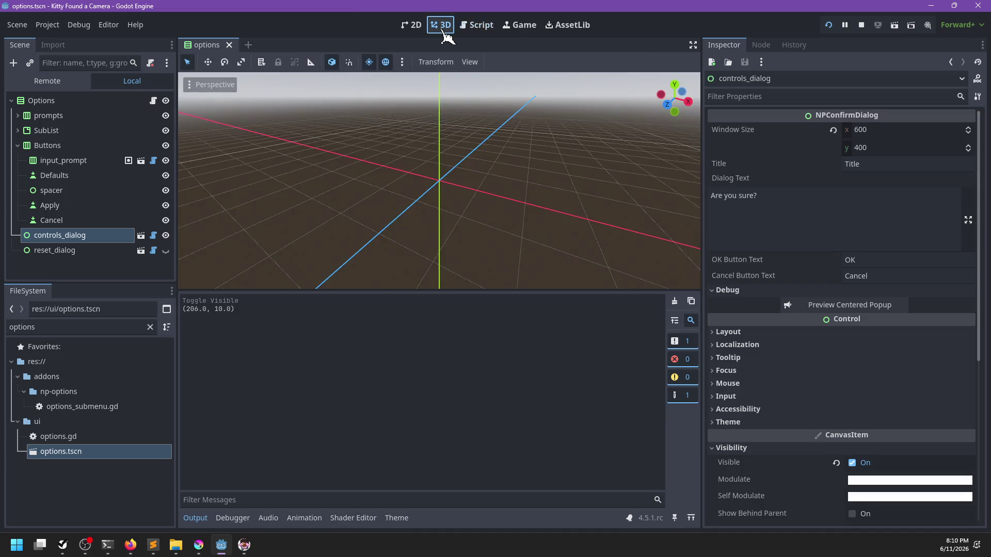
pyautogui.click(412, 25)
pyautogui.click(809, 306)
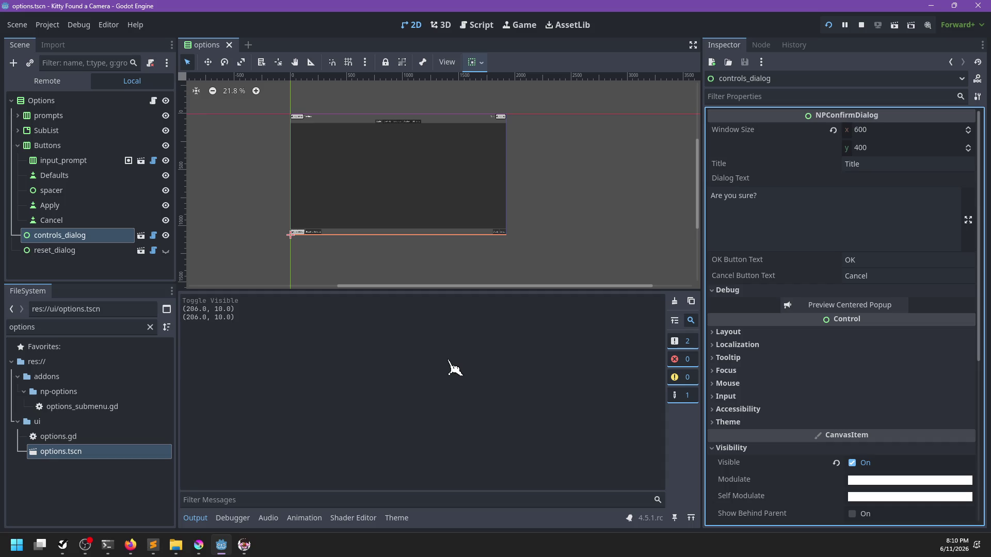
pyautogui.click(440, 25)
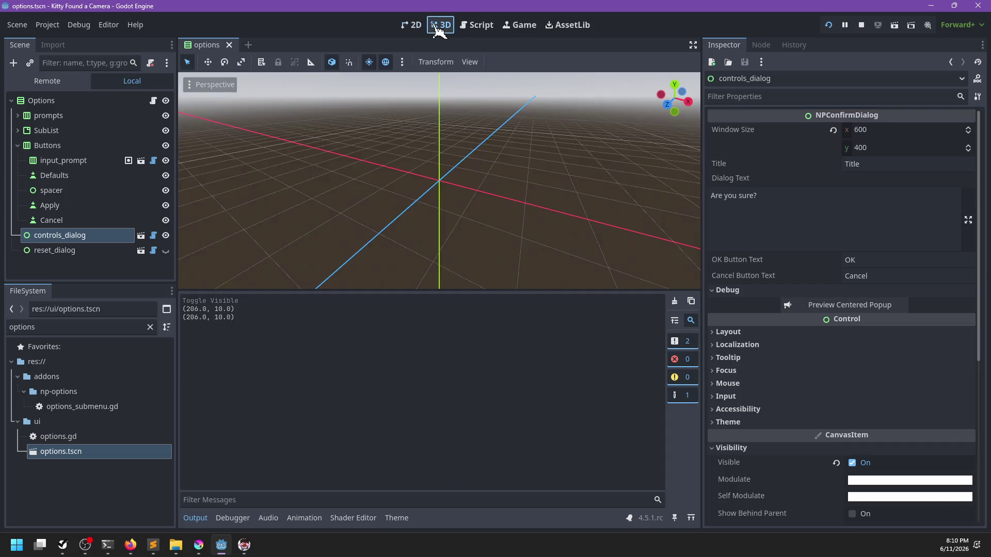
pyautogui.click(479, 26)
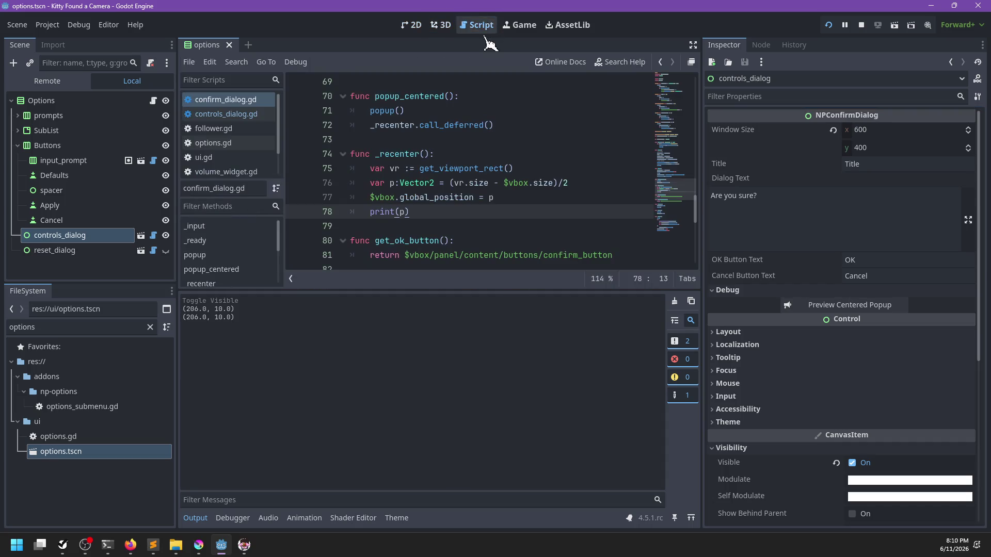
pyautogui.click(514, 197)
# Step: Change the debug line to print(vr.size, ', ', $vbox.size, ', ', p) and save
pyautogui.press('Return')
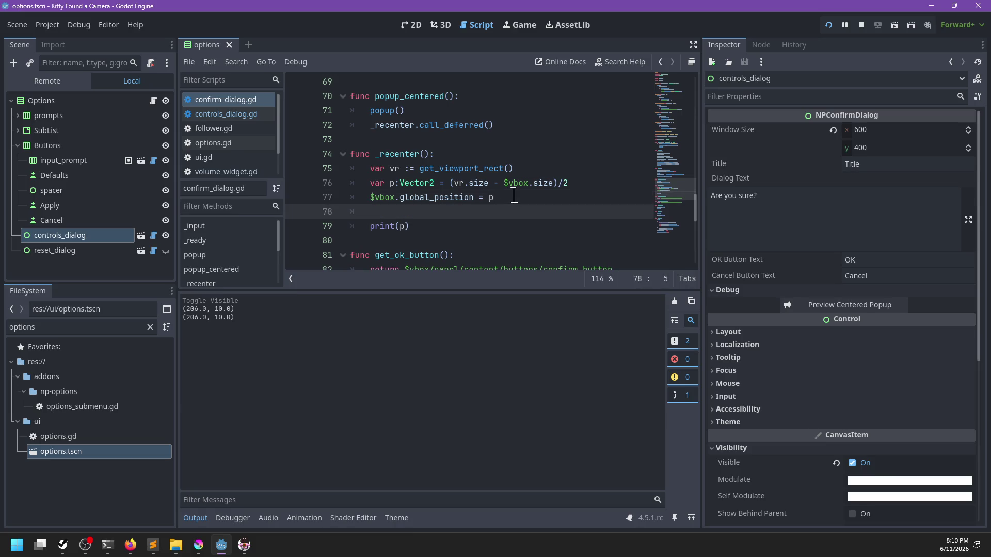
pyautogui.hotkey('ctrl', 'z')
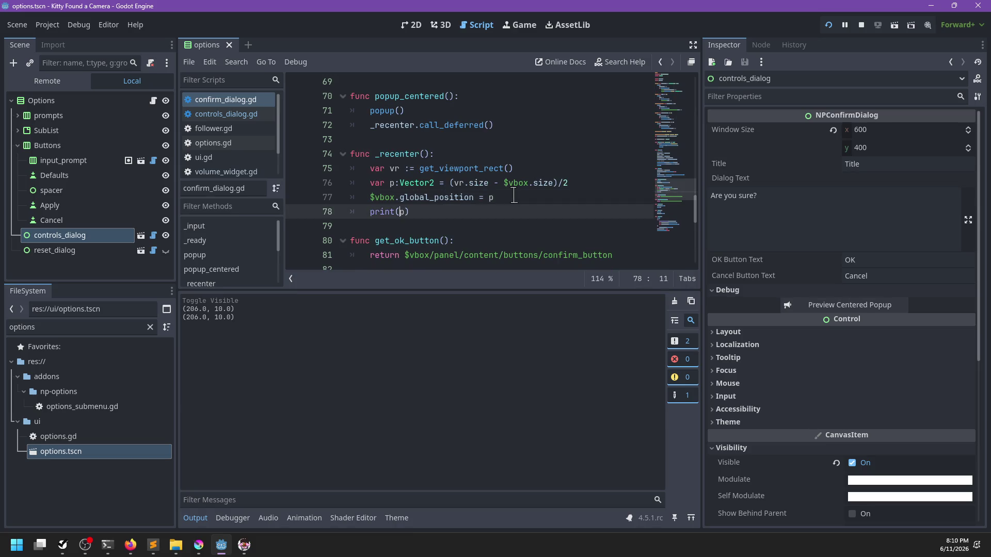
pyautogui.write("r.size, ', ")
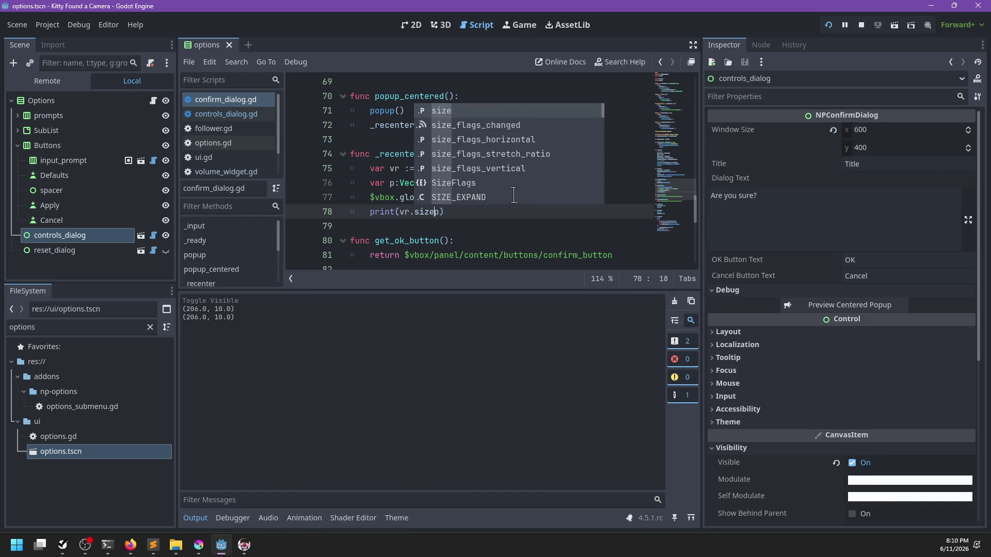
pyautogui.write("', ")
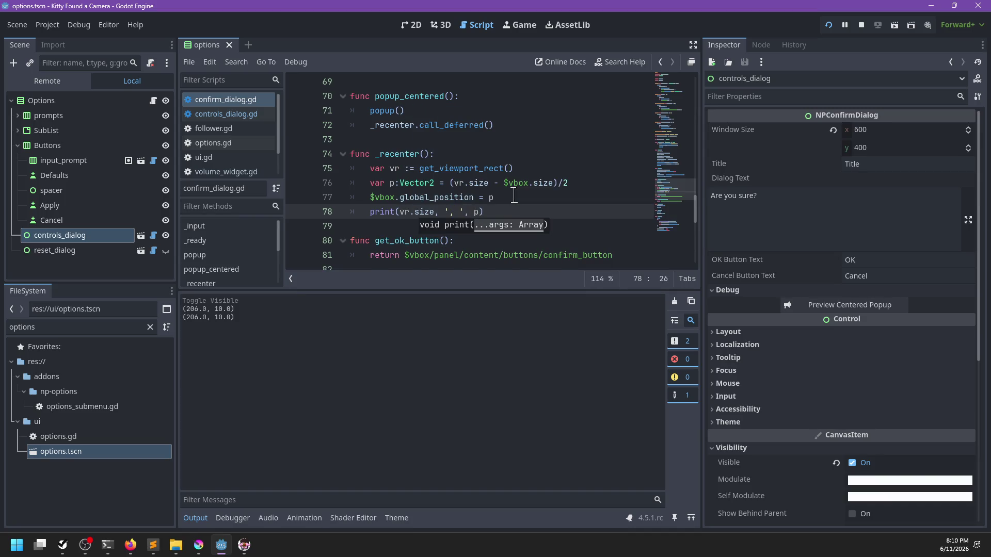
pyautogui.write('$viox')
pyautogui.press('BackSpace')
pyautogui.press('BackSpace')
pyautogui.press('BackSpace')
pyautogui.write('box.size,')
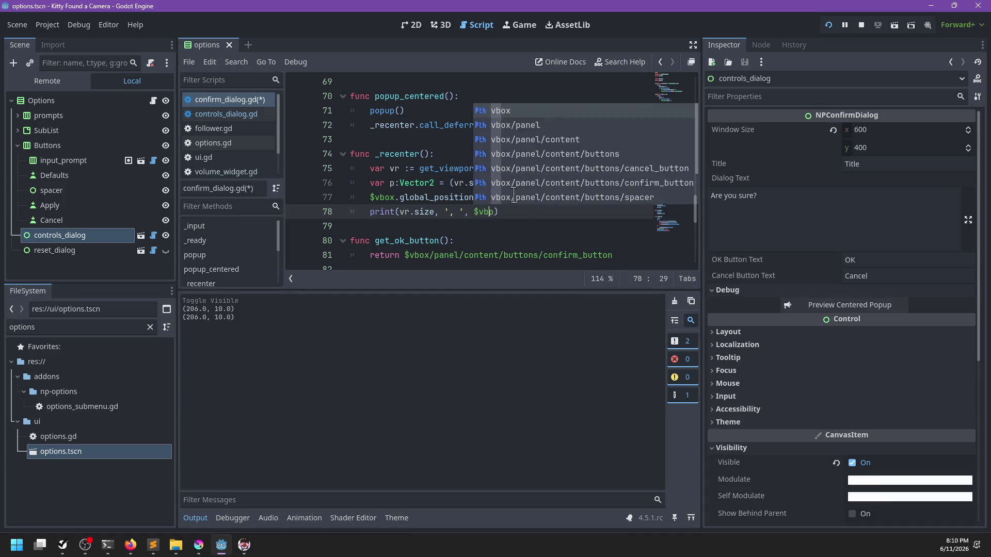
pyautogui.write(" ',")
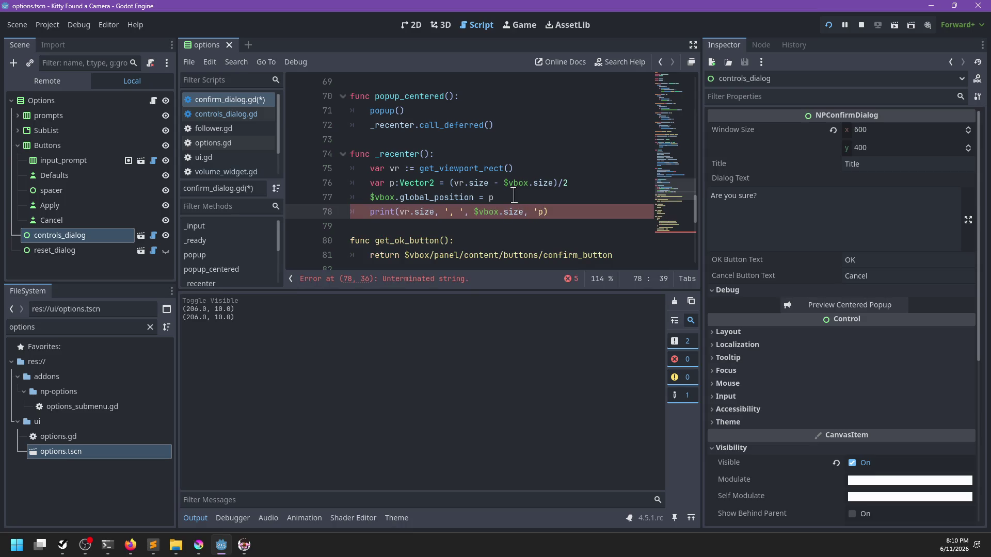
pyautogui.write("  ',")
pyautogui.hotkey('ctrl', 's')
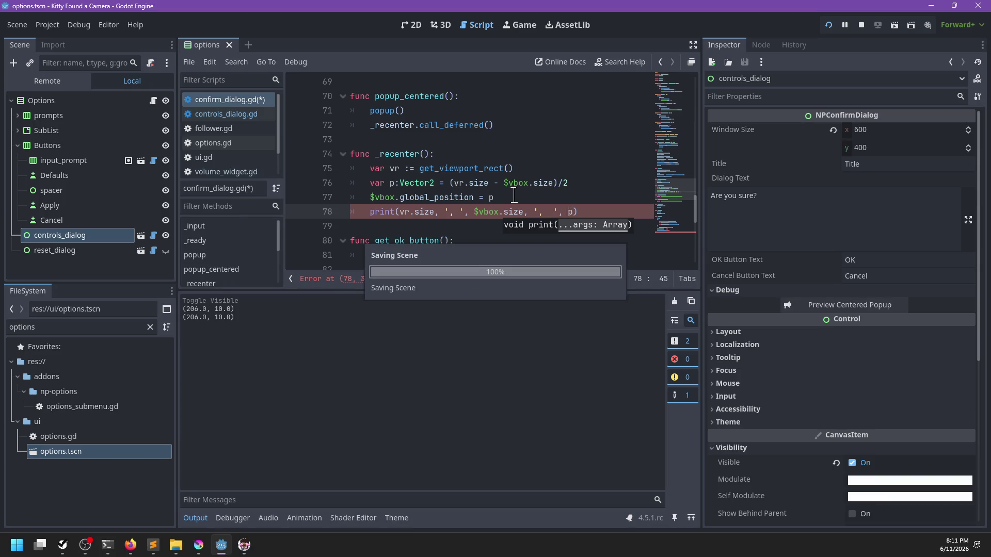
# Step: Preview the centered popup to log (1012.0, 420.0), (600.0, 400.0), (206.0, 10.0)
pyautogui.click(836, 305)
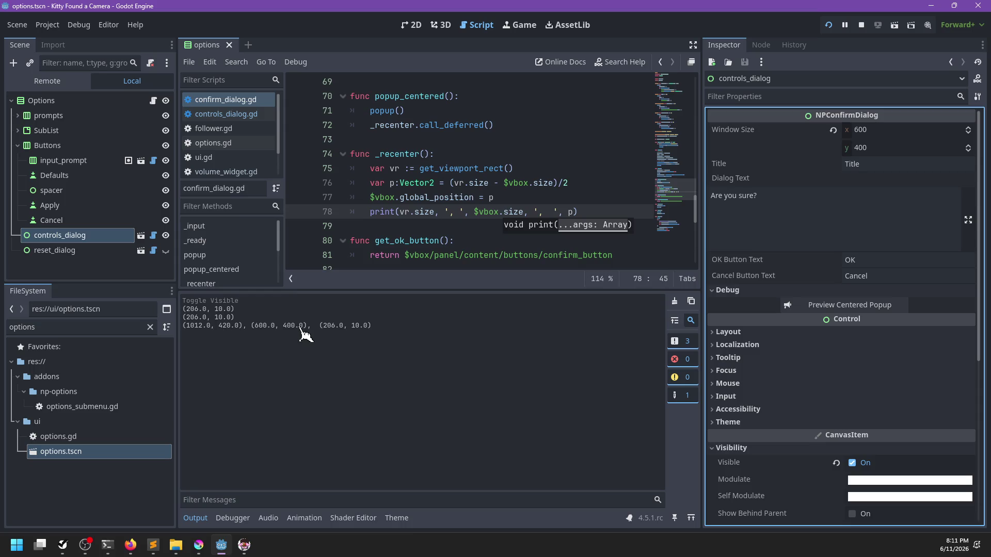
pyautogui.click(442, 26)
pyautogui.click(416, 29)
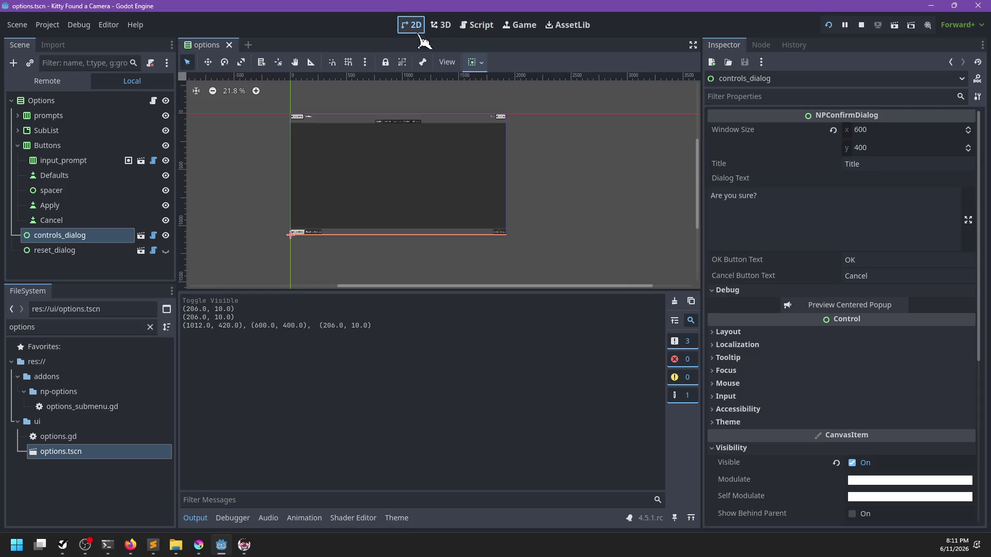
# Step: Preview the popup, try rebinding Take Photo in the running game, and open controls_dialog.gd
pyautogui.click(795, 307)
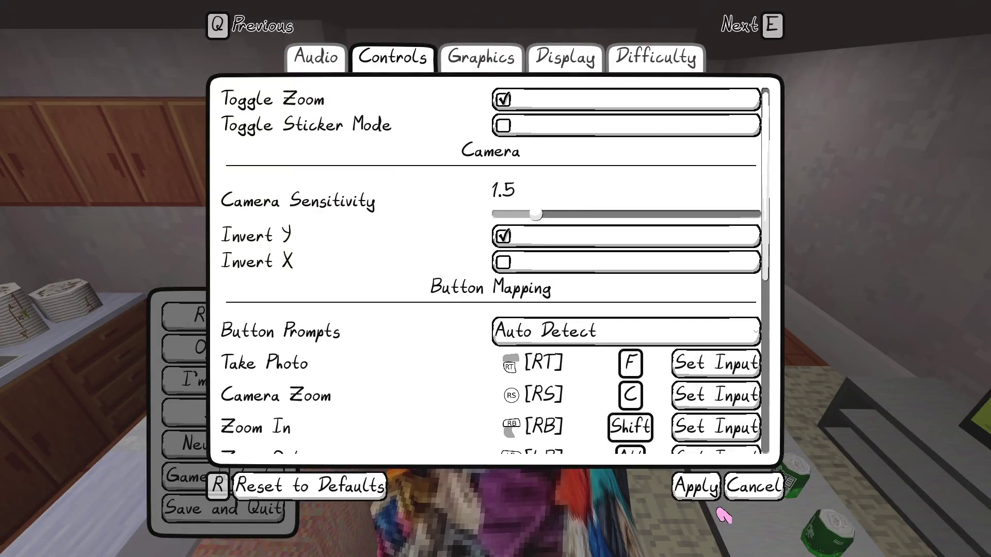
pyautogui.click(725, 368)
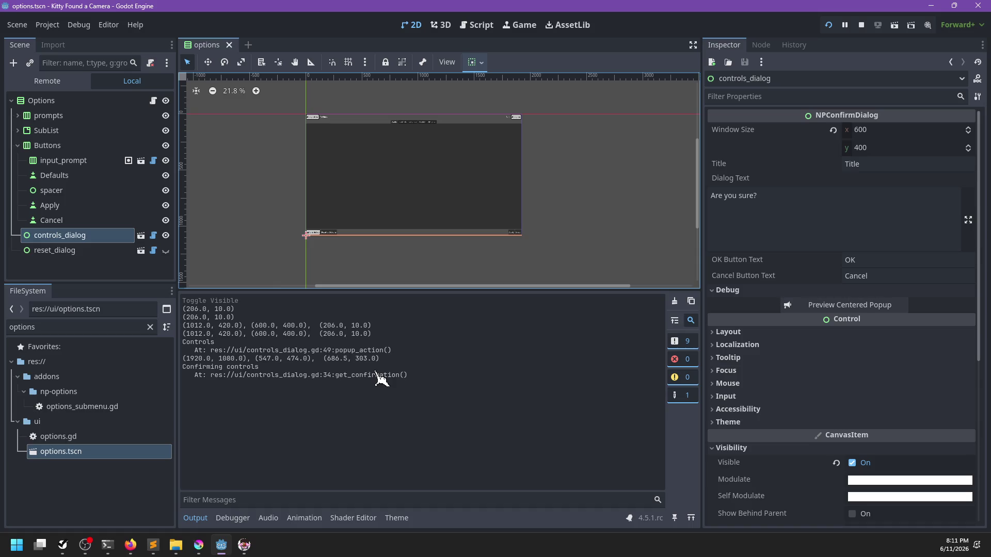
pyautogui.click(442, 25)
pyautogui.click(478, 24)
pyautogui.click(226, 114)
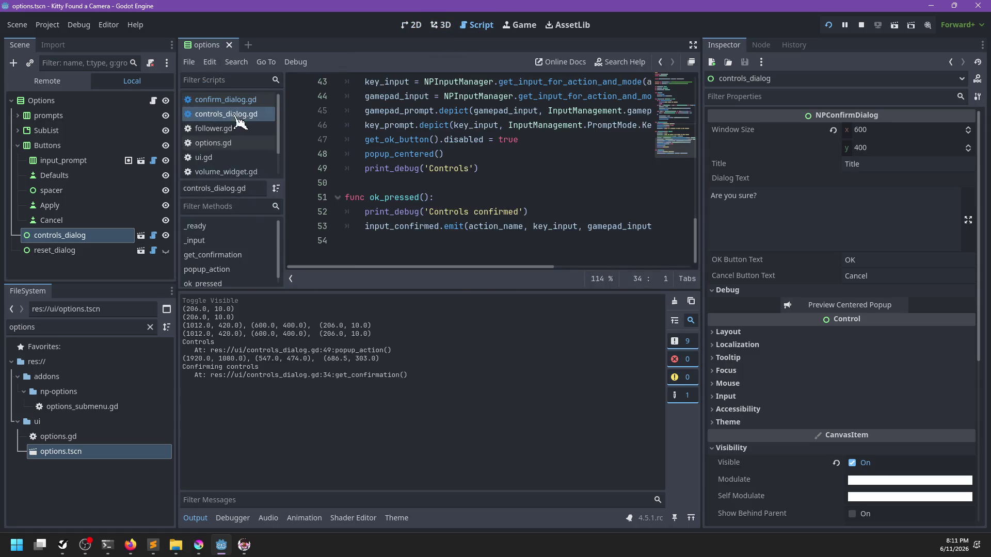
# Step: In controls_dialog.gd, find popup_centered and add assert(is_visible_in_tree()) after the Controls print
pyautogui.hotkey('ctrl', 'f')
pyautogui.write('popup_centered')
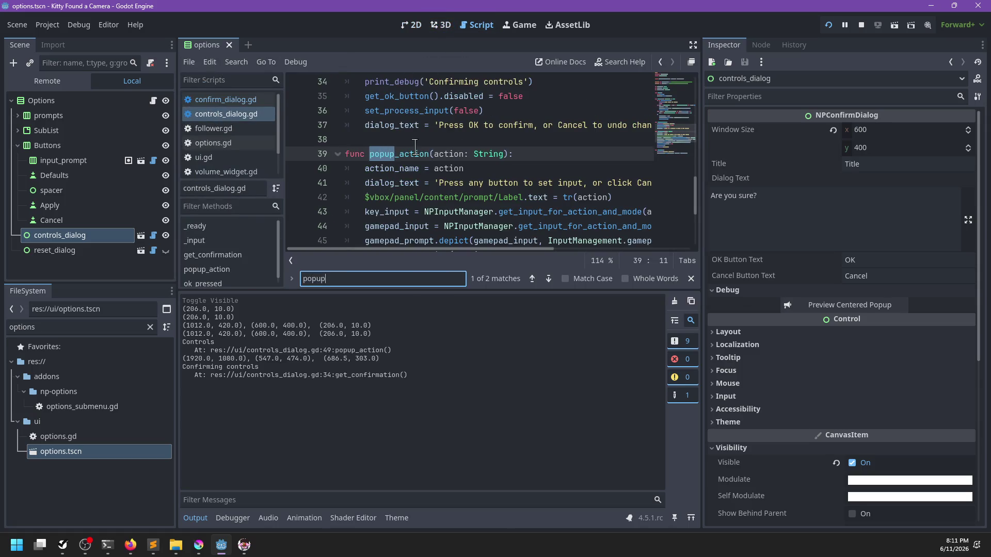
pyautogui.press('Escape')
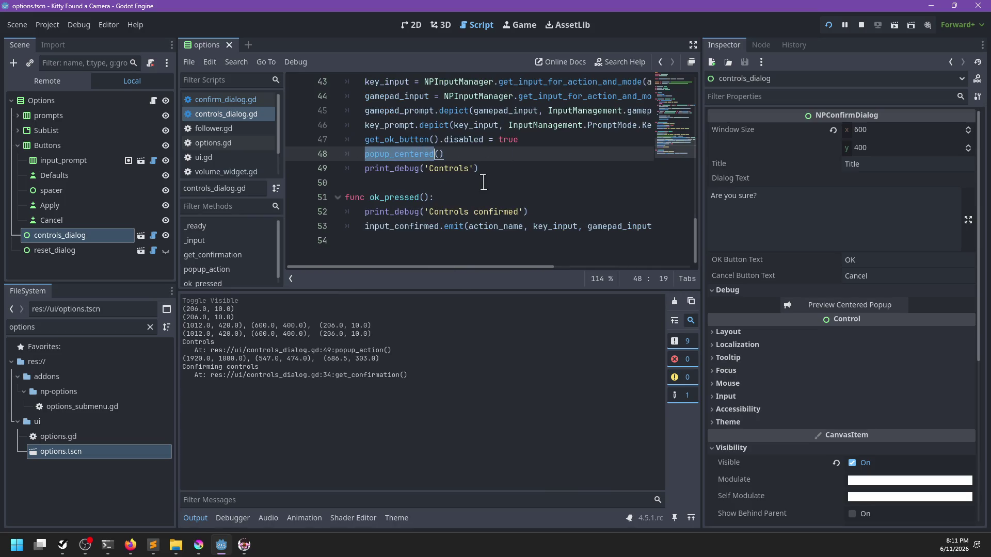
pyautogui.click(501, 165)
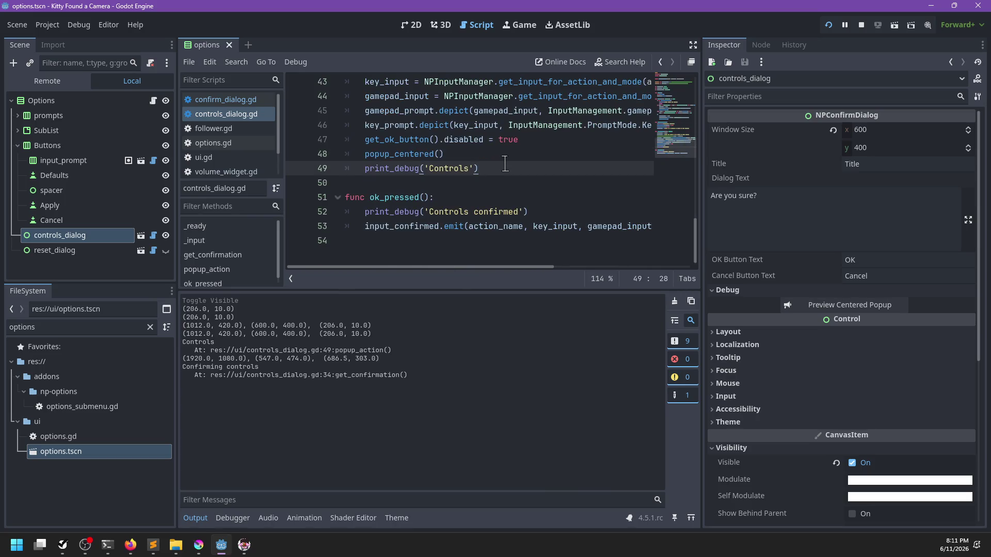
pyautogui.scroll(1, 502, 166)
pyautogui.press('Return')
pyautogui.write('assert(is_)')
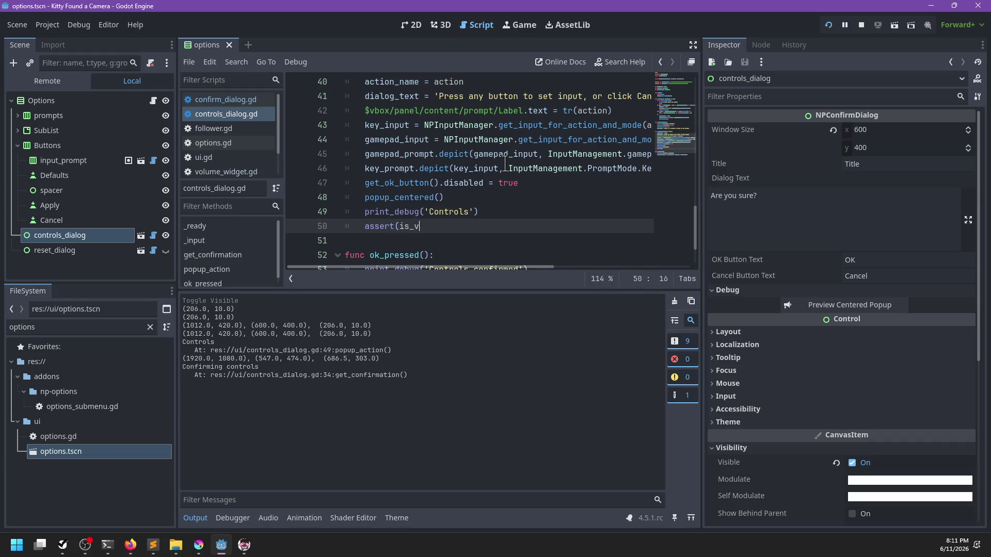
pyautogui.write('()')
# Step: Run the game, retry rebinding Take Photo, clear the output, and open confirm_dialog.gd
pyautogui.press('F5')
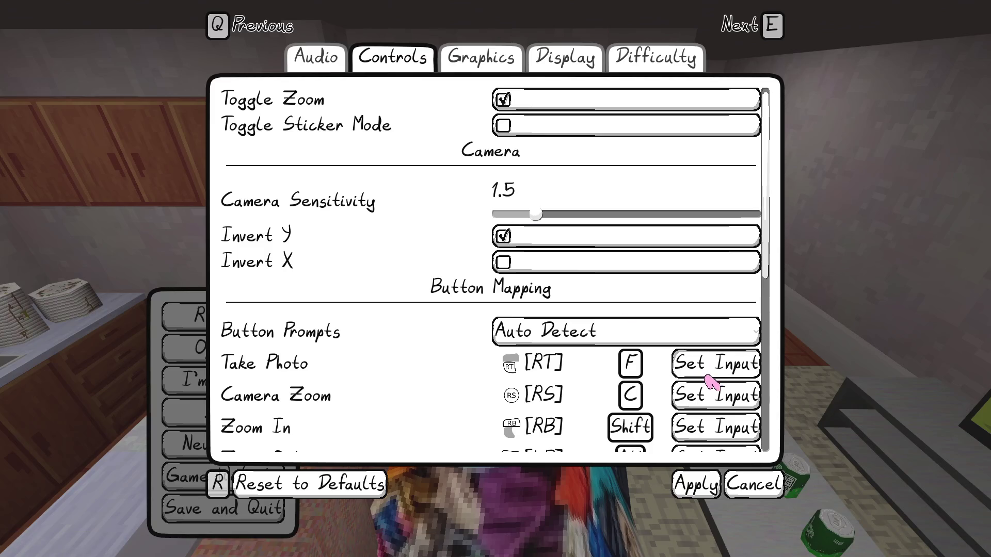
pyautogui.click(706, 378)
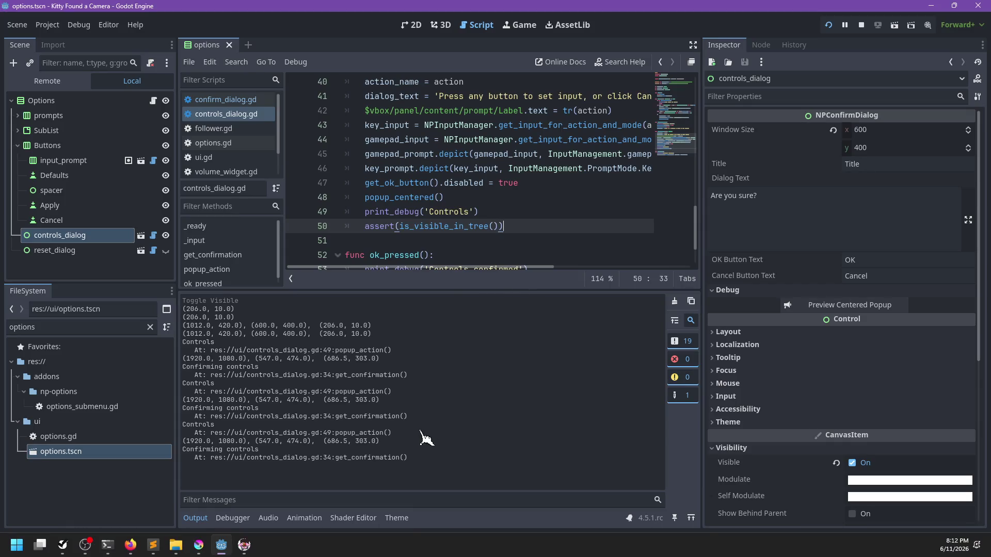
pyautogui.click(675, 302)
pyautogui.scroll(-1, 481, 210)
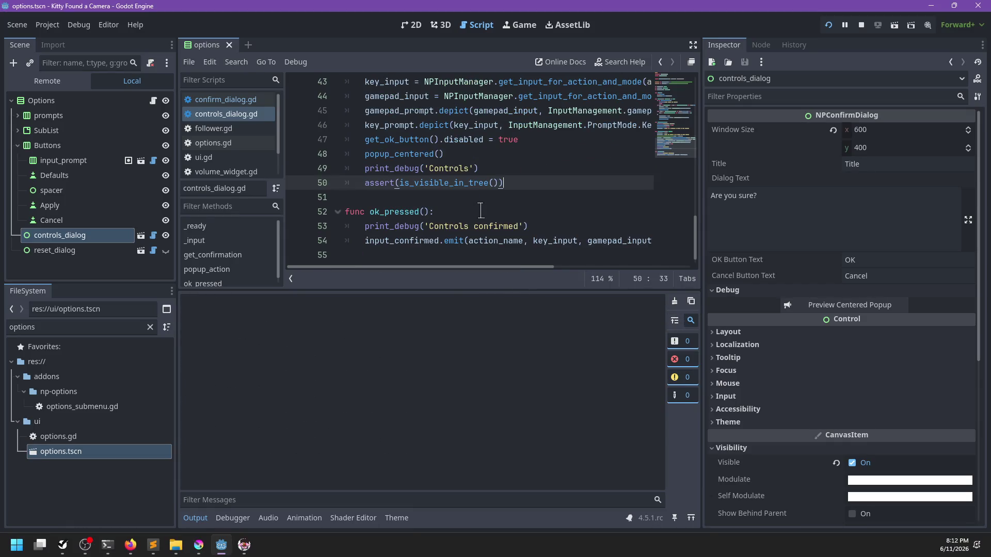
pyautogui.scroll(2, 530, 175)
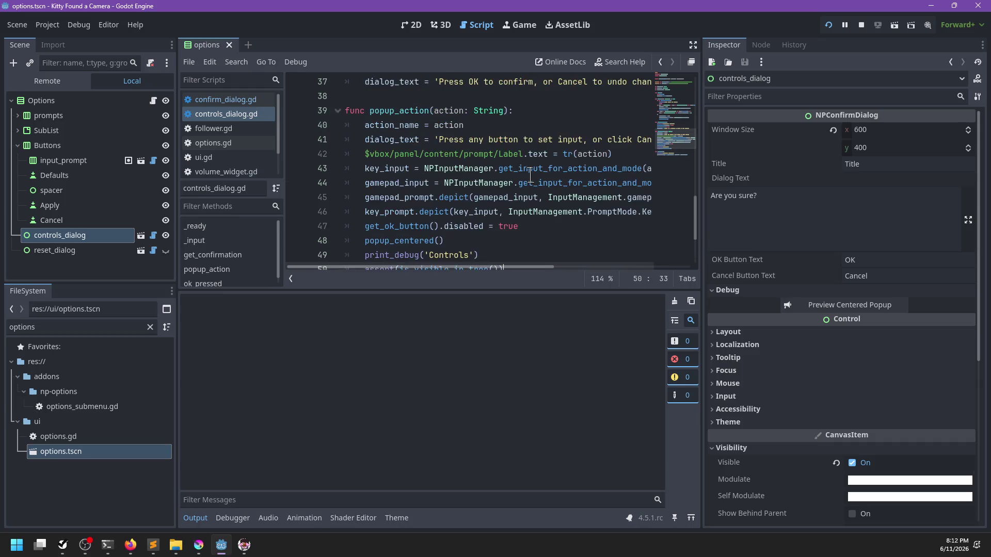
pyautogui.scroll(-1, 530, 176)
pyautogui.scroll(4, 530, 176)
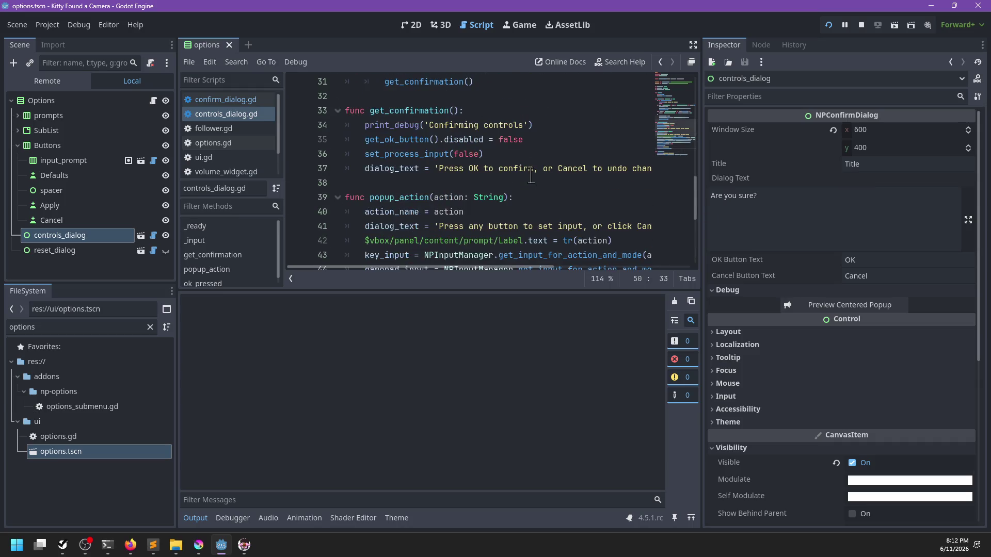
pyautogui.scroll(7, 531, 176)
pyautogui.scroll(-5, 532, 175)
pyautogui.scroll(-3, 531, 175)
pyautogui.click(250, 100)
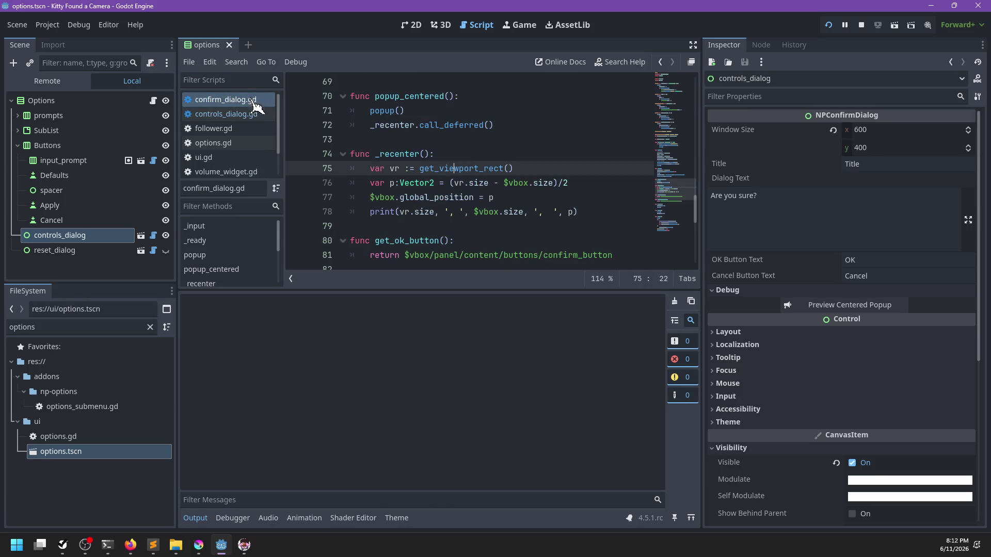
# Step: Add set_process(true) after the grab_focus line in confirm_dialog.gd
pyautogui.scroll(5, 432, 180)
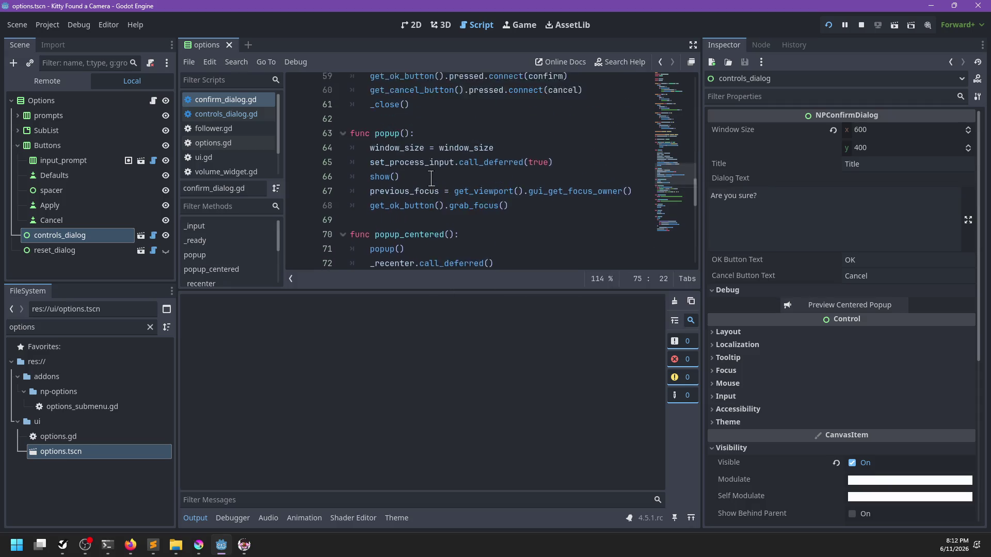
pyautogui.scroll(-5, 506, 186)
pyautogui.click(603, 211)
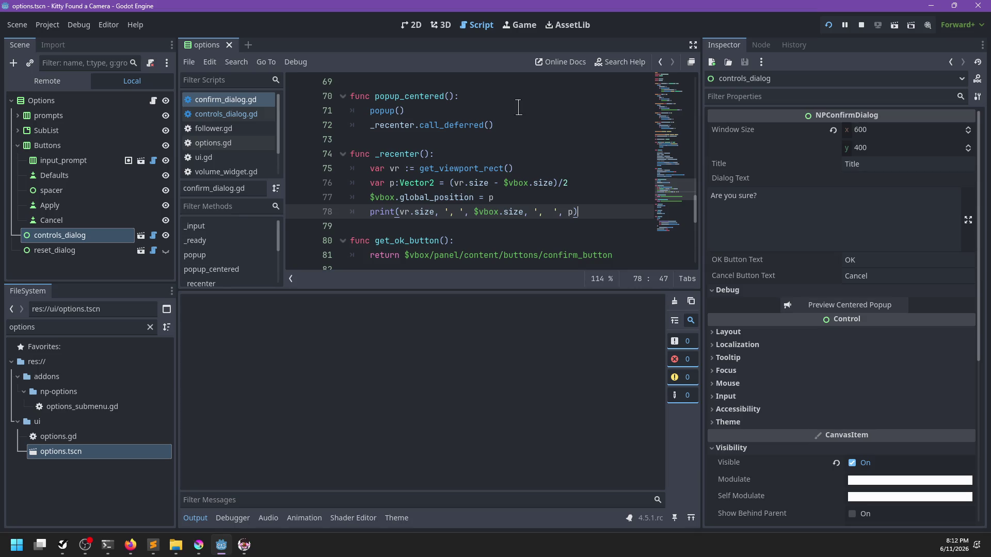
pyautogui.scroll(2, 519, 107)
pyautogui.click(549, 154)
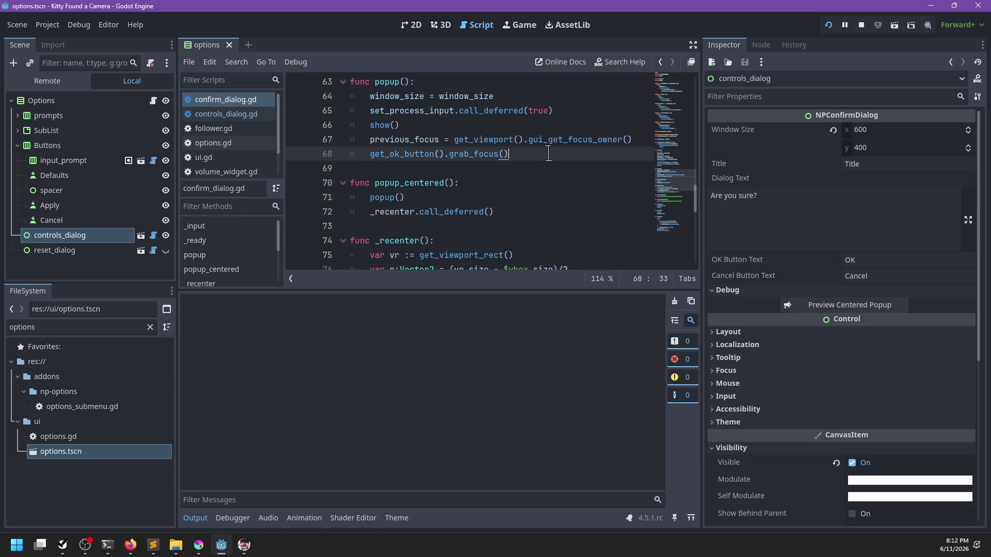
pyautogui.press('Return')
pyautogui.write('proce')
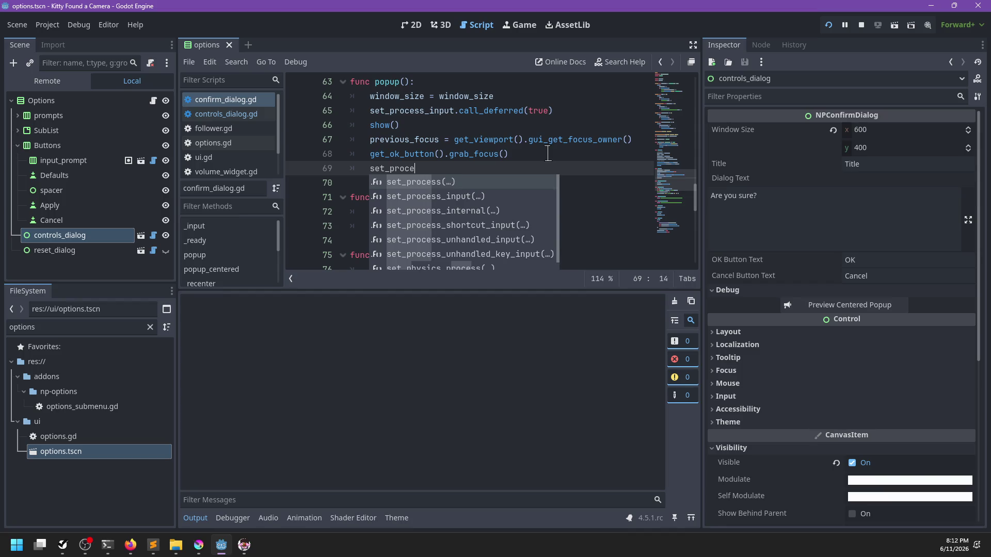
pyautogui.press('Return')
pyautogui.write('true)')
# Step: Add set_process(false) as the last line of _close
pyautogui.scroll(-7, 463, 199)
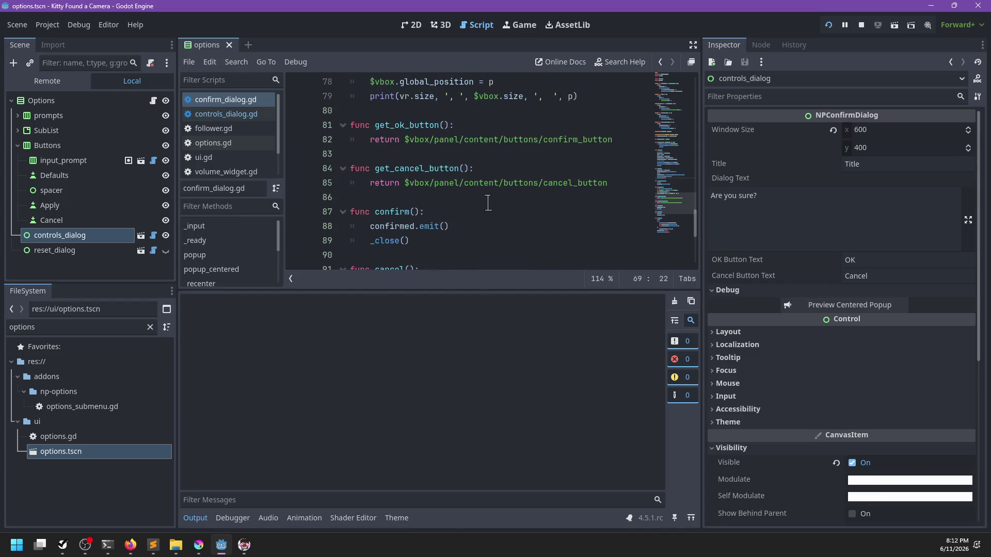
pyautogui.scroll(-3, 430, 193)
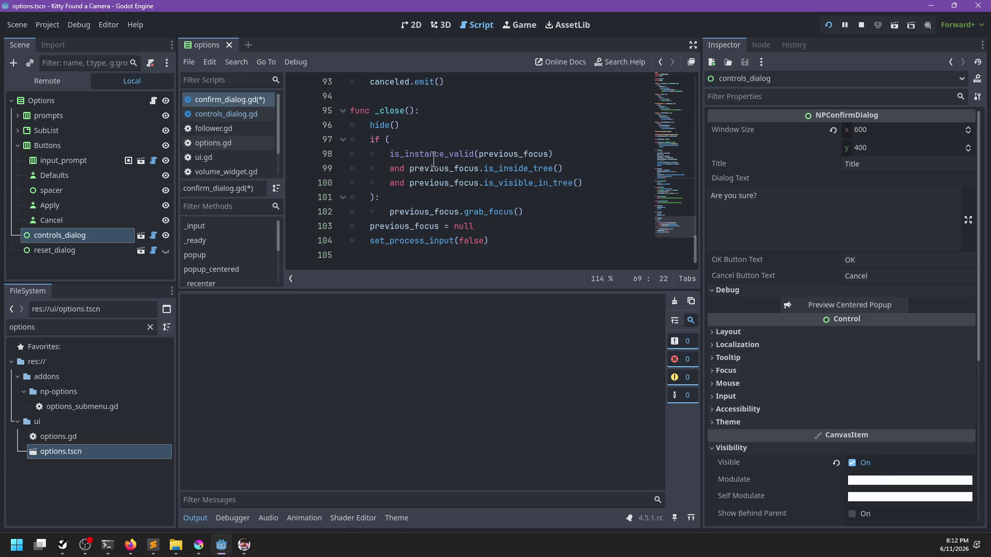
pyautogui.click(518, 254)
pyautogui.press('Tab')
pyautogui.write('set_proc')
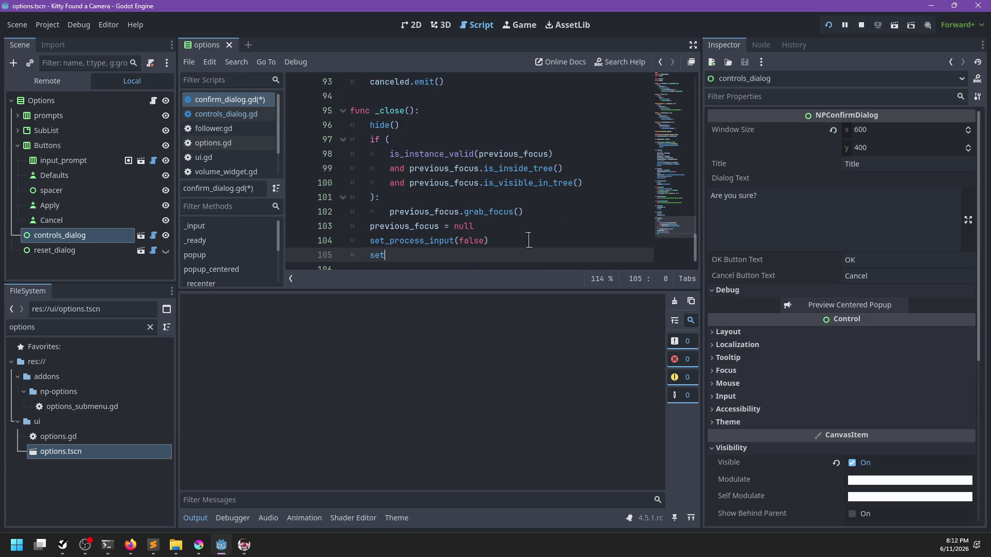
pyautogui.press('Return')
pyautogui.write('false)')
# Step: Add a _process(_delta) function after _ready that calls _recenter()
pyautogui.click(195, 518)
pyautogui.scroll(15, 431, 326)
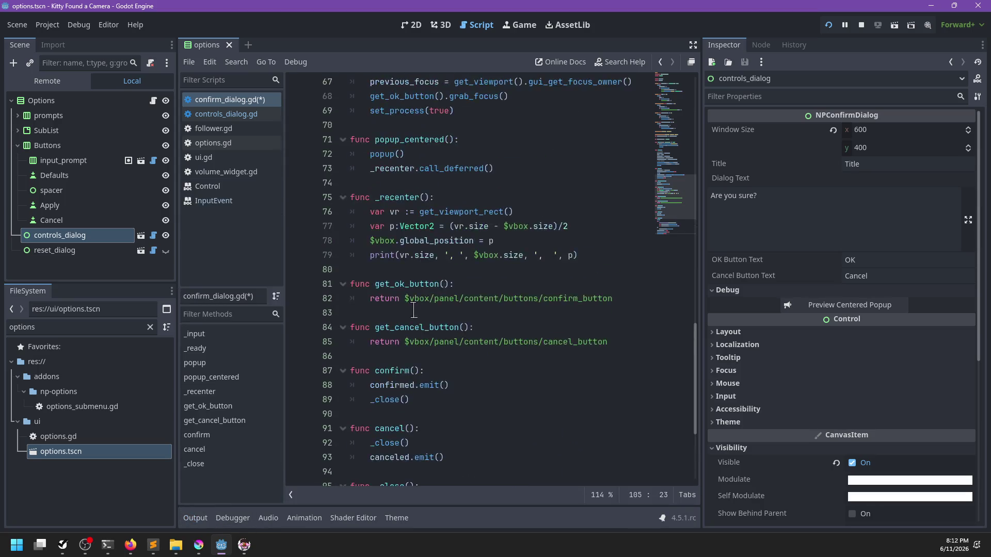
pyautogui.scroll(5, 432, 325)
pyautogui.scroll(-5, 432, 326)
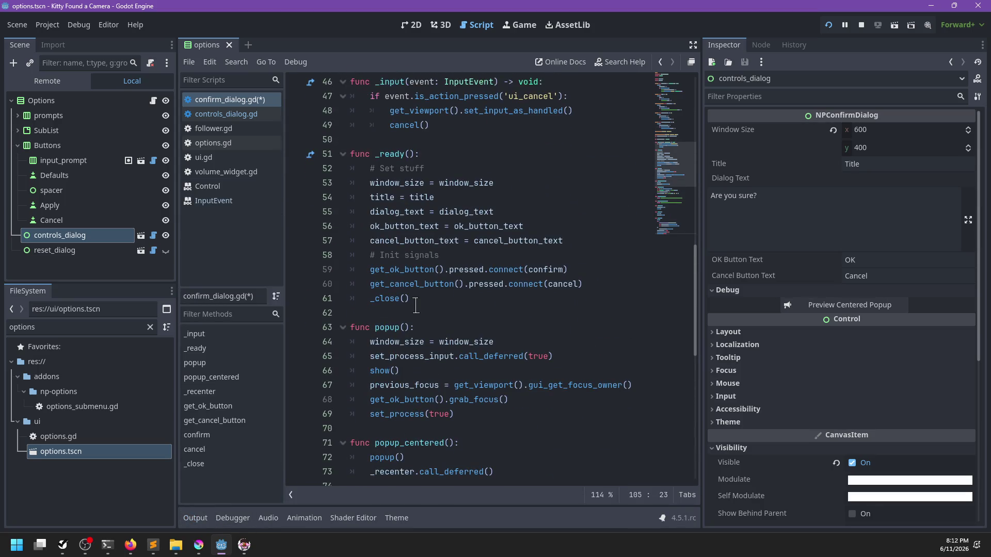
pyautogui.click(416, 312)
pyautogui.press('Return')
pyautogui.press('Return')
pyautogui.press('Up')
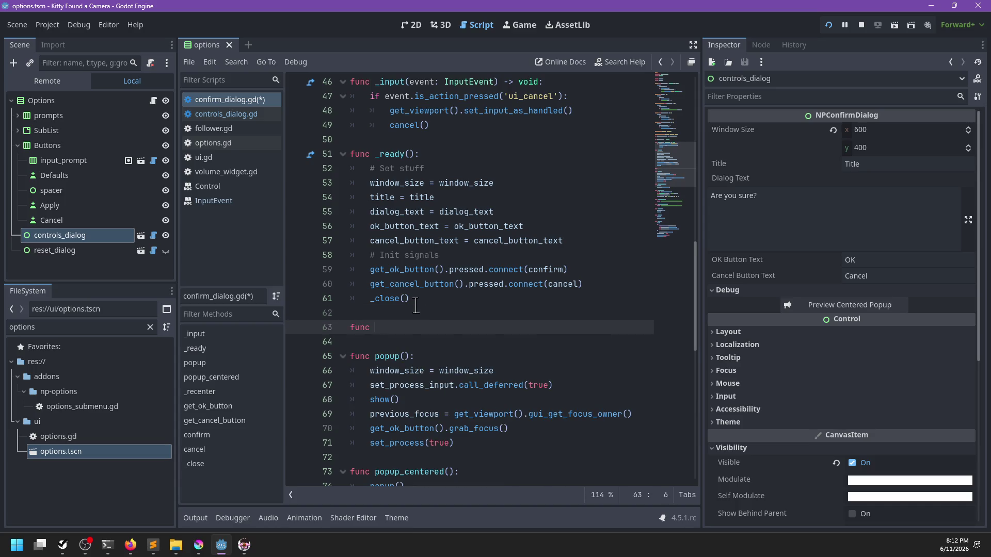
pyautogui.write('_pro')
pyautogui.press('Return')
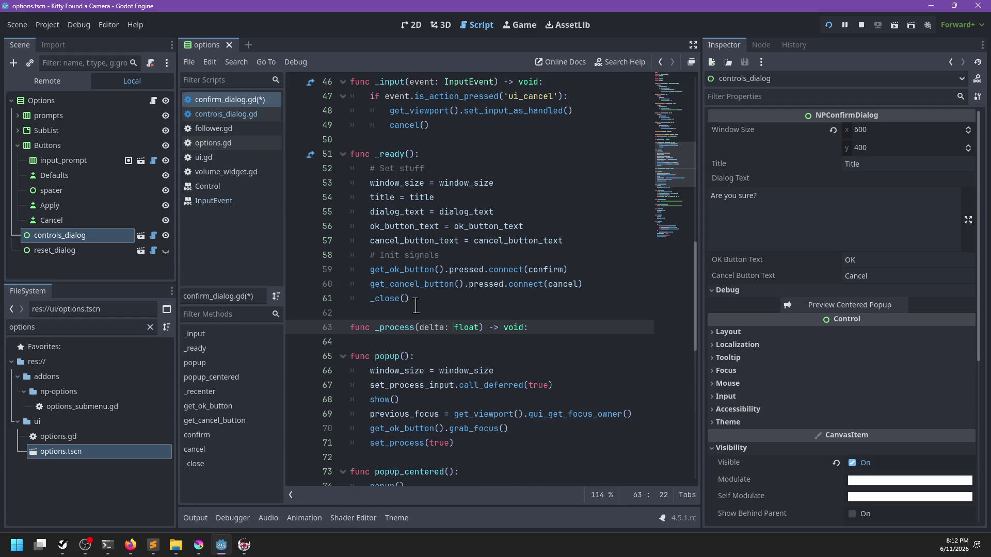
pyautogui.write('_')
pyautogui.press('End')
pyautogui.press('Return')
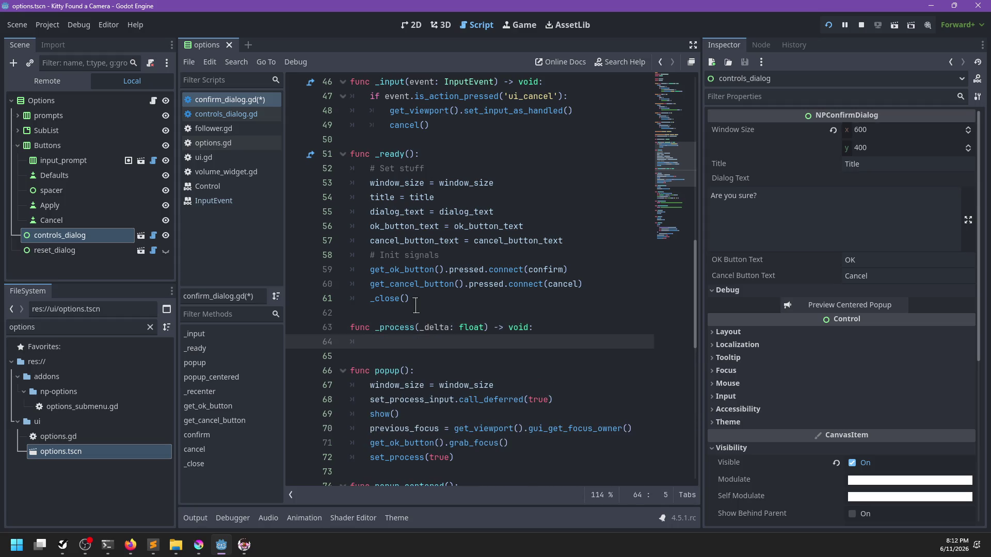
pyautogui.write('ter(')
# Step: Delete the _recenter.call_deferred() call in popup_centered and save
pyautogui.scroll(-4, 416, 306)
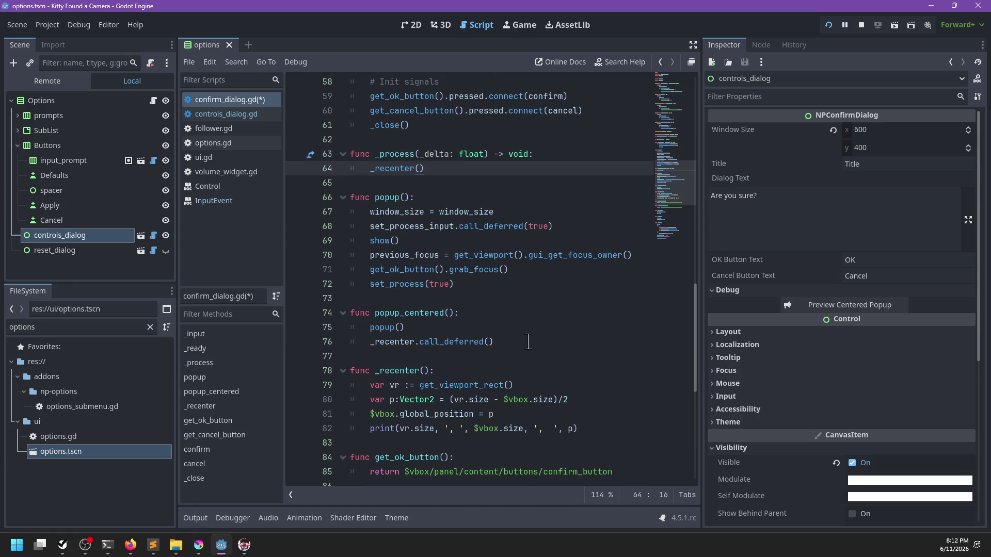
pyautogui.moveTo(529, 343); pyautogui.dragTo(521, 320)
pyautogui.press('BackSpace')
pyautogui.hotkey('ctrl', 's')
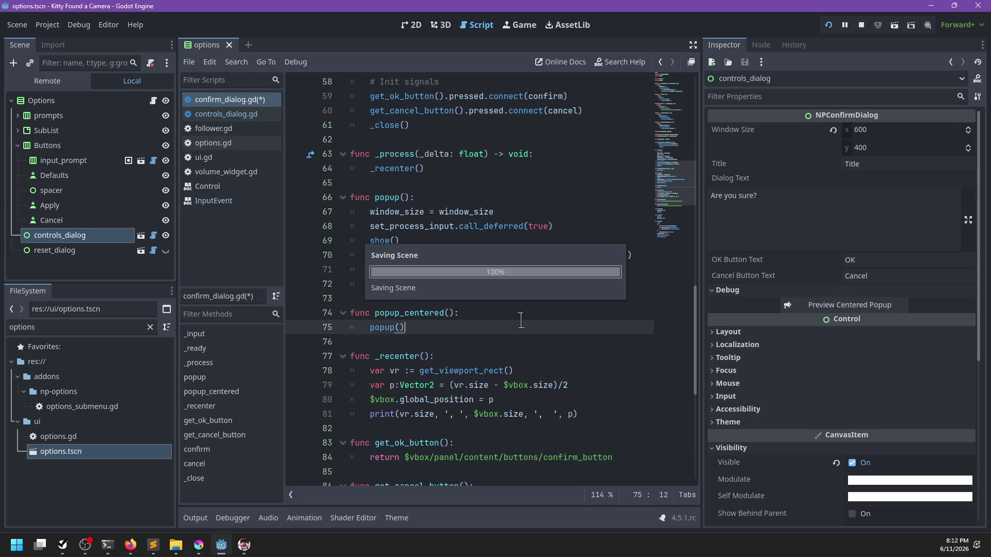
# Step: Move the set_process(true) line into popup_centered below popup() and save
pyautogui.tripleClick(477, 284)
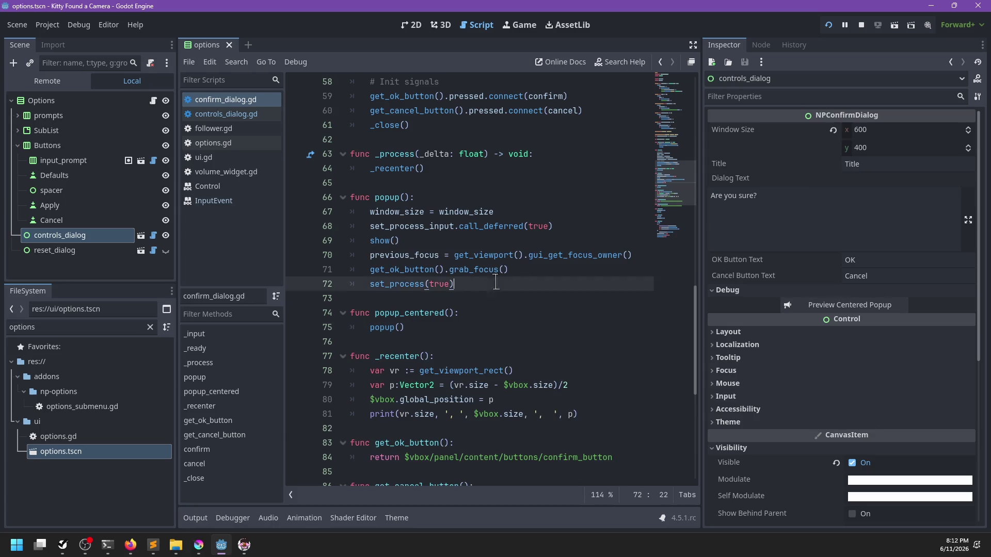
pyautogui.hotkey('ctrl', 'x')
pyautogui.click(422, 314)
pyautogui.press('Return')
pyautogui.hotkey('ctrl', 'v')
pyautogui.hotkey('ctrl', 's')
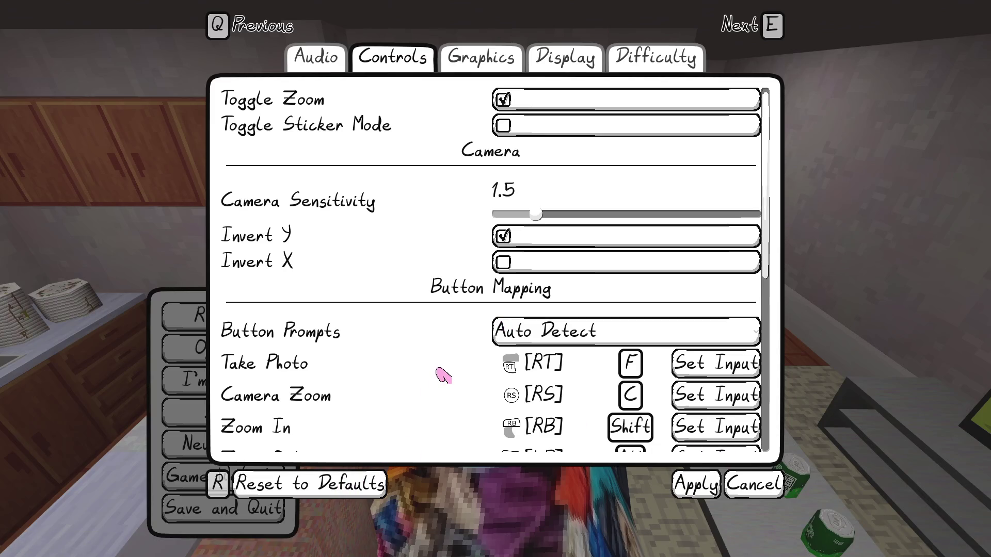
# Step: Rerun the game, open Options from the pause menu, trigger Audio's Reset to Defaults, then stop it
pyautogui.hotkey('alt', 'Tab')
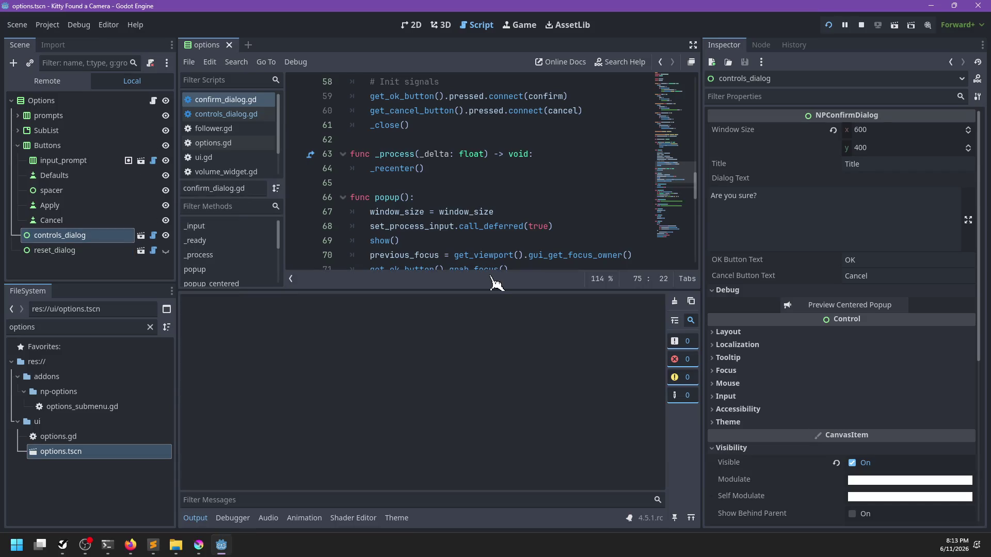
pyautogui.press('F6')
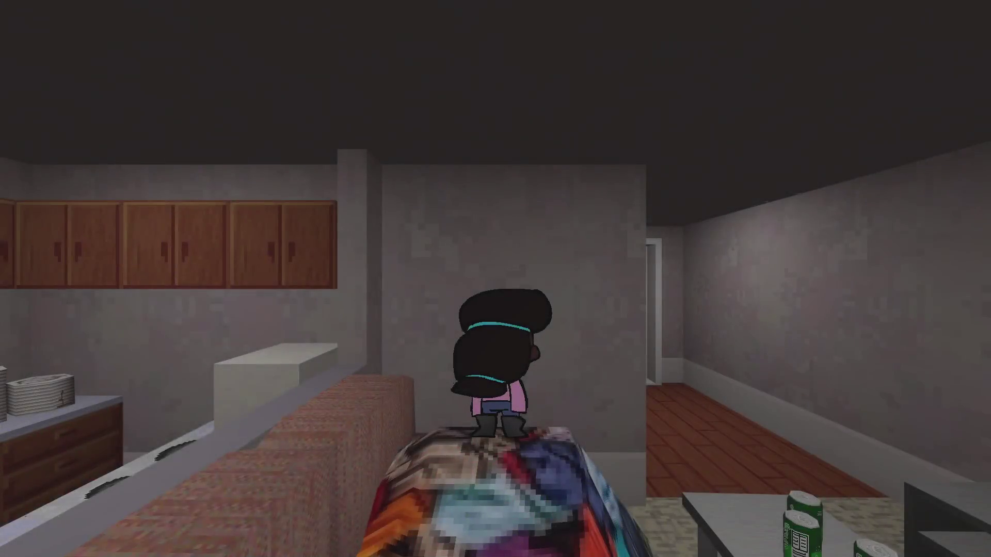
pyautogui.press('Escape')
pyautogui.click(199, 347)
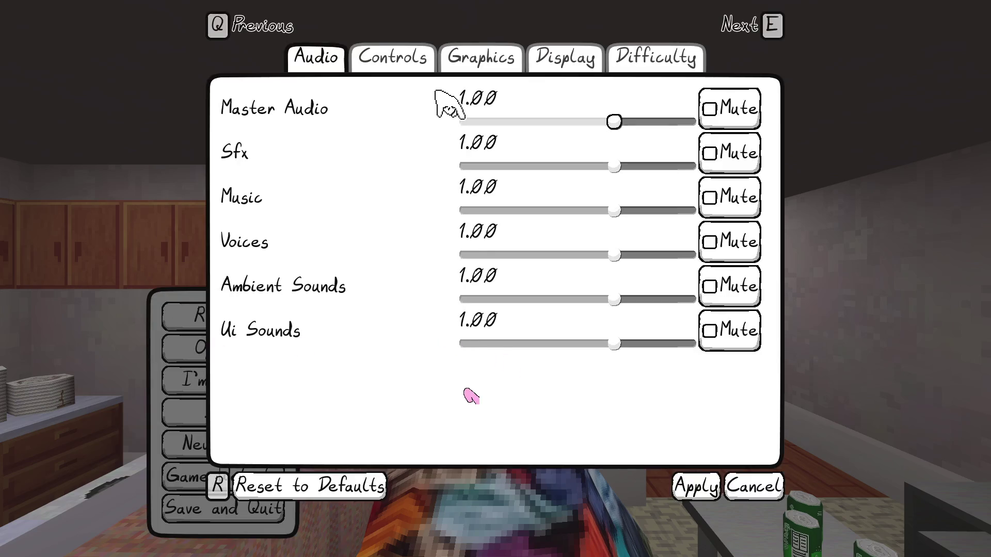
pyautogui.click(351, 485)
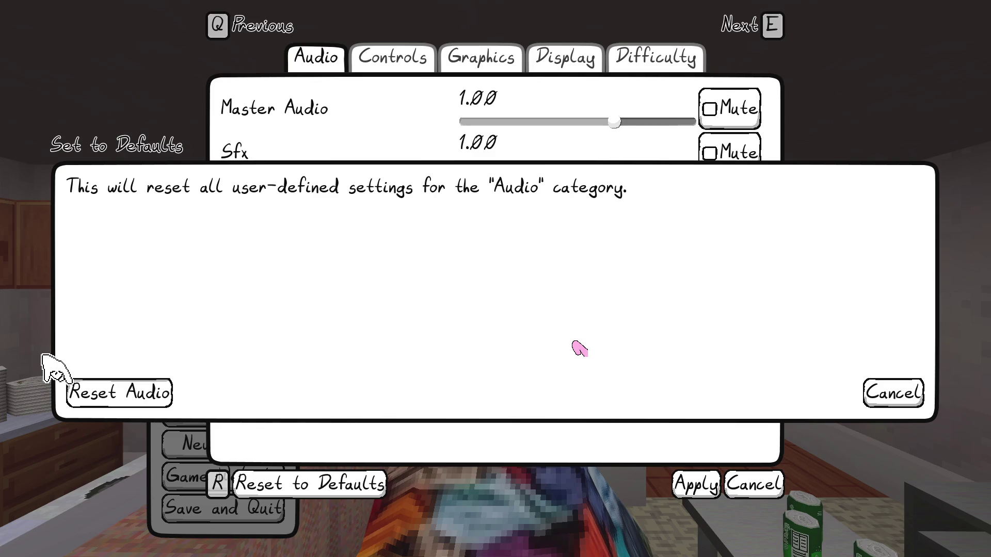
pyautogui.press('F8')
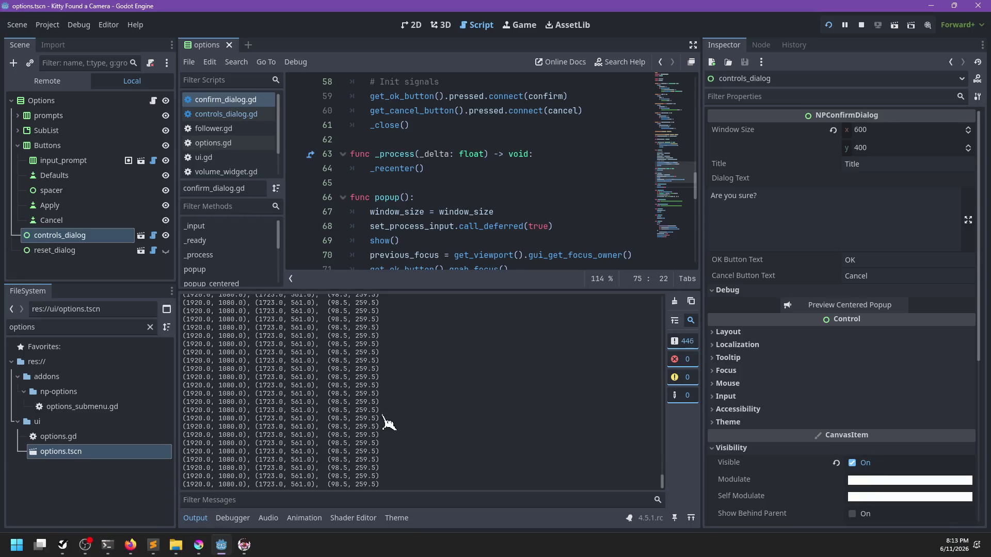
# Step: Search the script for 'sca', clear the output, and stop the running game
pyautogui.scroll(-10, 465, 165)
pyautogui.click(470, 169)
pyautogui.hotkey('ctrl', 'f')
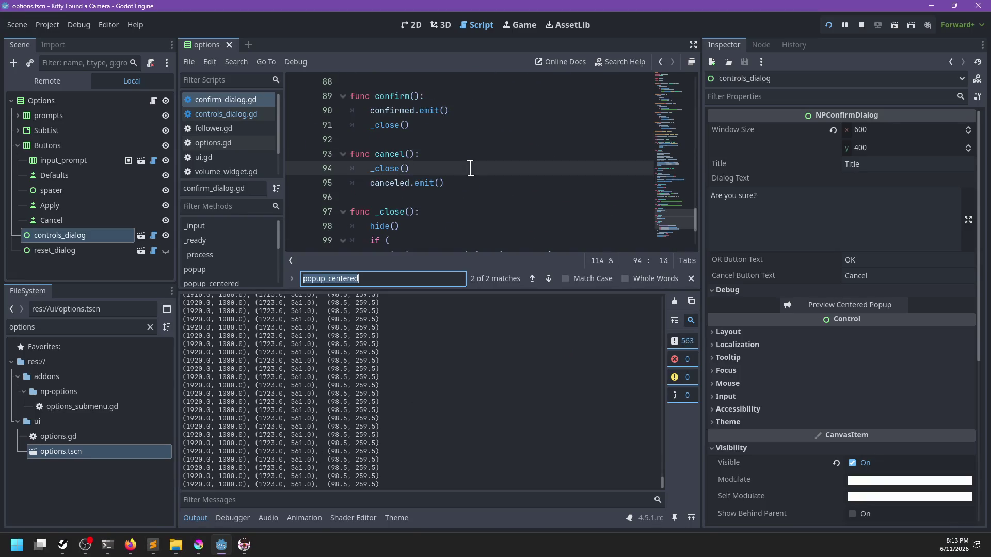
pyautogui.write('scal')
pyautogui.press('Escape')
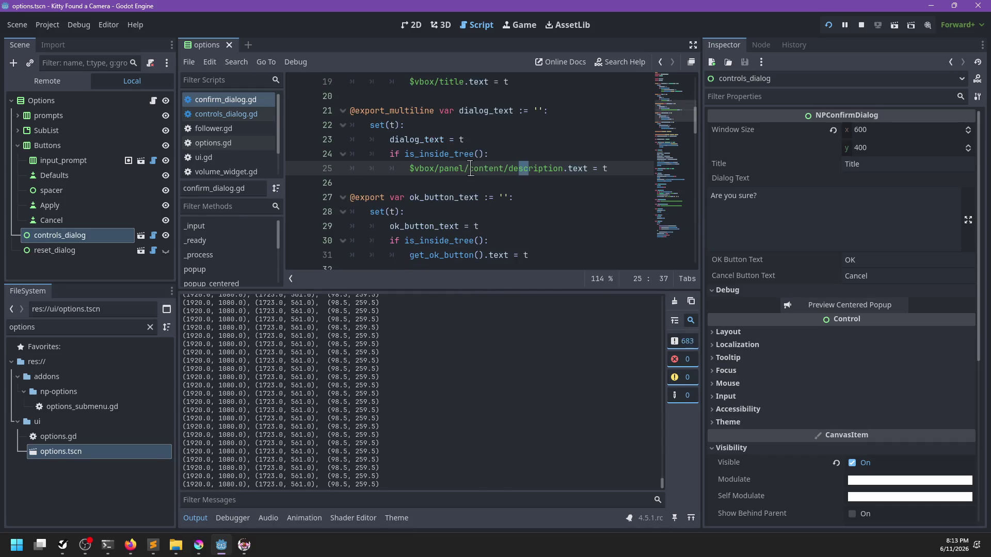
pyautogui.click(675, 301)
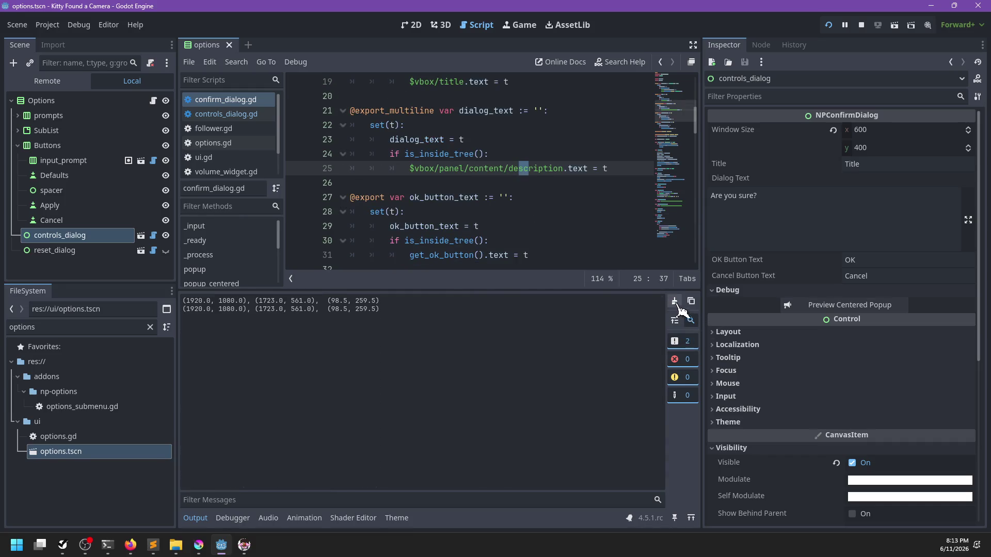
pyautogui.click(861, 25)
pyautogui.click(537, 183)
# Step: Jump to _recenter and paste the vbox size line at the start of its body
pyautogui.scroll(2, 539, 178)
pyautogui.scroll(2, 624, 101)
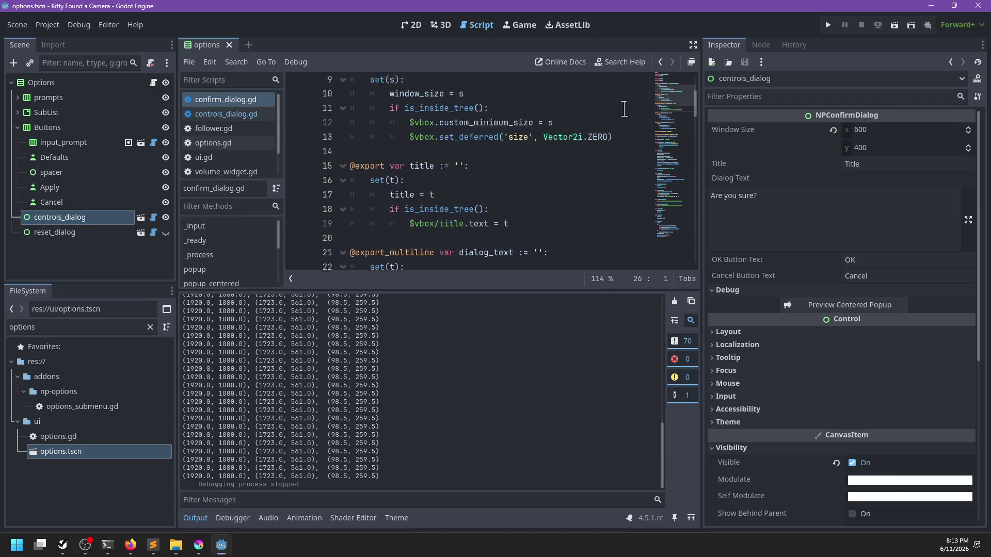
pyautogui.moveTo(627, 165); pyautogui.dragTo(623, 155)
pyautogui.scroll(-6, 467, 195)
pyautogui.scroll(-8, 467, 195)
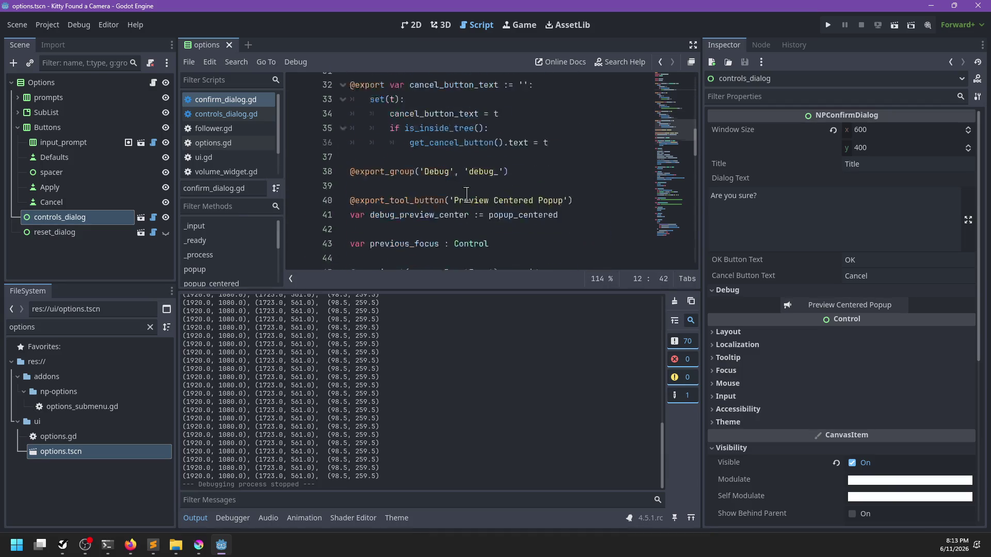
pyautogui.scroll(1, 467, 195)
pyautogui.scroll(-4, 466, 195)
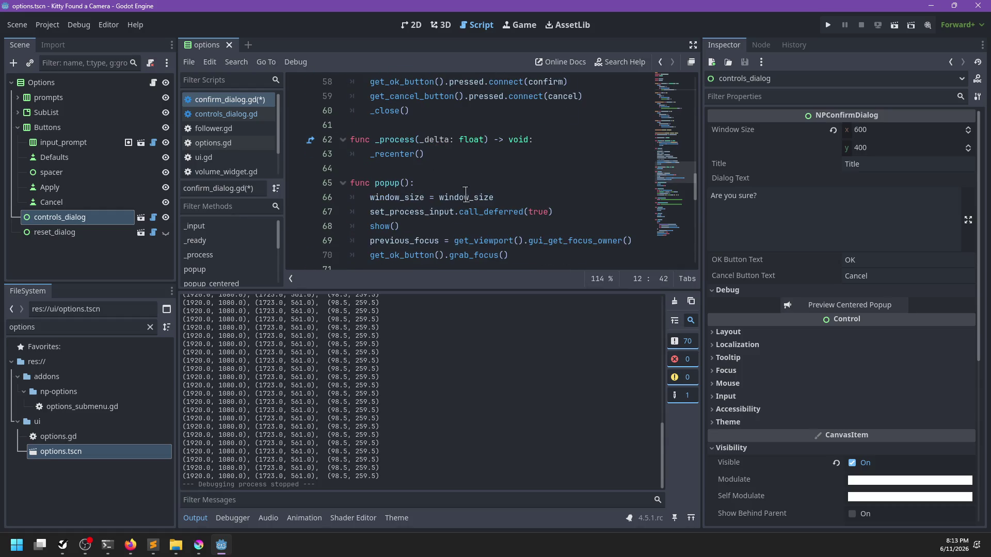
pyautogui.keyDown('ctrl'); pyautogui.click(388, 161); pyautogui.keyUp('ctrl')
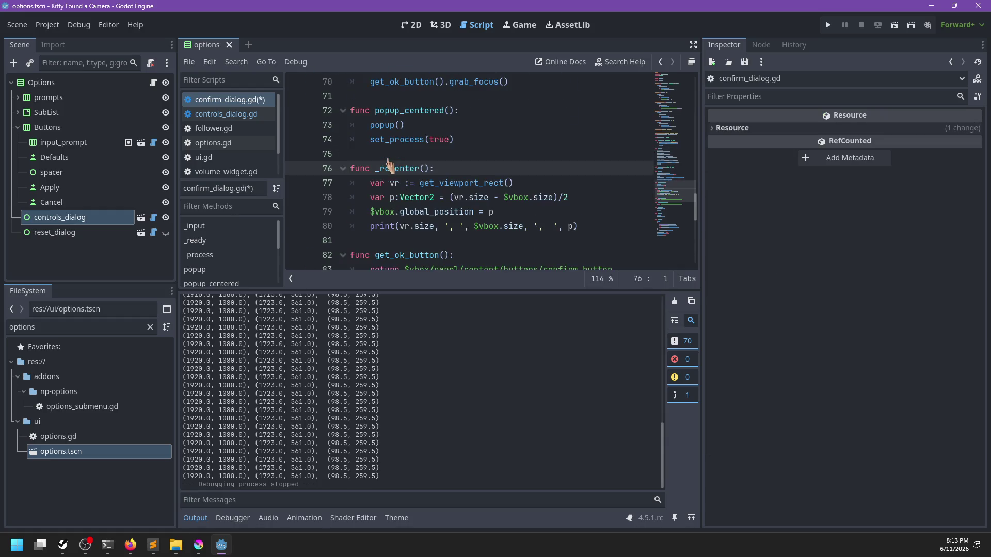
pyautogui.click(461, 166)
pyautogui.press('Return')
pyautogui.hotkey('ctrl', 'v')
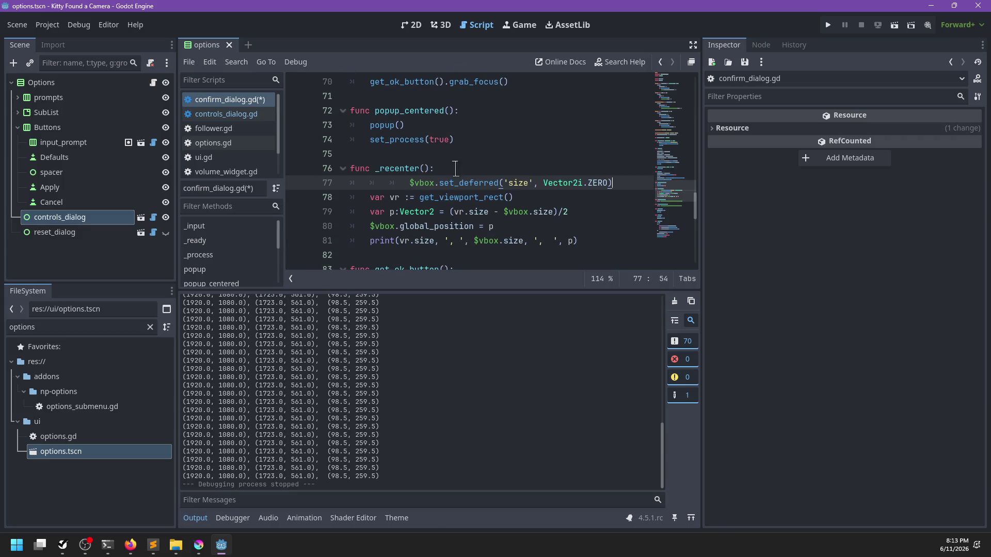
# Step: Rewrite the pasted line to set the vbox size to Vector2i.ZERO and save
pyautogui.click(407, 183)
pyautogui.press('BackSpace')
pyautogui.press('BackSpace')
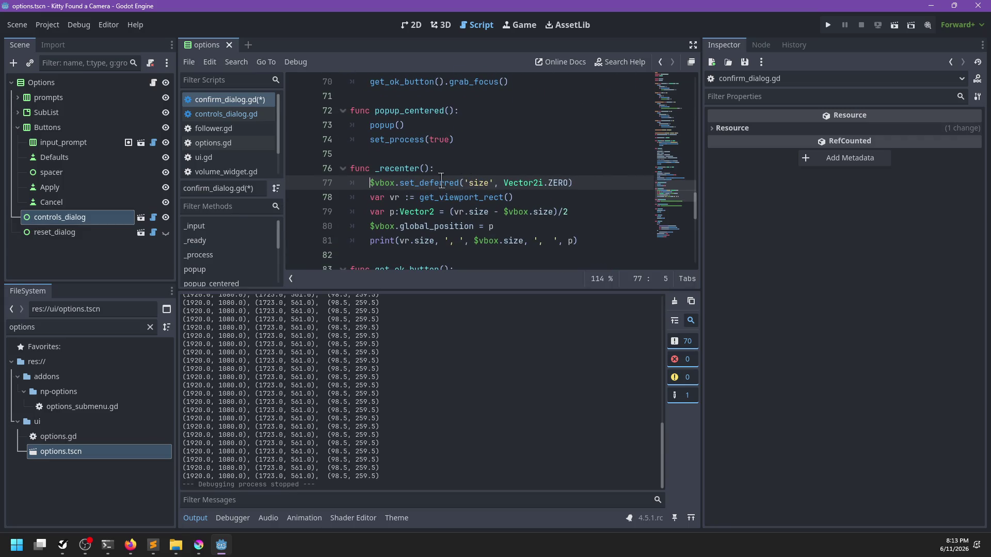
pyautogui.moveTo(503, 184); pyautogui.dragTo(401, 183)
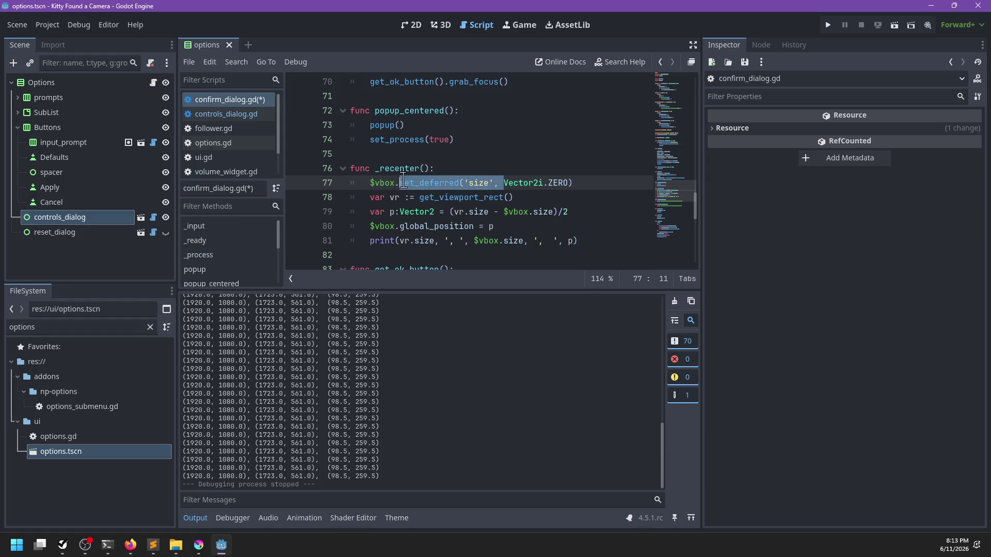
pyautogui.write('size =-')
pyautogui.press('BackSpace')
pyautogui.press('BackSpace')
pyautogui.press('End')
pyautogui.press('BackSpace')
pyautogui.hotkey('ctrl', 's')
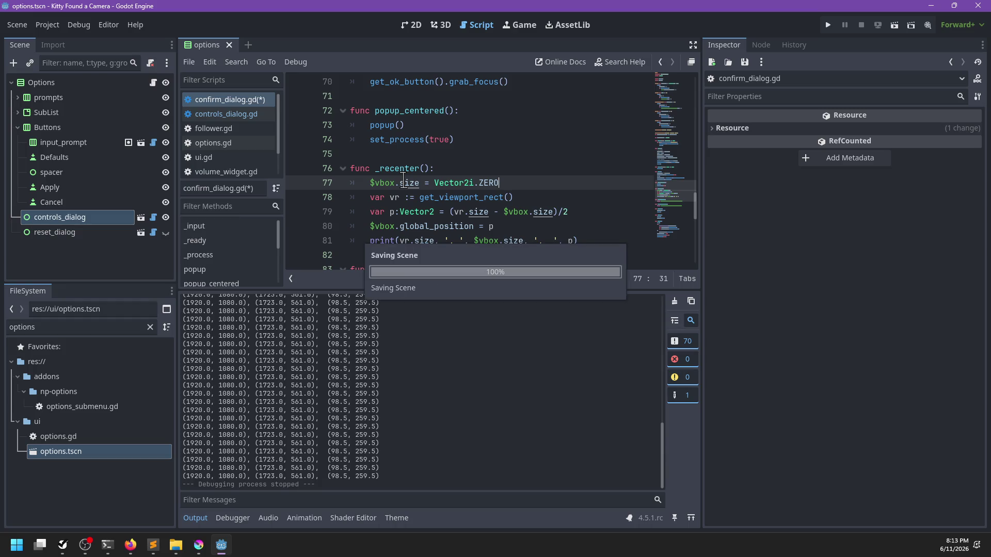
# Step: Comment out the debug print on line 81, save, clear the output, and run the project
pyautogui.moveTo(597, 240); pyautogui.dragTo(597, 230)
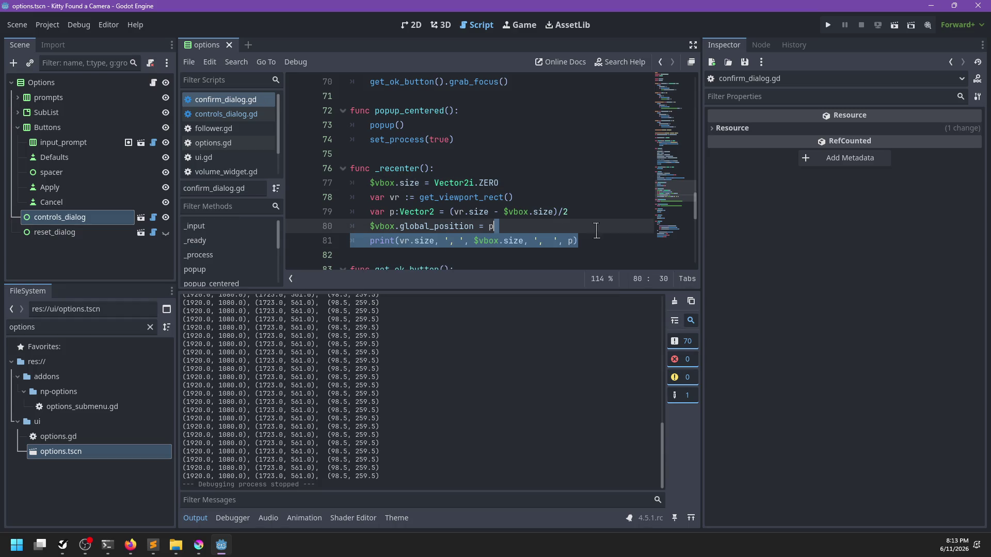
pyautogui.click(373, 243)
pyautogui.hotkey('ctrl', 'k')
pyautogui.hotkey('ctrl', 's')
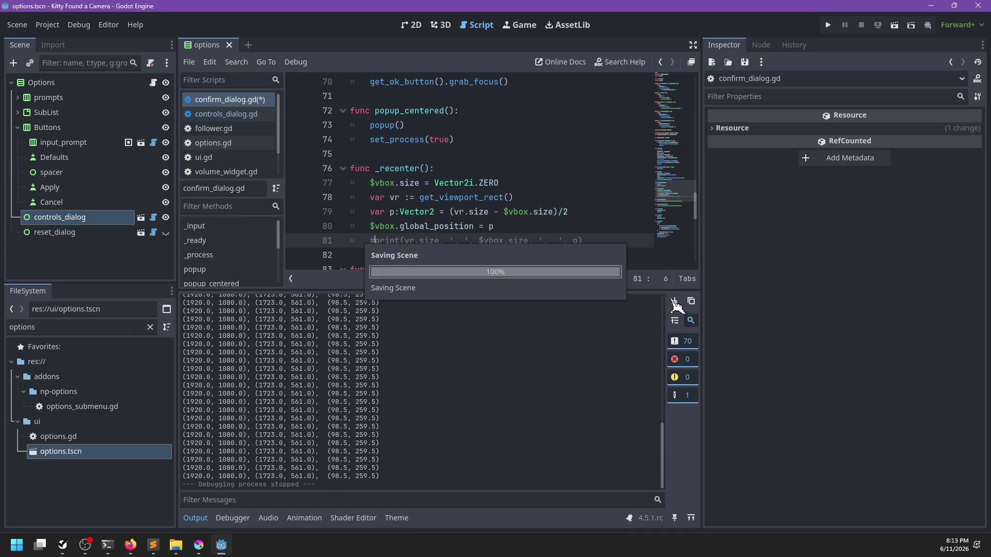
pyautogui.click(675, 301)
pyautogui.click(536, 201)
pyautogui.press('F5')
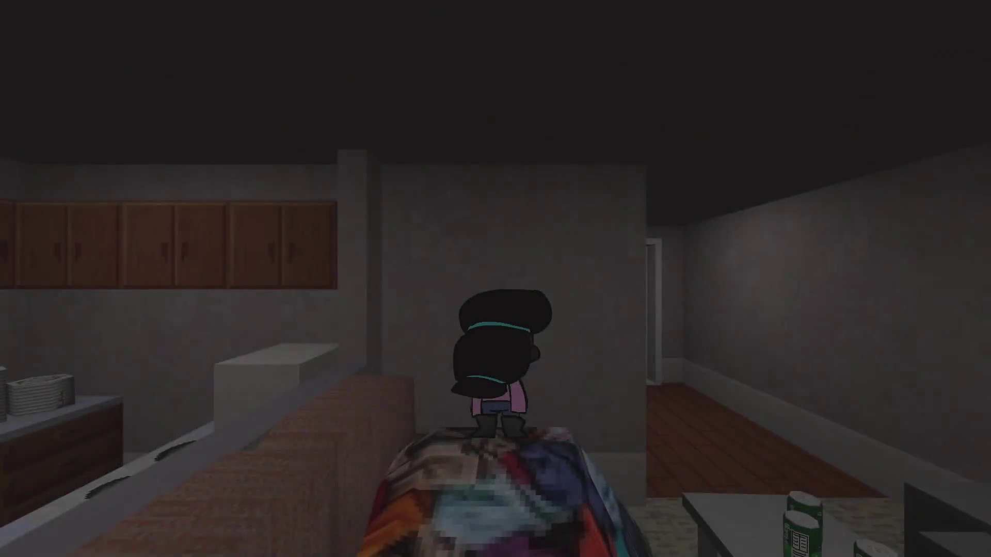
# Step: From the game's pause menu, bring up the New Game confirmation and cancel it
pyautogui.press('Escape')
pyautogui.click(241, 449)
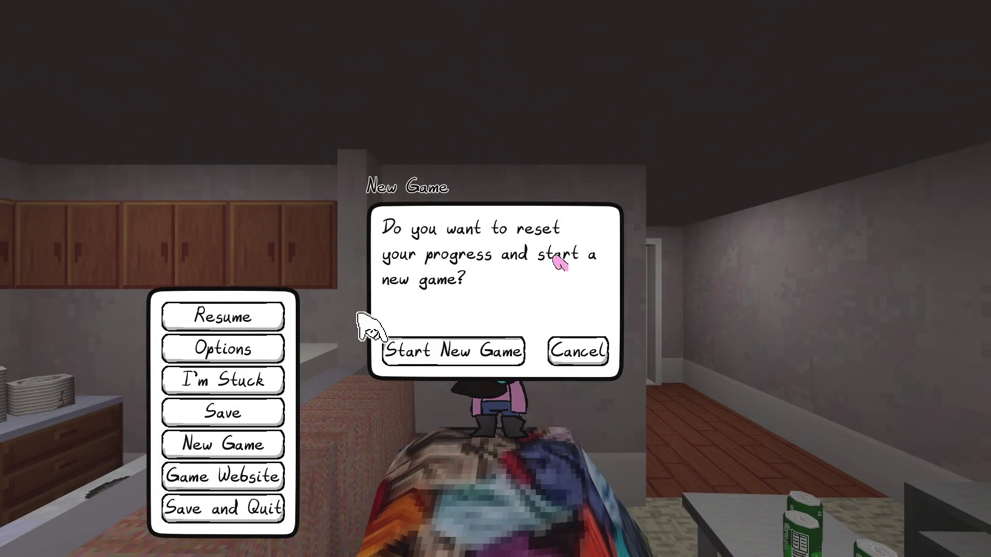
pyautogui.click(578, 351)
# Step: In Options, cancel the Reset Audio confirmation, go to the Controls tab, then return to the editor
pyautogui.click(222, 353)
pyautogui.click(360, 482)
pyautogui.click(627, 360)
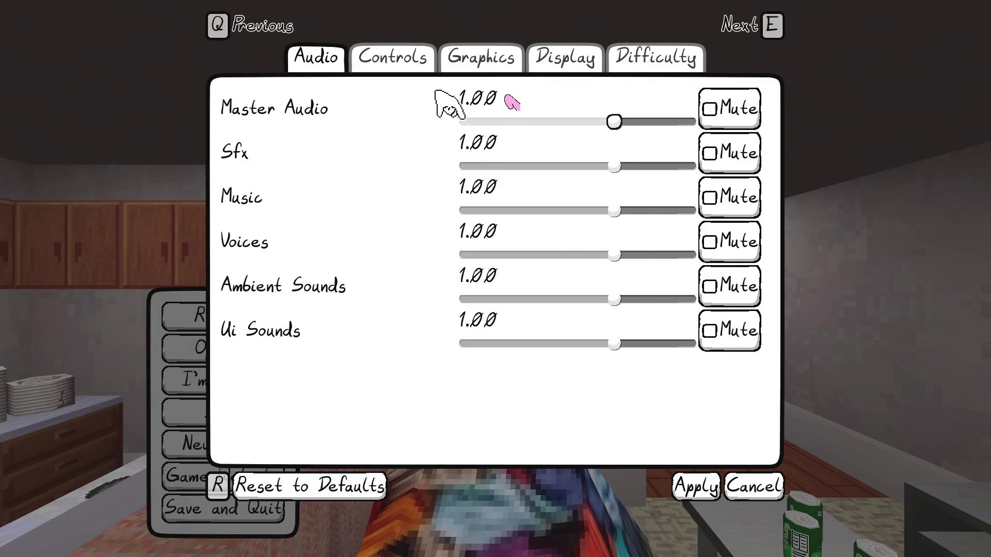
pyautogui.click(478, 64)
pyautogui.click(397, 67)
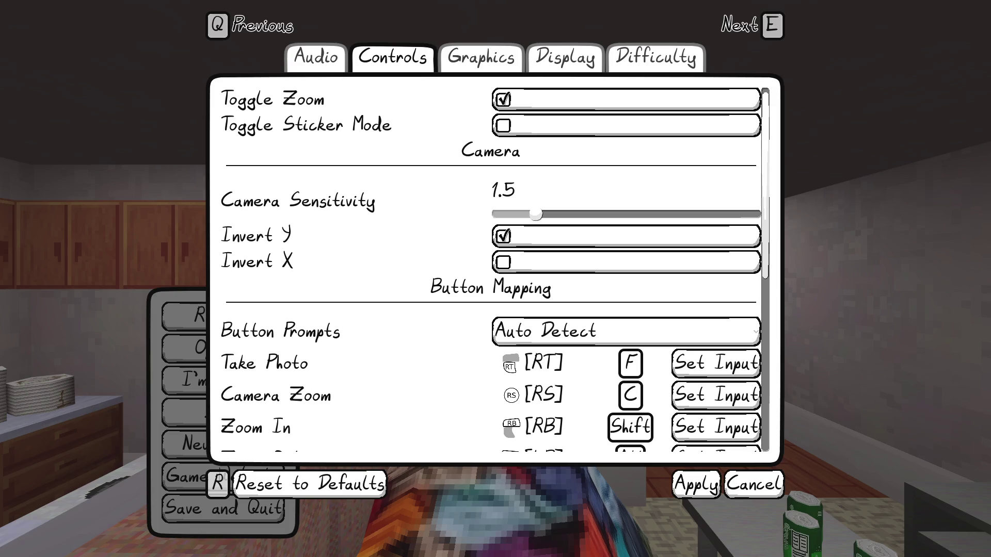
pyautogui.hotkey('alt', 'Tab')
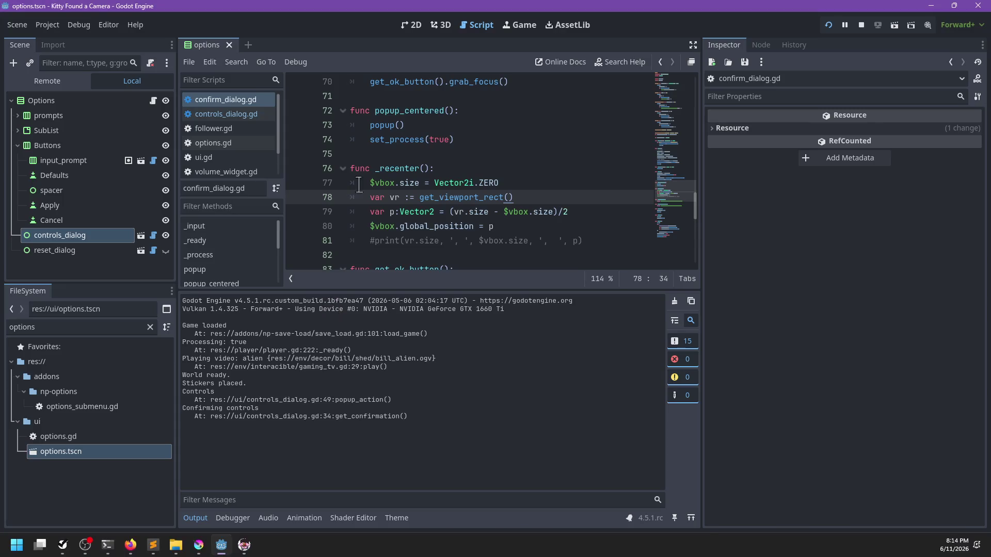
# Step: Open controls_dialog.gd from the controls_dialog node, with the output panel collapsed
pyautogui.click(80, 237)
pyautogui.scroll(4, 367, 183)
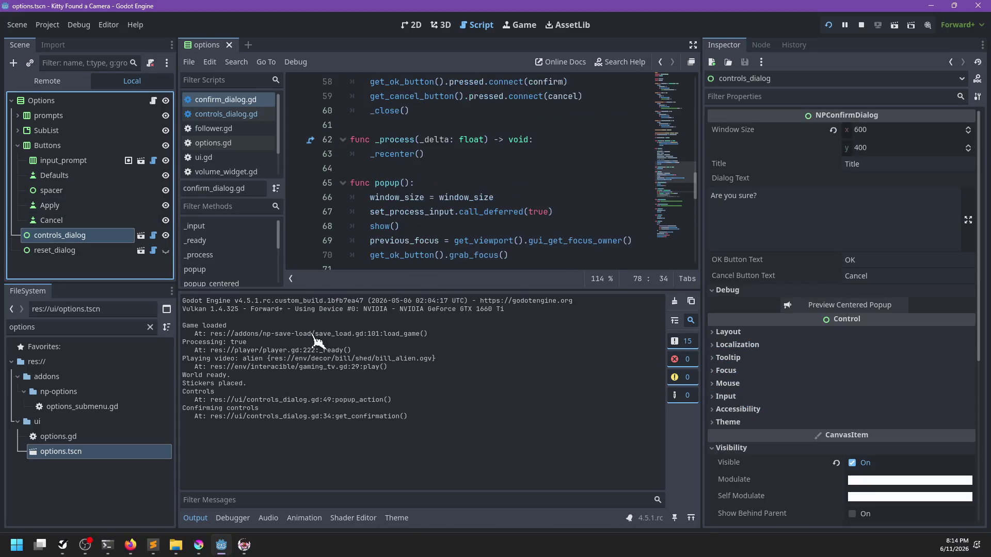
pyautogui.click(196, 518)
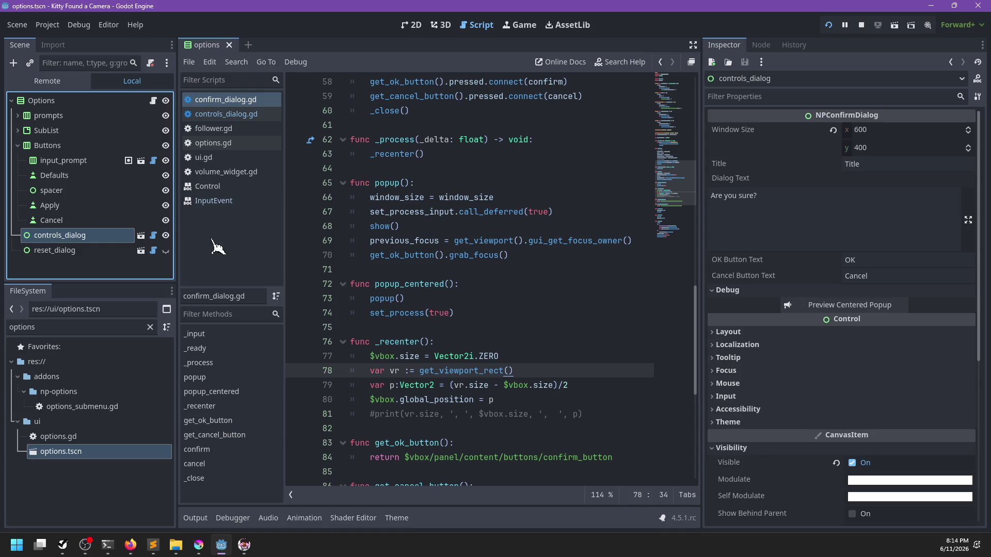
pyautogui.click(153, 236)
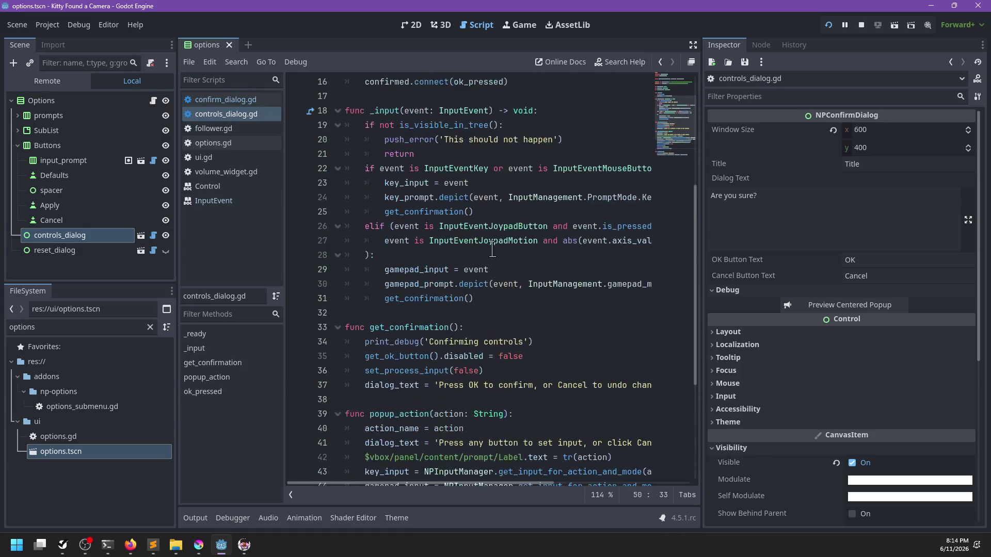
pyautogui.scroll(1, 492, 250)
pyautogui.scroll(-5, 491, 249)
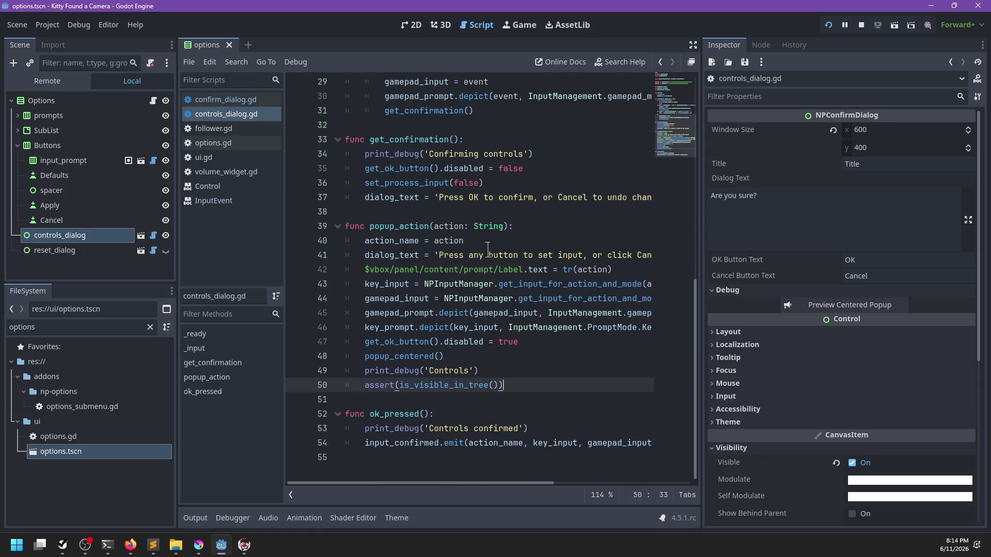
# Step: Delete the print_debug and assert lines 49–50, then restore them and save controls_dialog.gd
pyautogui.doubleClick(388, 355)
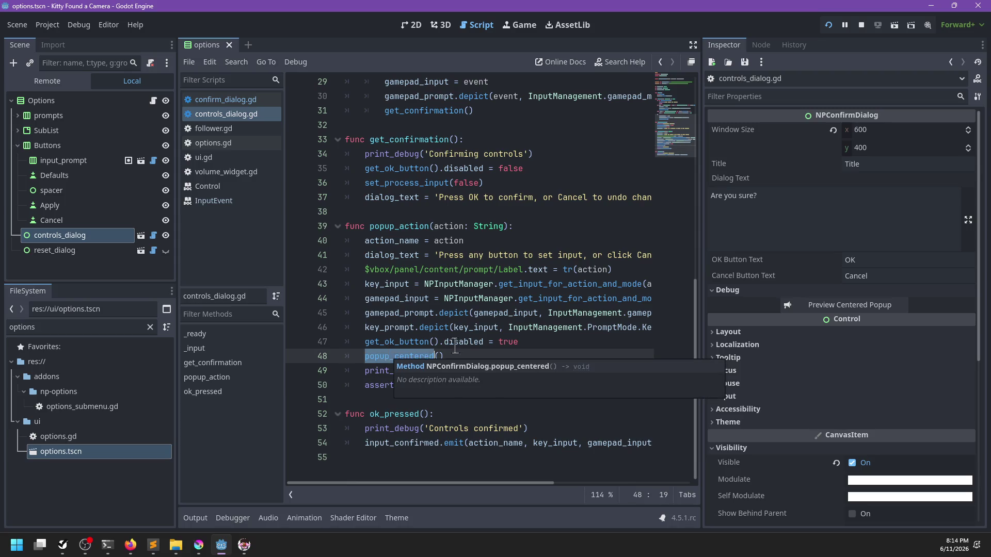
pyautogui.moveTo(523, 385)
pyautogui.mouseDown()
pyautogui.moveTo(531, 378)
pyautogui.moveTo(521, 357)
pyautogui.mouseUp()
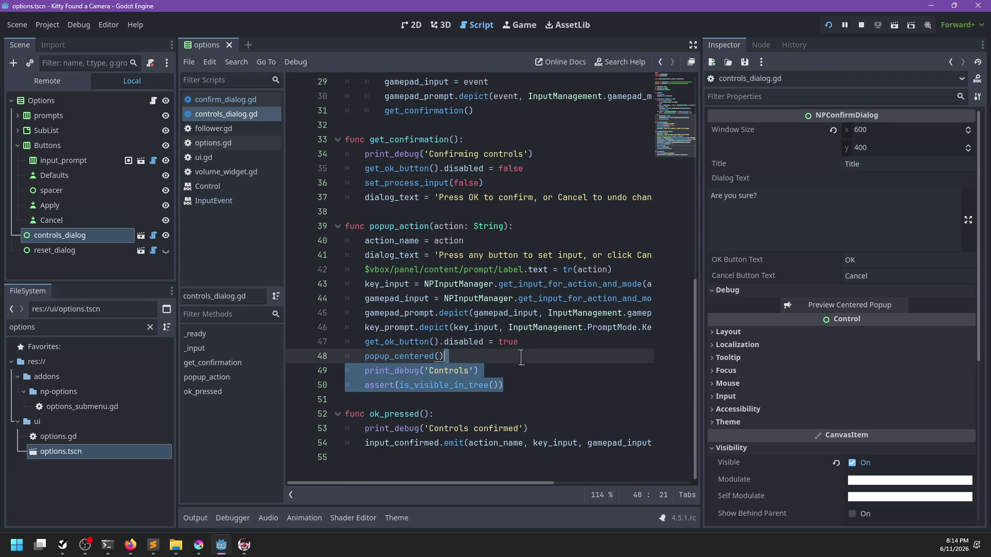
pyautogui.press('BackSpace')
pyautogui.click(195, 518)
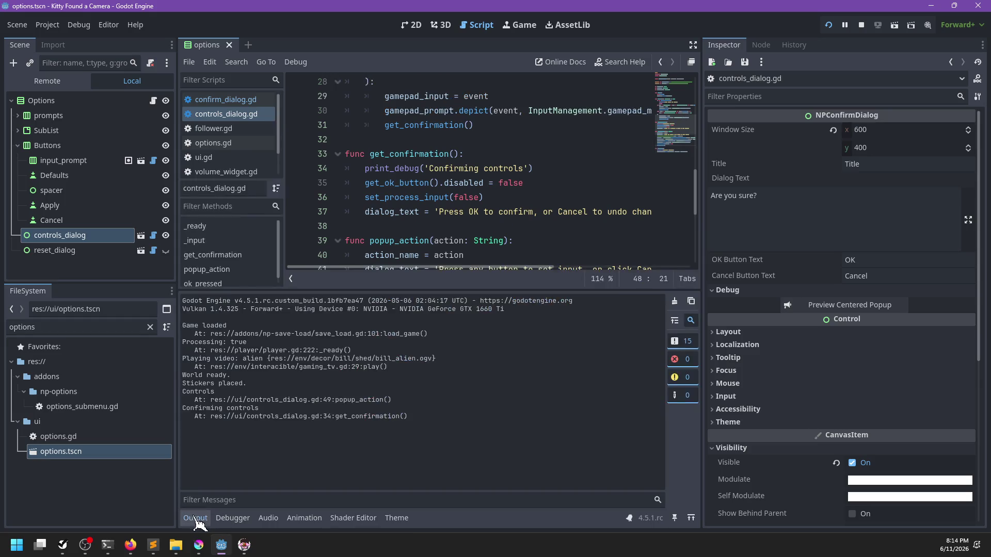
pyautogui.scroll(-5, 537, 189)
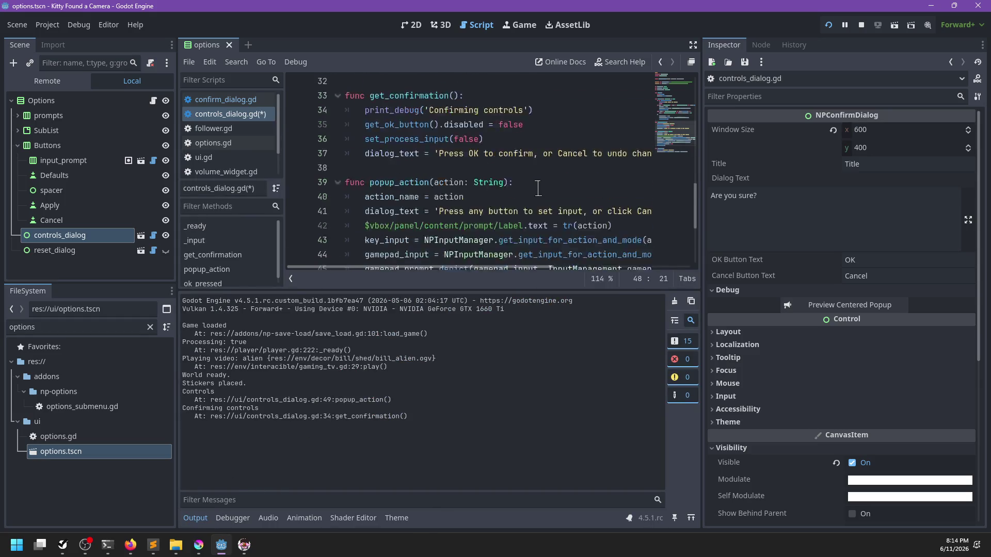
pyautogui.hotkey('ctrl', 'z')
pyautogui.click(530, 181)
pyautogui.hotkey('ctrl', 's')
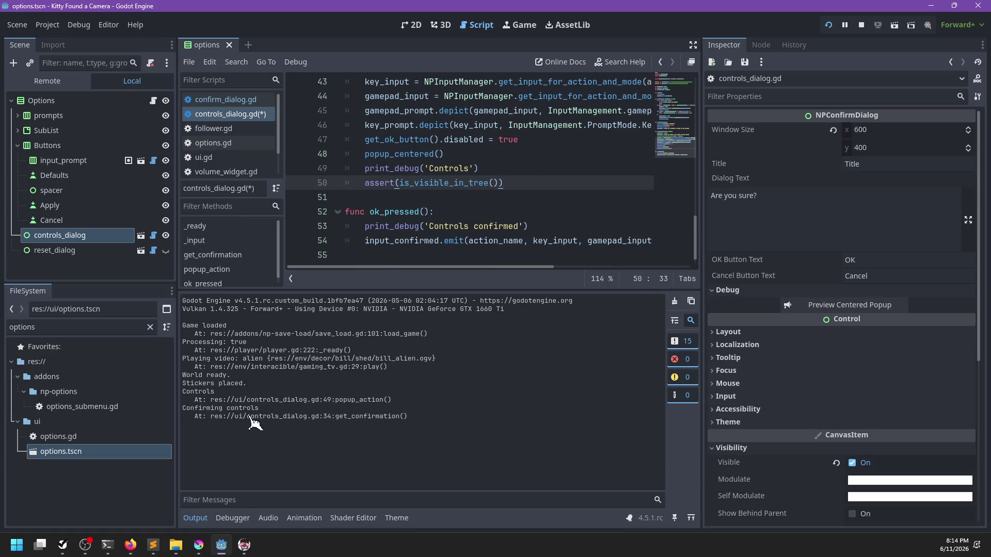
# Step: Clear the output log, save, and set a breakpoint on line 53 in ok_pressed
pyautogui.click(675, 301)
pyautogui.click(589, 198)
pyautogui.hotkey('ctrl', 's')
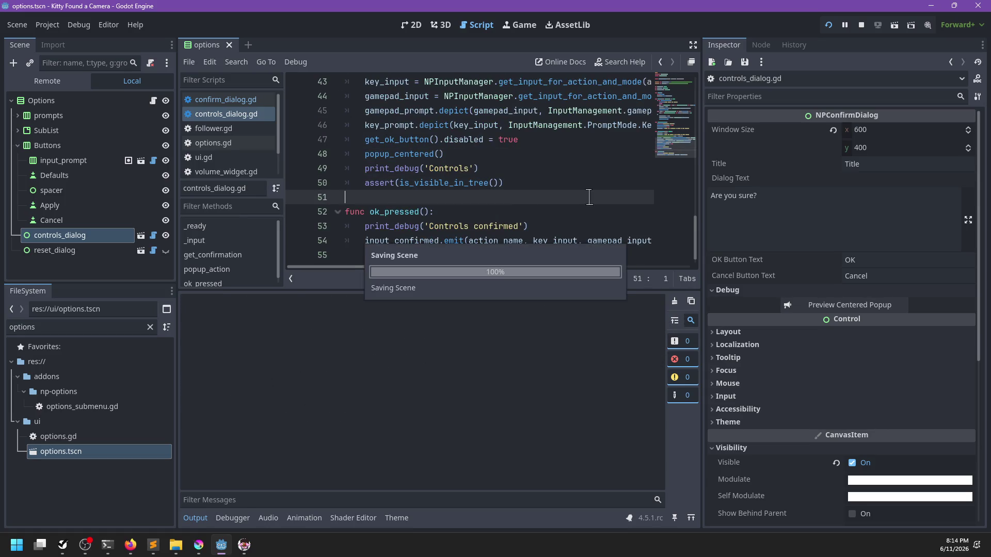
pyautogui.doubleClick(389, 212)
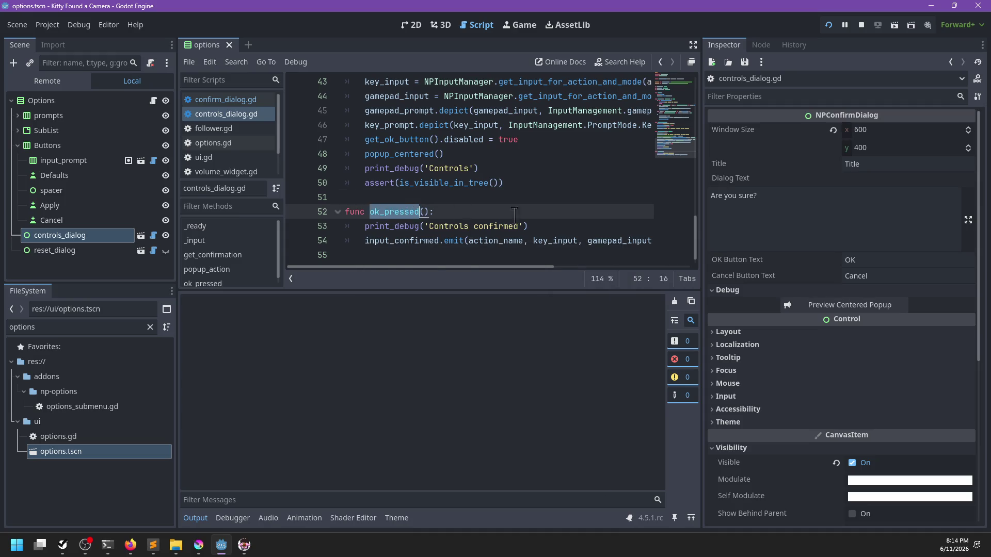
pyautogui.scroll(7, 389, 212)
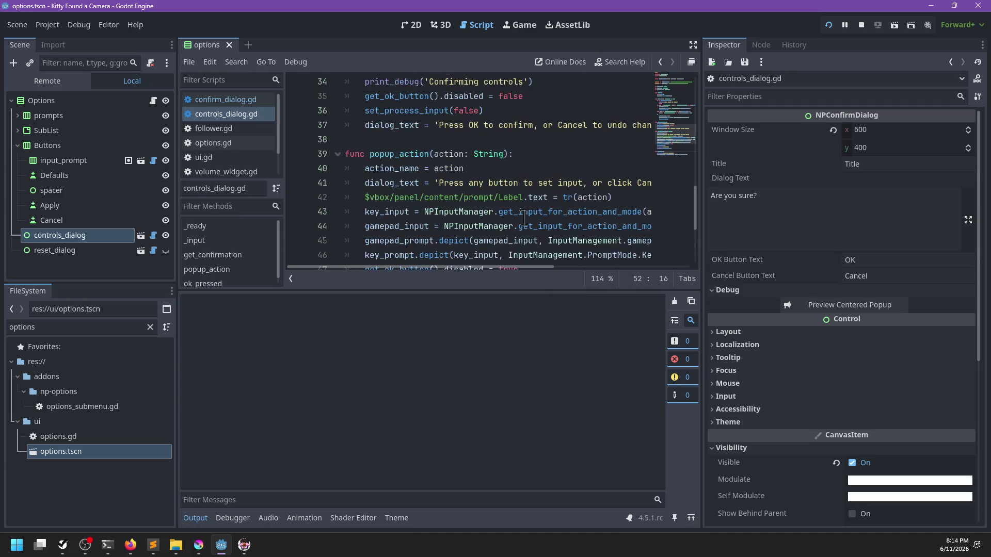
pyautogui.click(195, 518)
pyautogui.scroll(-3, 418, 289)
pyautogui.press('End')
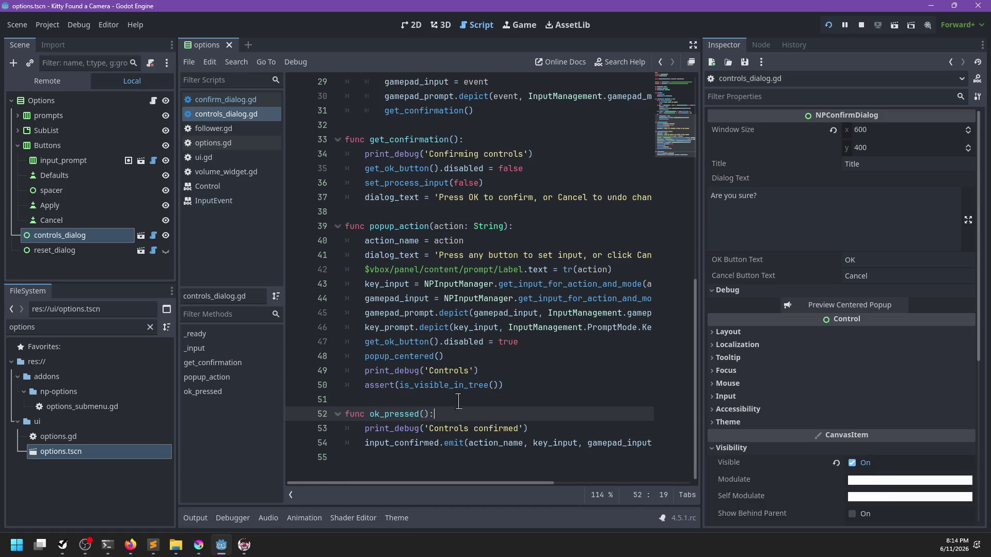
pyautogui.click(304, 430)
# Step: Check the debug print output, then return to the running game's Controls options
pyautogui.hotkey('alt', 'Tab')
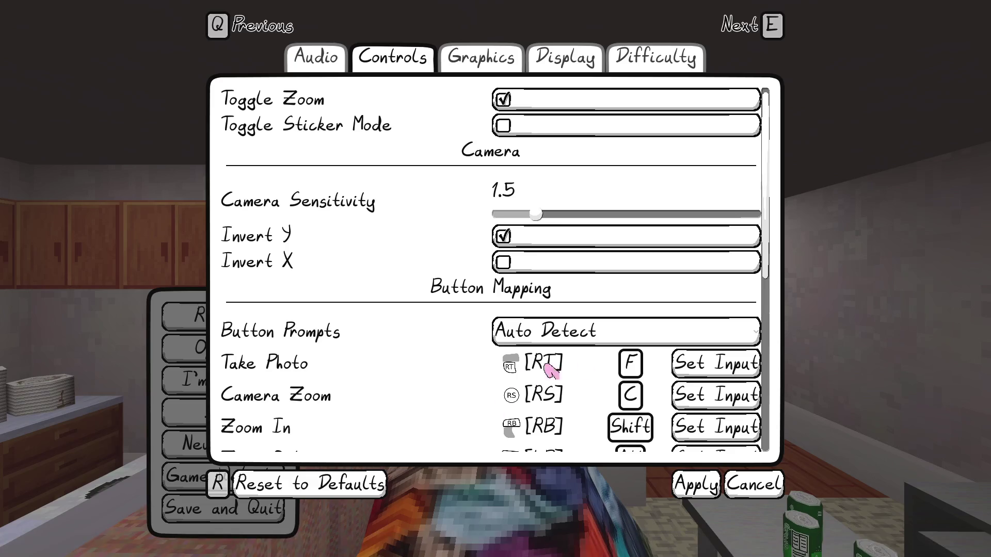
pyautogui.hotkey('alt', 'Tab')
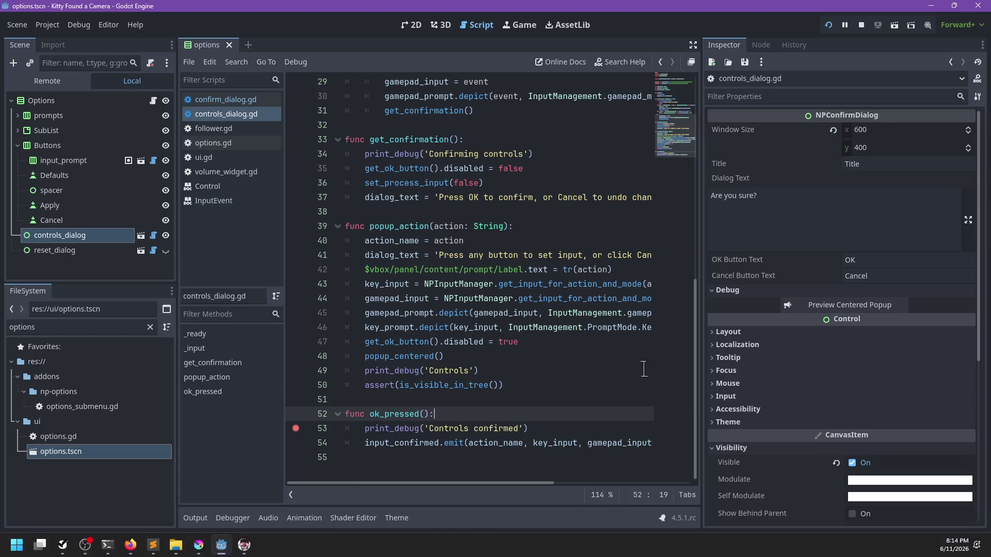
pyautogui.click(196, 519)
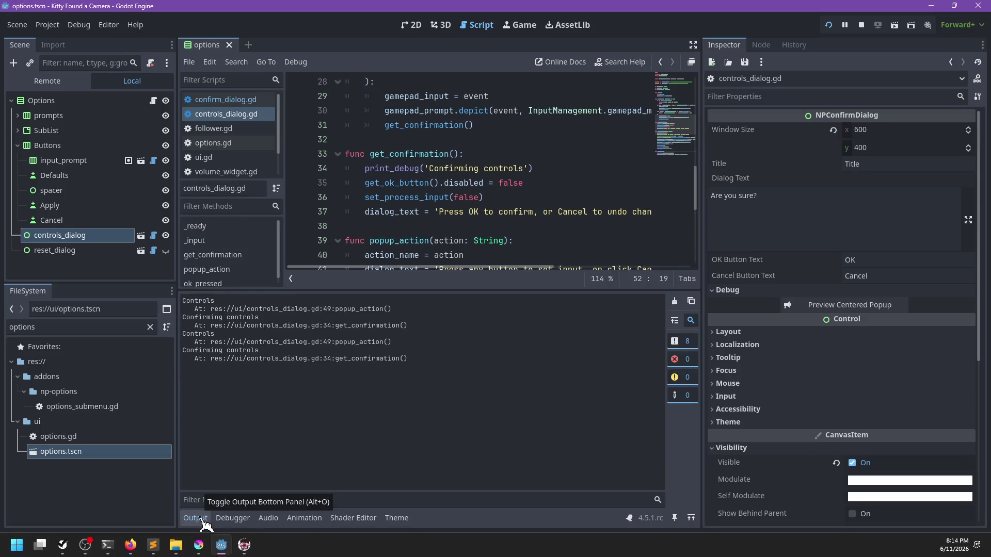
pyautogui.click(197, 519)
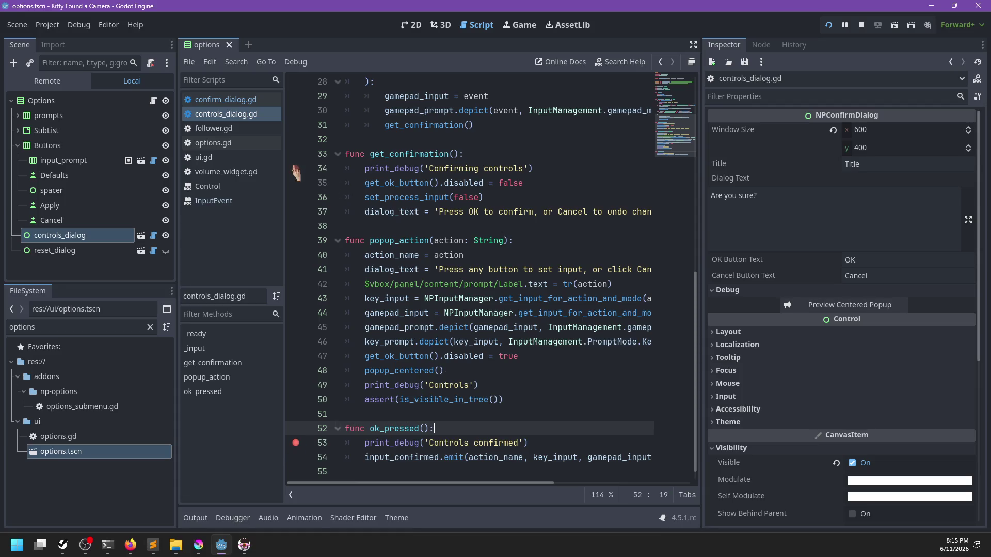
pyautogui.hotkey('alt', 'Tab')
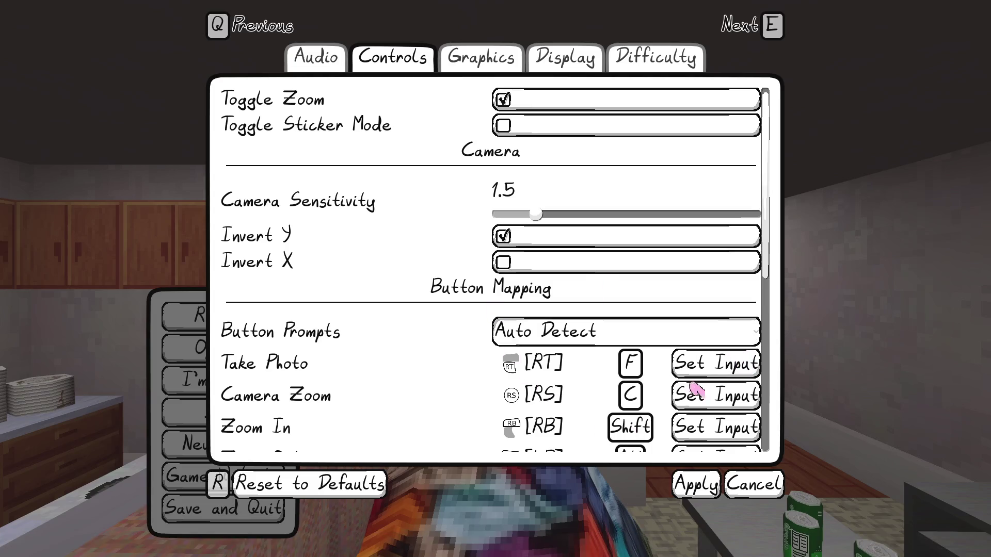
# Step: Rebind Take Photo in the game to hit the breakpoint, resuming execution with F12 each time
pyautogui.click(684, 387)
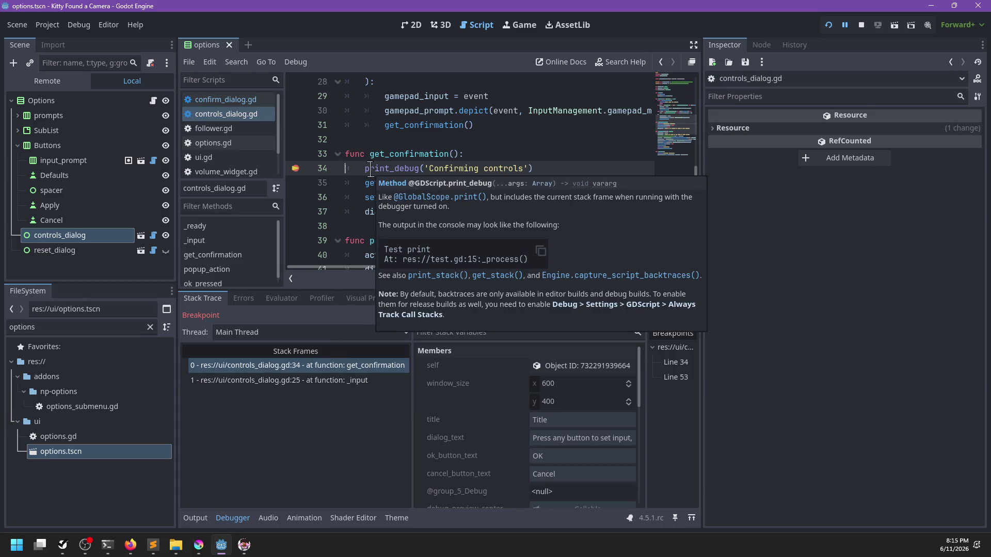
pyautogui.press('F12')
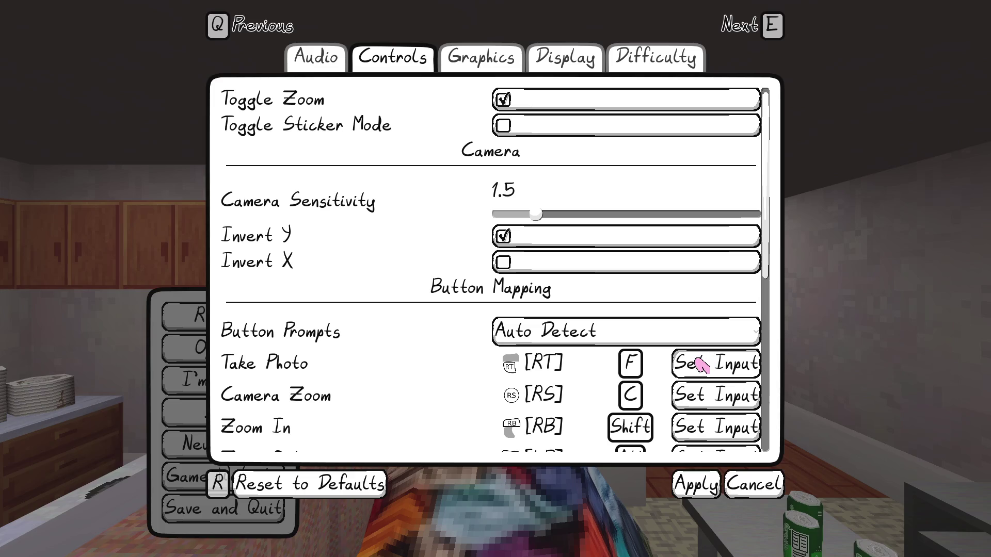
pyautogui.click(702, 365)
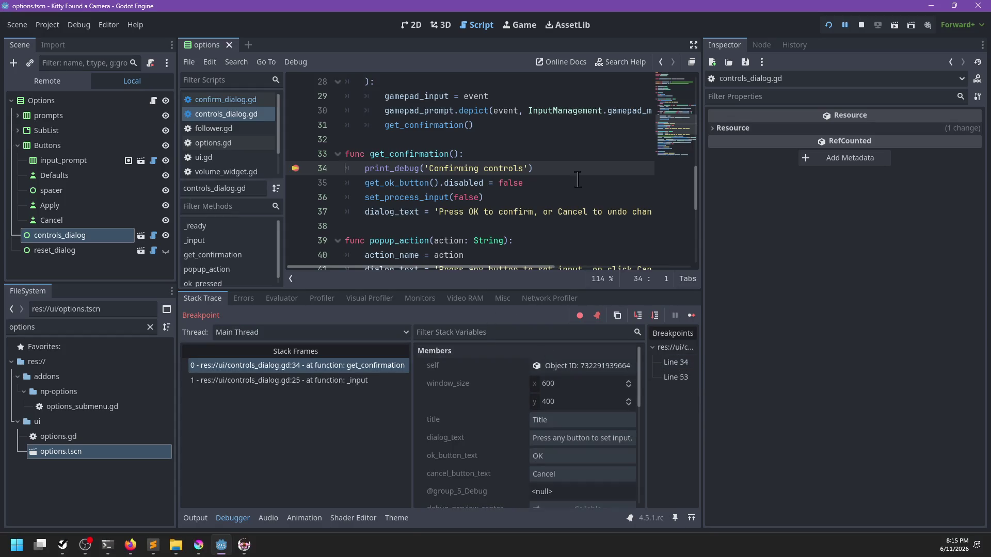
pyautogui.press('F12')
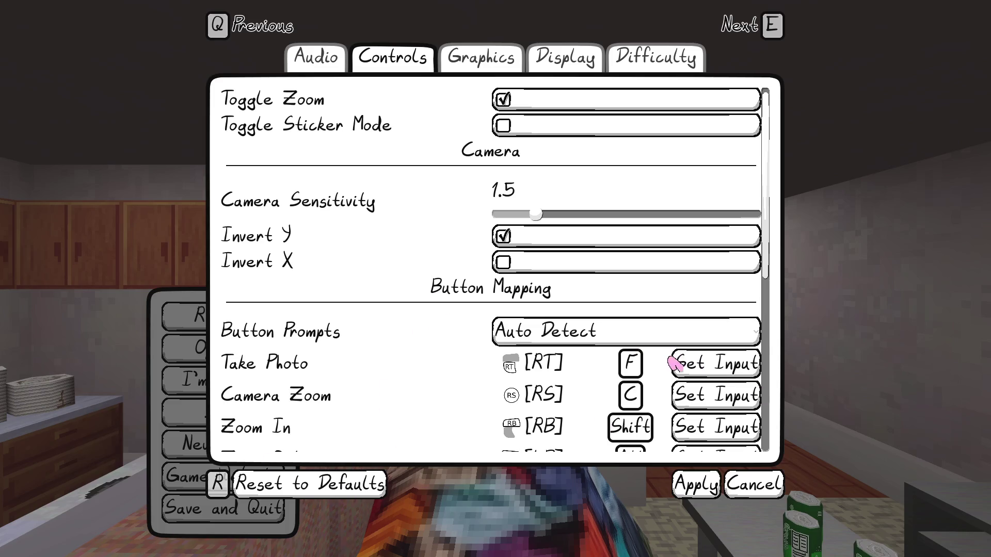
# Step: Hit the get_confirmation breakpoint again, step to line 37, resume, and put the caret after line 35
pyautogui.click(685, 363)
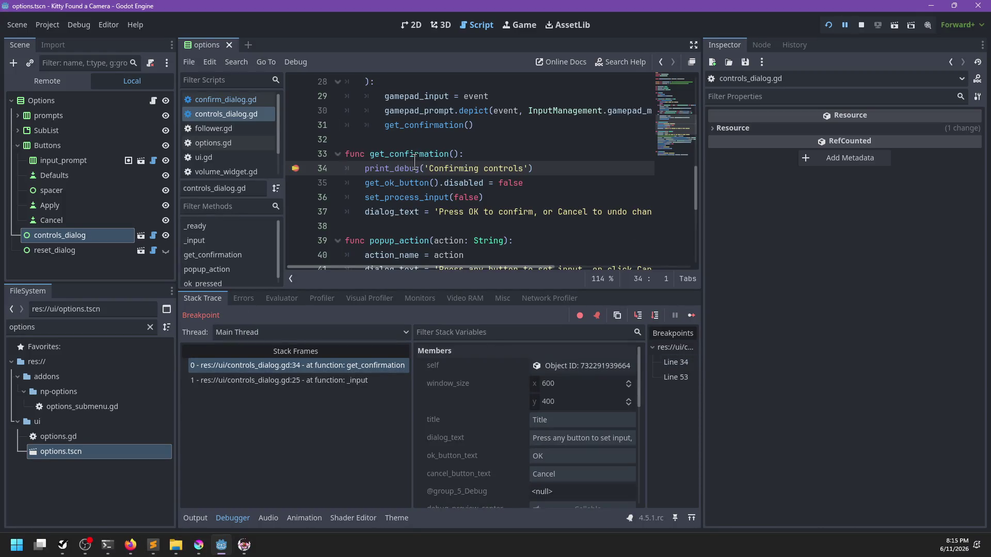
pyautogui.press('F10')
pyautogui.press('F10')
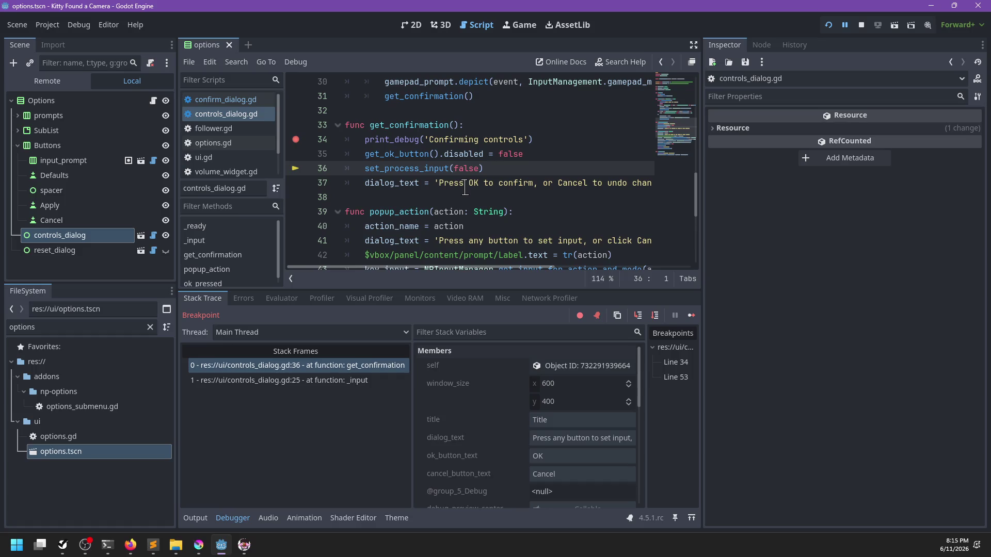
pyautogui.press('F10')
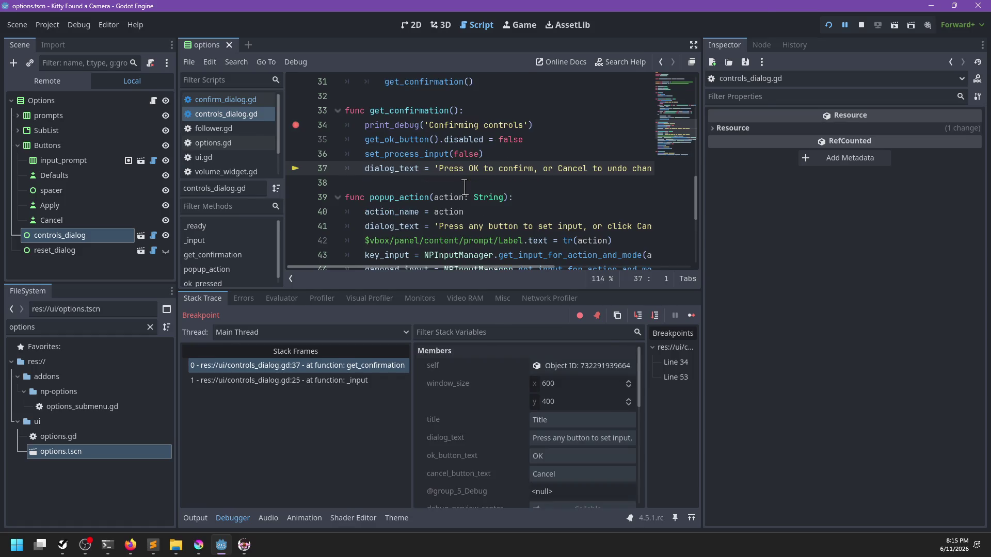
pyautogui.press('F12')
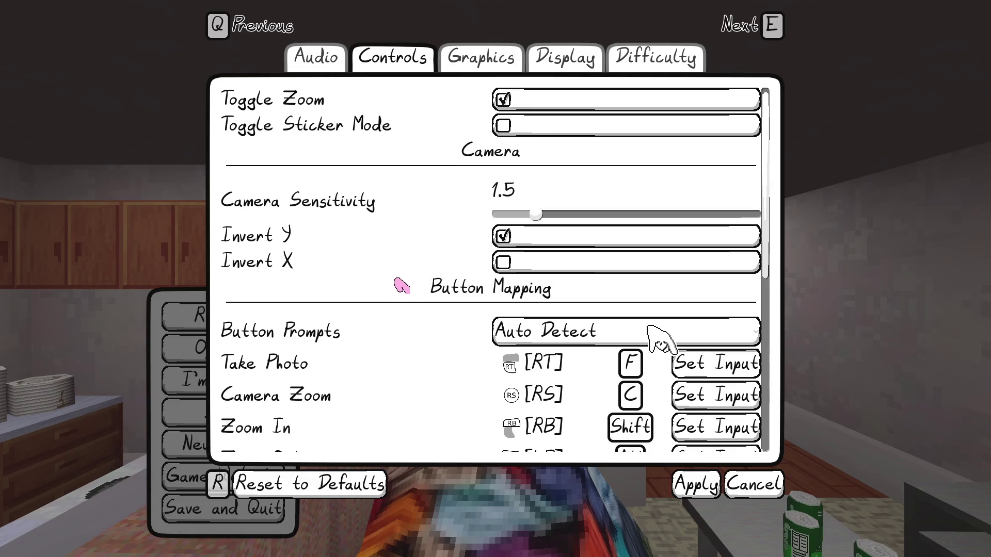
pyautogui.hotkey('alt', 'Tab')
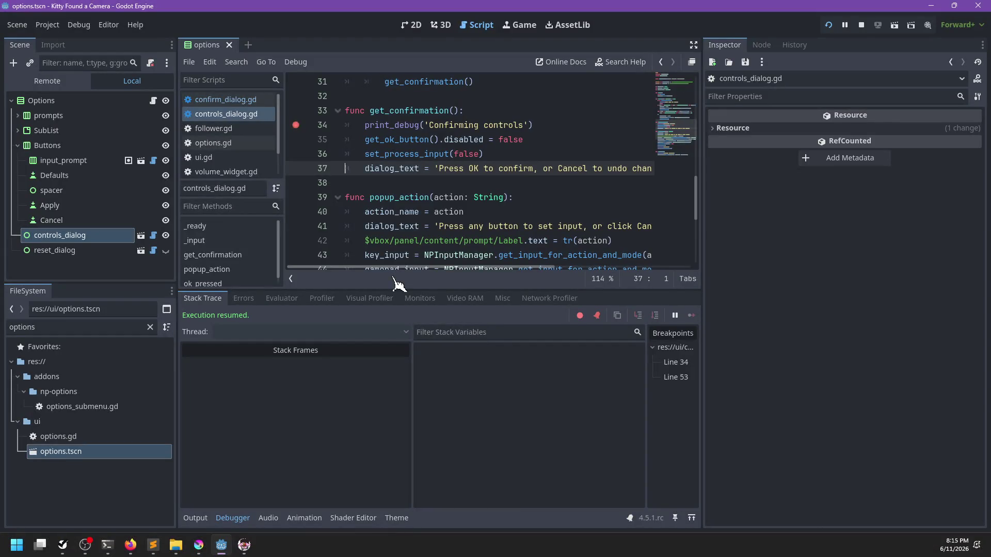
pyautogui.hotkey('alt', 'Tab')
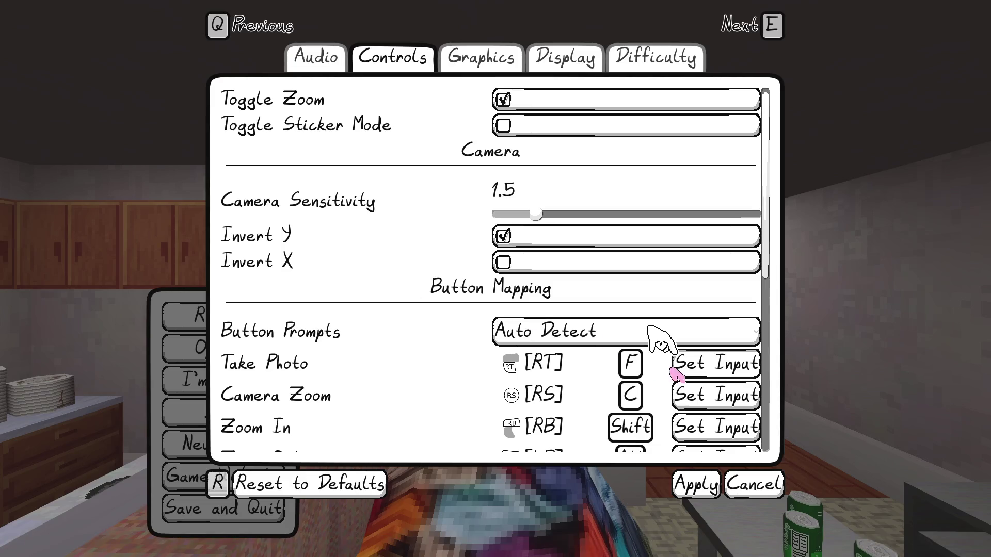
pyautogui.hotkey('alt', 'Tab')
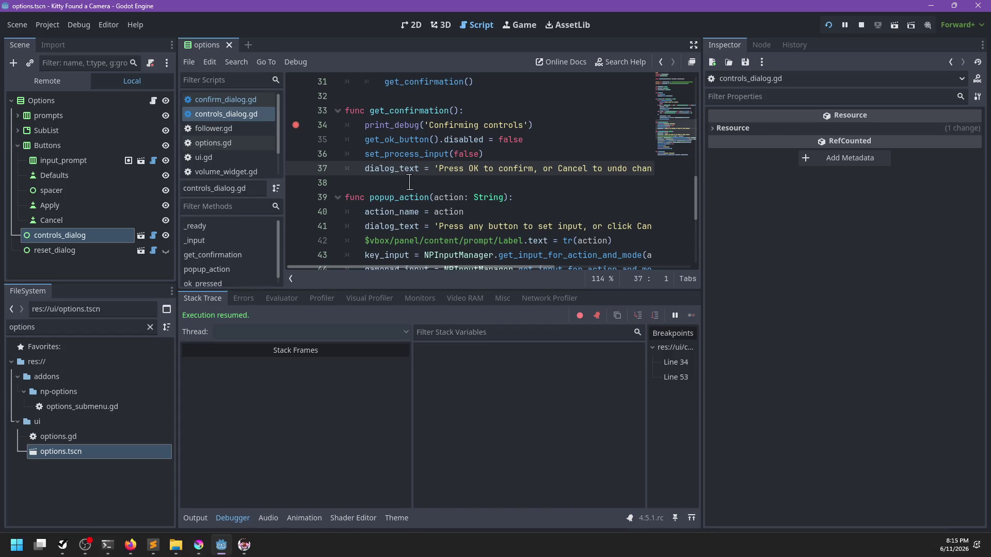
pyautogui.click(556, 137)
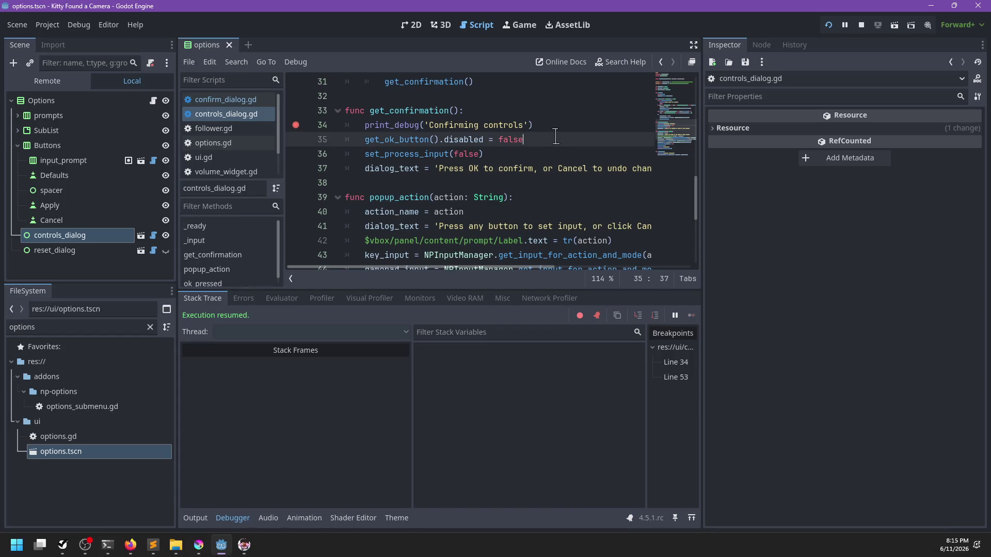
# Step: Add get_ok_button().grab_focus() on a new line 36 of get_confirmation
pyautogui.press('Return')
pyautogui.write('_o')
pyautogui.press('Return')
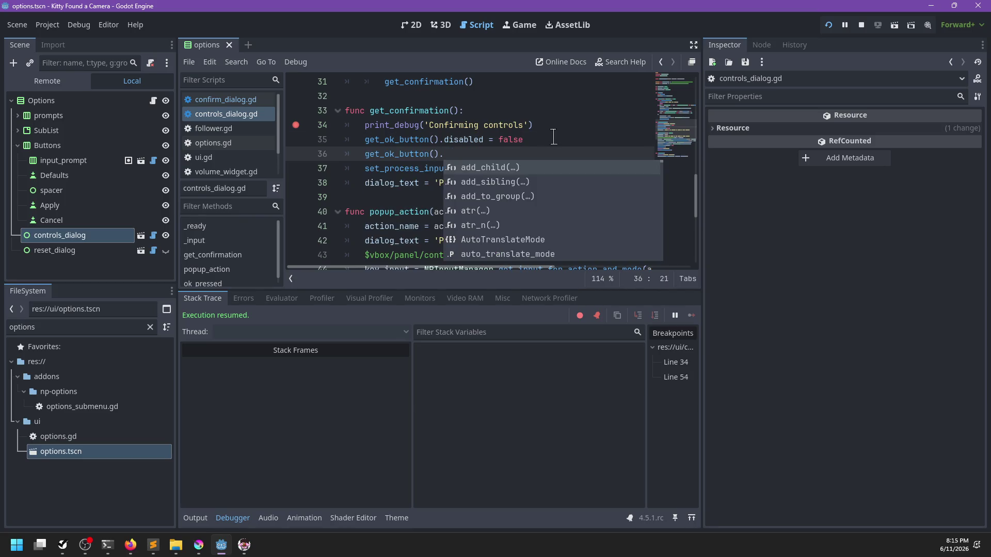
pyautogui.write('gra_')
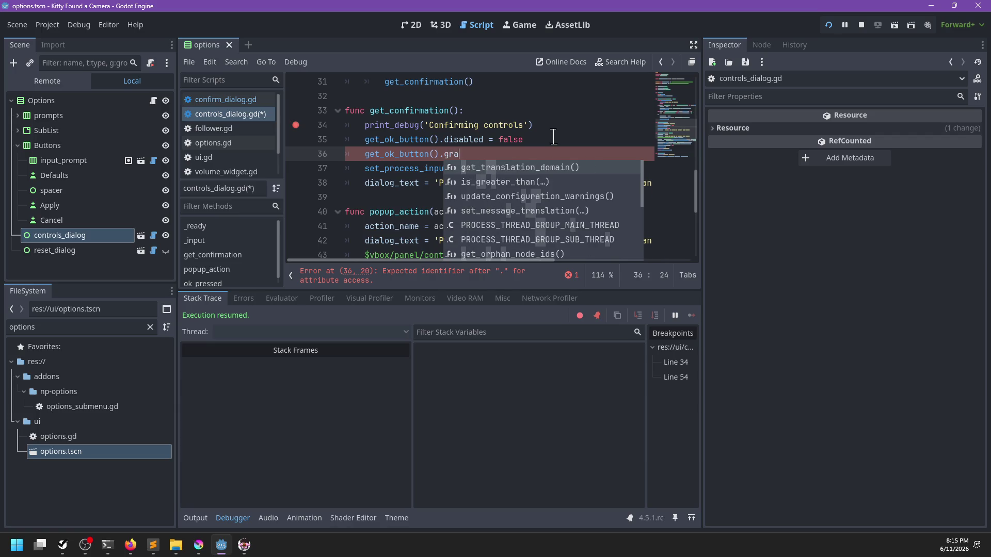
pyautogui.press('BackSpace')
pyautogui.write('b_focus()')
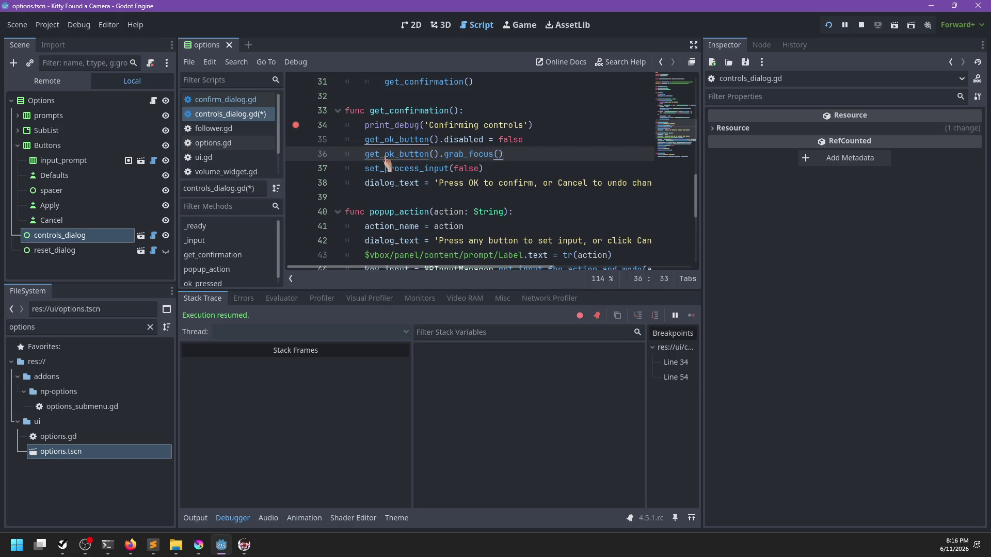
# Step: Give get_ok_button and get_cancel_button a -> Button return type in confirm_dialog.gd and save
pyautogui.keyDown('ctrl'); pyautogui.click(395, 154); pyautogui.keyUp('ctrl')
pyautogui.click(453, 125)
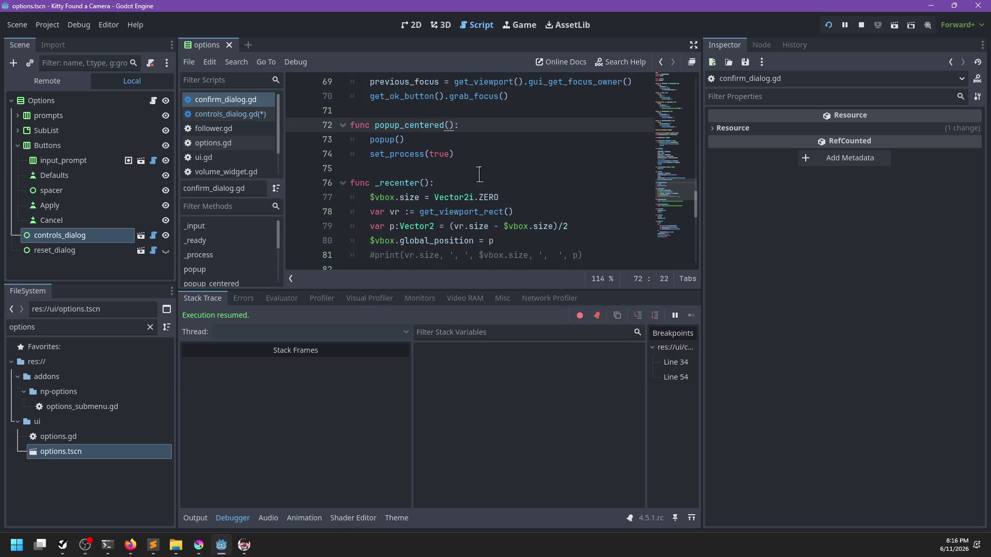
pyautogui.scroll(4, 473, 174)
pyautogui.scroll(2, 408, 196)
pyautogui.scroll(-9, 433, 188)
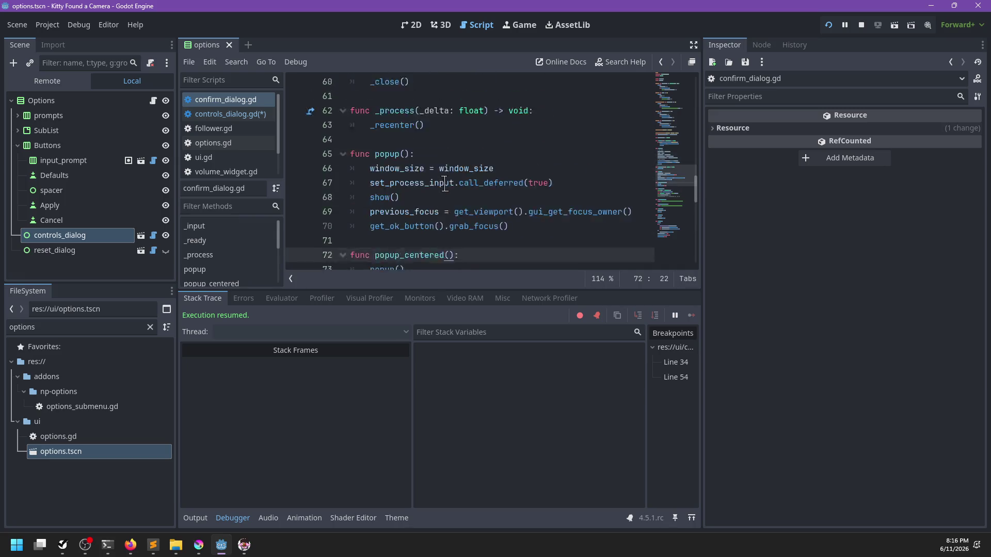
pyautogui.click(450, 154)
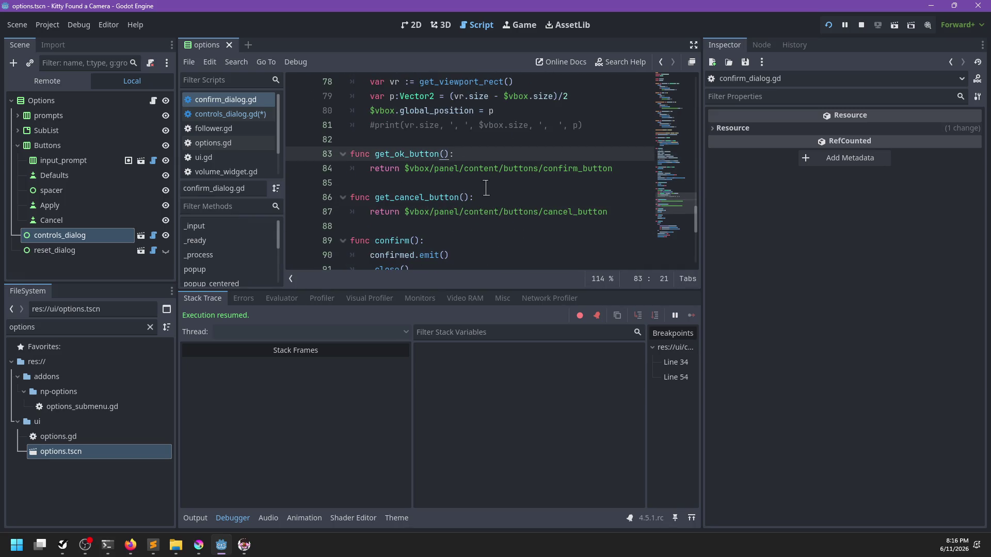
pyautogui.press('Down')
pyautogui.press('Down')
pyautogui.press('Down')
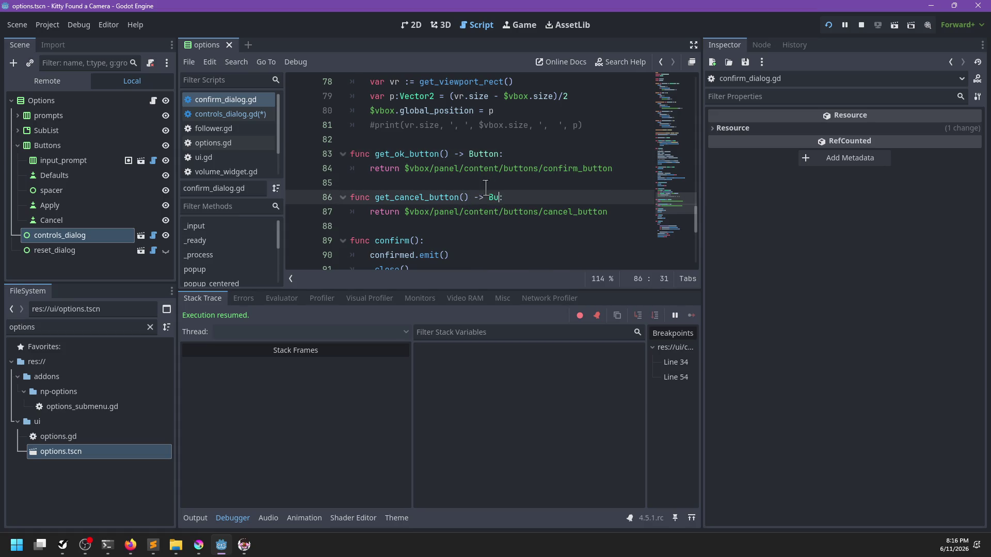
pyautogui.press('Escape')
pyautogui.hotkey('ctrl', 's')
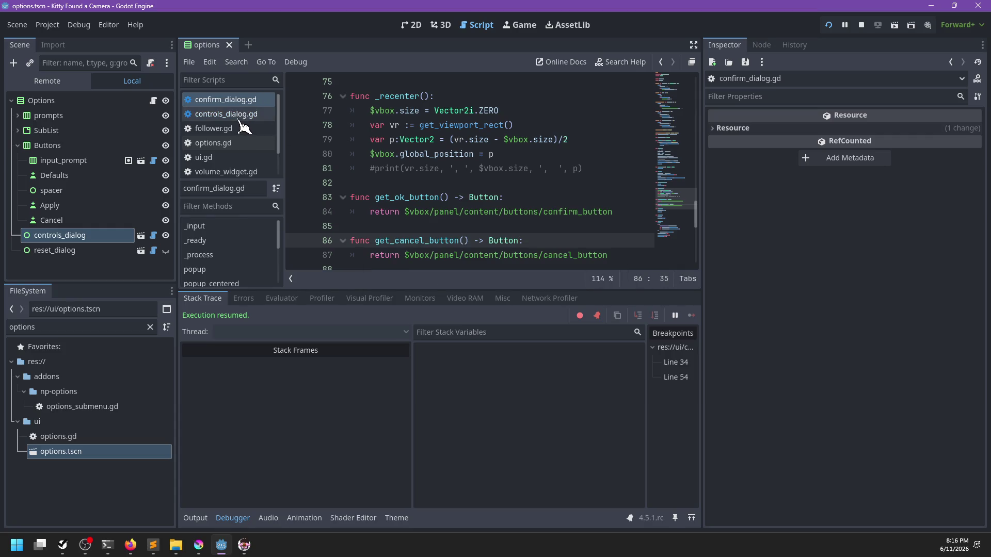
# Step: Add a breakpoint at the start of _recenter in confirm_dialog.gd
pyautogui.scroll(3, 450, 169)
pyautogui.scroll(3, 463, 173)
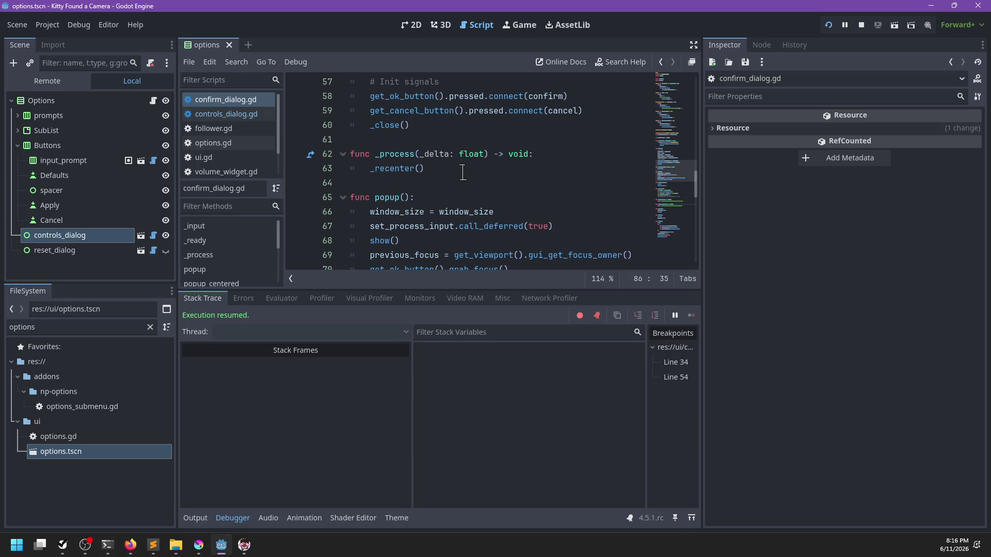
pyautogui.scroll(5, 463, 172)
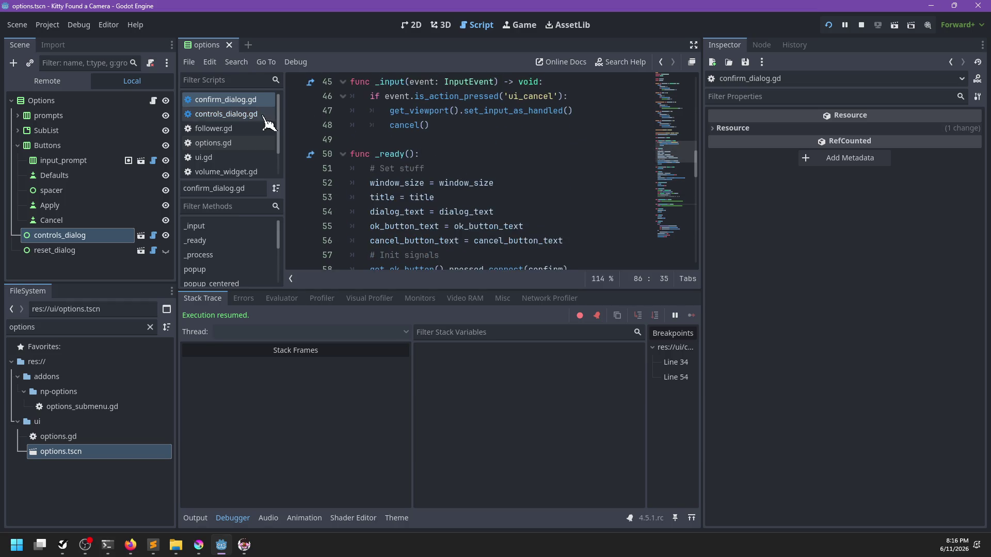
pyautogui.click(248, 114)
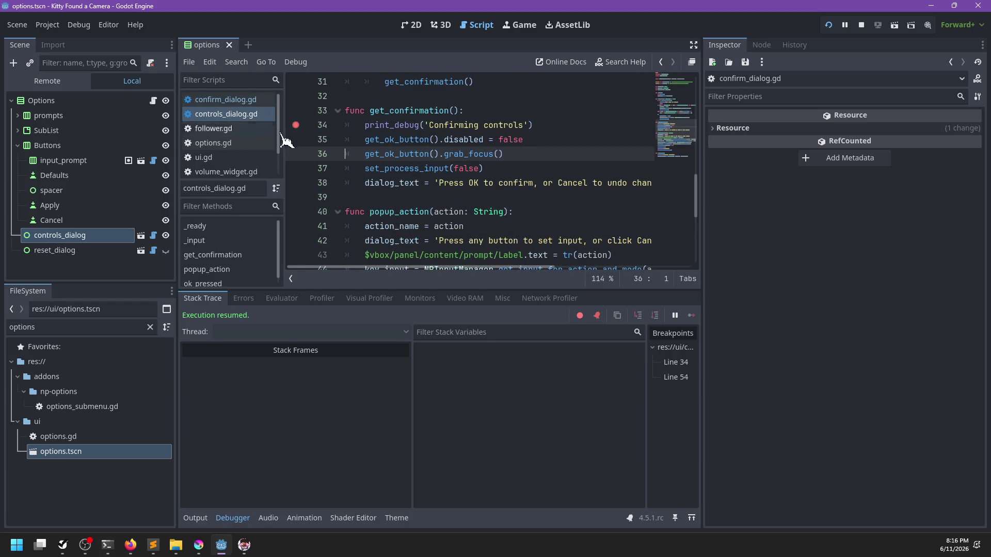
pyautogui.click(238, 101)
pyautogui.scroll(3, 420, 167)
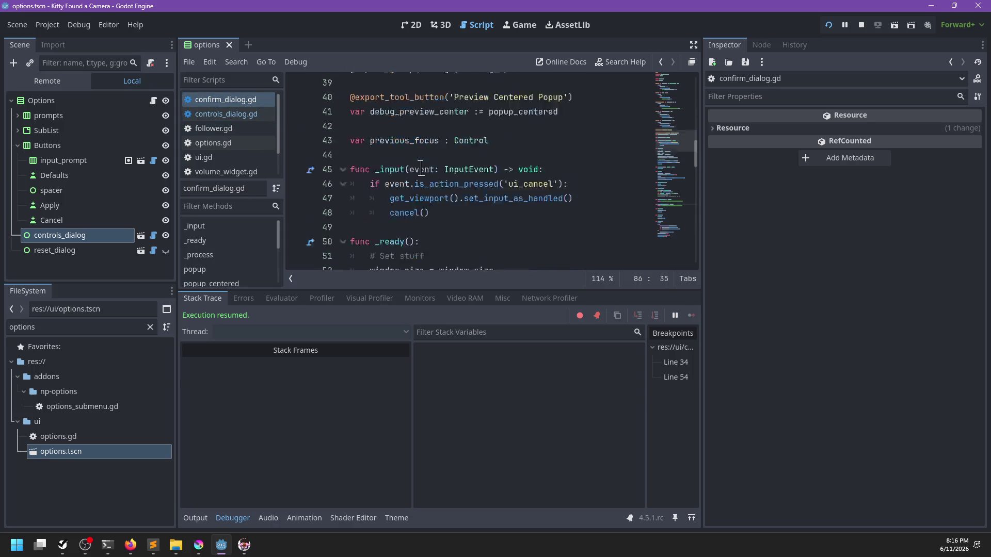
pyautogui.scroll(-9, 421, 167)
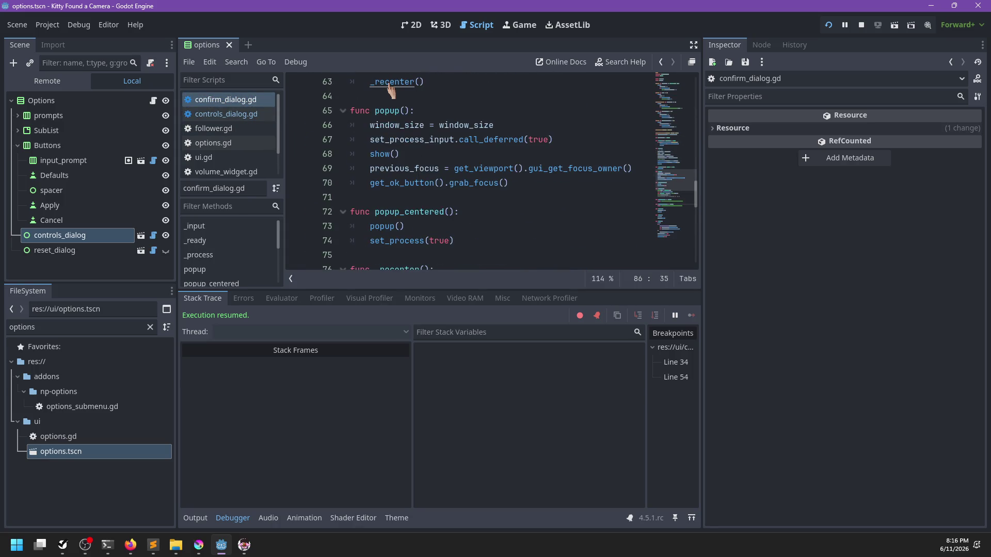
pyautogui.scroll(-3, 392, 98)
pyautogui.click(303, 185)
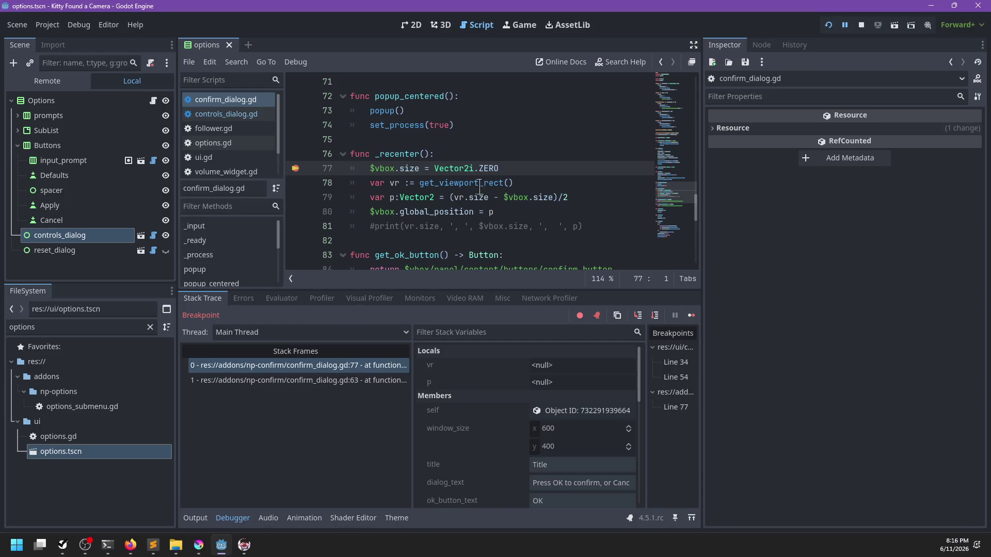
# Step: Step through _recenter with F10, checking the vr and p centring values
pyautogui.moveTo(479, 189)
pyautogui.press('F10')
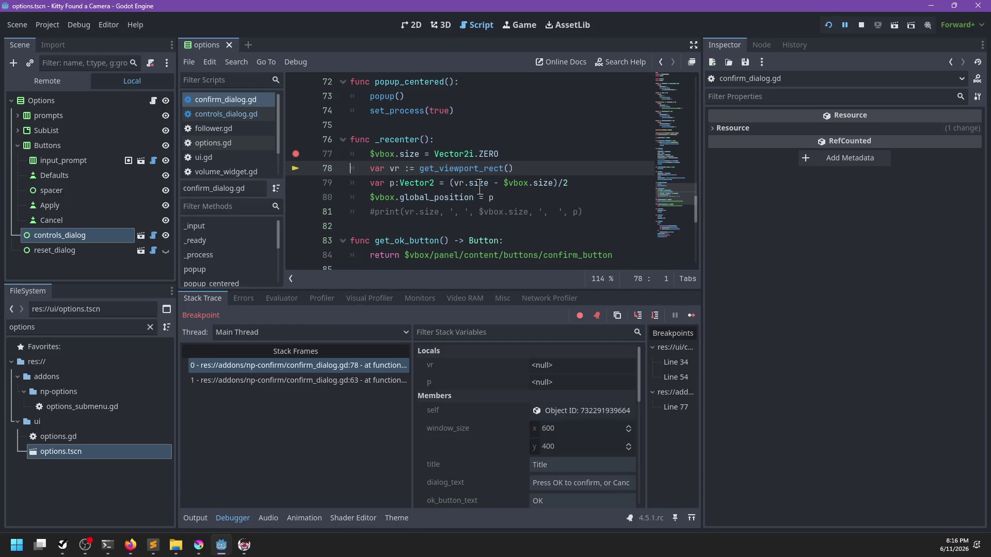
pyautogui.press('F10')
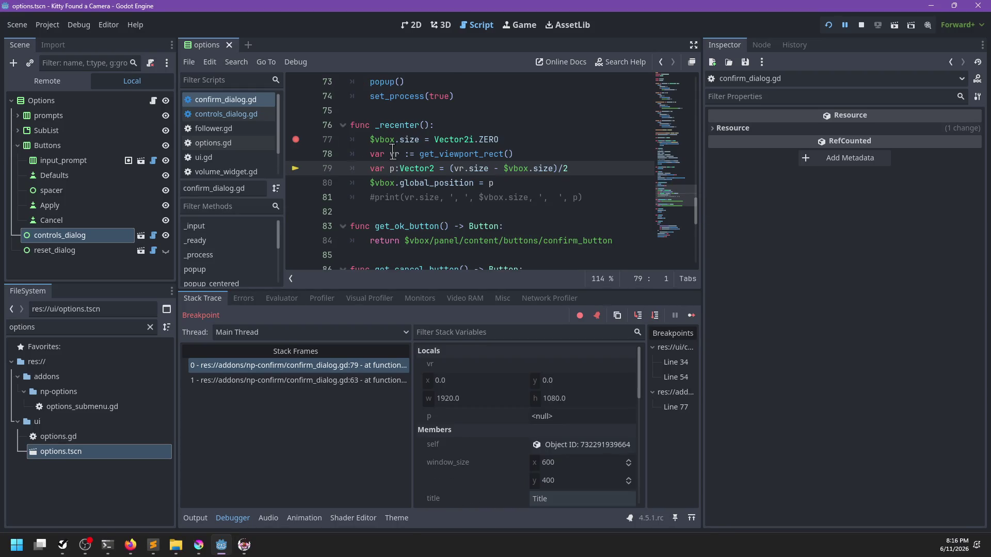
pyautogui.moveTo(393, 153)
pyautogui.press('F10')
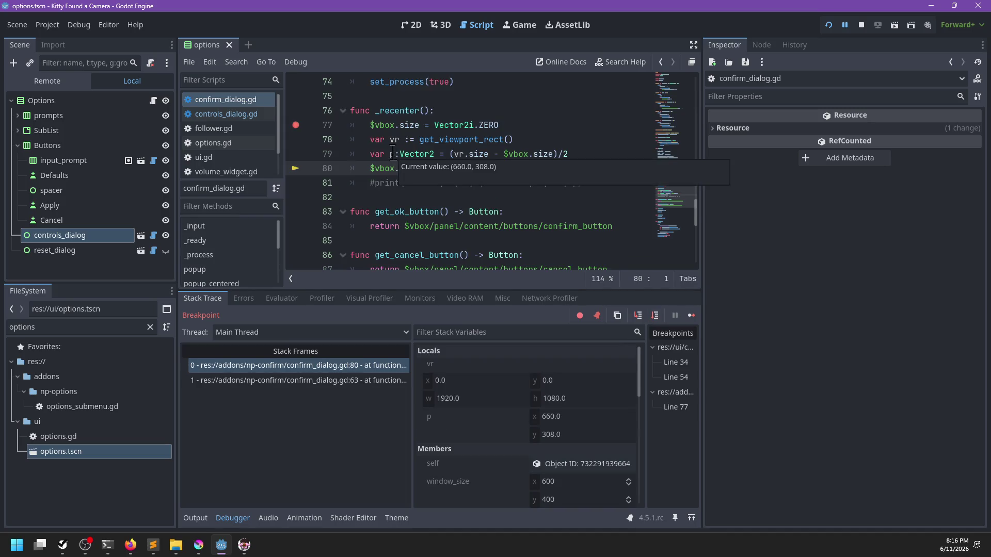
pyautogui.press('F10')
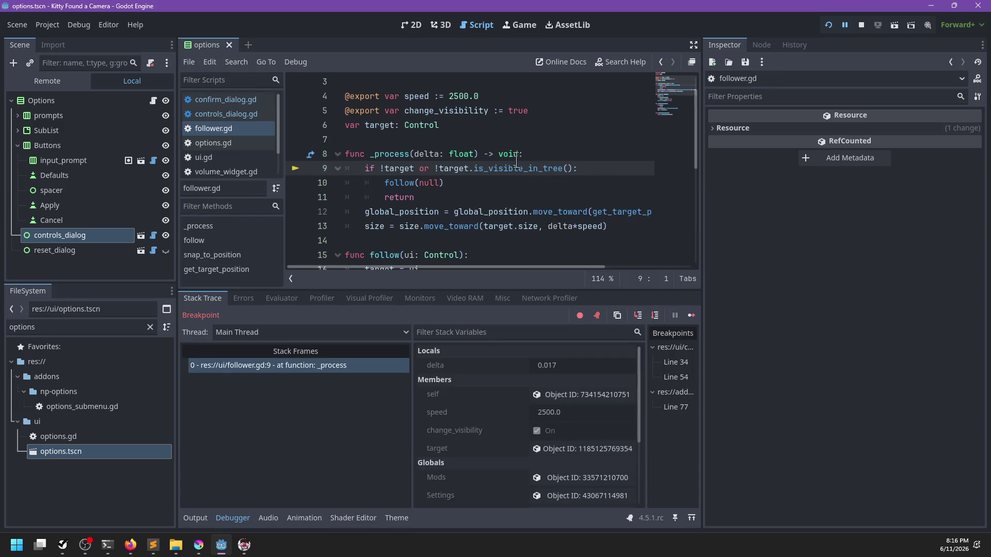
# Step: Open the Control class documentation for global_position from confirm_dialog.gd
pyautogui.scroll(-4, 517, 160)
pyautogui.click(231, 115)
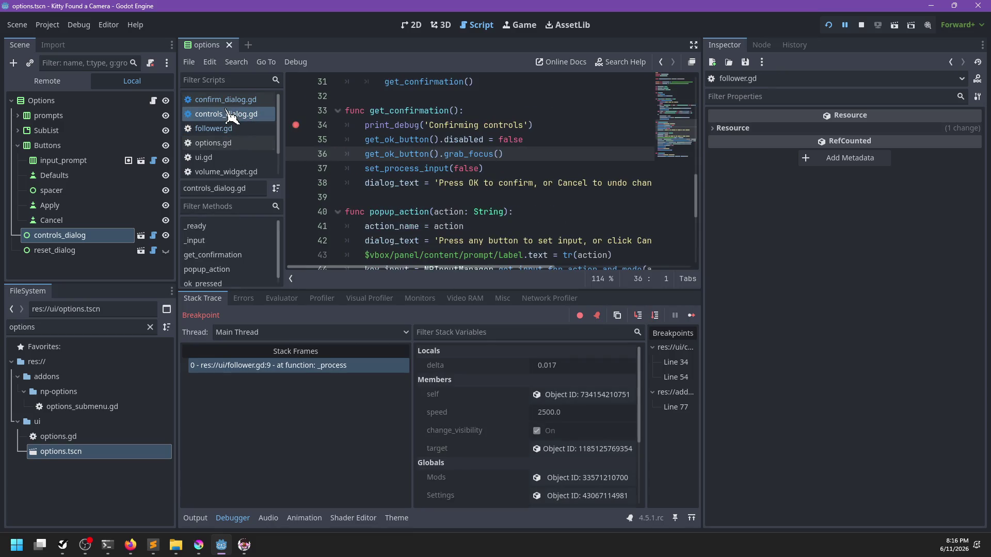
pyautogui.click(225, 99)
pyautogui.keyDown('ctrl'); pyautogui.click(437, 175); pyautogui.keyUp('ctrl')
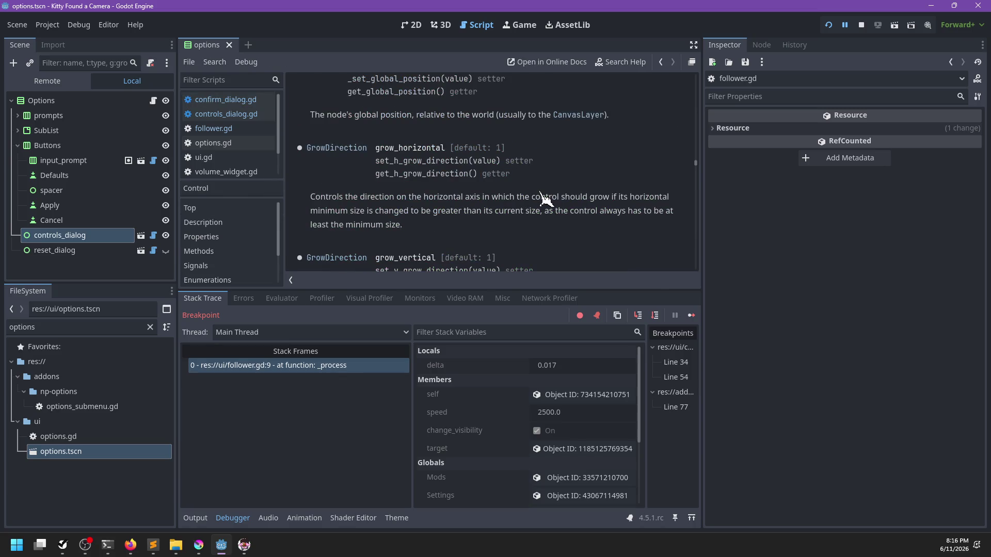
pyautogui.scroll(2, 542, 197)
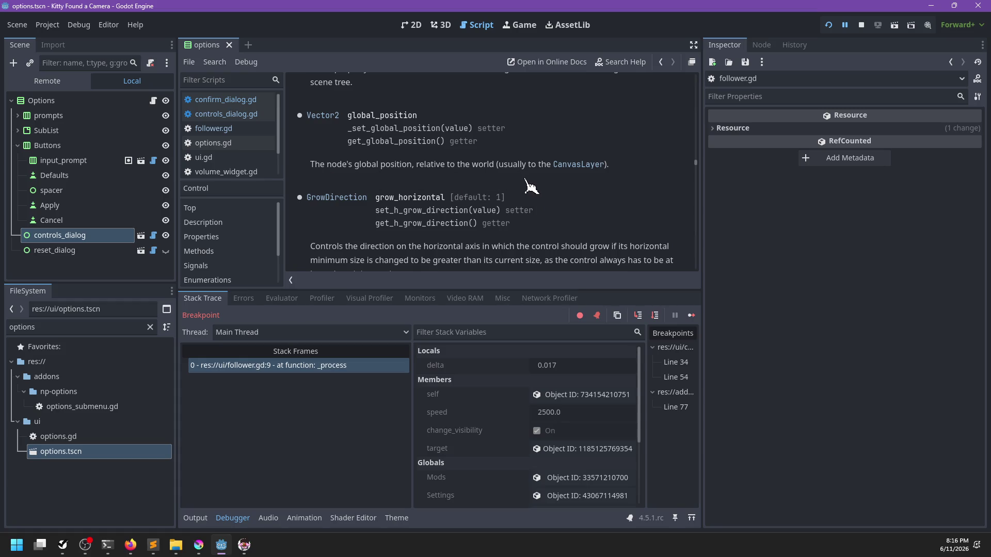
pyautogui.click(130, 545)
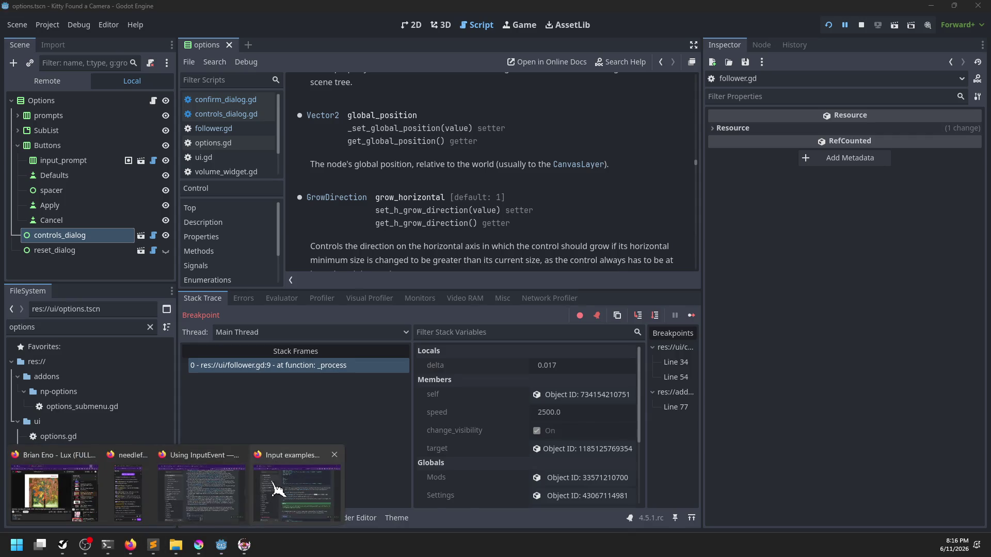
# Step: Search Firefox for 'godot control global_position not working'
pyautogui.click(273, 490)
pyautogui.hotkey('ctrl', 'l')
pyautogui.write('g')
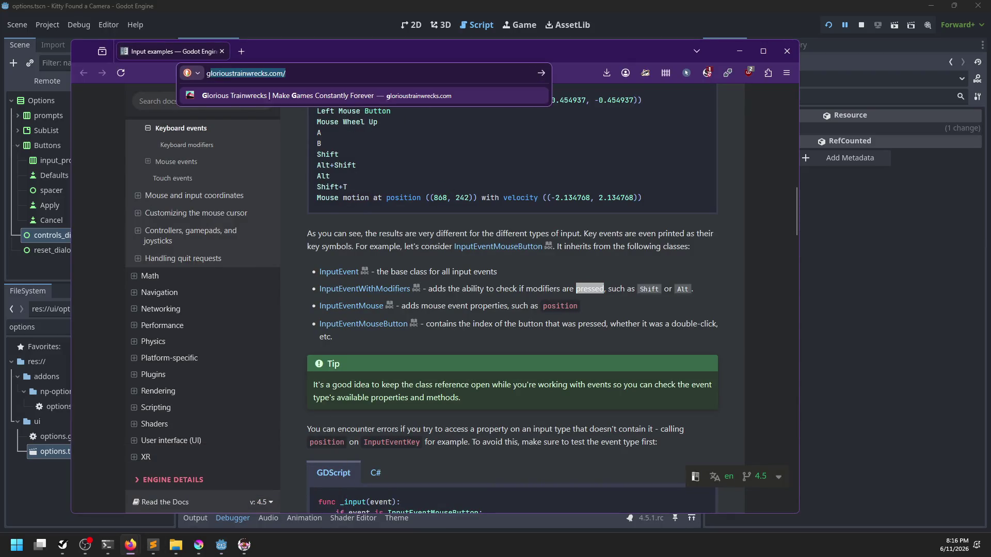
pyautogui.press('BackSpace')
pyautogui.write('got')
pyautogui.press('BackSpace')
pyautogui.write('dot control global_position not worki')
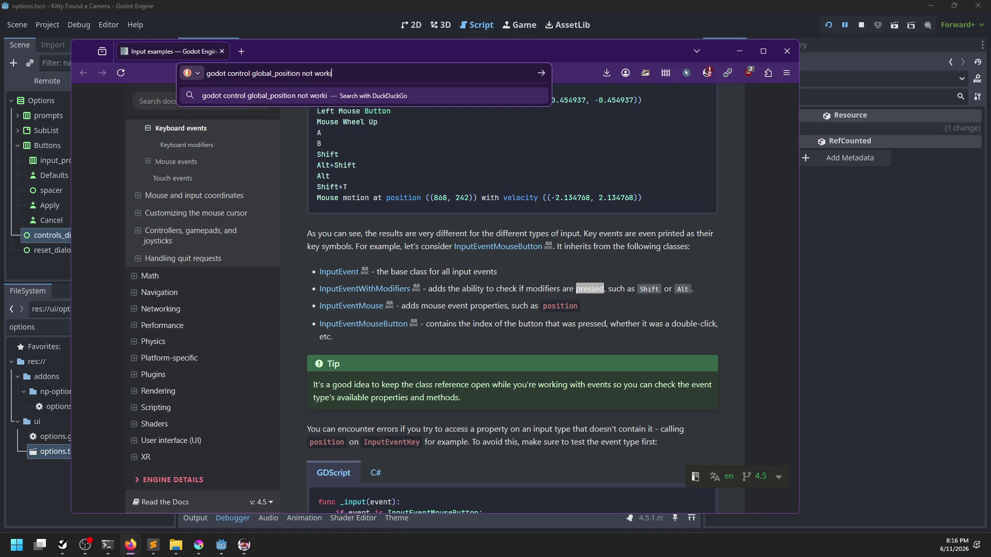
pyautogui.write('ng')
pyautogui.press('Return')
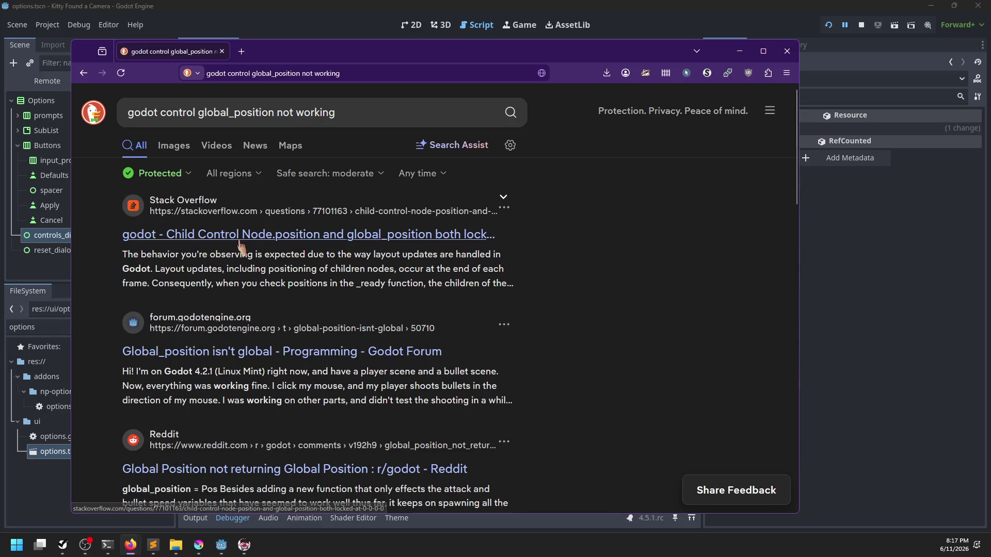
# Step: Skim the results, discard the Reddit tab, and open the GitHub issue about Control global position
pyautogui.scroll(-3, 240, 241)
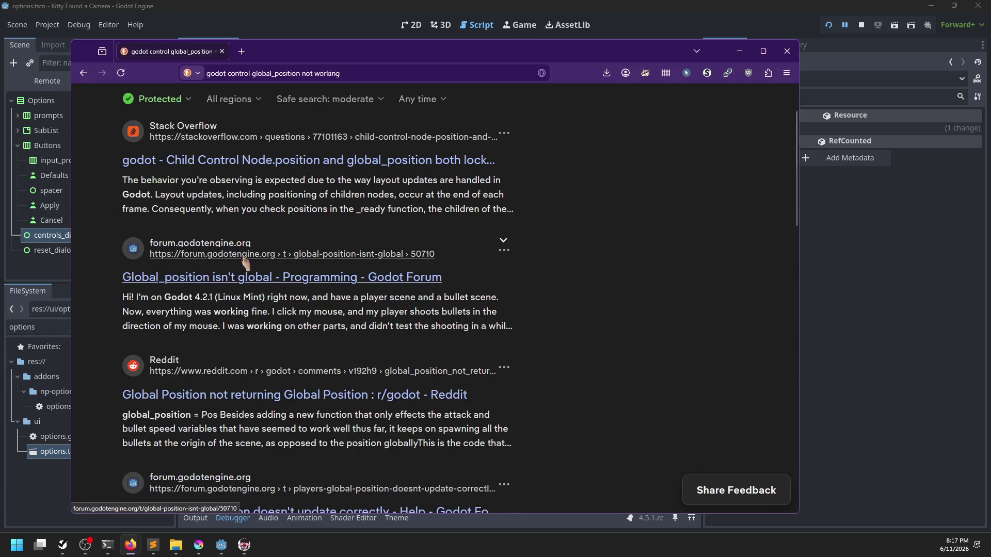
pyautogui.scroll(-6, 239, 290)
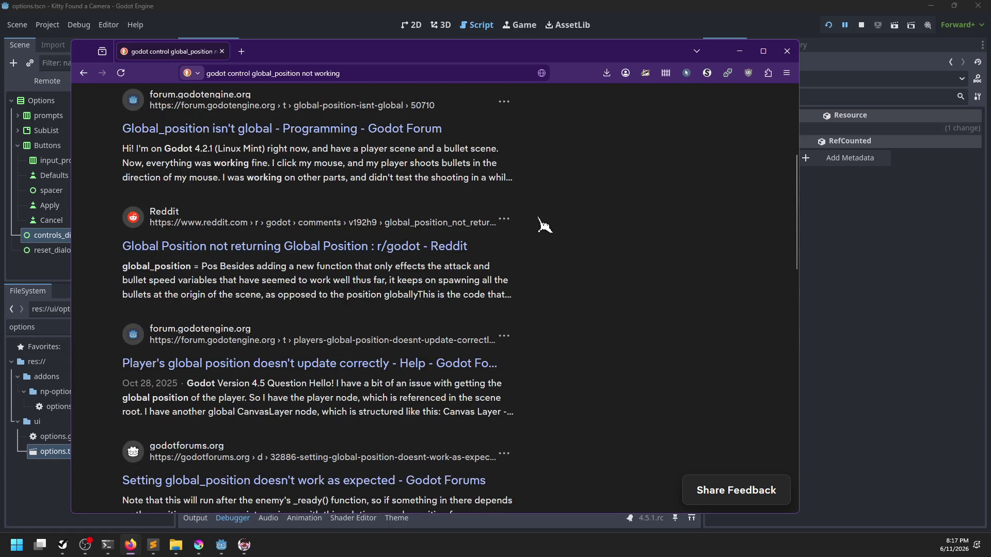
pyautogui.scroll(-9, 447, 261)
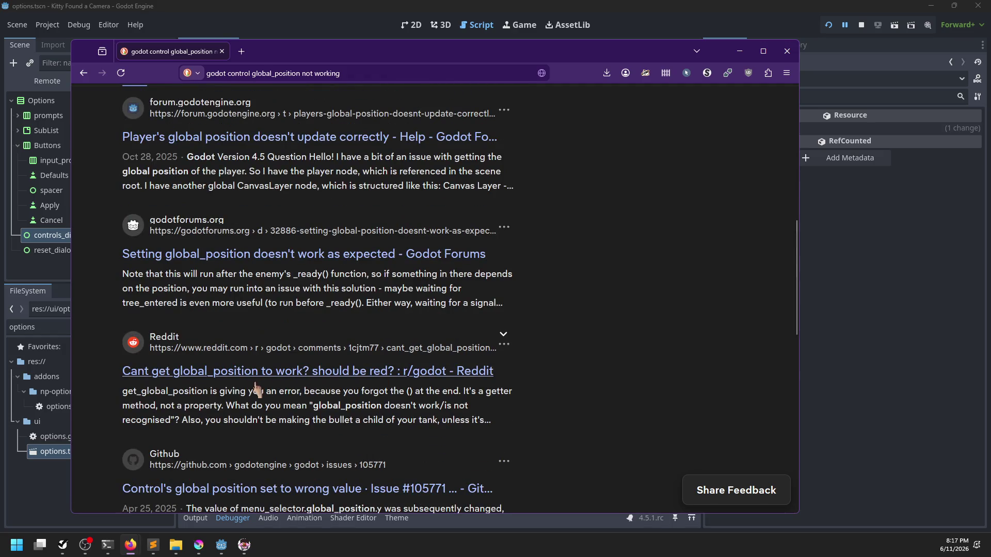
pyautogui.middleClick(195, 374)
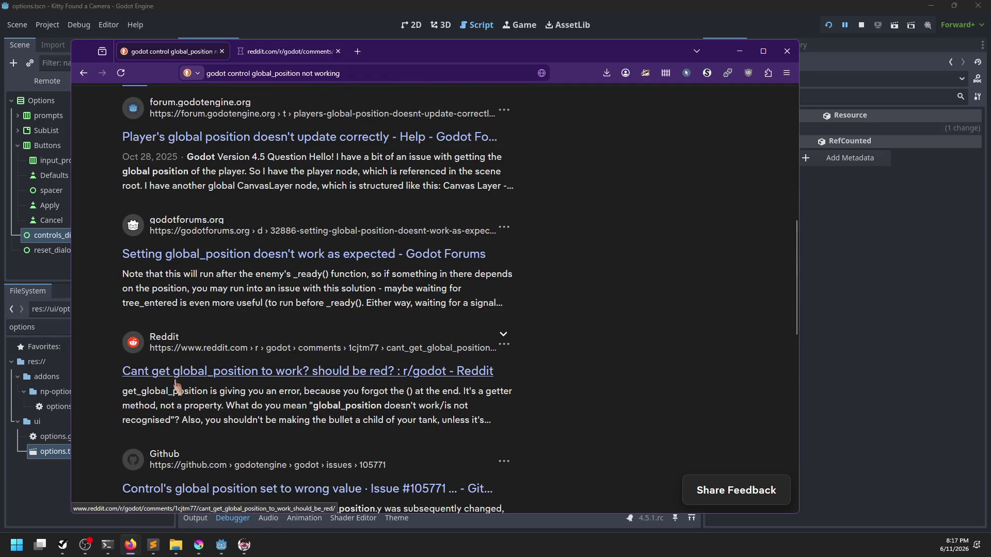
pyautogui.scroll(-3, 98, 413)
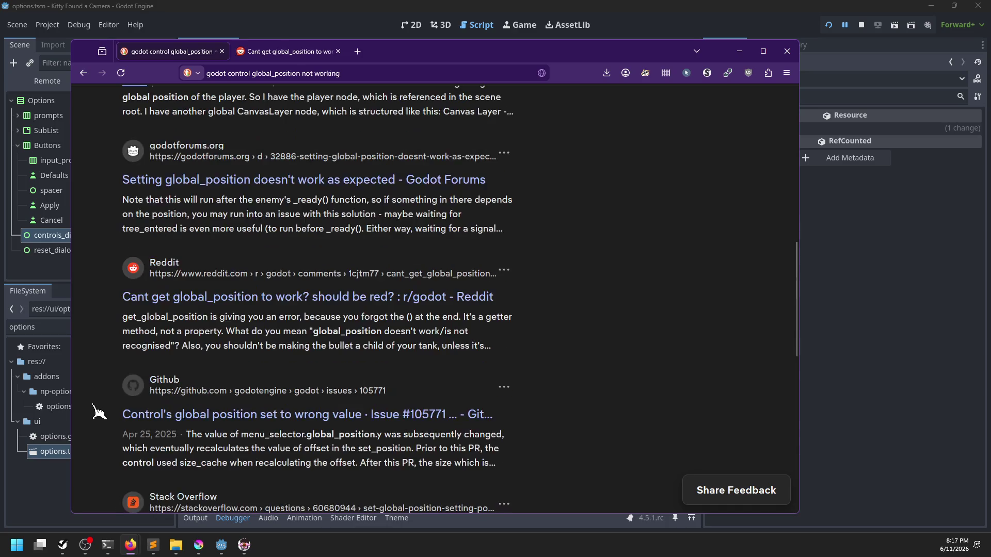
pyautogui.scroll(-5, 99, 413)
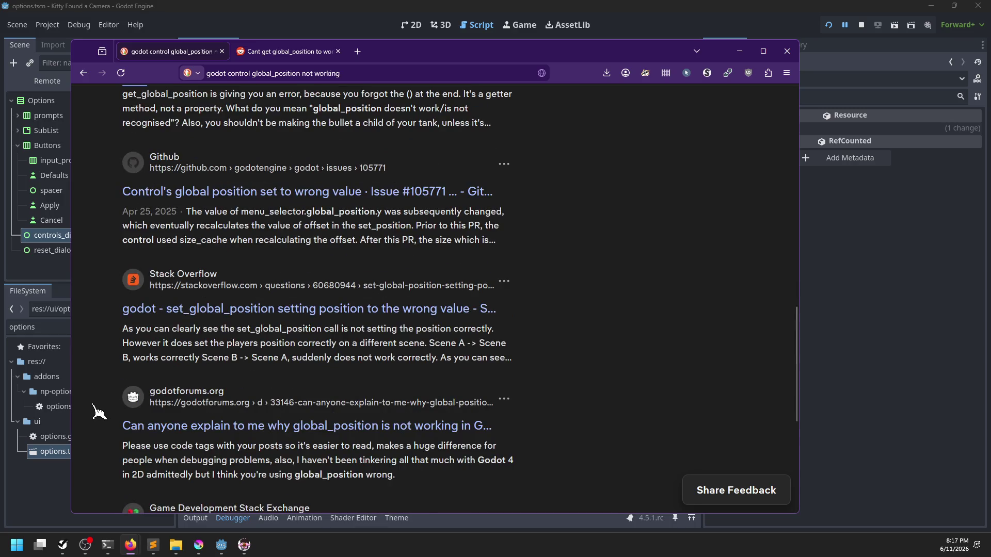
pyautogui.click(338, 51)
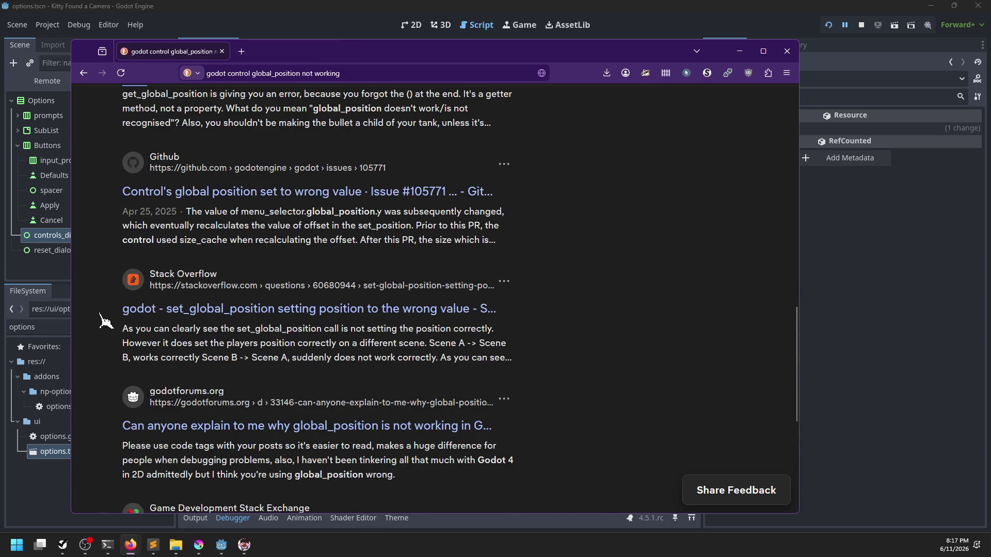
pyautogui.click(246, 196)
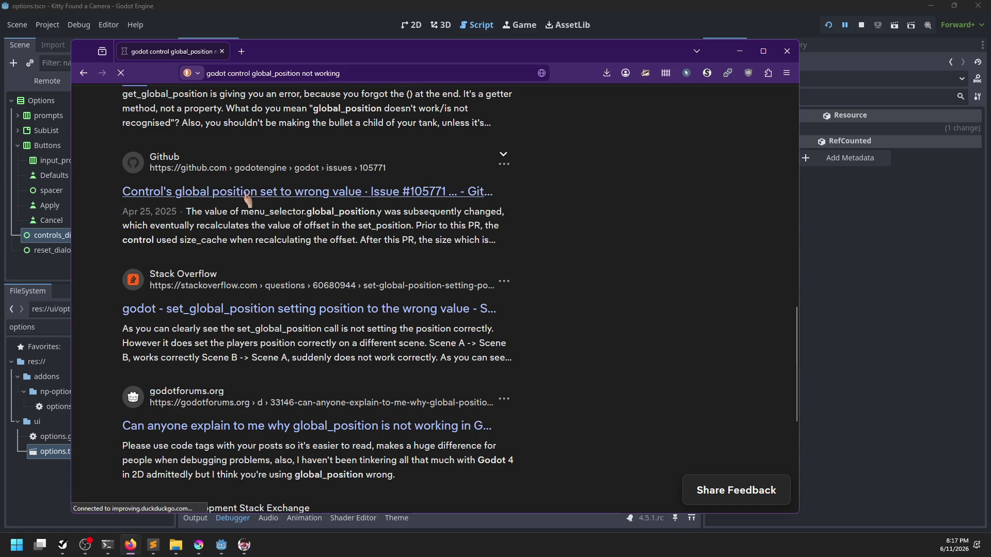
pyautogui.click(339, 15)
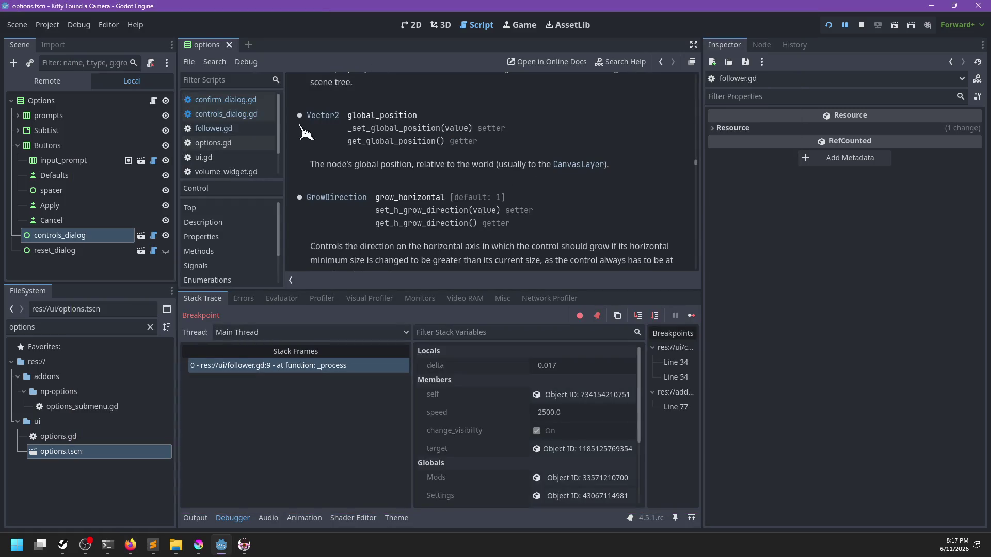
# Step: Add print($vbox.global_position) below the commented print line in _recenter
pyautogui.click(248, 114)
pyautogui.click(216, 102)
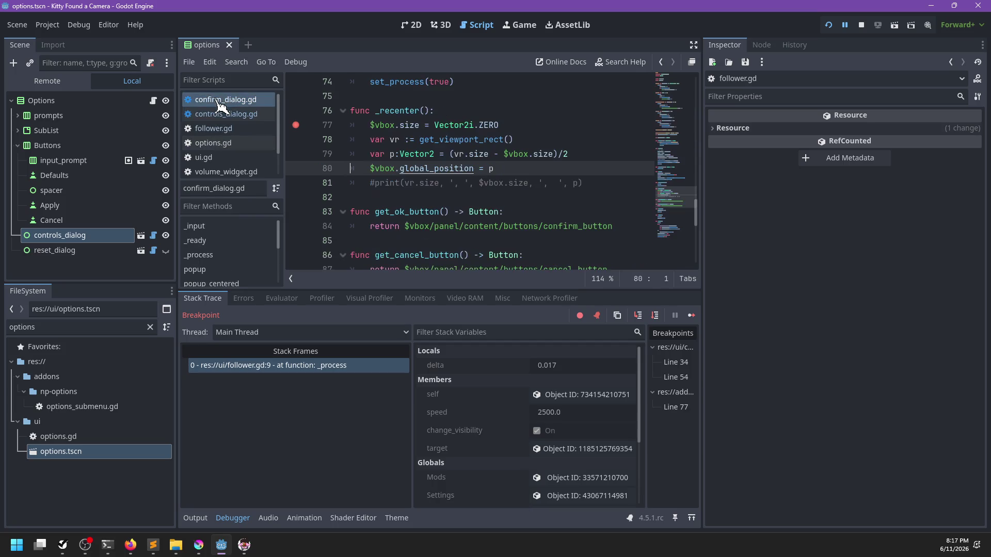
pyautogui.click(620, 181)
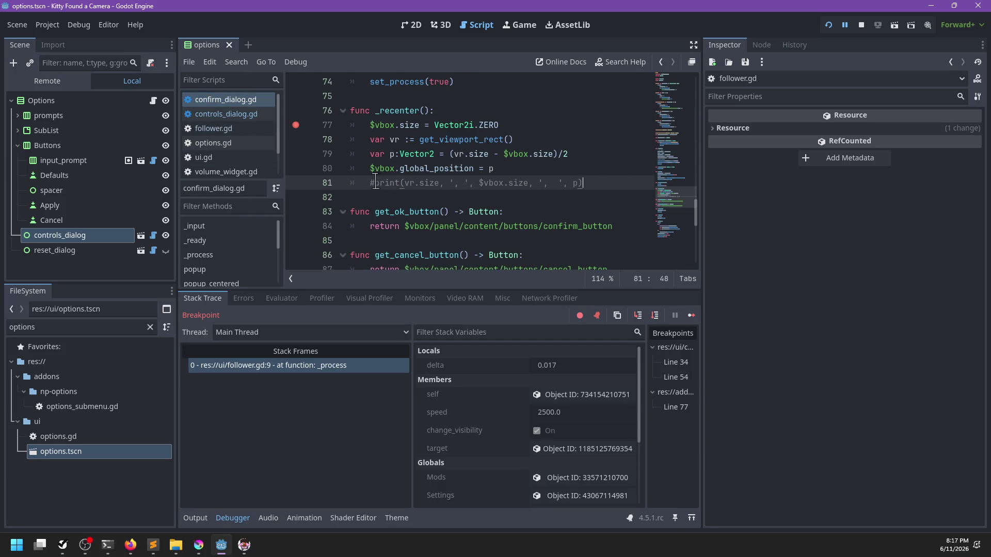
pyautogui.hotkey('ctrl', 'Return')
pyautogui.press('BackSpace')
pyautogui.write('t($%')
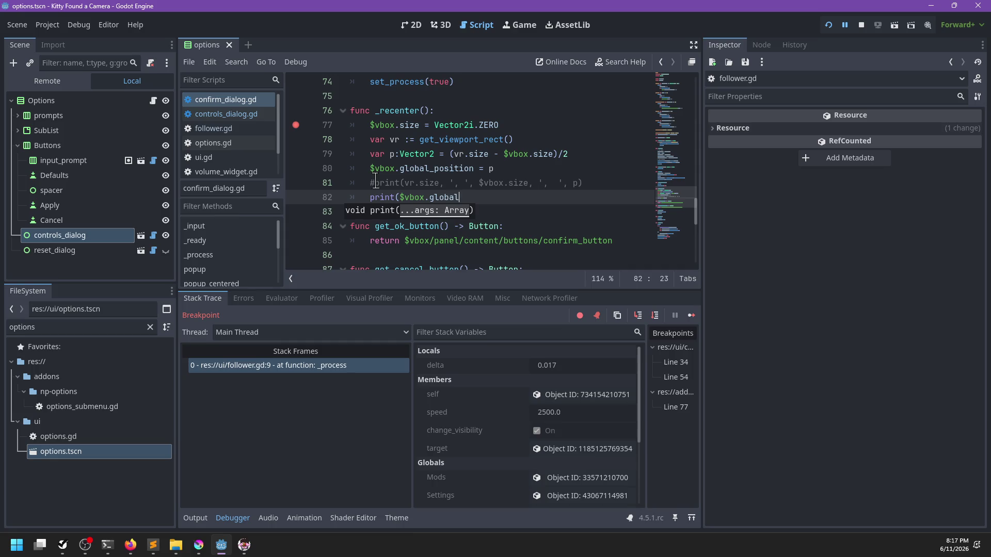
pyautogui.write('_position)')
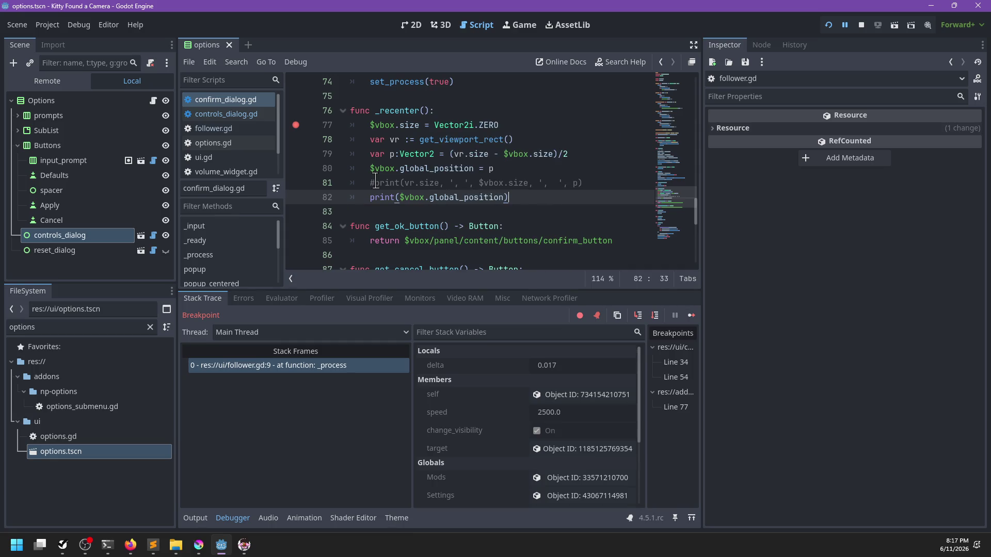
# Step: Add assert($vbox.global_position == p), save the script, and continue the game
pyautogui.press('Return')
pyautogui.write('a')
pyautogui.write('vobnx')
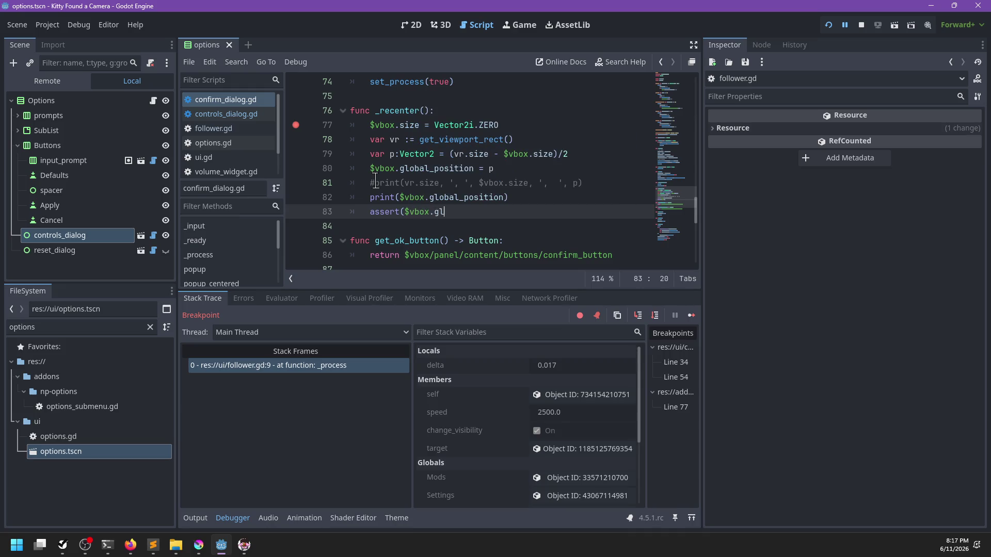
pyautogui.write('_positon')
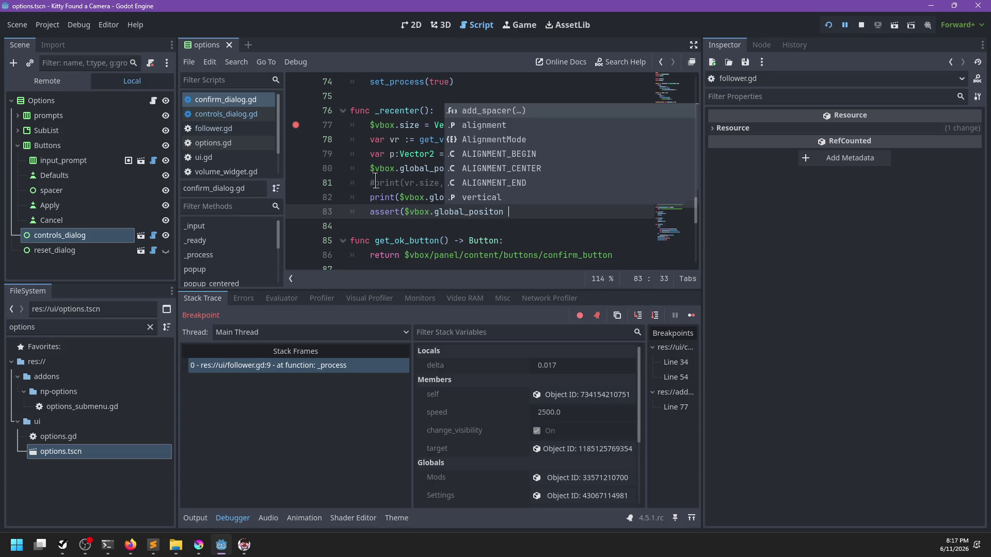
pyautogui.press('Return')
pyautogui.write('= p')
pyautogui.hotkey('ctrl', 's')
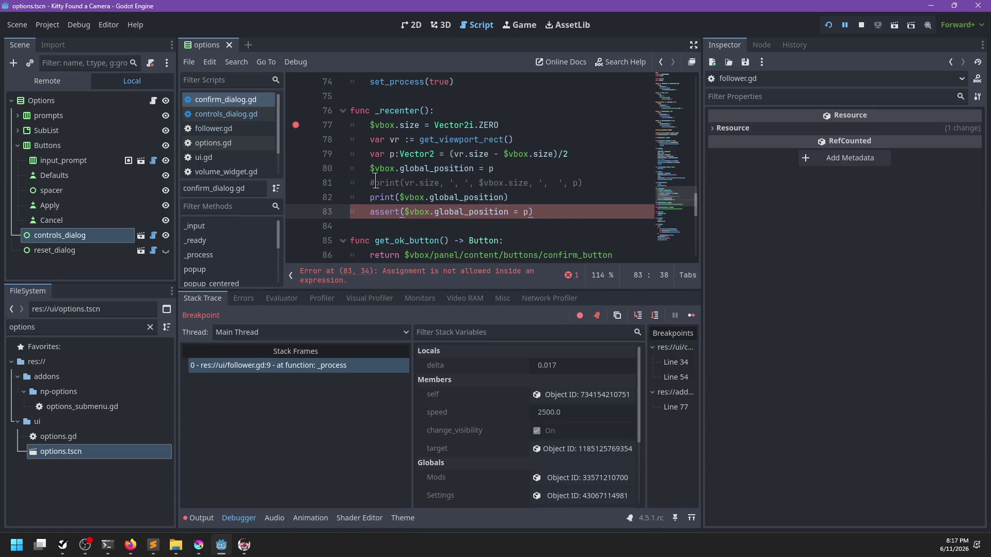
pyautogui.write('=')
pyautogui.hotkey('ctrl', 's')
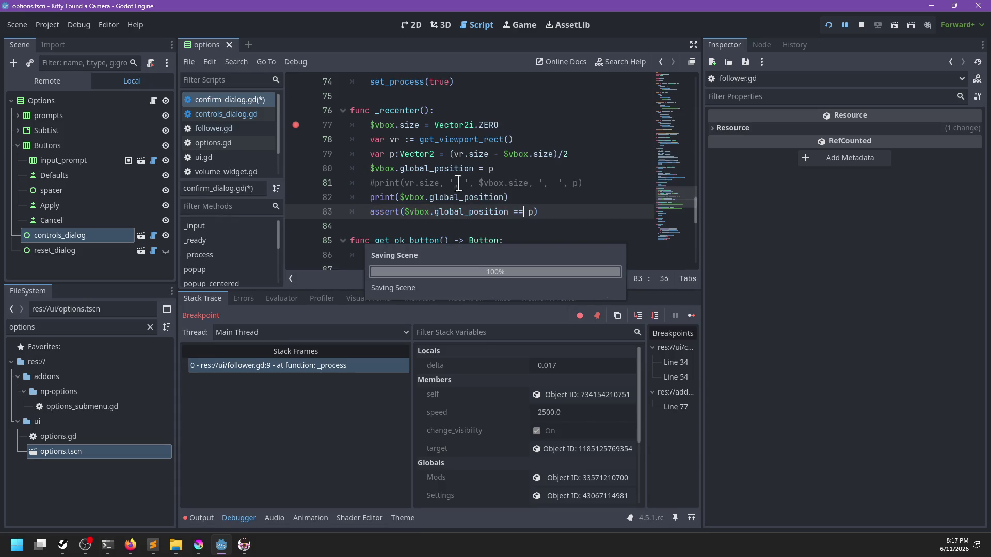
pyautogui.press('F12')
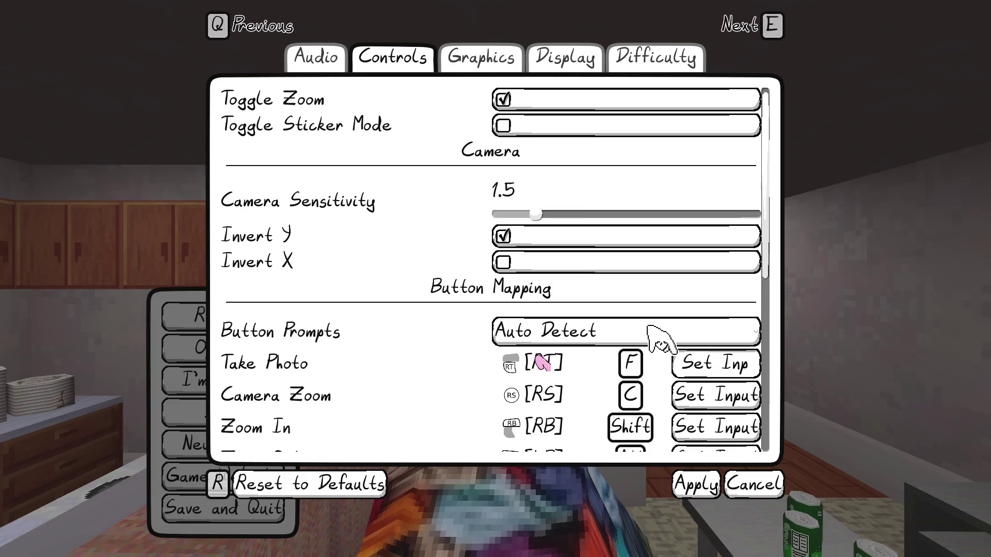
# Step: Remove the line 34 breakpoint and resume the paused game
pyautogui.click(705, 371)
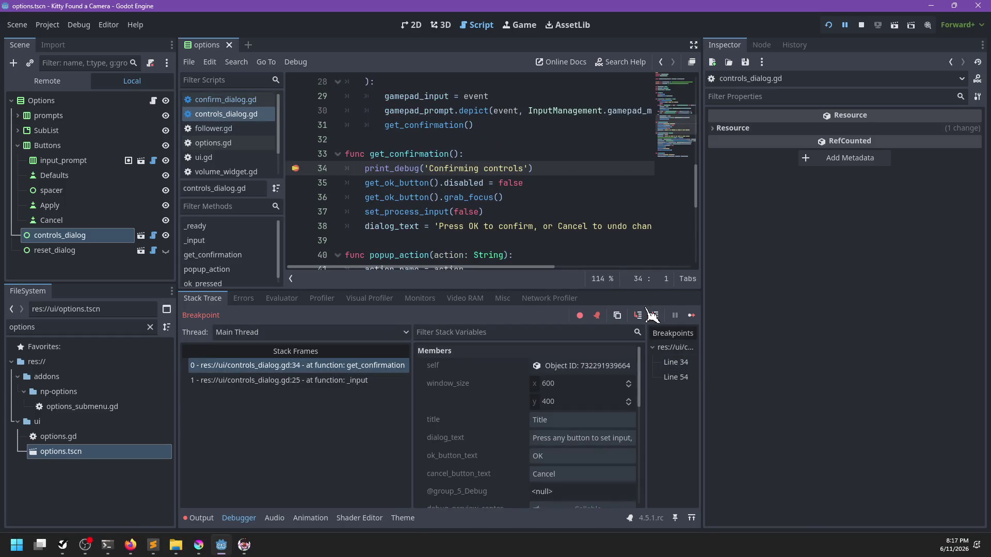
pyautogui.click(292, 171)
pyautogui.press('F12')
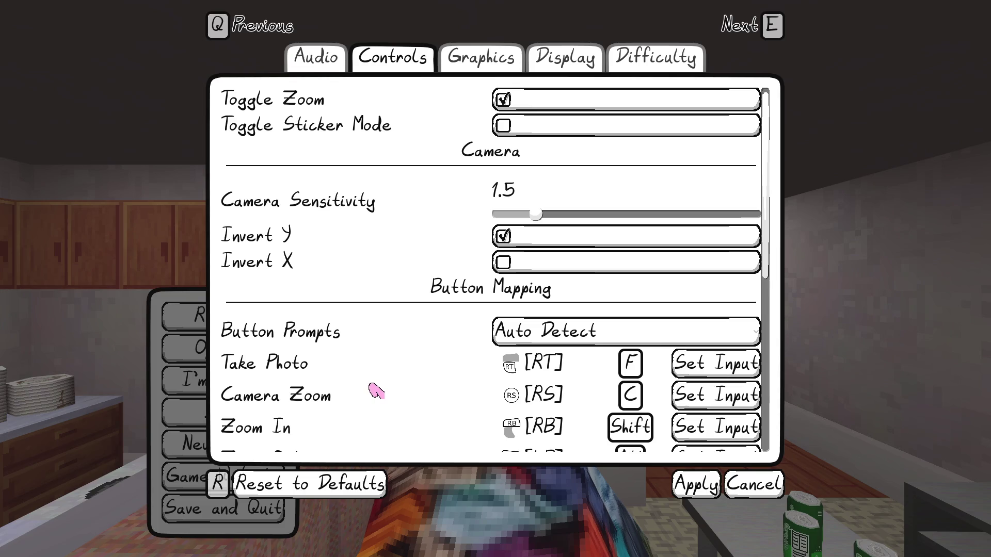
# Step: Reopen the game's Controls options from the pause menu, then return to the editor
pyautogui.press('Escape')
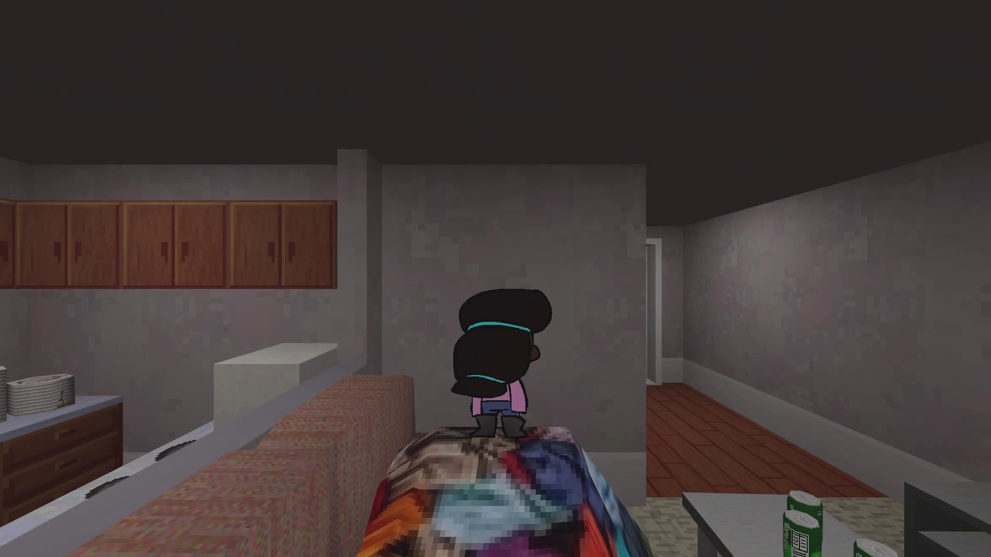
pyautogui.press('Escape')
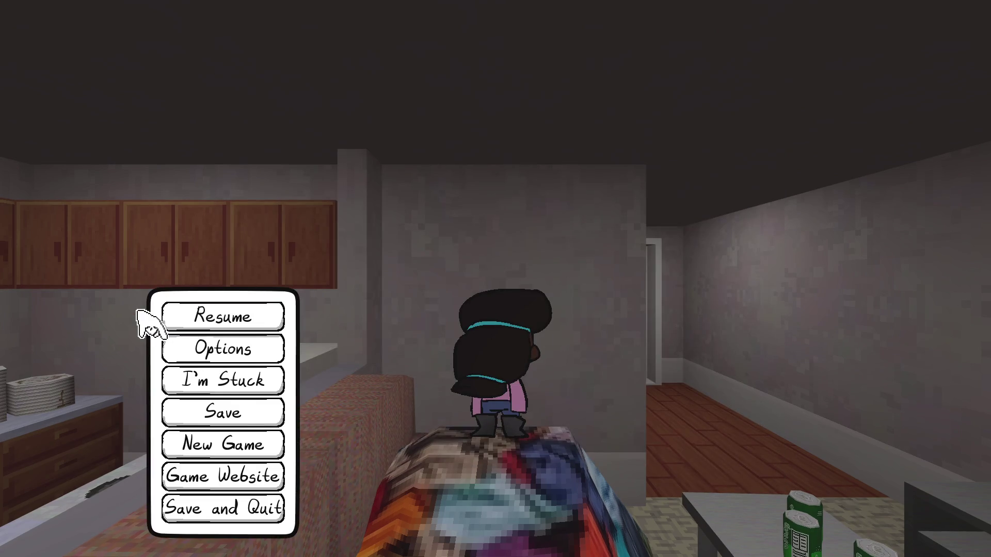
pyautogui.click(176, 349)
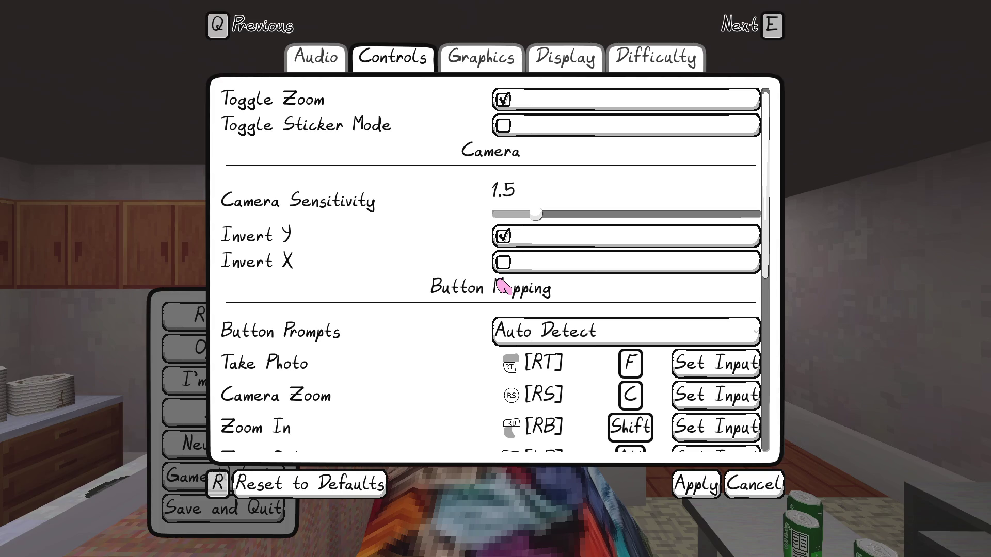
pyautogui.press('Escape')
pyautogui.press('Escape')
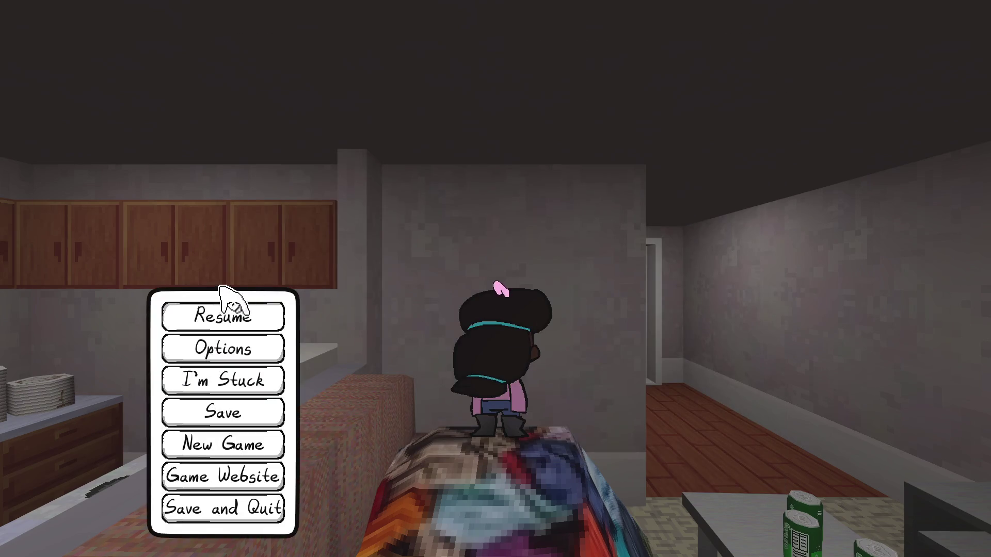
pyautogui.click(250, 348)
pyautogui.hotkey('alt', 'Tab')
pyautogui.scroll(6, 546, 218)
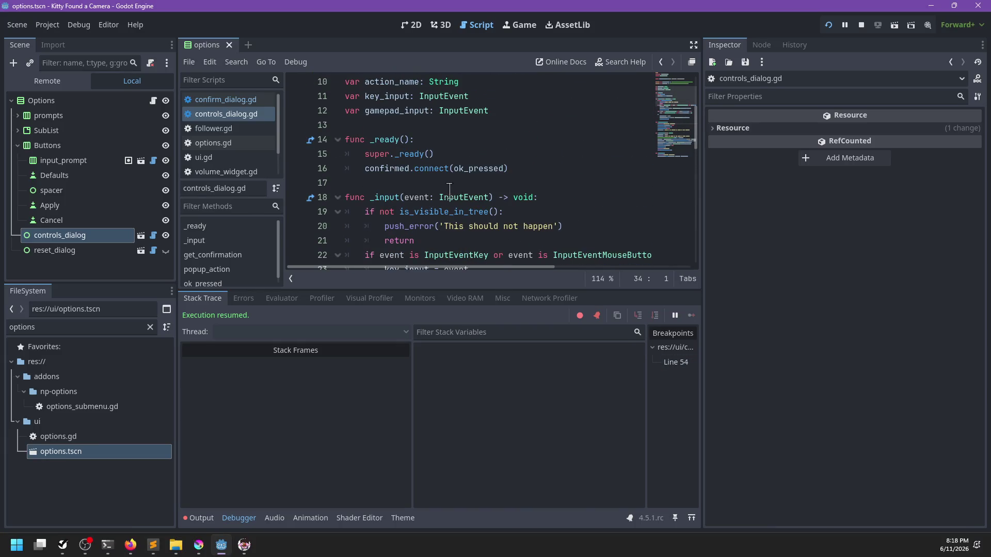
# Step: Show the output log of repeated (660.0, 303.0) prints and fold the Buttons node in the Scene dock
pyautogui.doubleClick(404, 170)
pyautogui.click(459, 238)
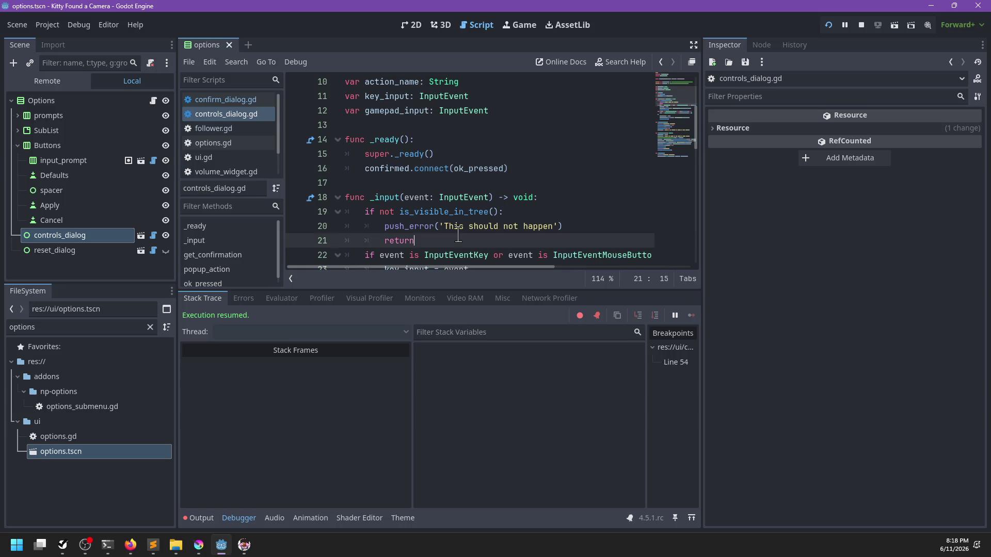
pyautogui.click(200, 518)
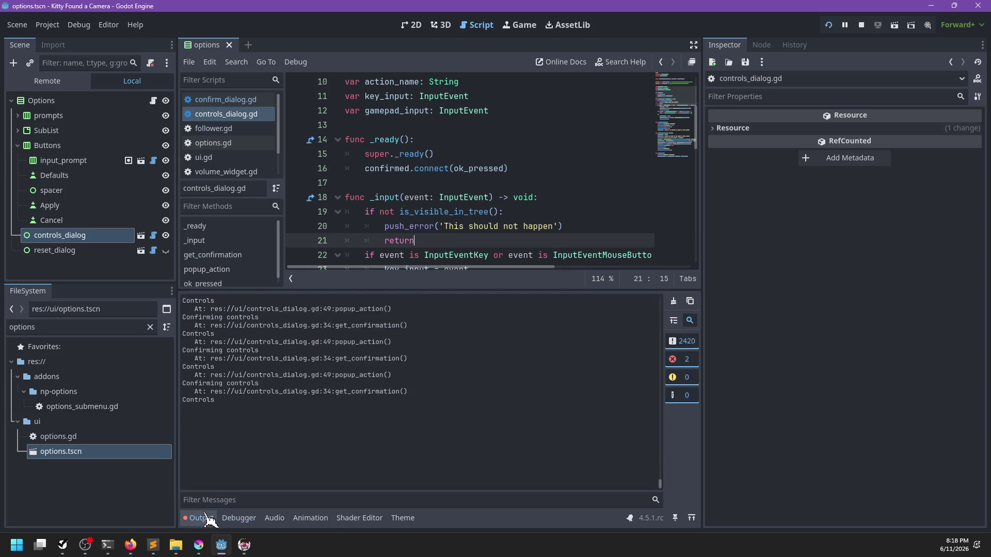
pyautogui.scroll(-7, 539, 181)
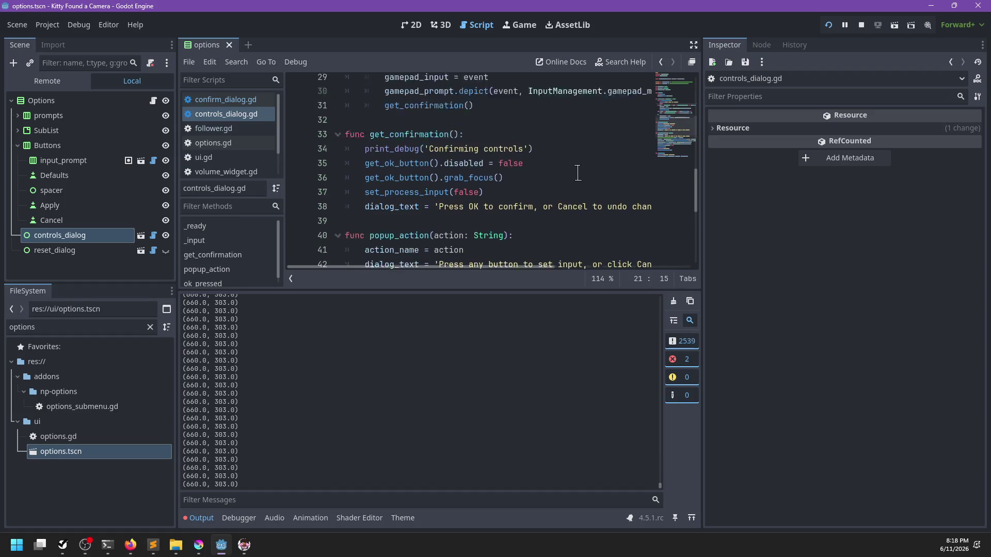
pyautogui.scroll(-3, 535, 194)
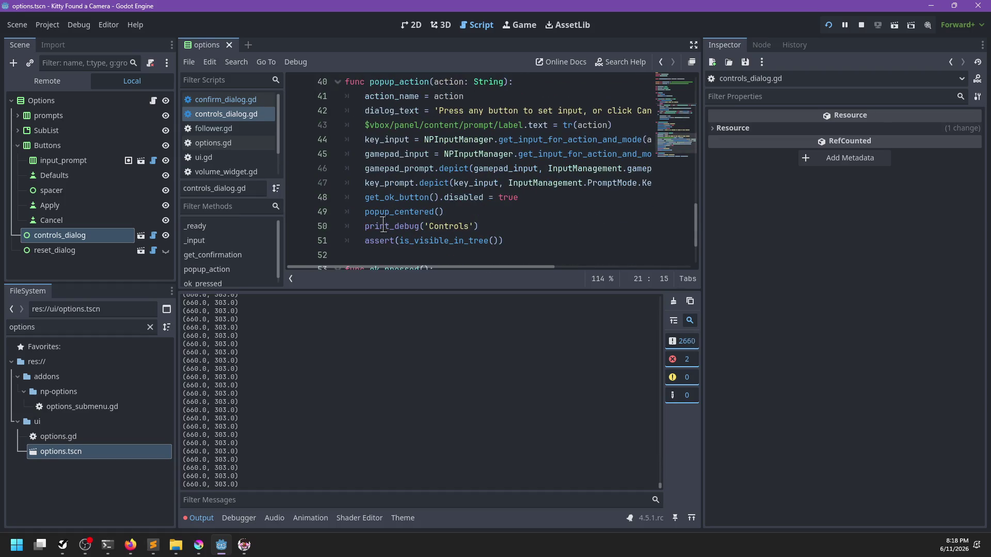
pyautogui.scroll(-2, 368, 231)
pyautogui.scroll(3, 369, 228)
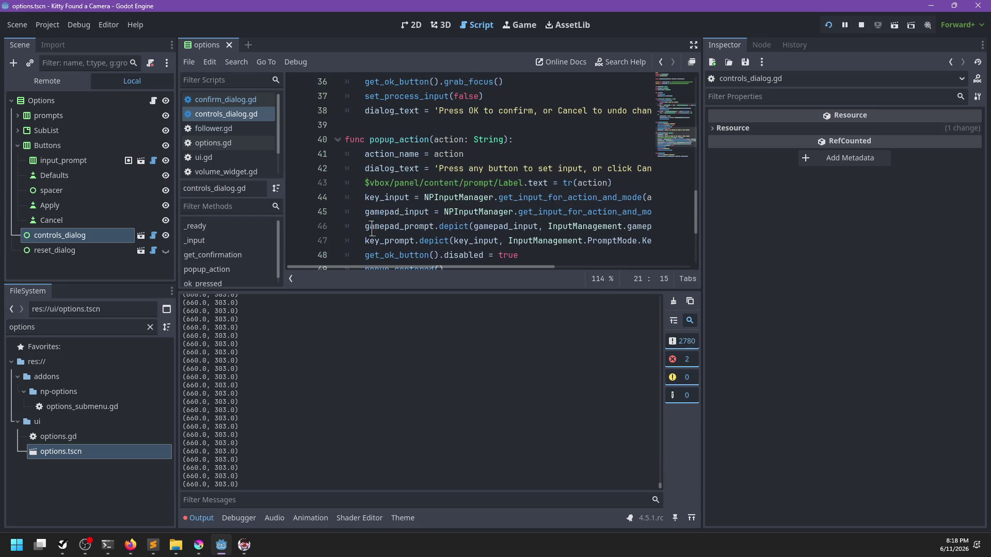
pyautogui.scroll(2, 392, 216)
pyautogui.scroll(3, 392, 216)
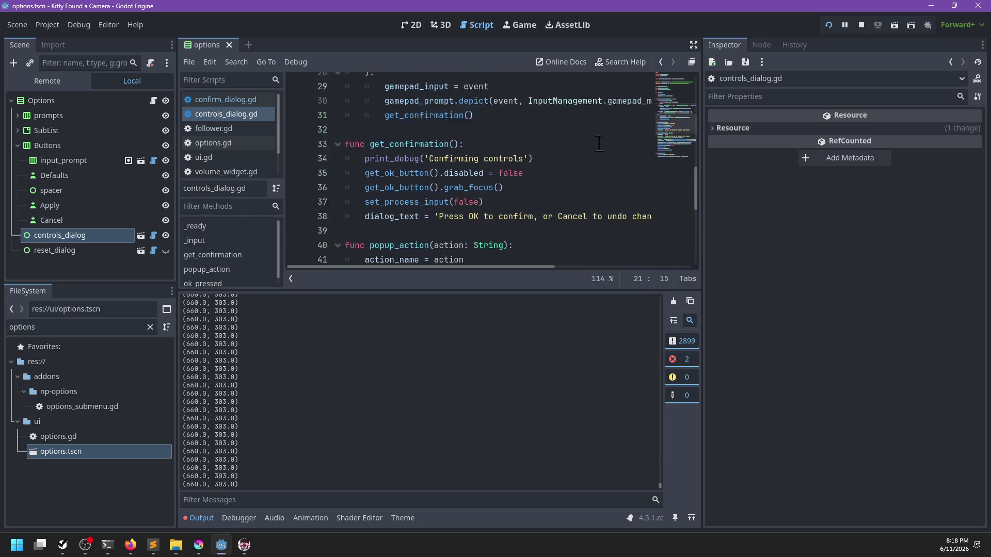
pyautogui.scroll(2, 581, 160)
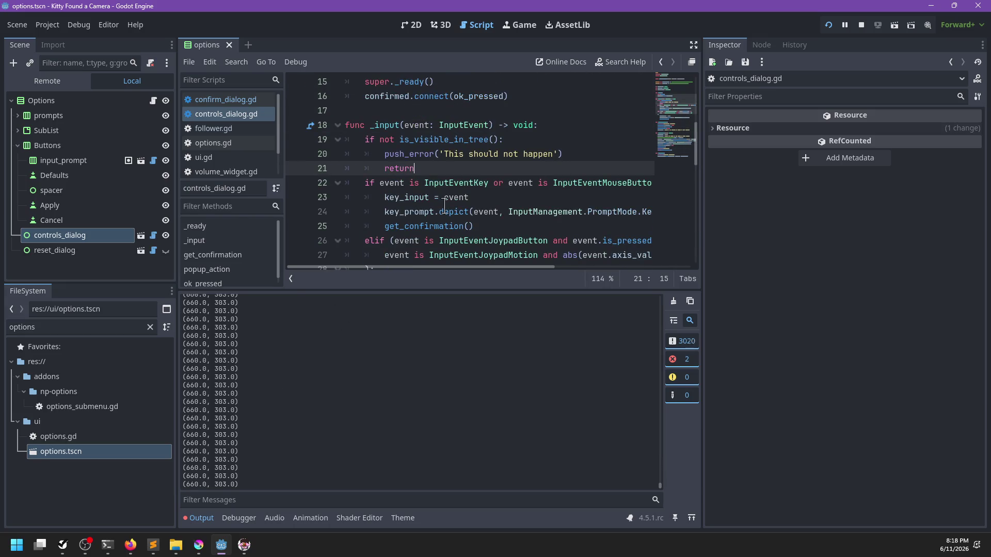
pyautogui.click(18, 146)
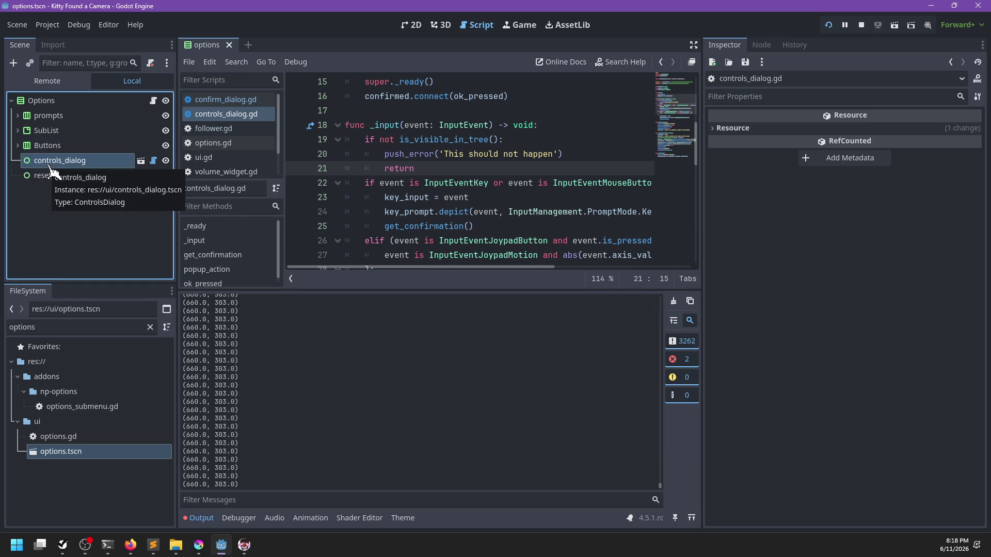
# Step: Select controls_dialog and enable its Top Level property in the Inspector
pyautogui.doubleClick(57, 162)
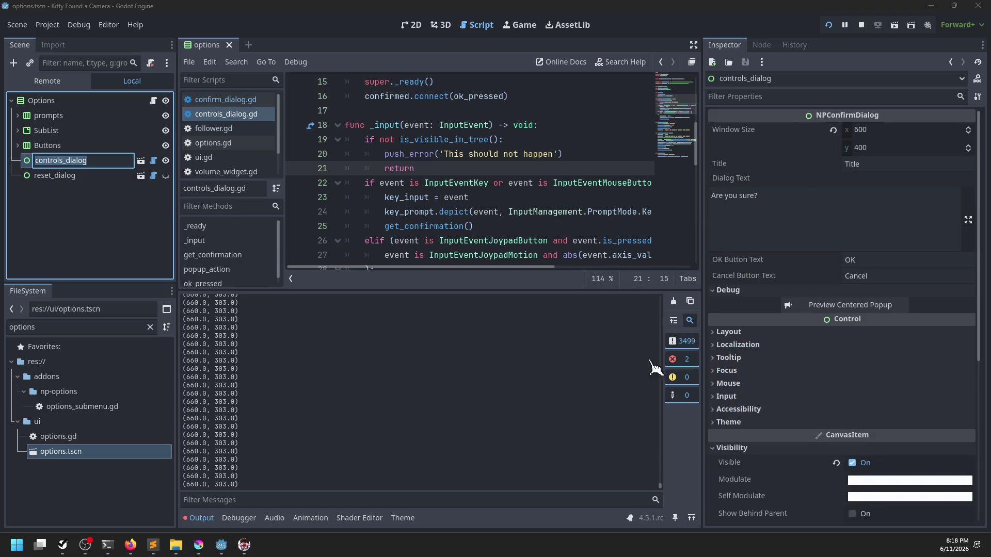
pyautogui.click(481, 403)
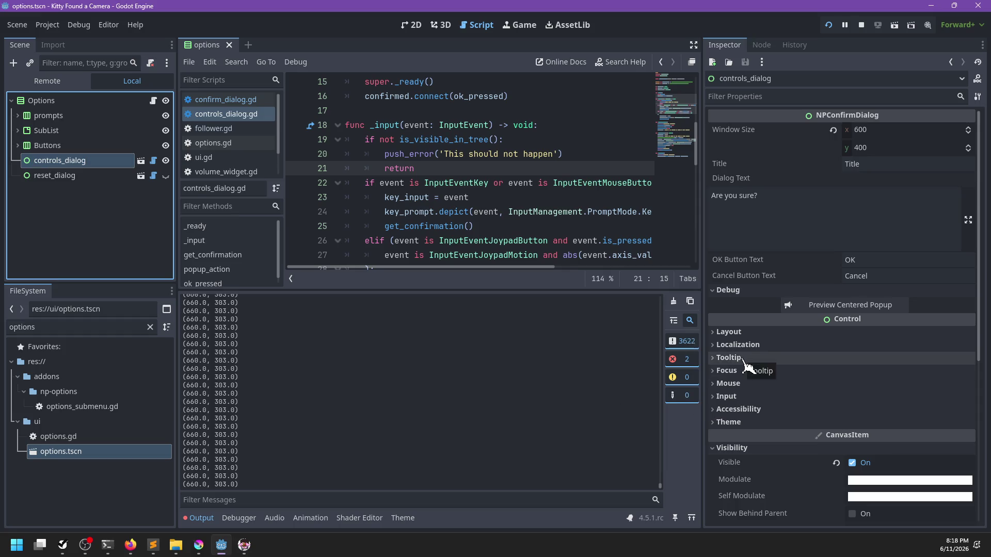
pyautogui.scroll(-5, 764, 382)
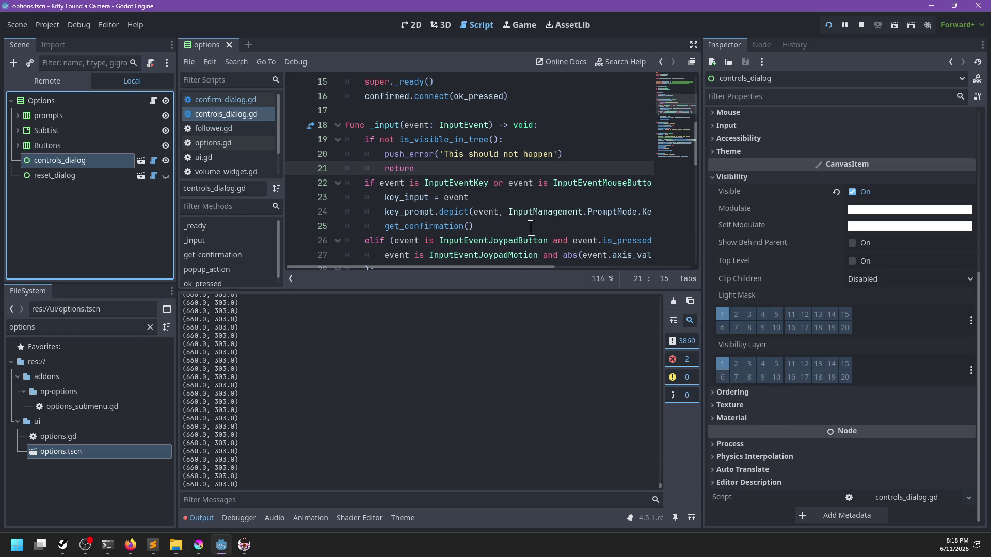
pyautogui.scroll(-5, 526, 230)
pyautogui.scroll(-4, 521, 242)
pyautogui.click(852, 261)
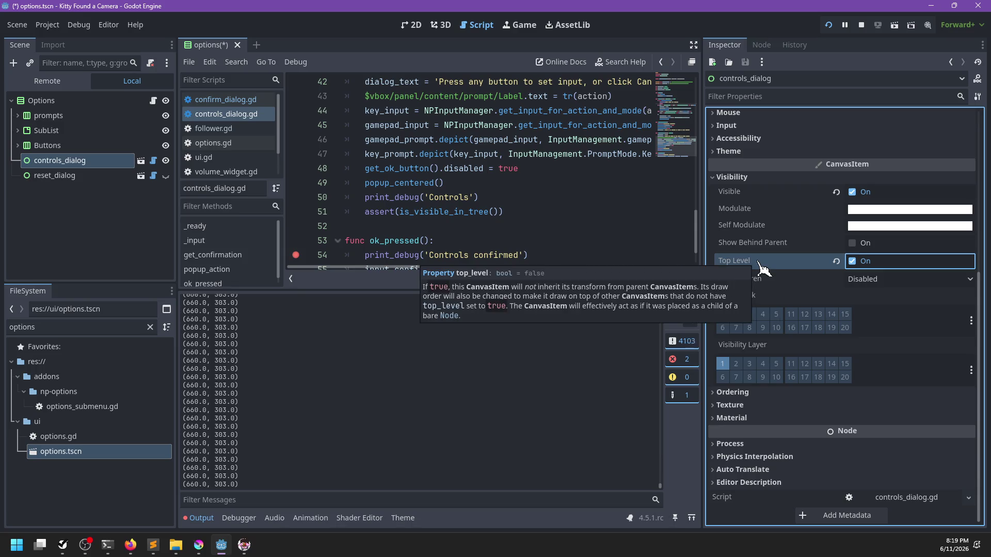
# Step: Run the game twice to test the top-level dialog, stopping it each time
pyautogui.hotkey('alt', 'Tab')
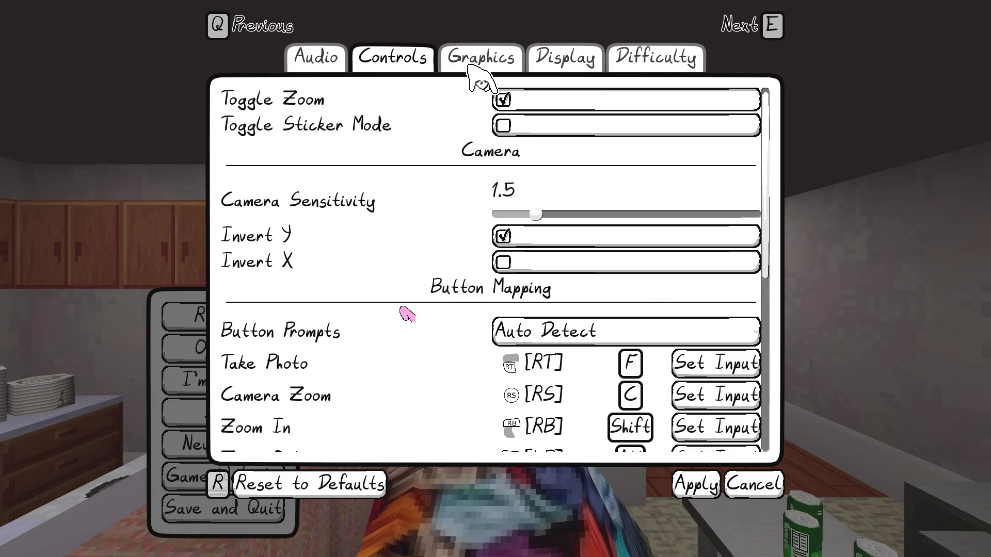
pyautogui.hotkey('alt', 'Tab')
pyautogui.moveTo(748, 273)
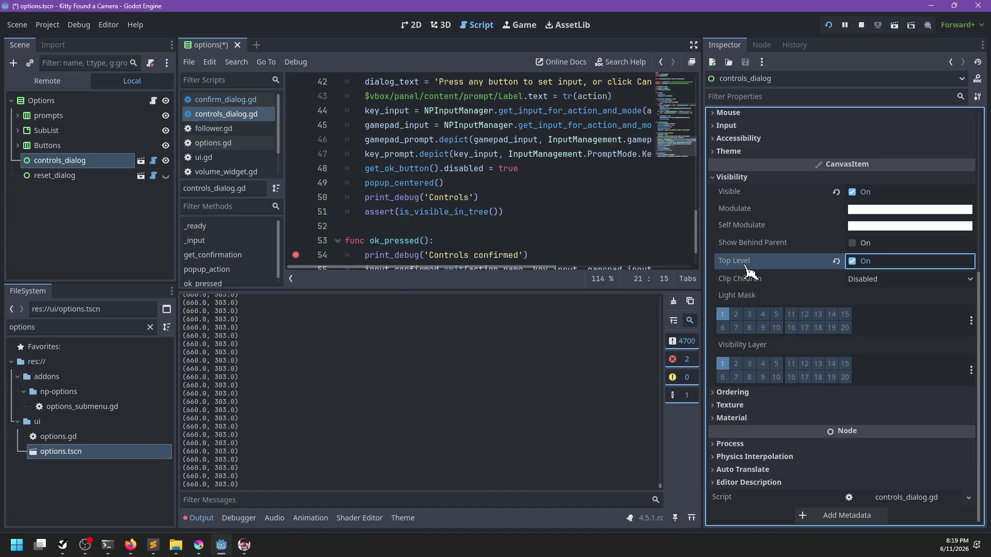
pyautogui.hotkey('alt', 'Tab')
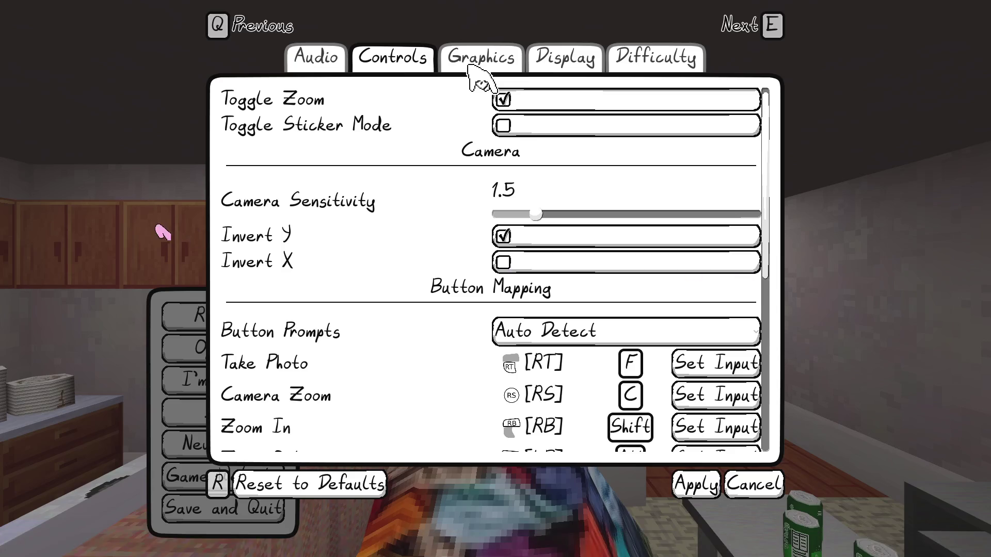
pyautogui.hotkey('alt', 'Tab')
# Step: Turn controls_dialog's Top Level back off
pyautogui.click(853, 261)
pyautogui.scroll(-1, 518, 206)
pyautogui.scroll(4, 518, 206)
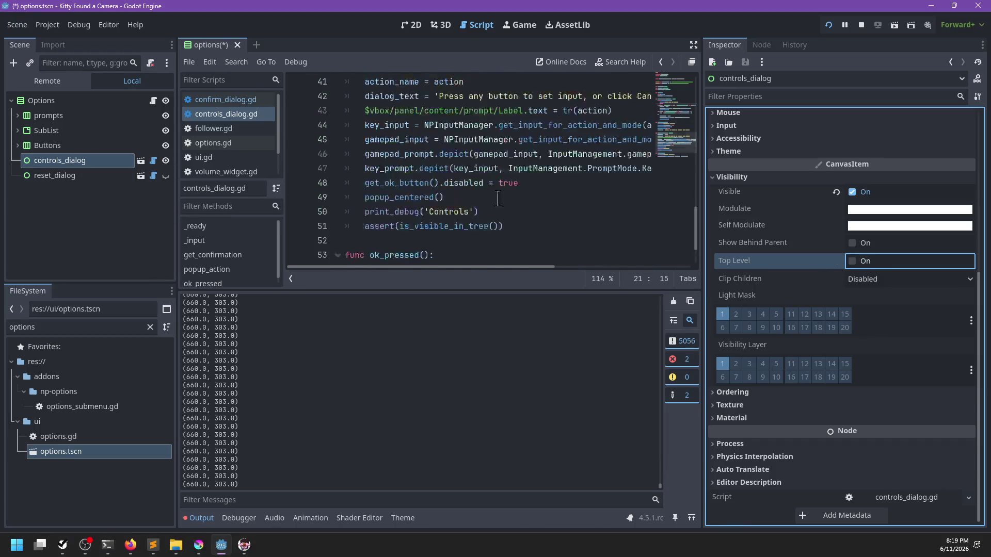
pyautogui.click(243, 101)
# Step: Comment out the recenter function's debug print and assert lines in confirm_dialog.gd and save
pyautogui.click(361, 200)
pyautogui.hotkey('ctrl', 'k')
pyautogui.click(371, 216)
pyautogui.hotkey('ctrl', 's')
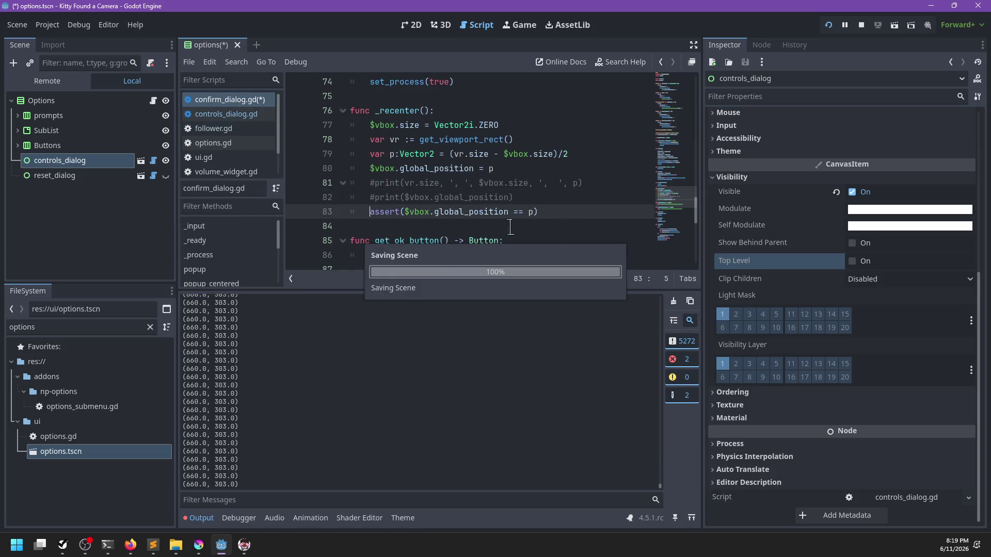
pyautogui.click(674, 301)
pyautogui.hotkey('ctrl', 'k')
pyautogui.hotkey('ctrl', 's')
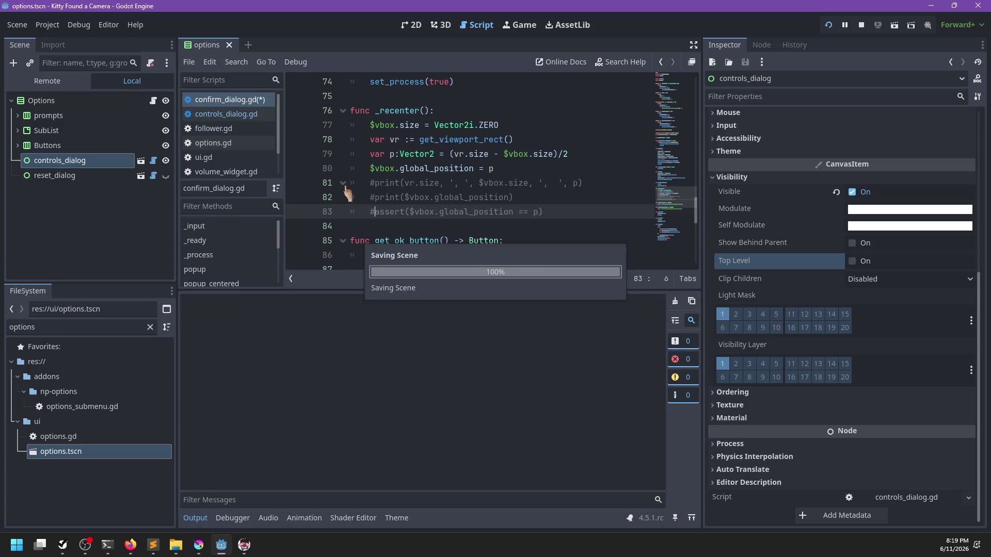
# Step: In the controls_dialog scene, make vbox Top Level with Clip Children left disabled, and save
pyautogui.click(140, 160)
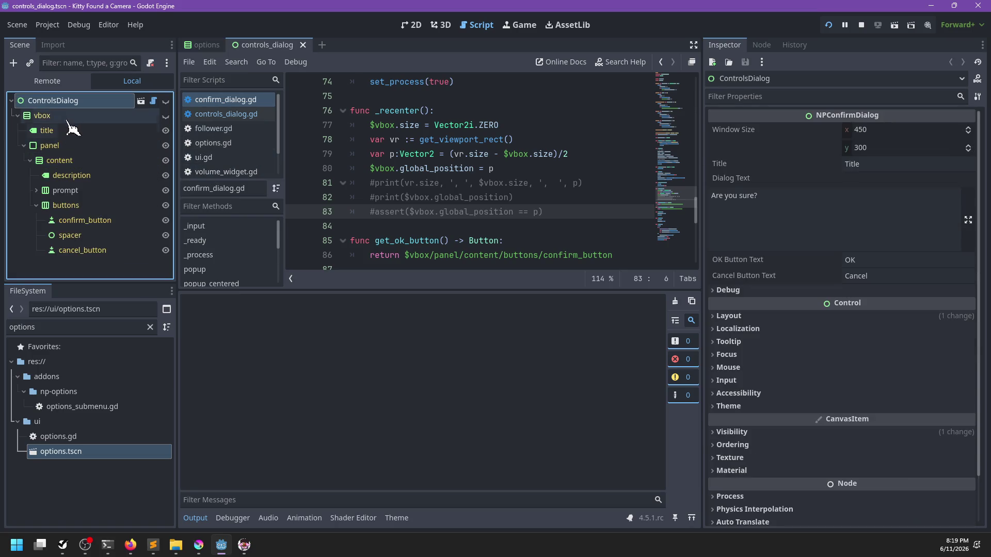
pyautogui.click(57, 116)
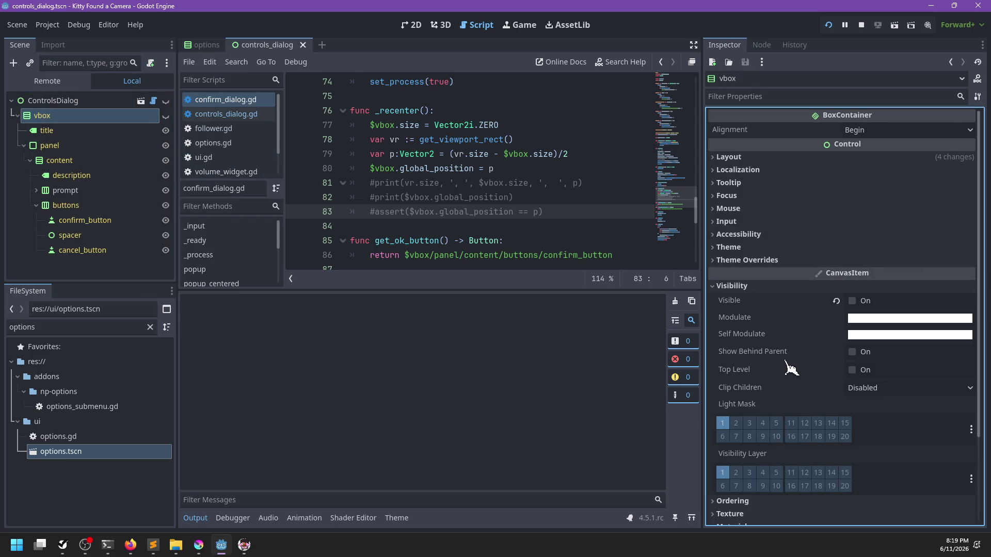
pyautogui.click(852, 370)
pyautogui.click(868, 388)
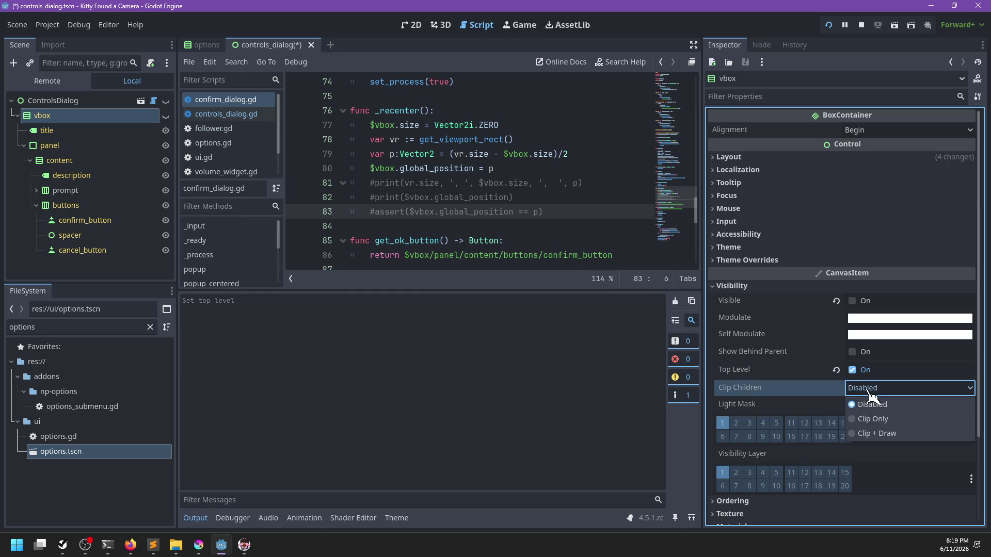
pyautogui.click(868, 391)
pyautogui.hotkey('ctrl', 's')
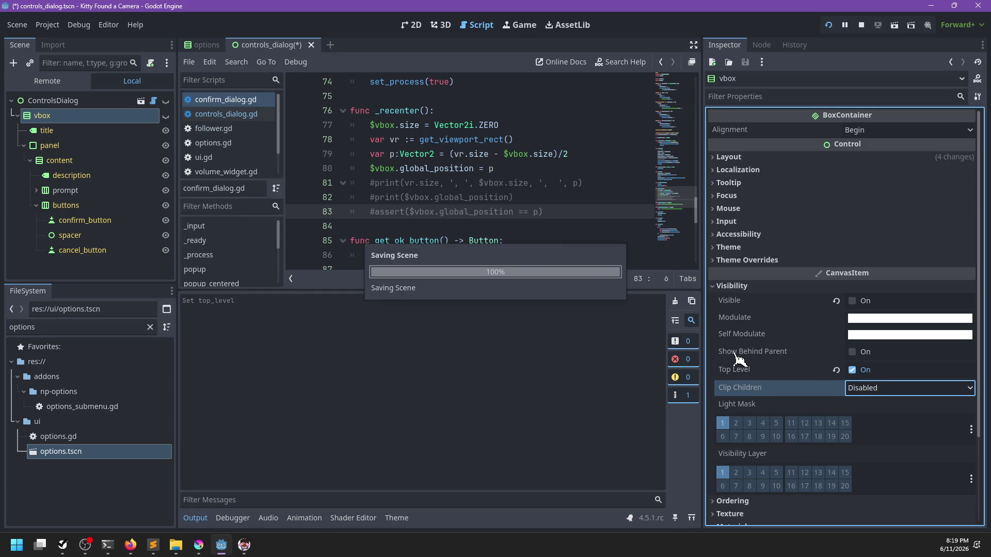
# Step: Run the game briefly, then go back to the options scene
pyautogui.moveTo(740, 341)
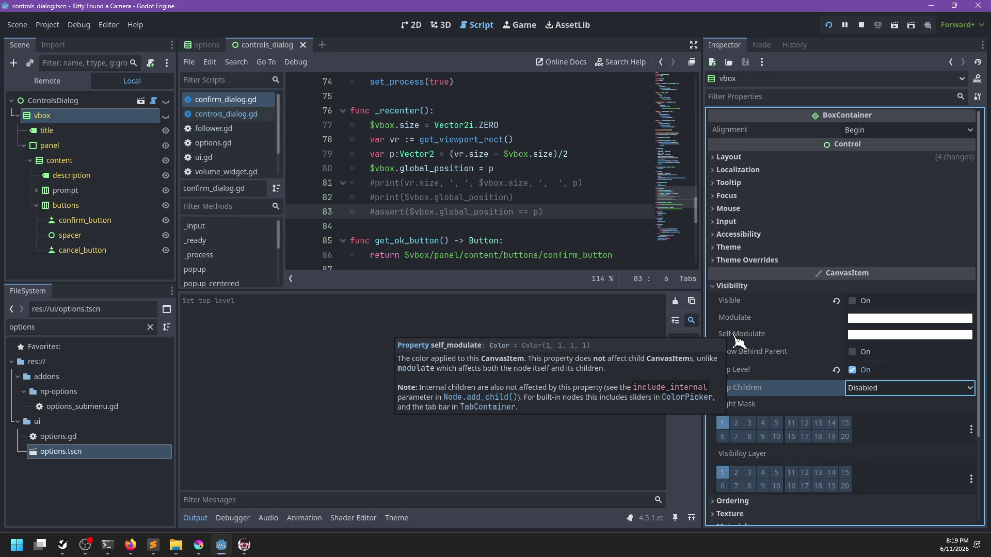
pyautogui.click(454, 457)
pyautogui.press('F5')
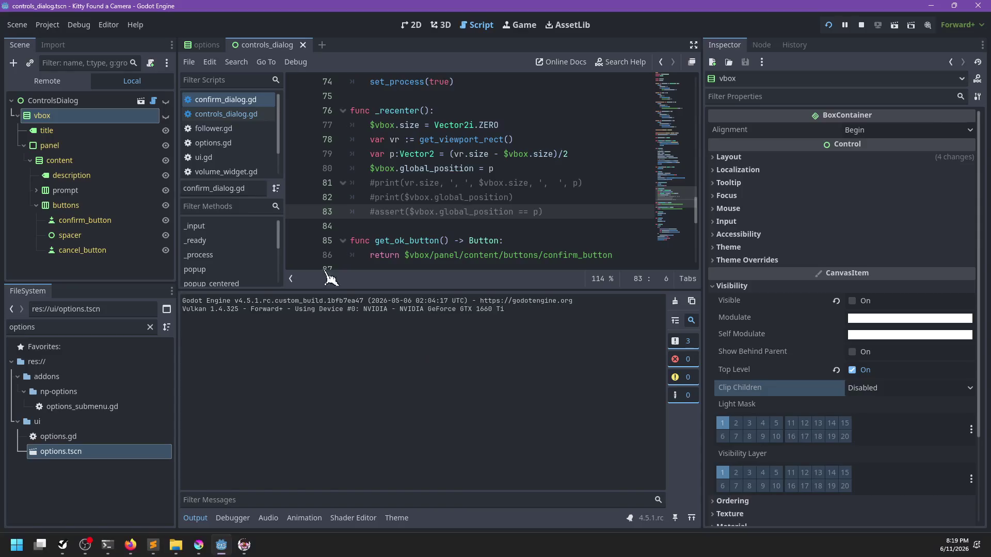
pyautogui.click(204, 45)
# Step: Move reset_dialog above controls_dialog in the Options scene tree and save
pyautogui.moveTo(81, 173); pyautogui.dragTo(78, 164)
pyautogui.hotkey('ctrl', 's')
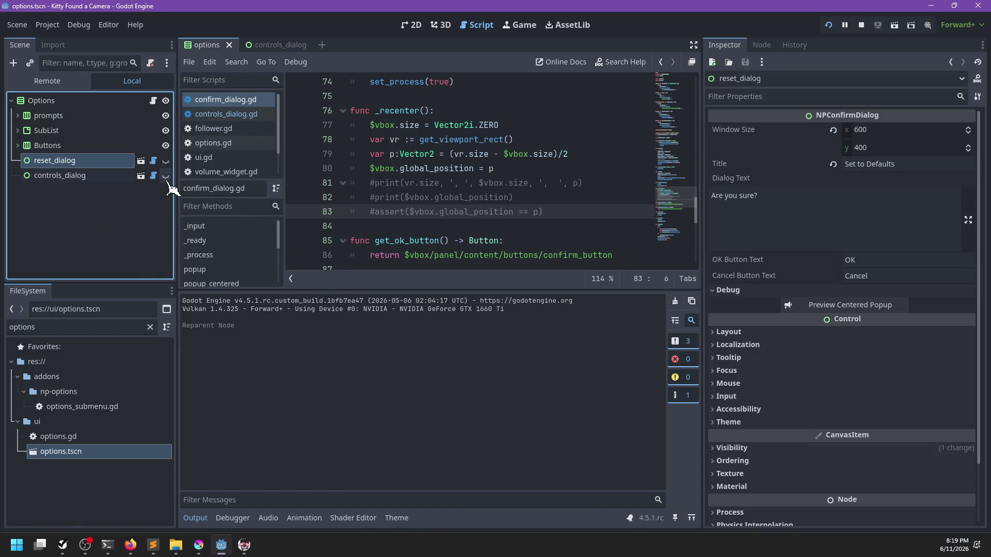
pyautogui.click(141, 176)
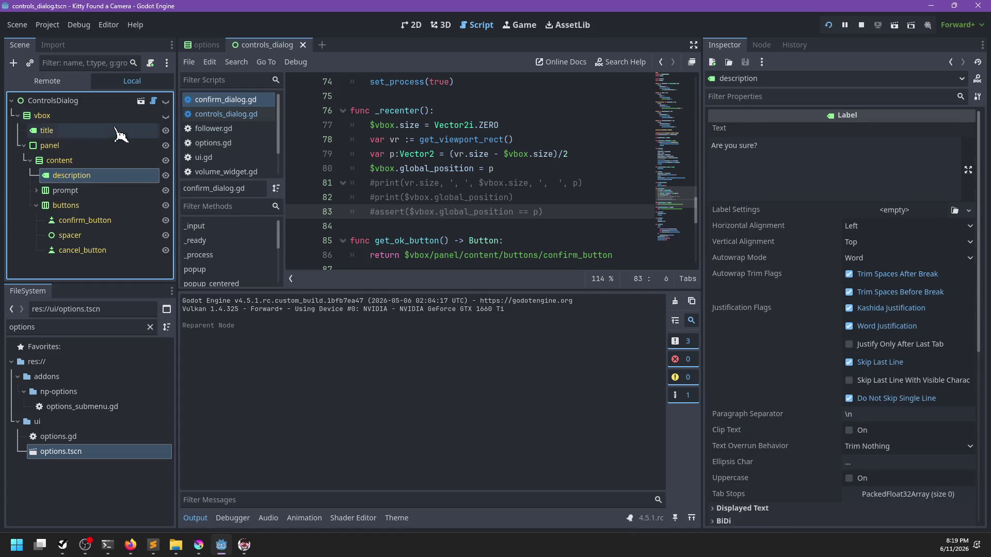
# Step: Read through controls_dialog.gd with the output panel hidden, briefly glancing at confirm_dialog.gd
pyautogui.click(154, 101)
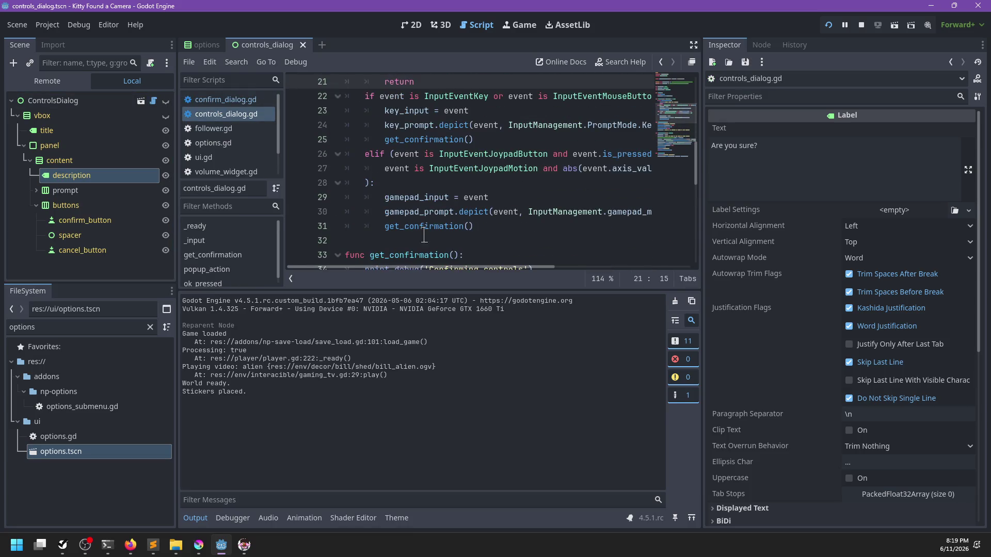
pyautogui.click(198, 518)
pyautogui.scroll(5, 530, 239)
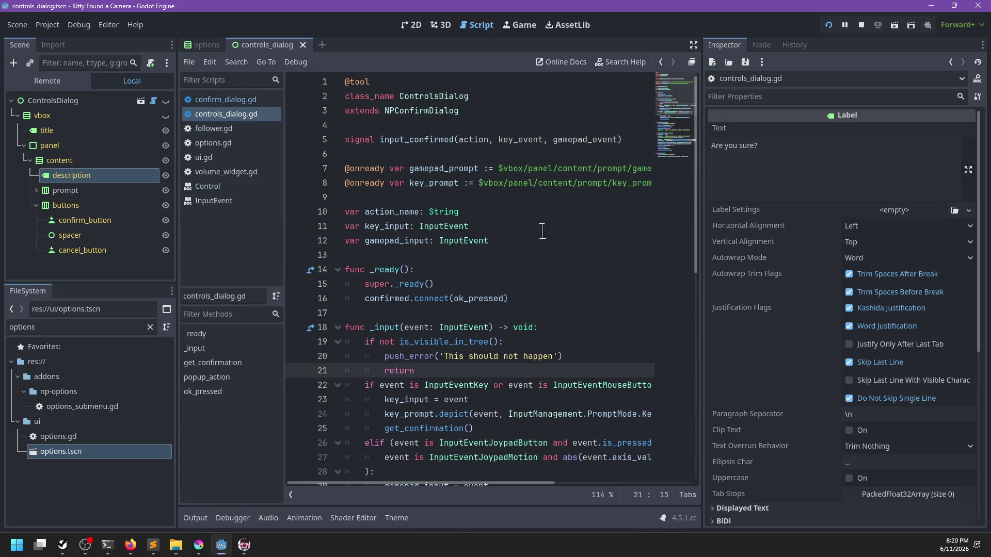
pyautogui.scroll(-2, 549, 224)
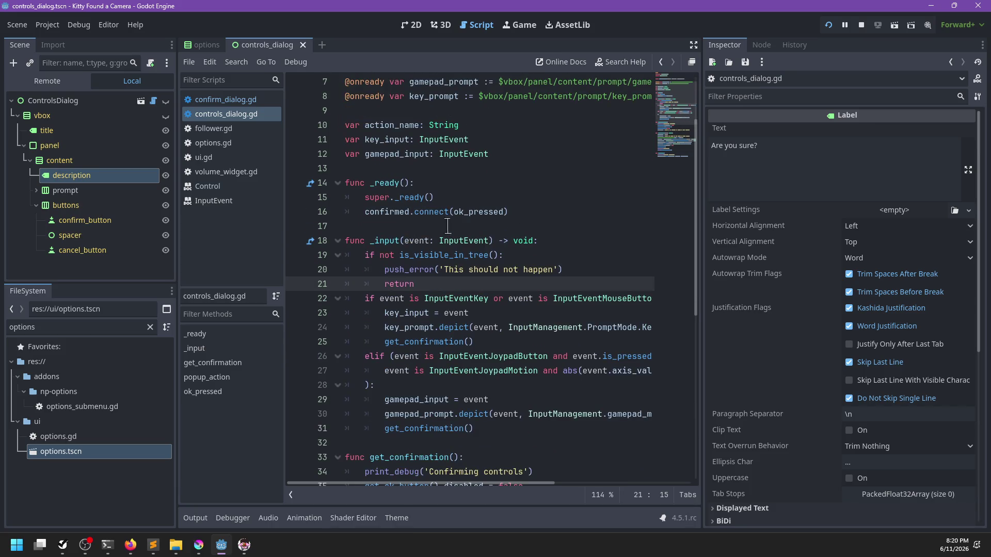
pyautogui.scroll(-1, 459, 212)
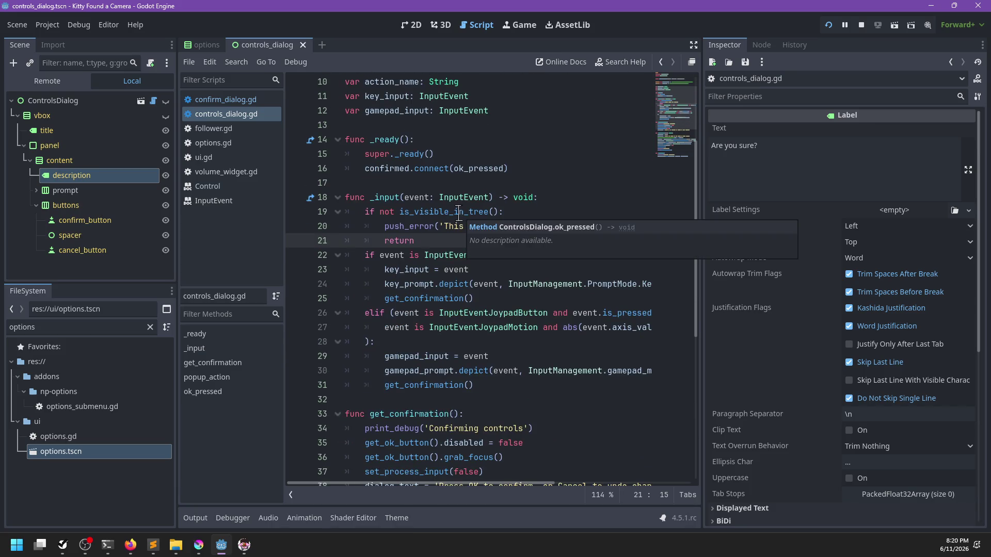
pyautogui.scroll(-1, 459, 213)
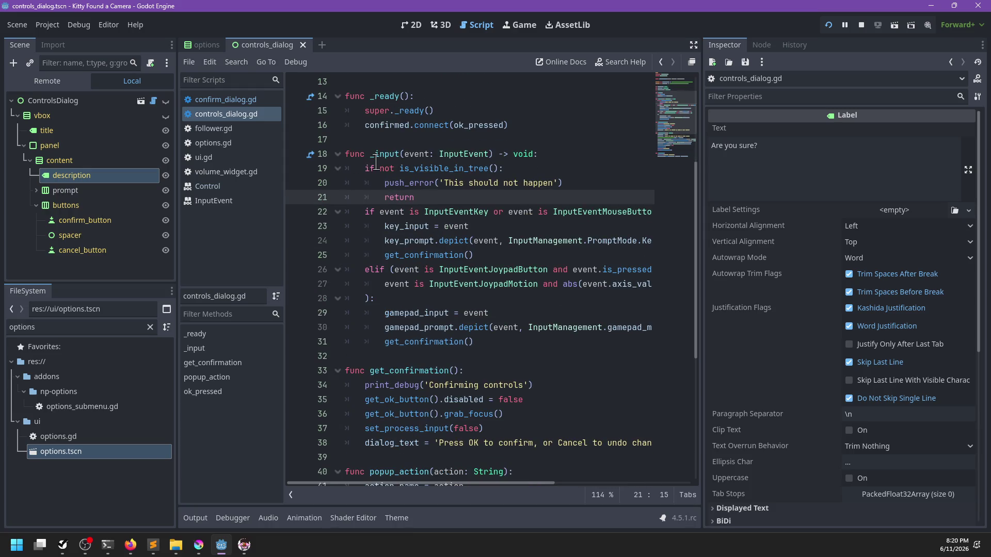
pyautogui.scroll(-1, 475, 333)
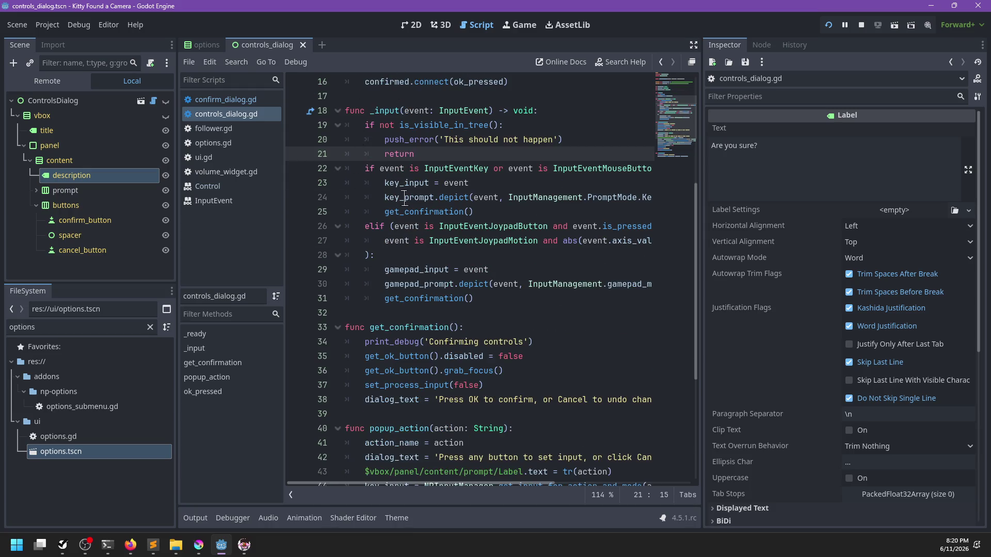
pyautogui.click(222, 100)
pyautogui.click(238, 117)
# Step: Launch the game and bring up its pause menu
pyautogui.scroll(-5, 485, 311)
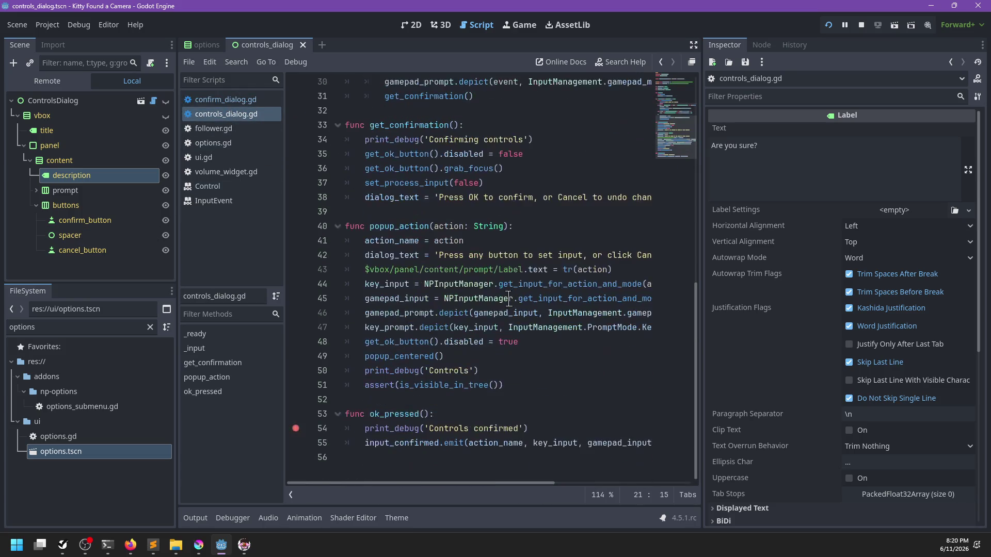
pyautogui.scroll(10, 529, 377)
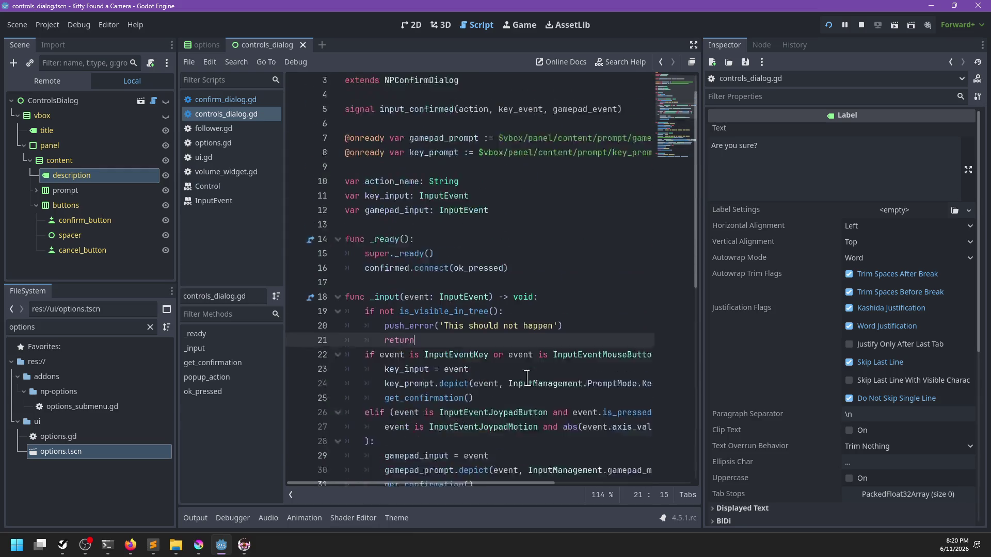
pyautogui.scroll(-1, 510, 343)
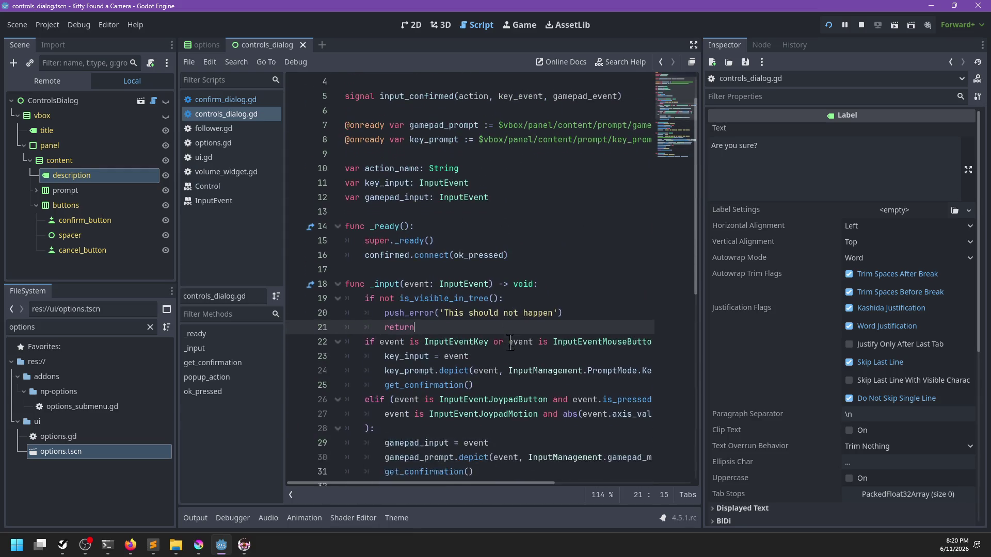
pyautogui.hotkey('alt', 'Tab')
pyautogui.press('Escape')
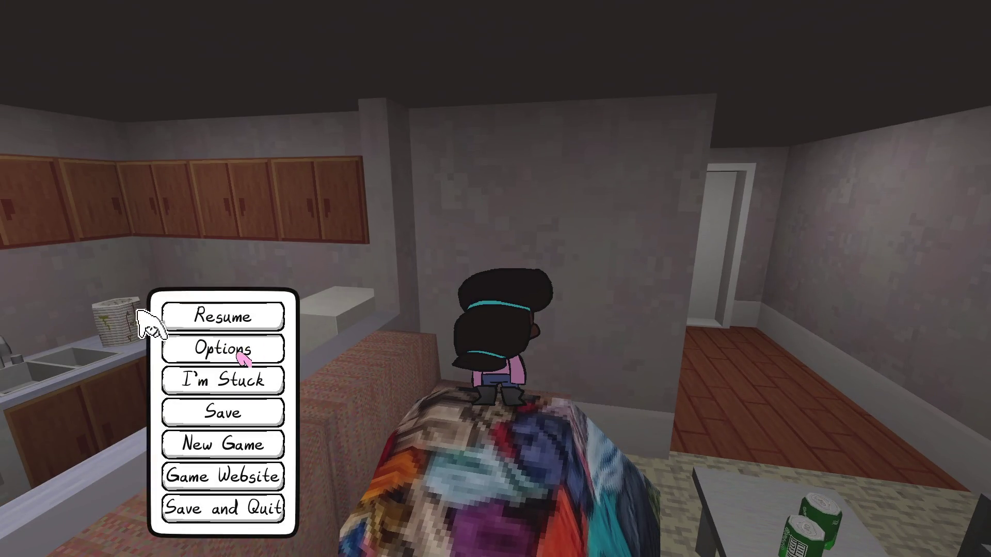
# Step: In Options, cancel the audio reset confirmation, view Graphics and Controls, then close without applying
pyautogui.click(243, 350)
pyautogui.click(315, 484)
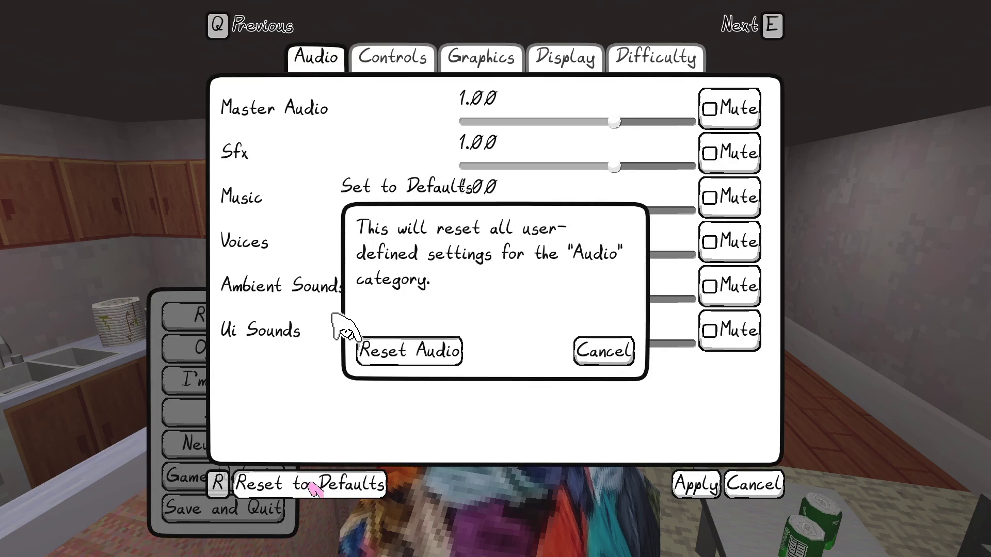
pyautogui.click(601, 358)
pyautogui.click(490, 66)
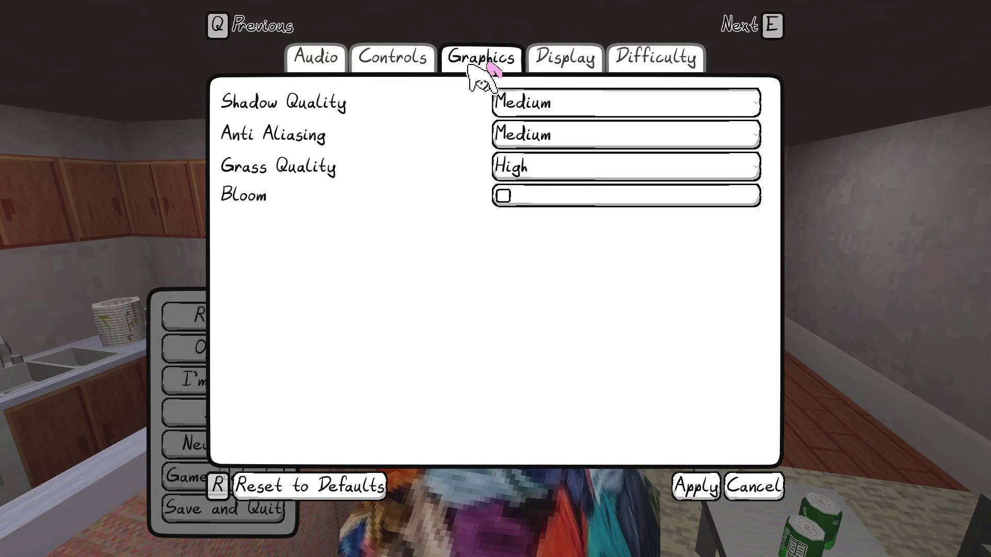
pyautogui.click(379, 70)
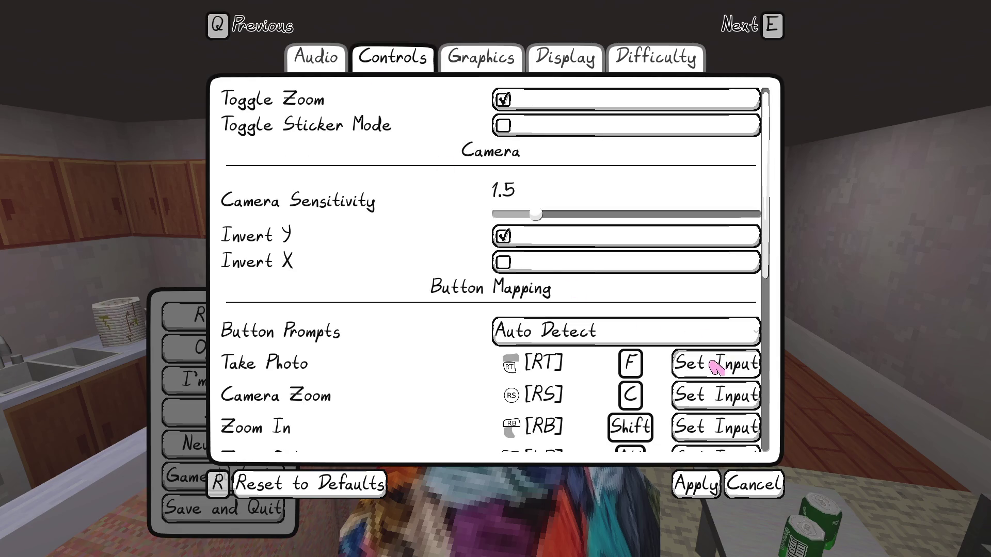
pyautogui.click(774, 485)
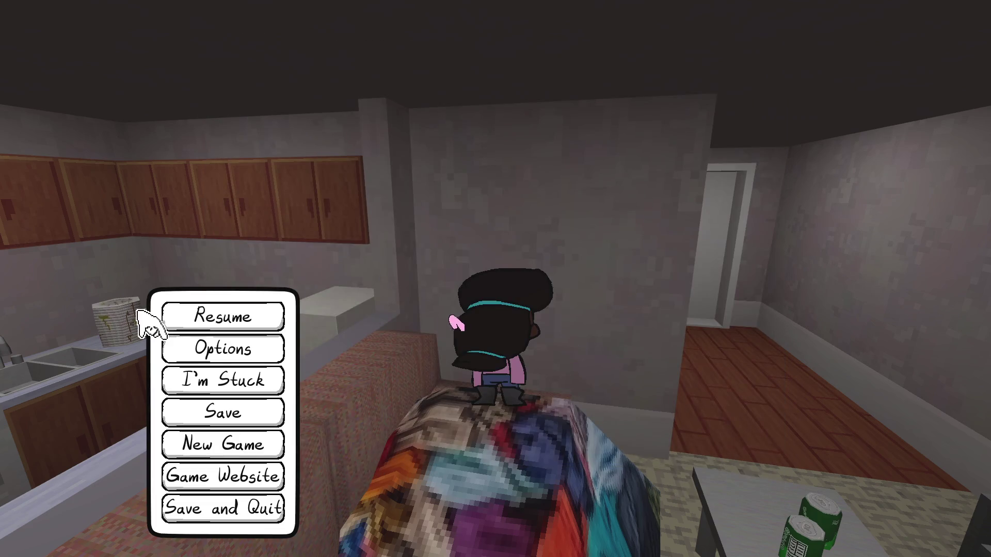
# Step: Open the New Game confirmation, open Options over it, then cancel both
pyautogui.click(255, 450)
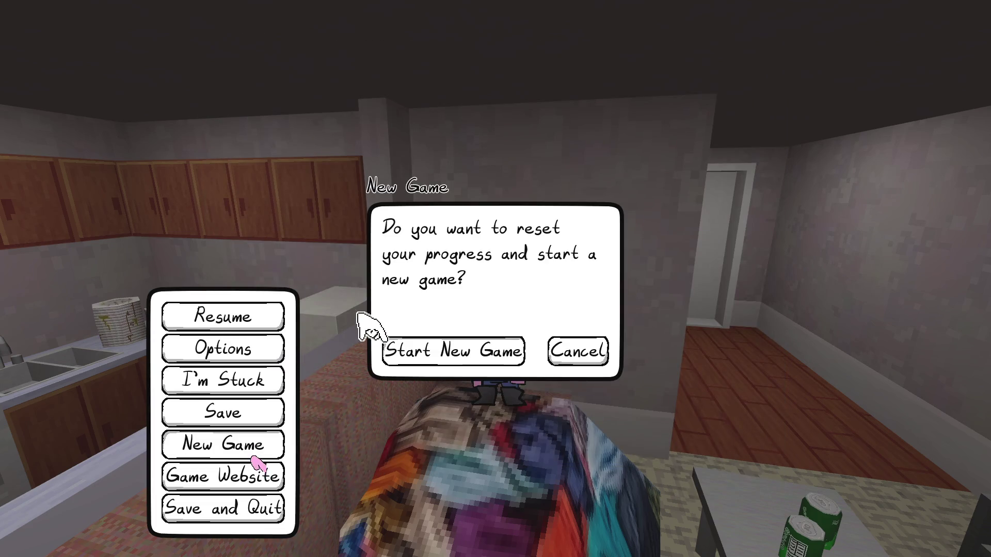
pyautogui.click(222, 338)
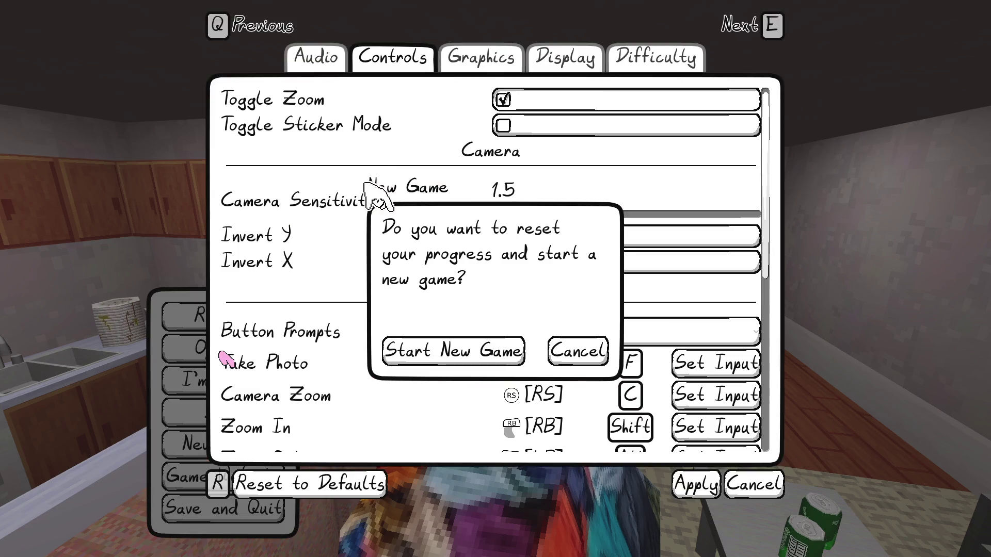
pyautogui.click(585, 351)
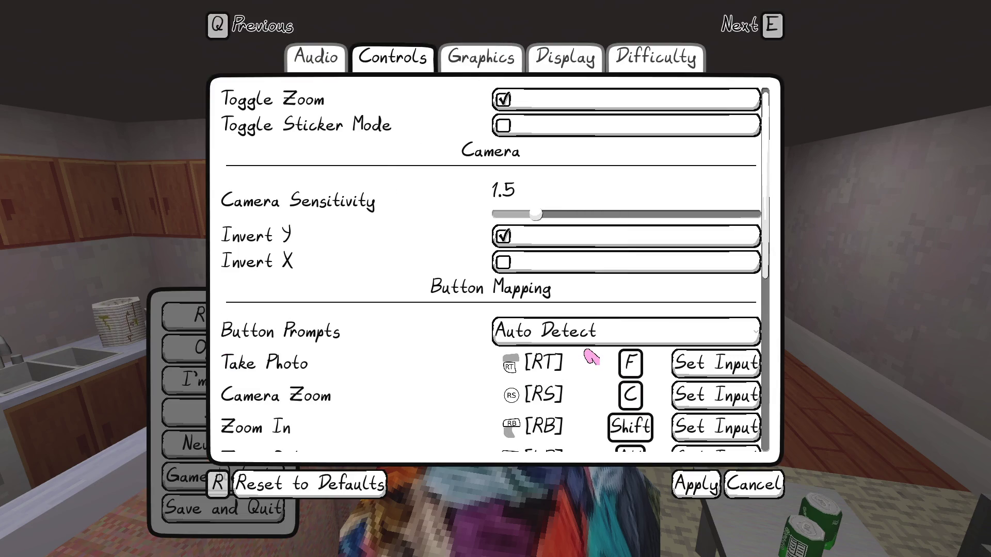
pyautogui.click(777, 484)
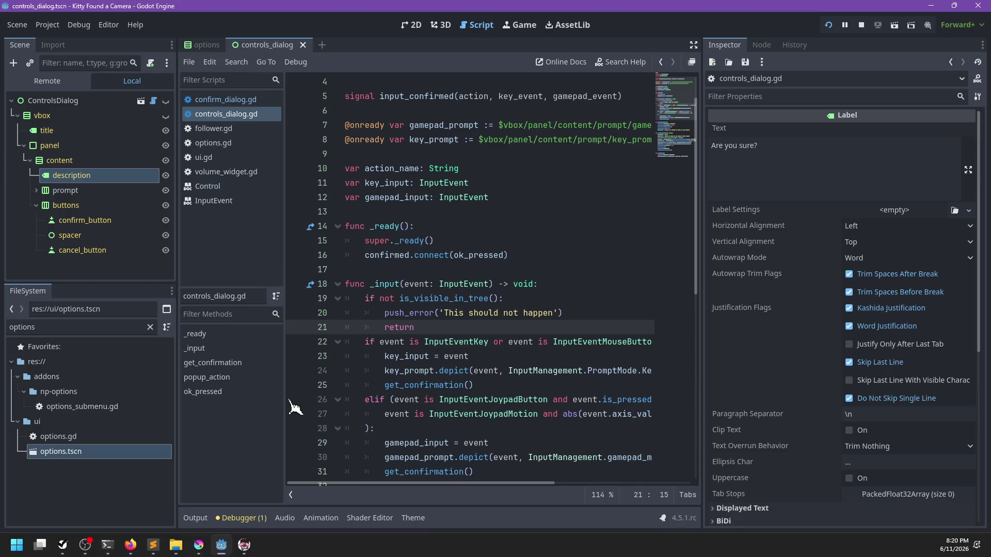
# Step: From the debugger's focus error, change line 106 to previous_focus.grab_focus.call_deferred() and relaunch
pyautogui.click(241, 518)
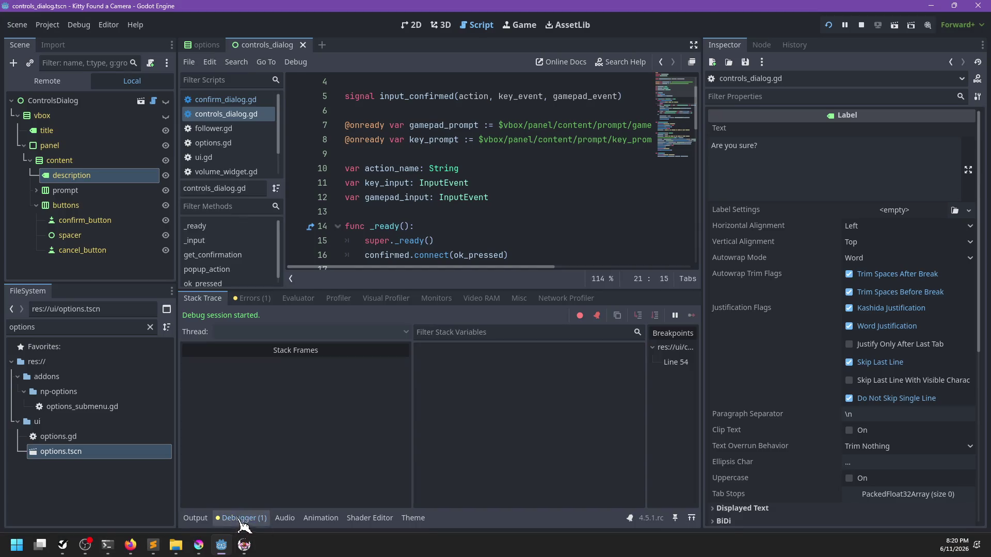
pyautogui.click(239, 302)
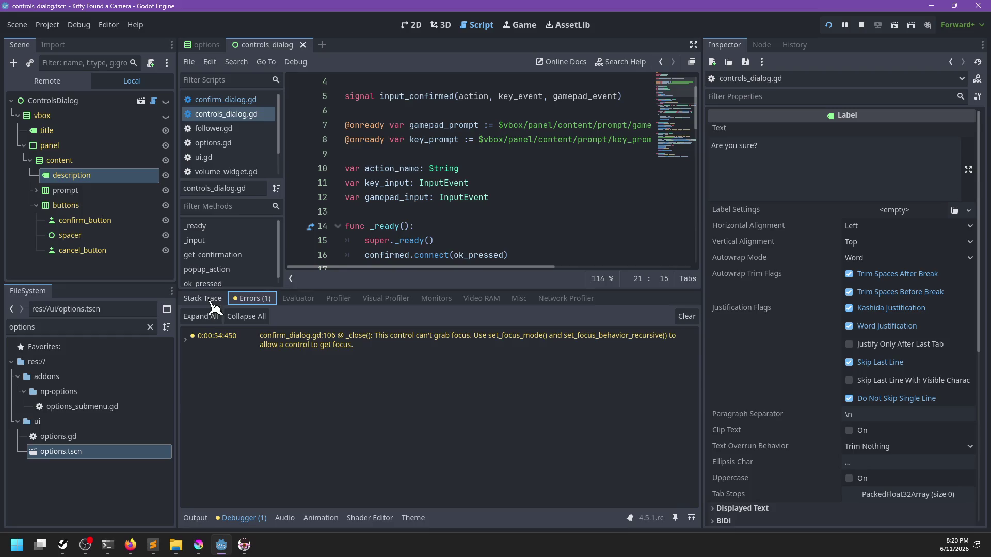
pyautogui.doubleClick(395, 345)
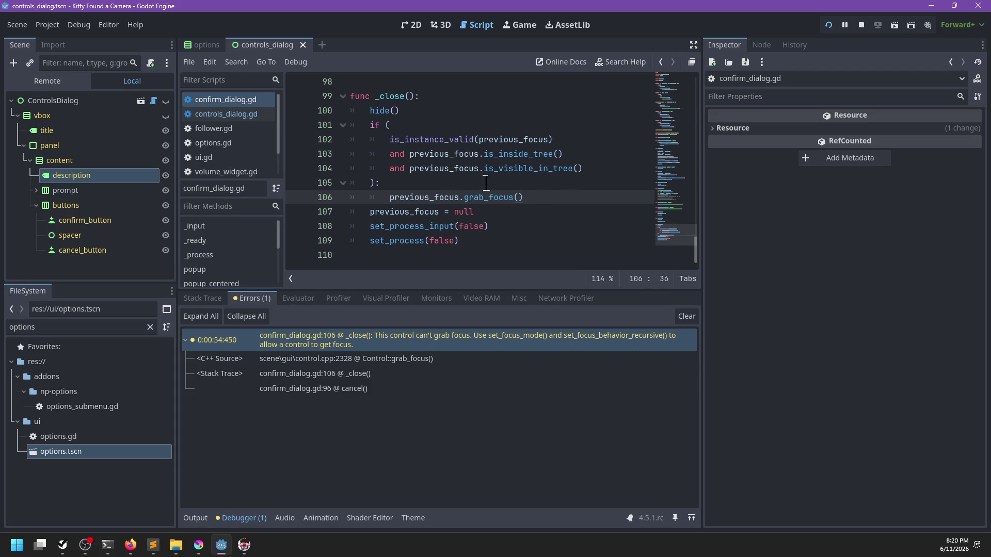
pyautogui.doubleClick(417, 198)
pyautogui.click(545, 196)
pyautogui.press('F5')
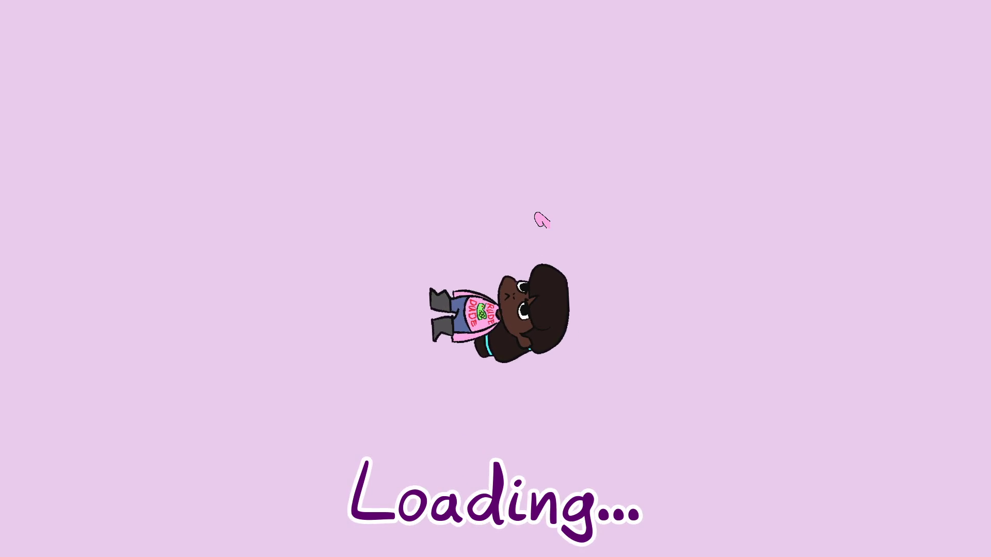
# Step: From the pause menu, open and close Options, then open and cancel the New Game confirmation twice
pyautogui.press('Escape')
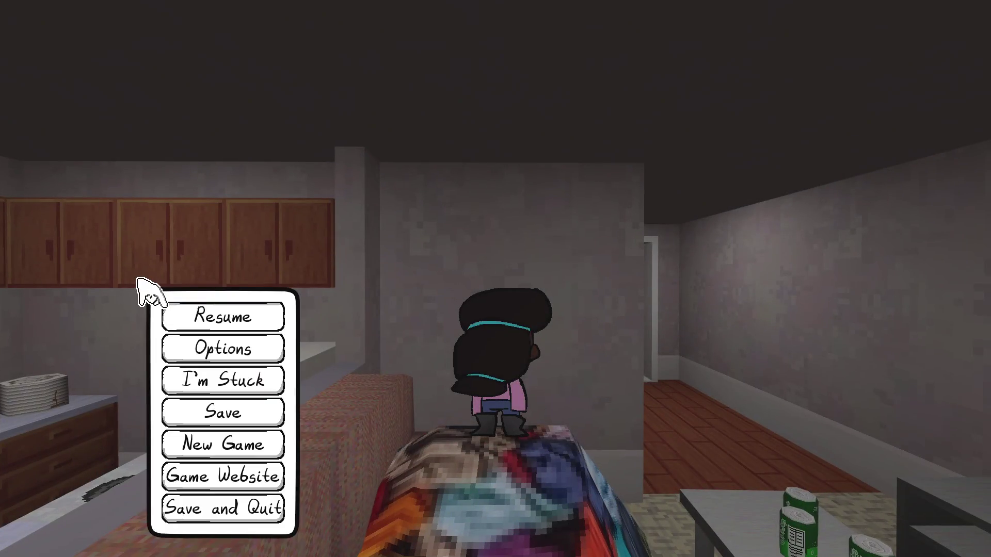
pyautogui.click(242, 349)
pyautogui.press('Escape')
pyautogui.press('Escape')
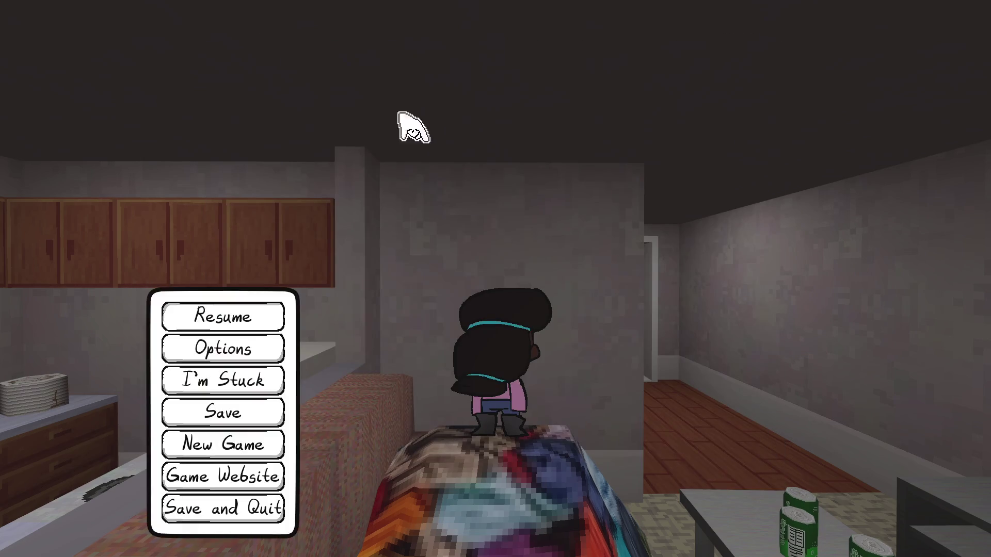
pyautogui.click(243, 445)
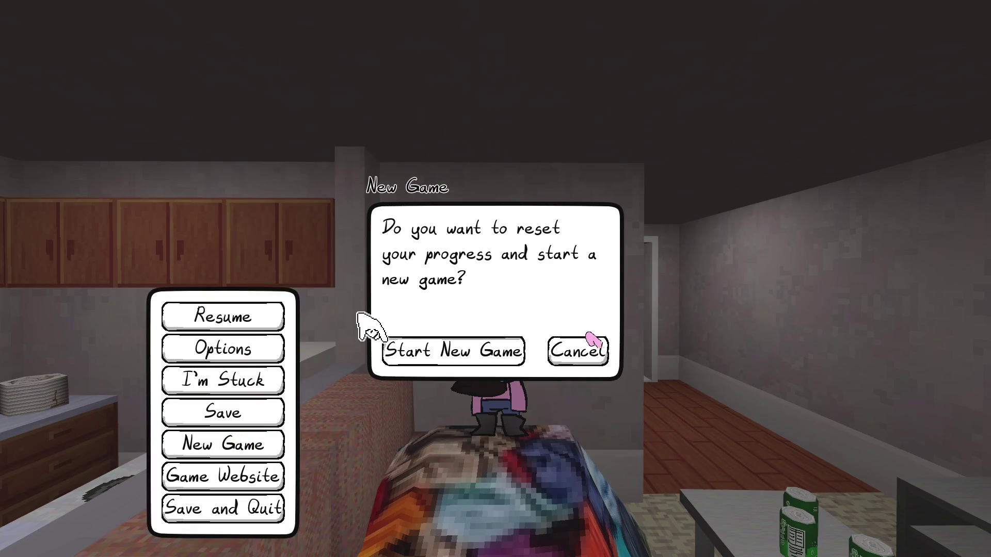
pyautogui.click(594, 354)
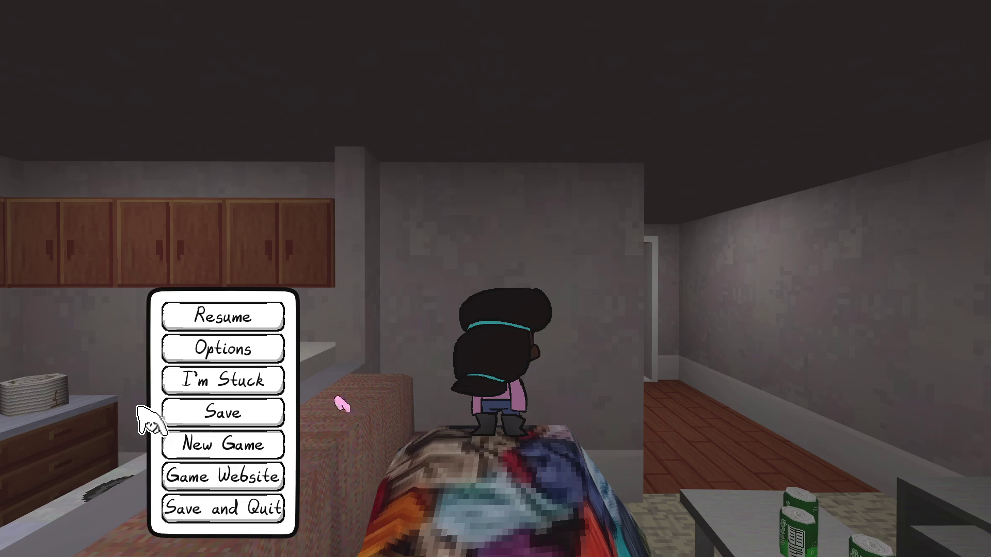
pyautogui.click(235, 447)
pyautogui.click(588, 353)
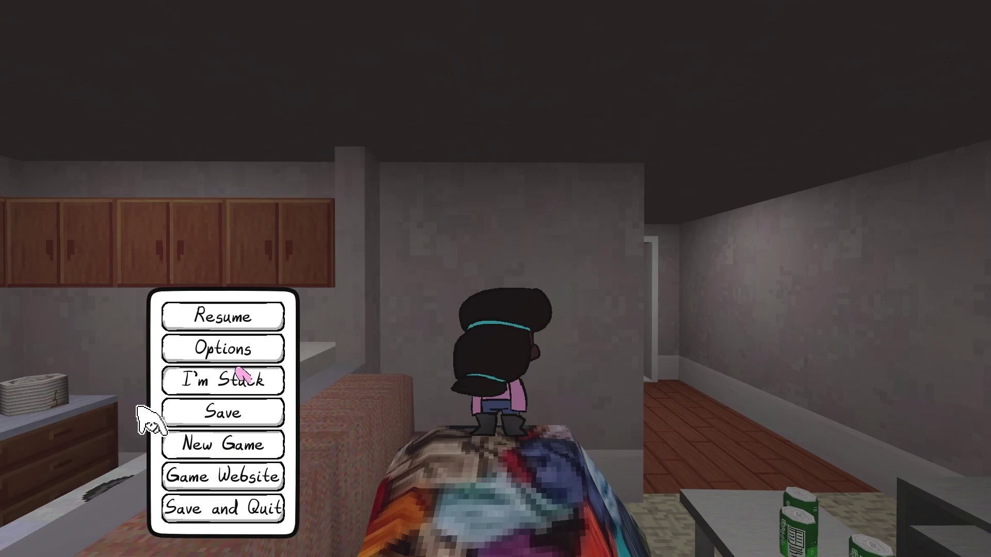
# Step: Open Options on the Controls tab, then stop the game with F8
pyautogui.click(241, 355)
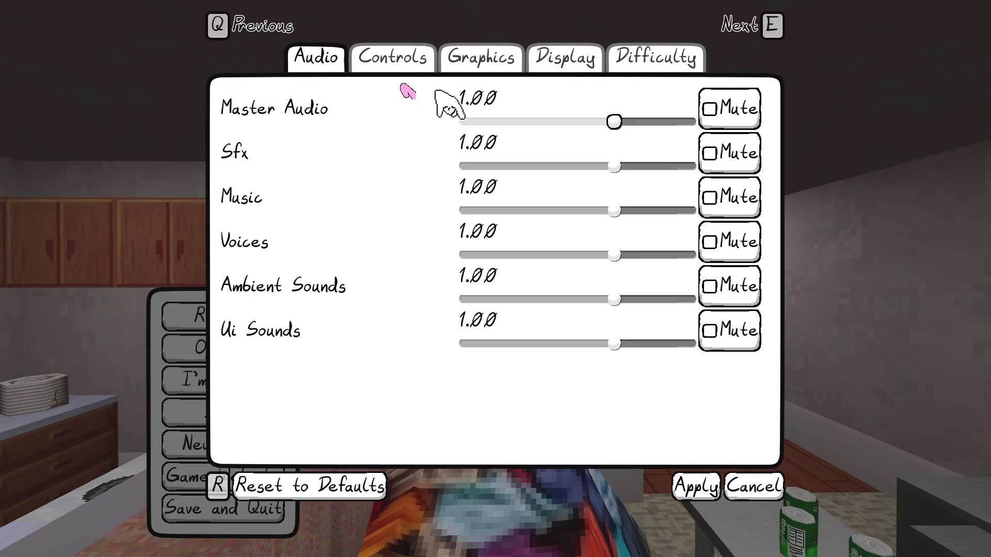
pyautogui.click(404, 62)
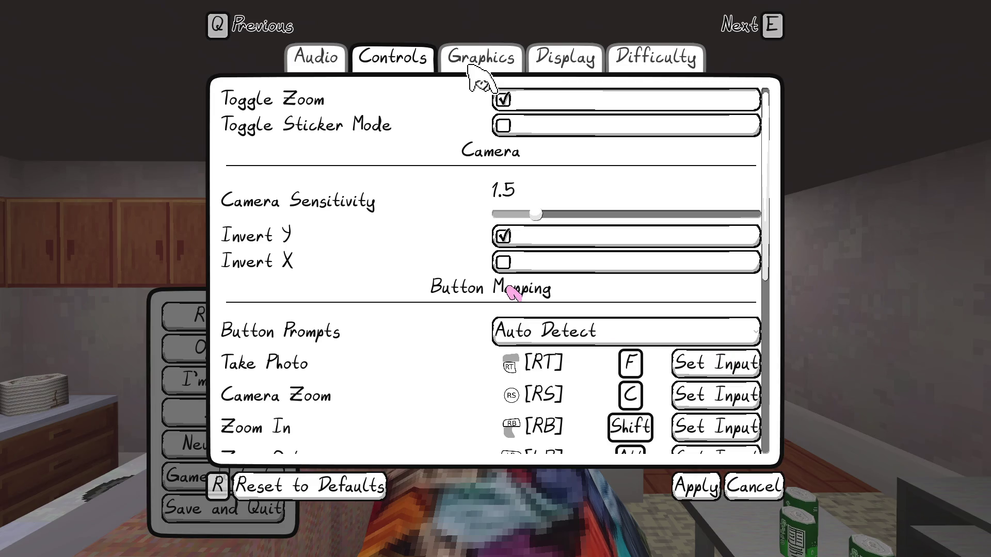
pyautogui.press('F8')
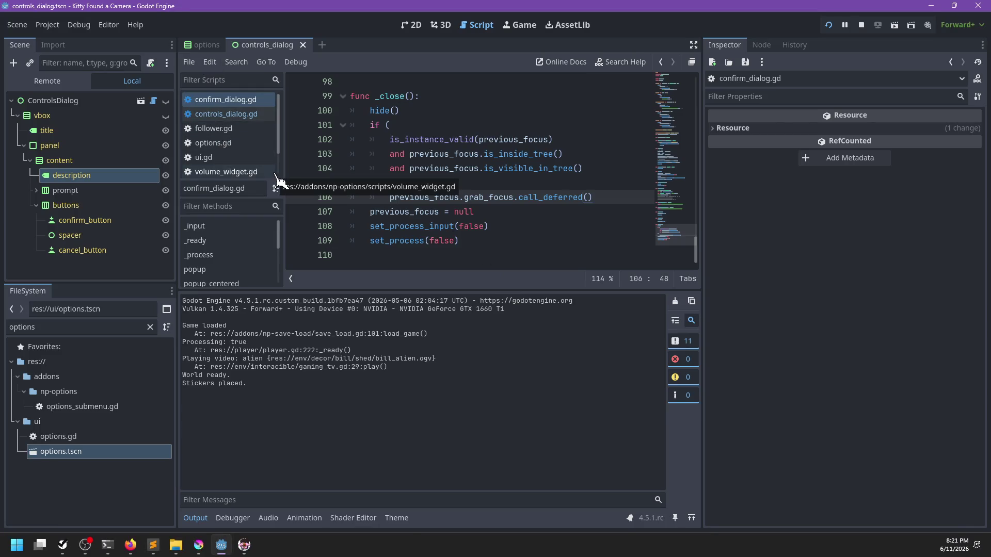
# Step: In the options scene's 2D view, preview controls_dialog as a centered popup
pyautogui.click(204, 45)
pyautogui.click(422, 29)
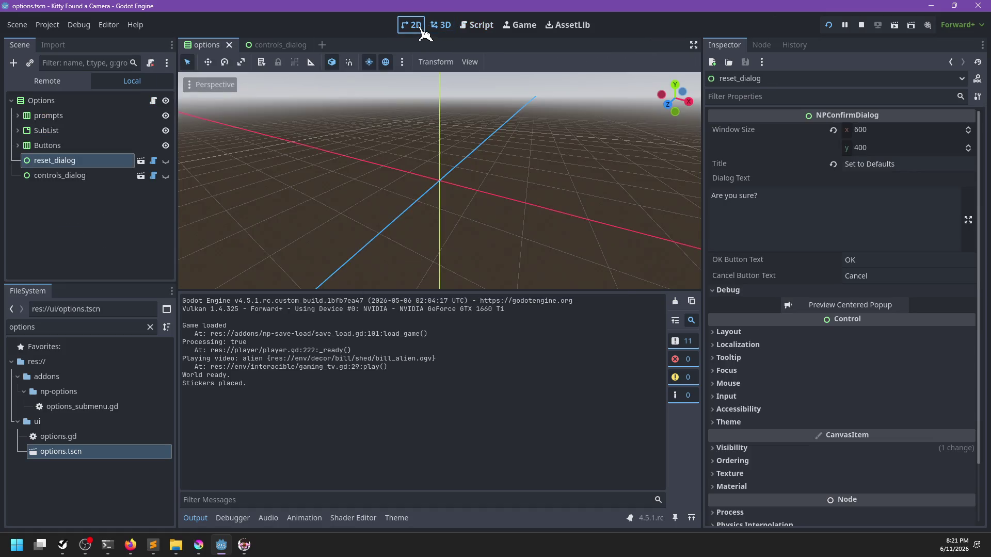
pyautogui.click(61, 178)
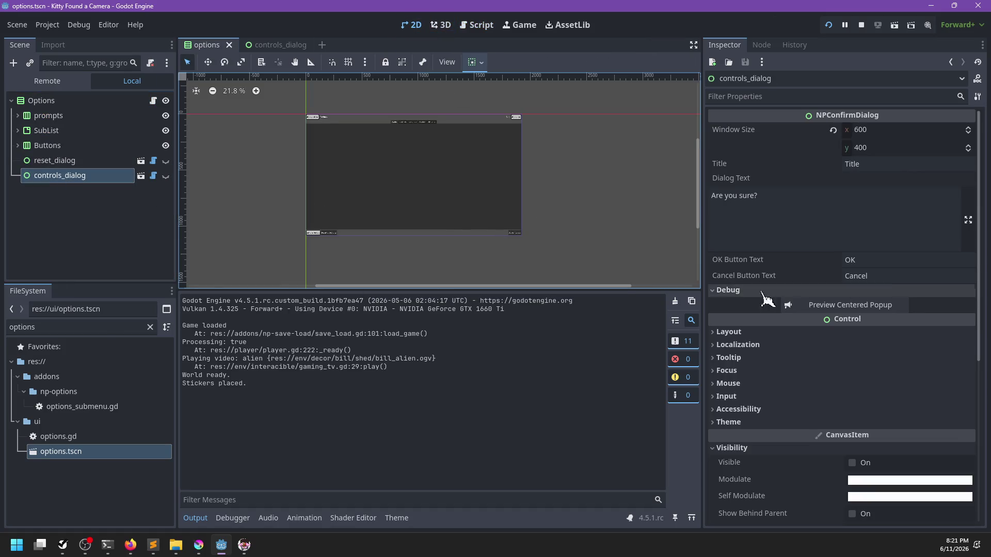
pyautogui.click(826, 305)
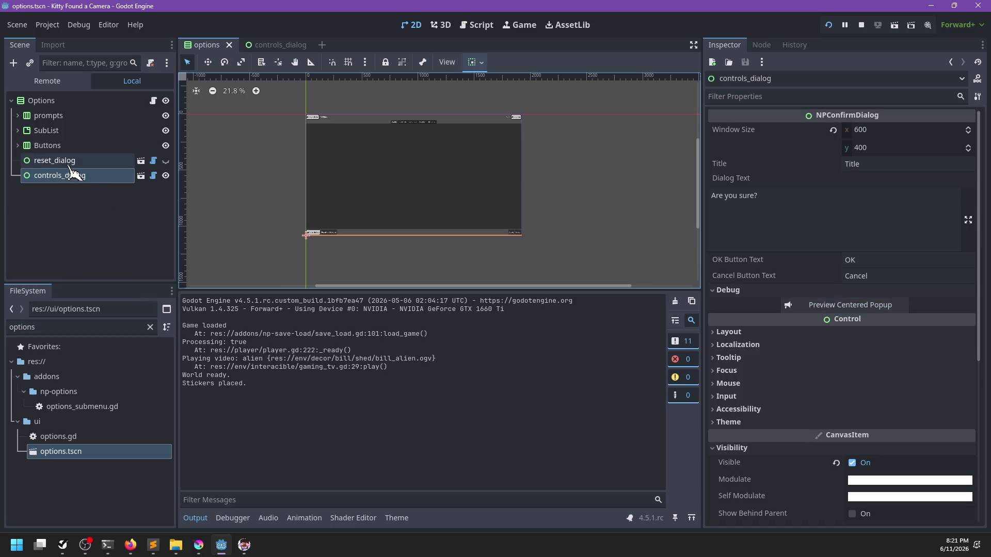
# Step: Move reset_dialog below controls_dialog, save, preview reset_dialog, and hide both dialogs
pyautogui.moveTo(70, 165)
pyautogui.mouseDown()
pyautogui.moveTo(67, 180)
pyautogui.moveTo(78, 178)
pyautogui.mouseUp()
pyautogui.hotkey('ctrl', 's')
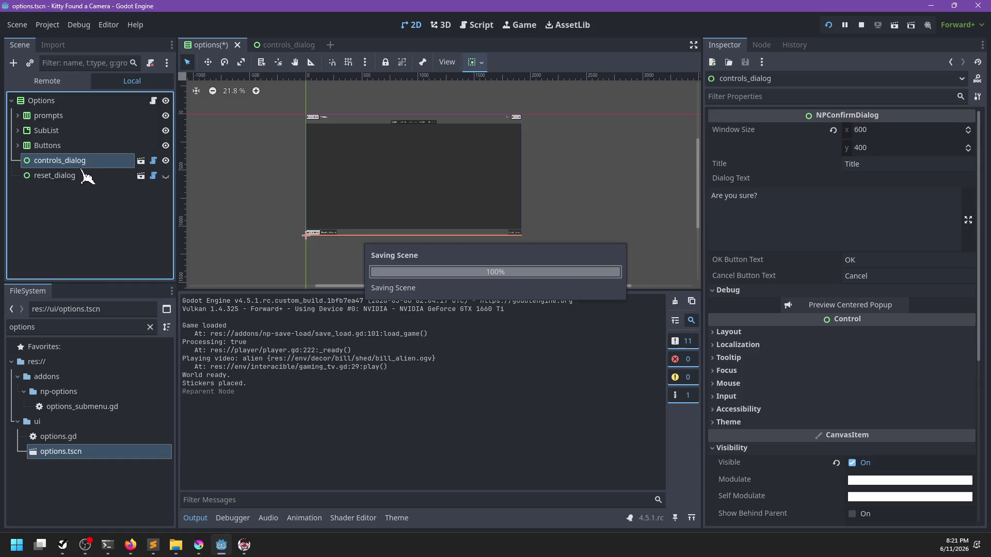
pyautogui.click(77, 177)
pyautogui.click(829, 305)
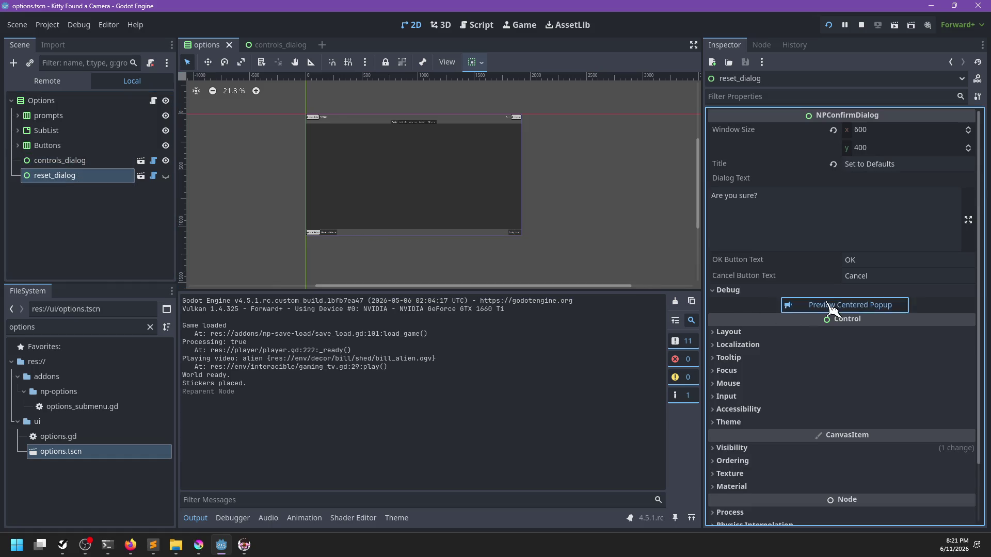
pyautogui.click(77, 161)
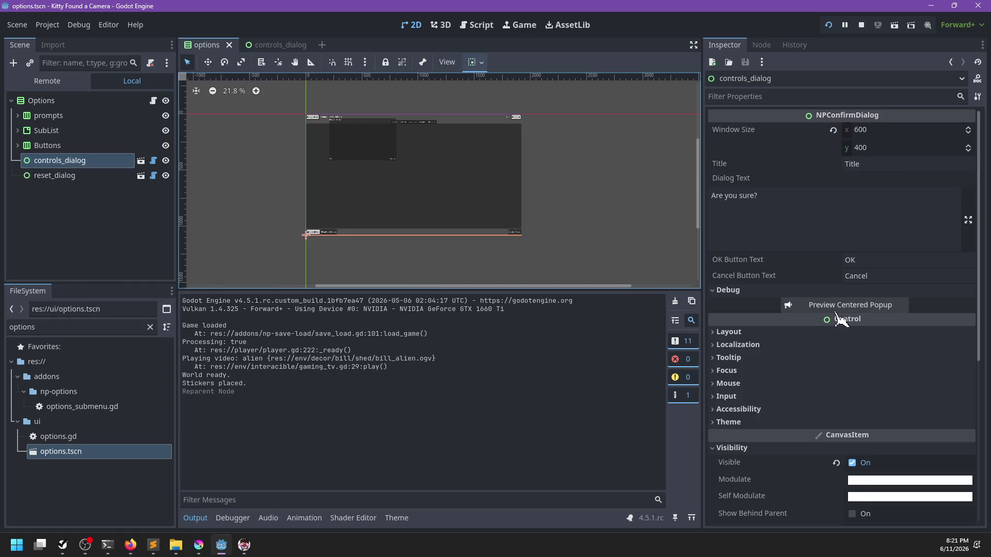
pyautogui.click(165, 175)
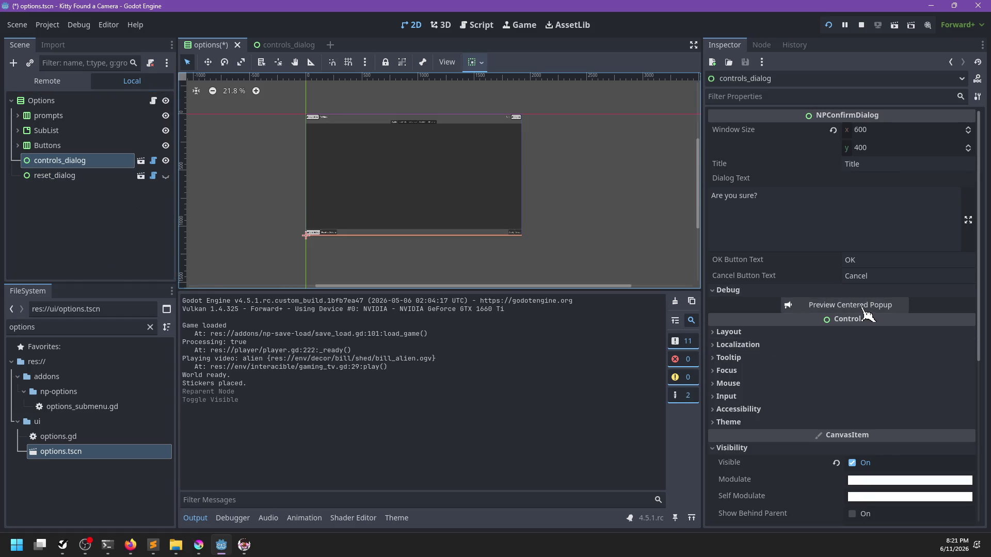
pyautogui.click(166, 161)
# Step: Revert controls_dialog's vbox Anchors Preset and Layout Mode to Position, reset height to 300, and save
pyautogui.click(876, 307)
pyautogui.click(141, 161)
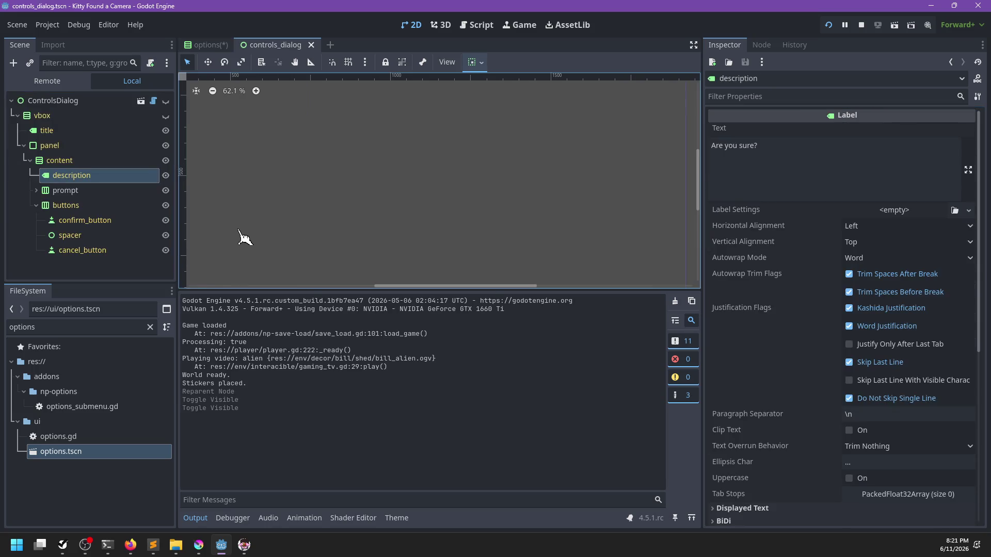
pyautogui.click(62, 117)
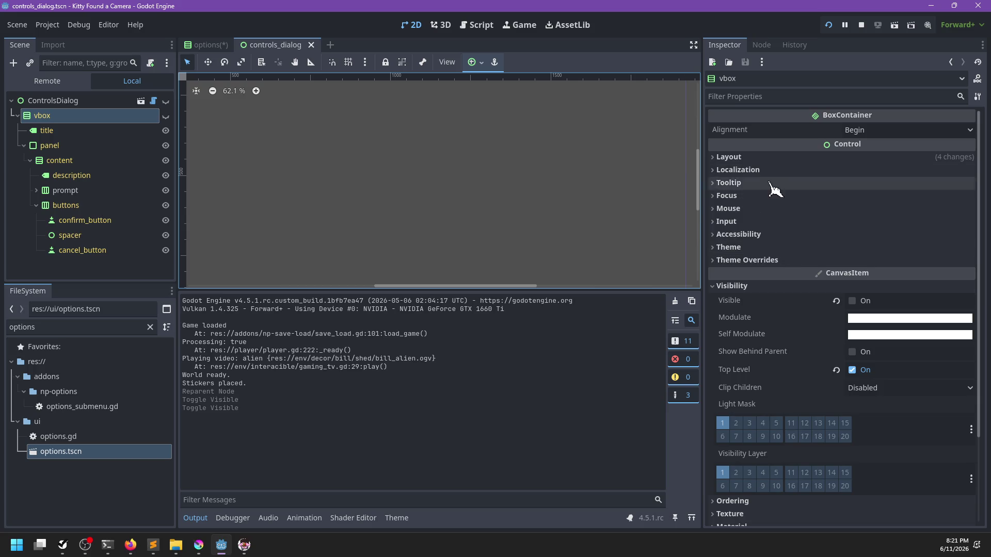
pyautogui.click(743, 157)
pyautogui.click(837, 283)
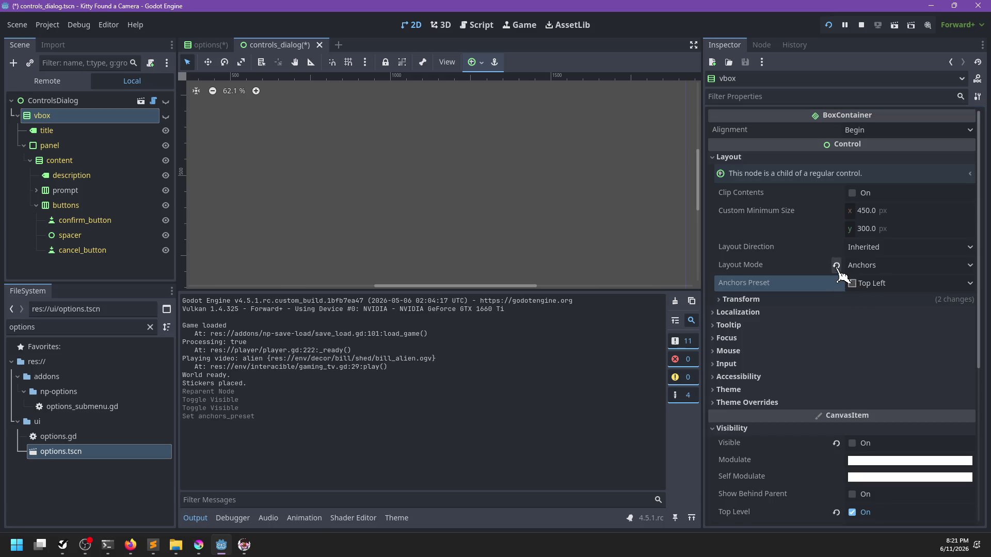
pyautogui.click(836, 265)
pyautogui.click(751, 283)
pyautogui.click(839, 296)
pyautogui.hotkey('ctrl', 's')
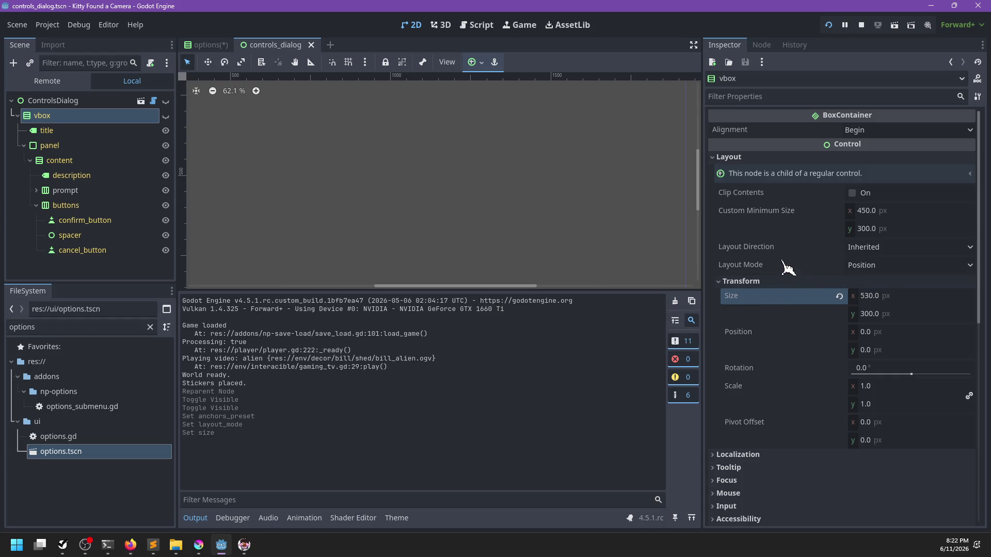
# Step: Review the vbox's layout and transform properties, make vbox visible again, and save
pyautogui.click(760, 282)
pyautogui.click(730, 157)
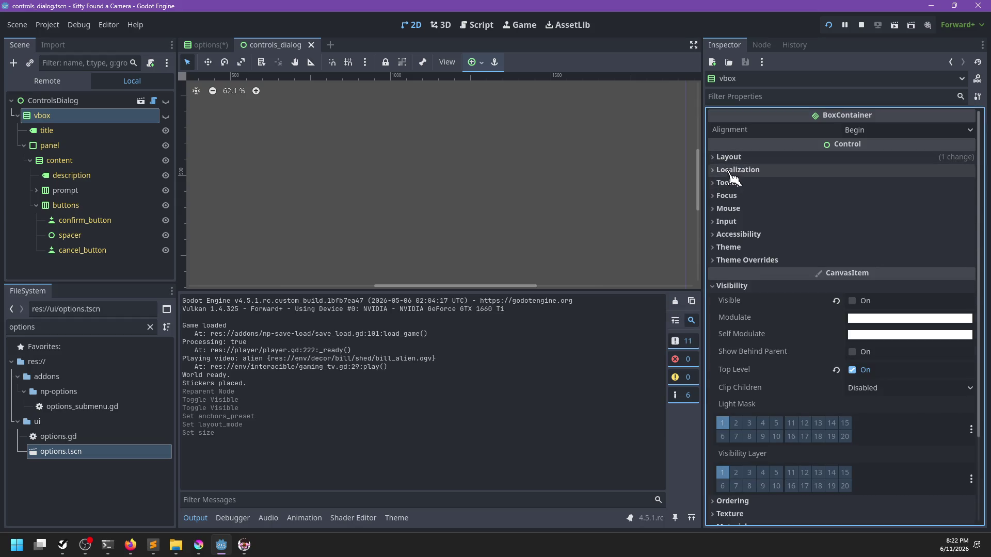
pyautogui.click(731, 170)
pyautogui.click(730, 157)
pyautogui.click(741, 282)
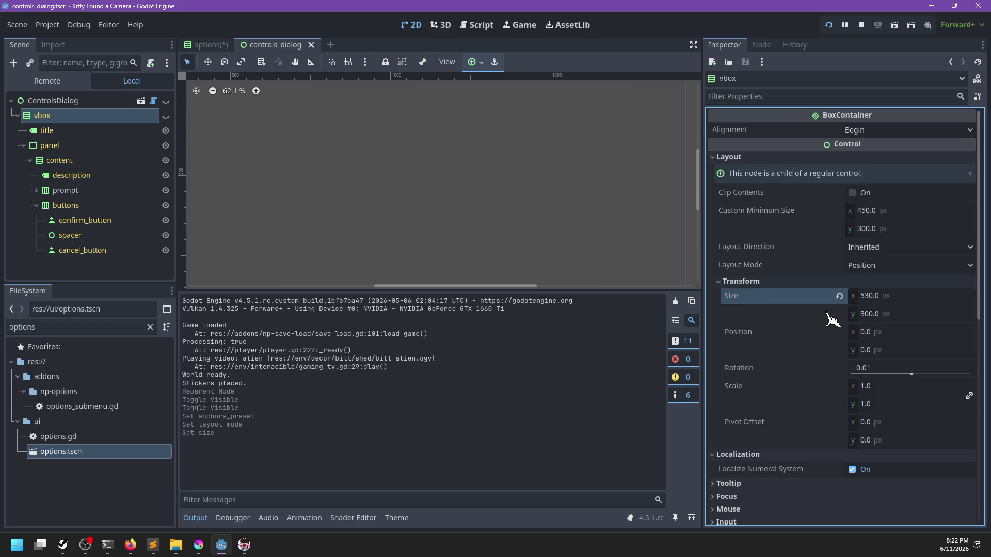
pyautogui.scroll(-5, 445, 177)
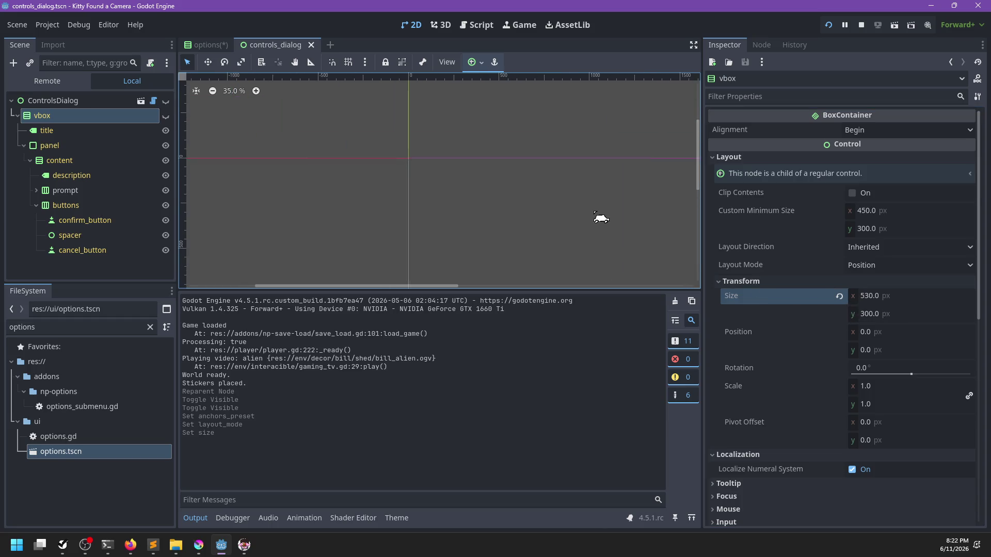
pyautogui.scroll(-4, 454, 209)
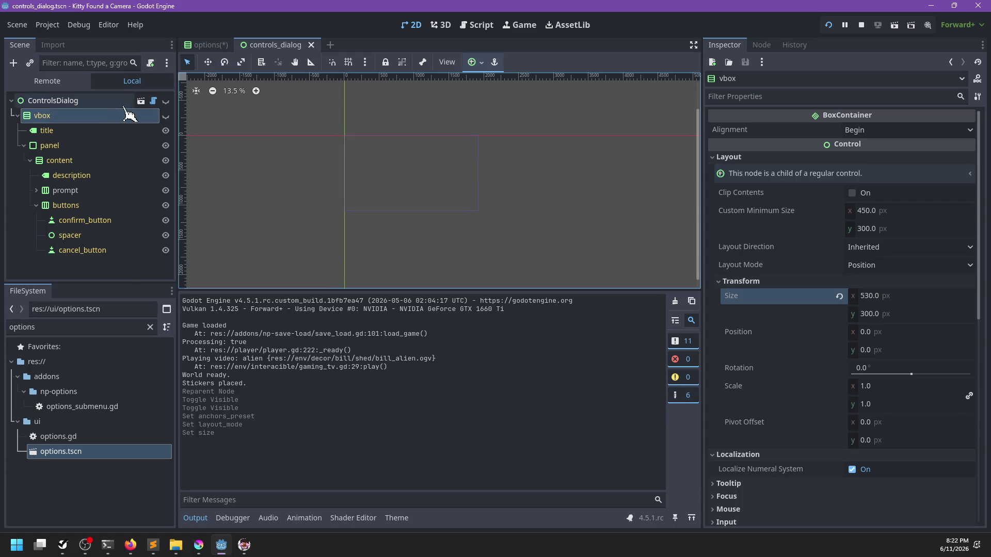
pyautogui.click(166, 116)
pyautogui.hotkey('ctrl', 's')
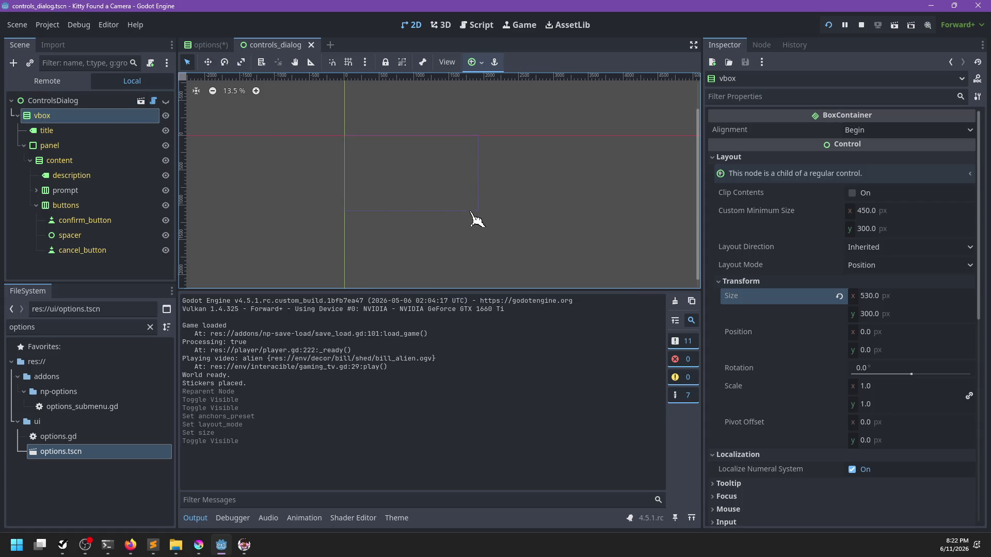
# Step: Preview reset_dialog and controls_dialog as centered popups, hide both again, and save the options scene
pyautogui.click(206, 45)
pyautogui.click(92, 176)
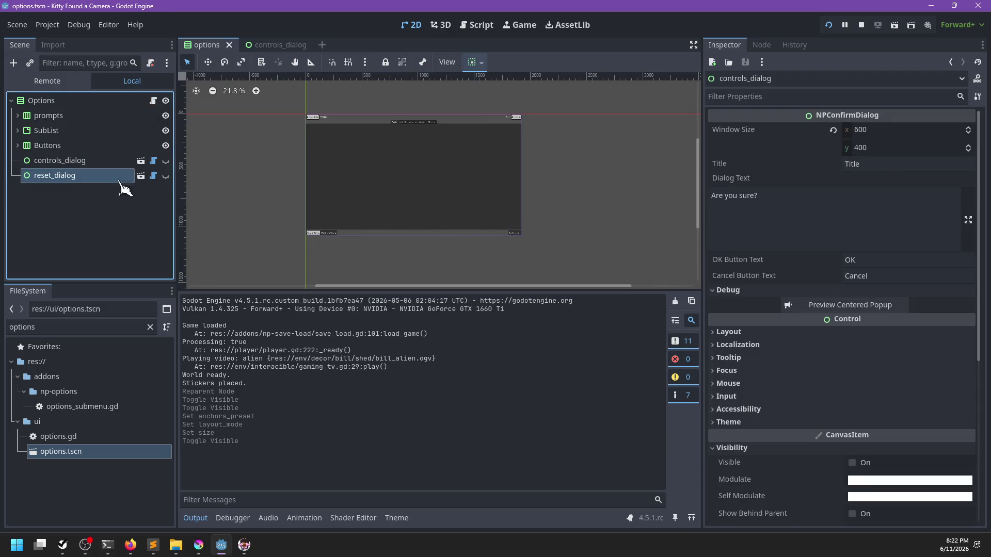
pyautogui.click(853, 306)
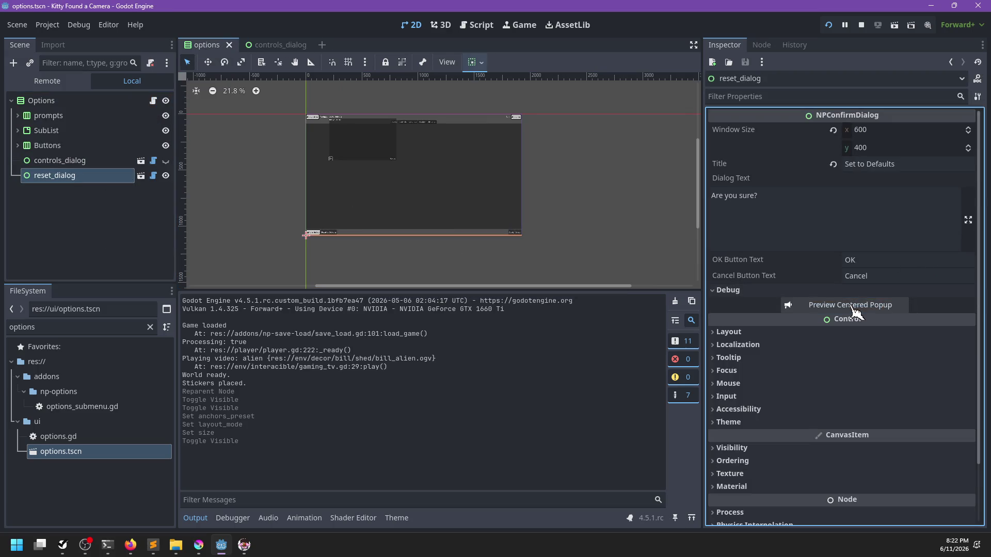
pyautogui.click(165, 176)
pyautogui.click(124, 161)
pyautogui.click(851, 305)
pyautogui.click(165, 161)
pyautogui.hotkey('ctrl', 's')
# Step: In the game, start rebinding Take Photo and Camera Zoom, cancel both, then quit
pyautogui.hotkey('alt', 'Tab')
pyautogui.click(702, 364)
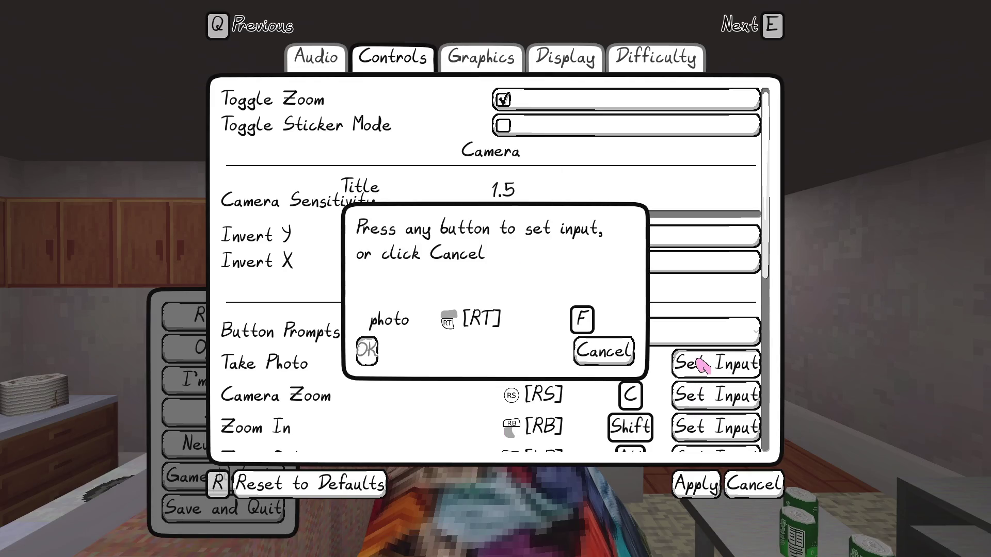
pyautogui.click(509, 294)
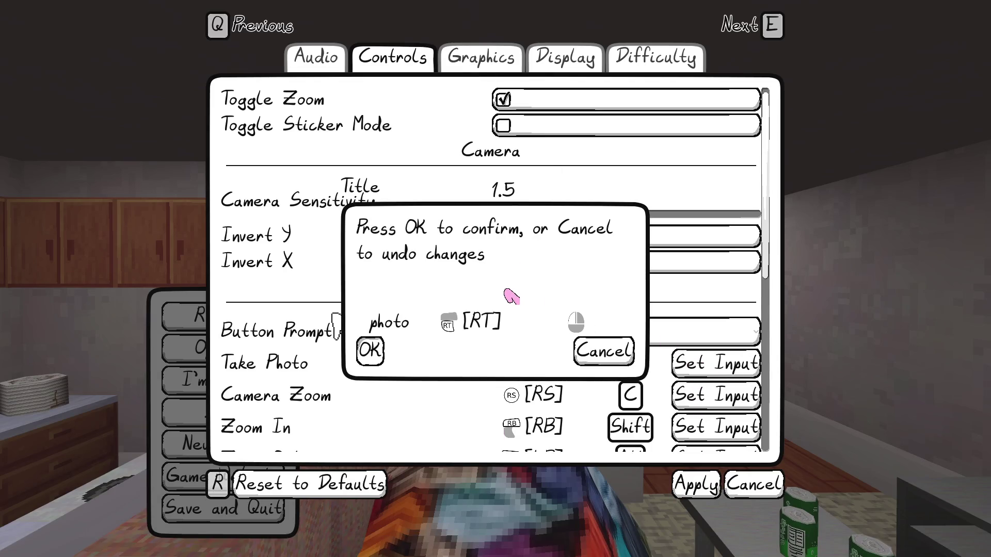
pyautogui.click(614, 350)
pyautogui.click(701, 397)
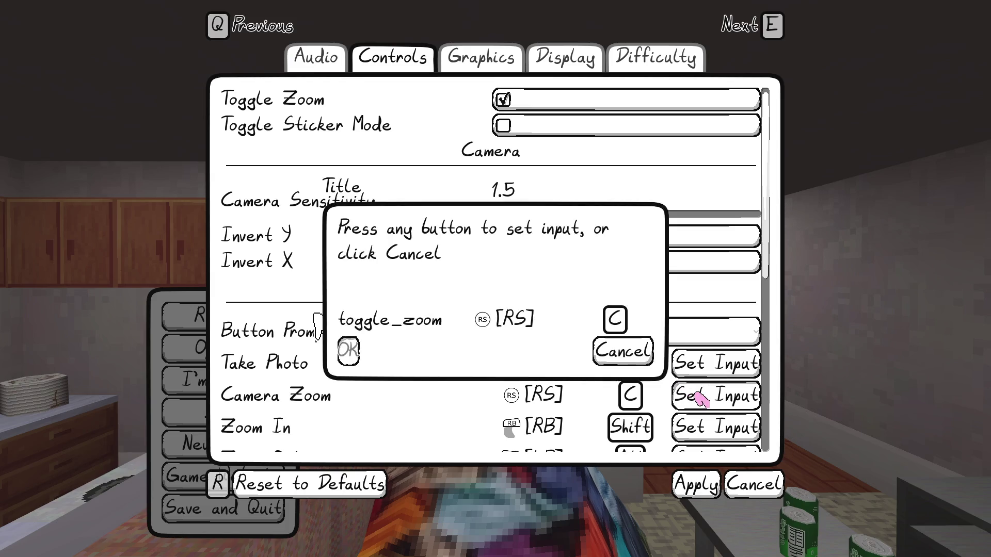
pyautogui.click(635, 353)
pyautogui.hotkey('alt', 'Tab')
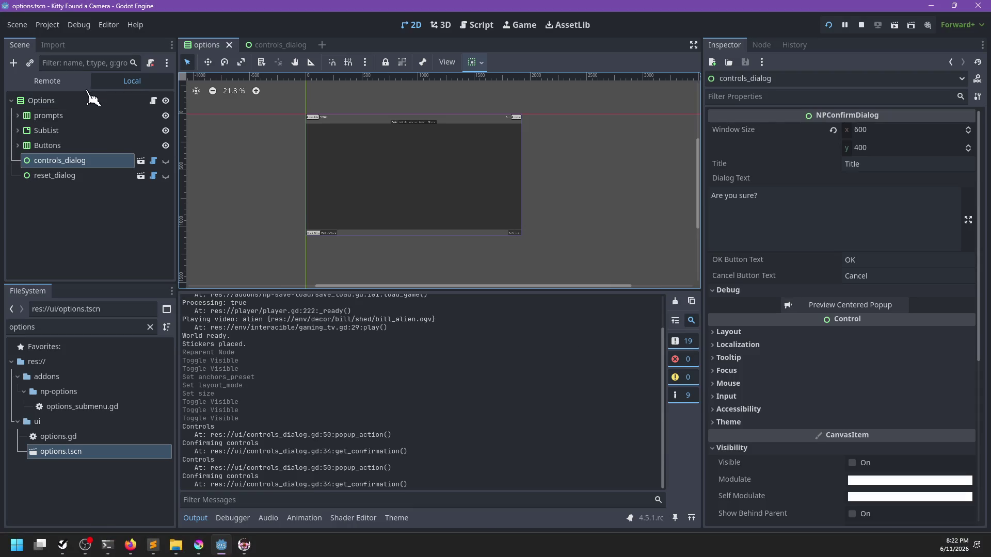
# Step: Inspect the Visibility properties of the Options root and the prompts node
pyautogui.click(94, 100)
pyautogui.scroll(-5, 809, 381)
pyautogui.click(762, 383)
pyautogui.click(766, 385)
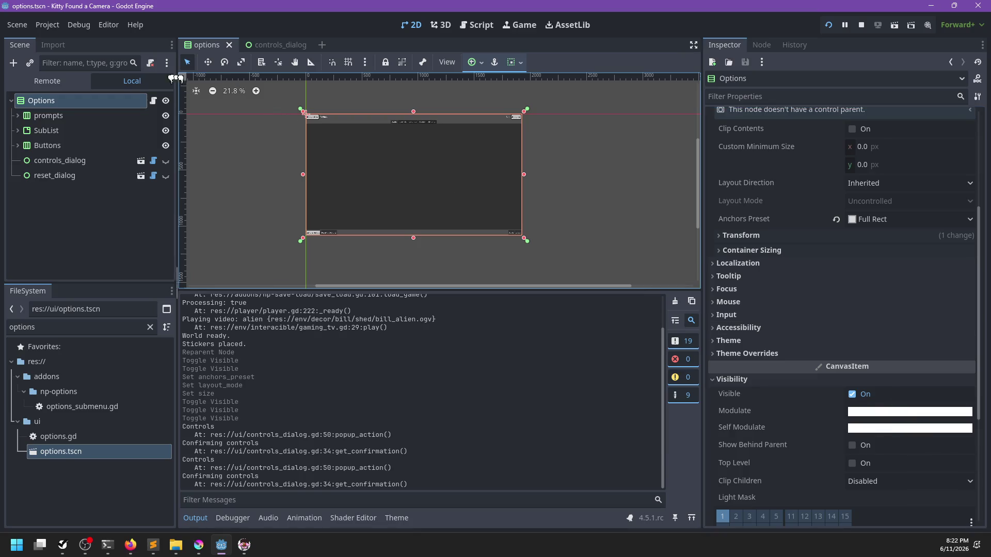
pyautogui.click(124, 116)
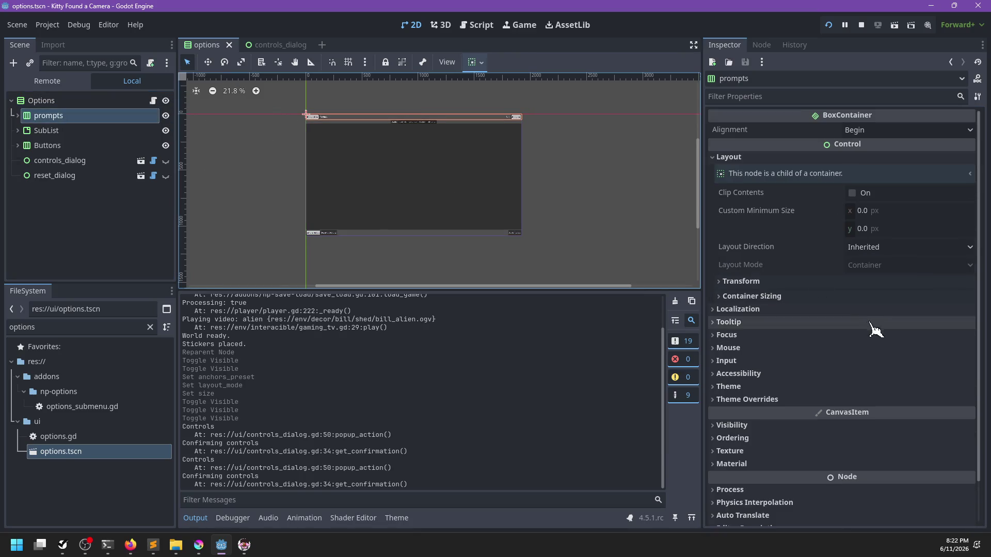
# Step: Compare the vbox Visibility settings in the controls_dialog and confirm_dialog scenes
pyautogui.click(276, 45)
pyautogui.click(61, 121)
pyautogui.scroll(-3, 818, 325)
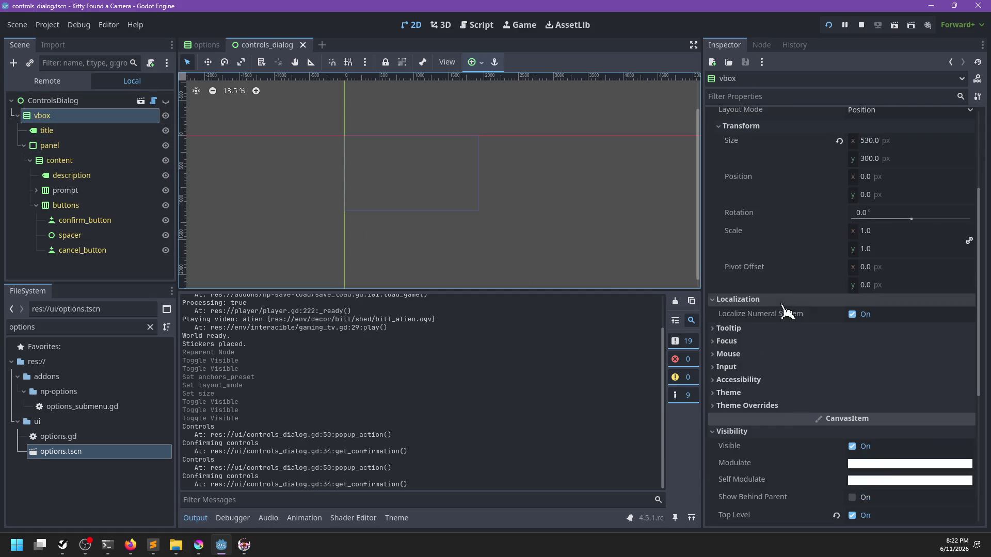
pyautogui.click(141, 101)
pyautogui.click(104, 115)
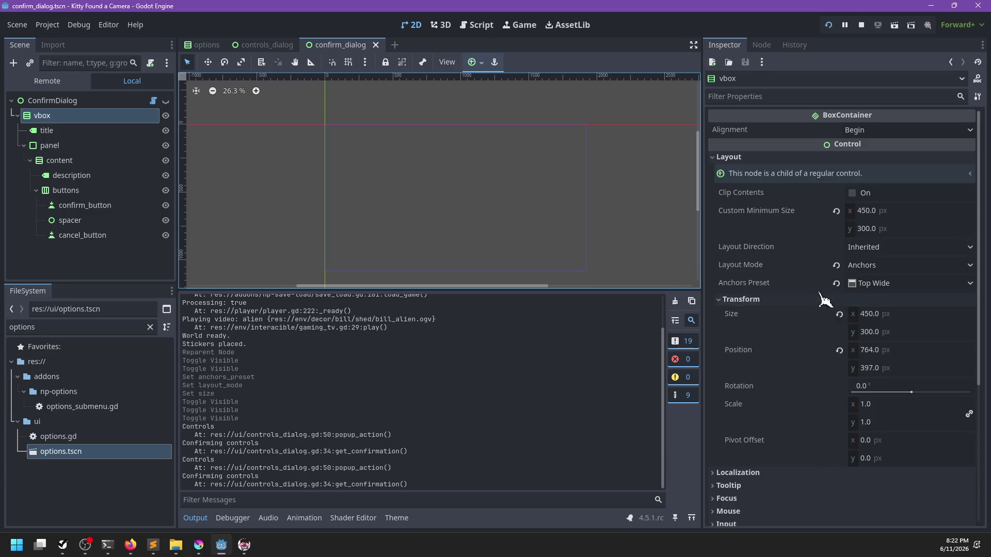
pyautogui.scroll(-4, 826, 302)
pyautogui.click(759, 381)
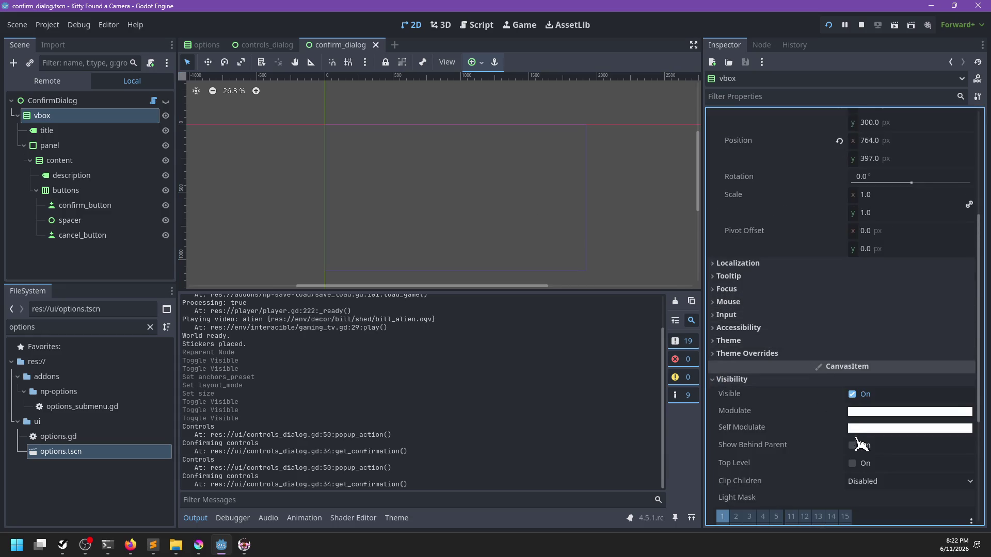
pyautogui.scroll(-1, 857, 443)
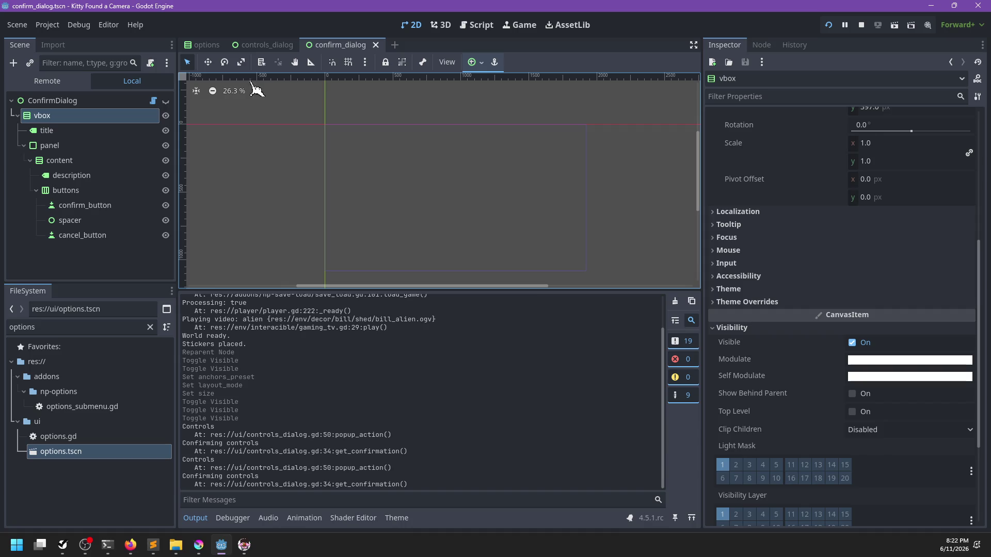
# Step: Uncheck Top Level on controls_dialog's vbox and run the game
pyautogui.click(287, 41)
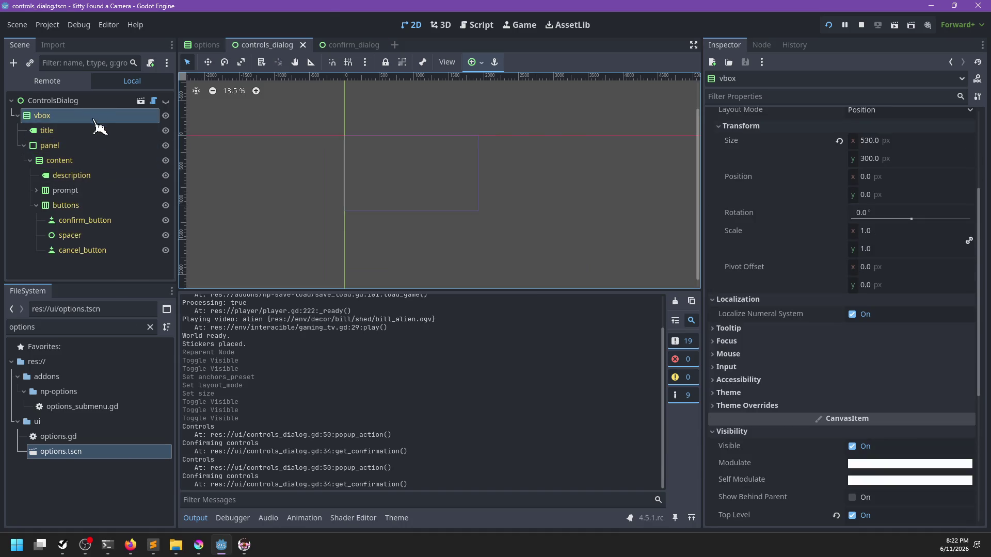
pyautogui.scroll(-5, 749, 322)
pyautogui.click(836, 309)
pyautogui.press('F5')
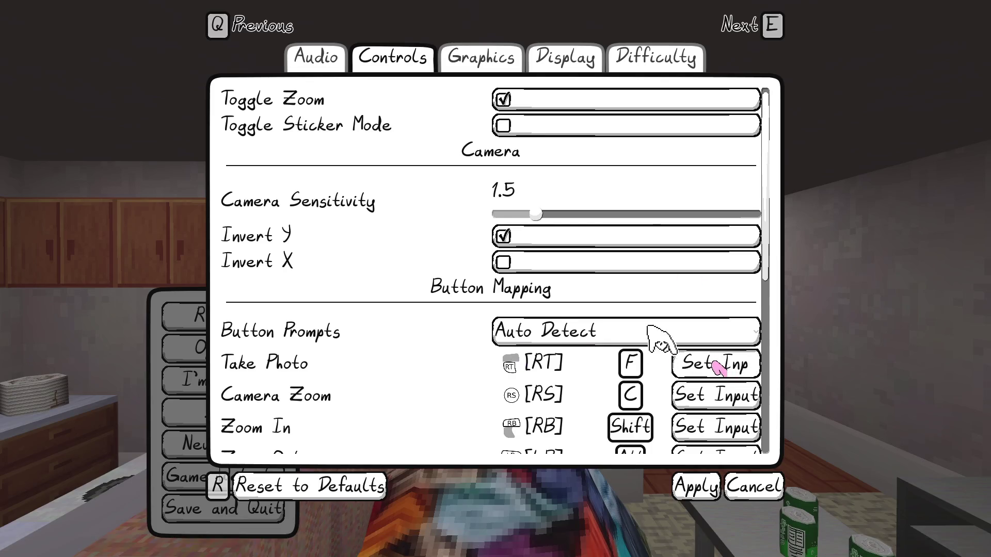
# Step: Bind Take Photo to the right mouse button, then test q, Right, Down and Return keys while the confirmation dialog is open
pyautogui.click(717, 365)
pyautogui.rightClick(705, 364)
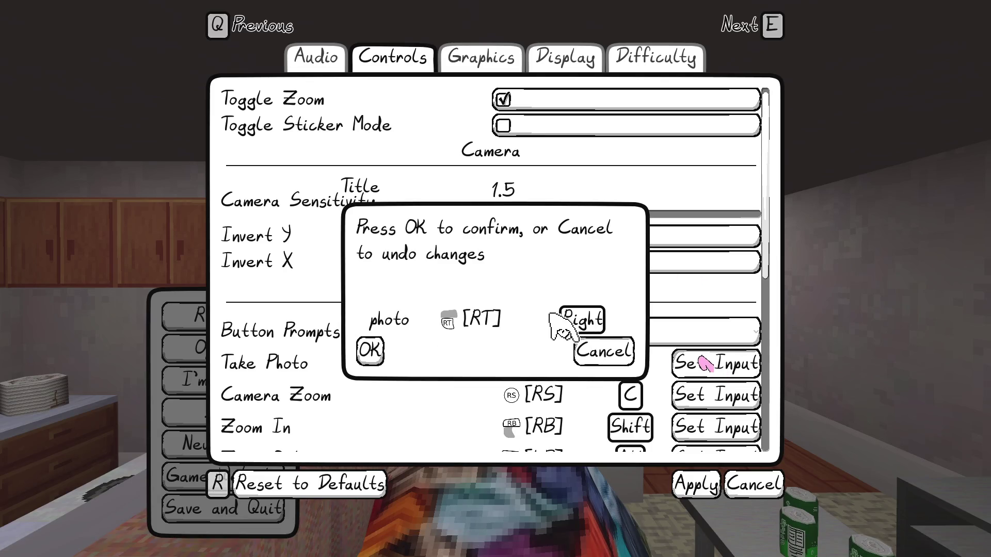
pyautogui.press('q')
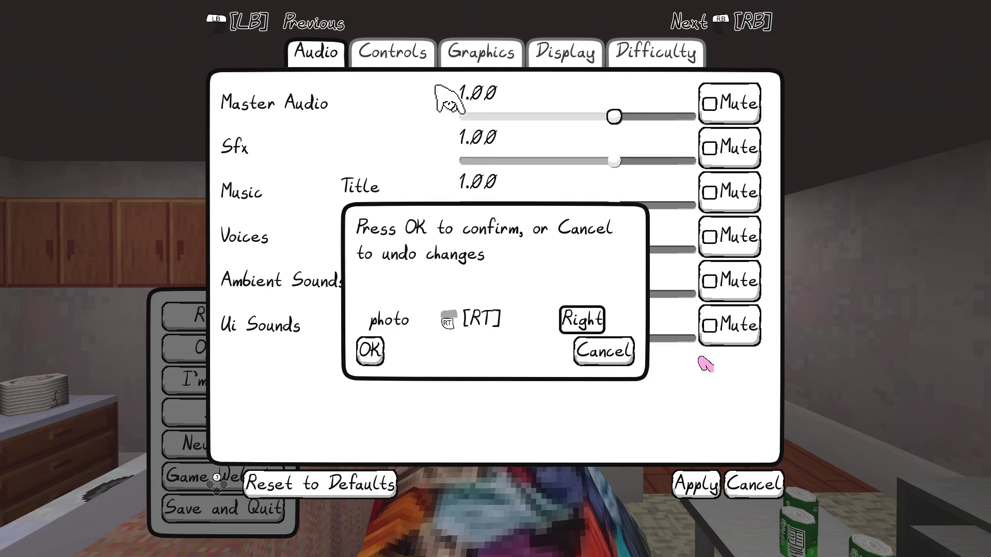
pyautogui.press('Right')
pyautogui.press('Down')
pyautogui.press('Down')
pyautogui.press('Down')
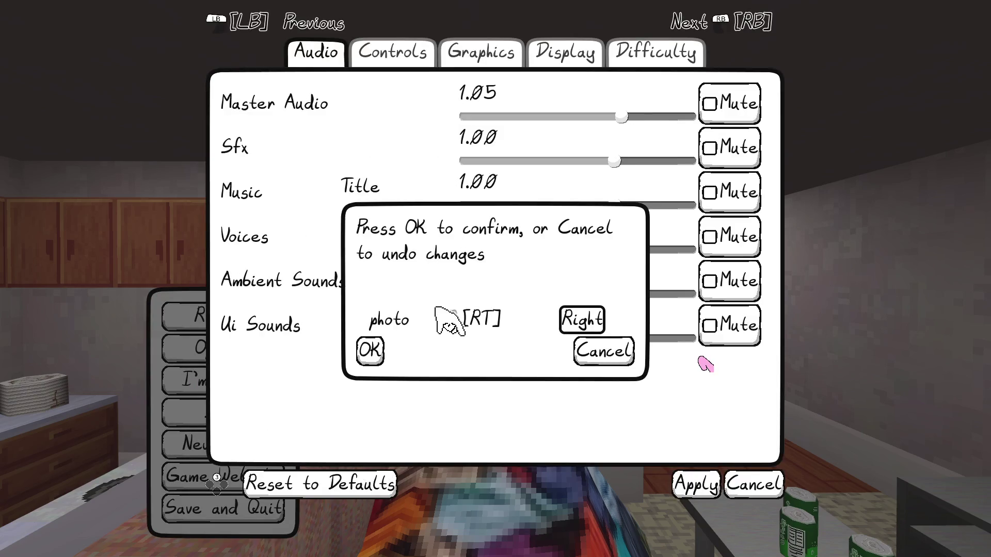
pyautogui.press('Return')
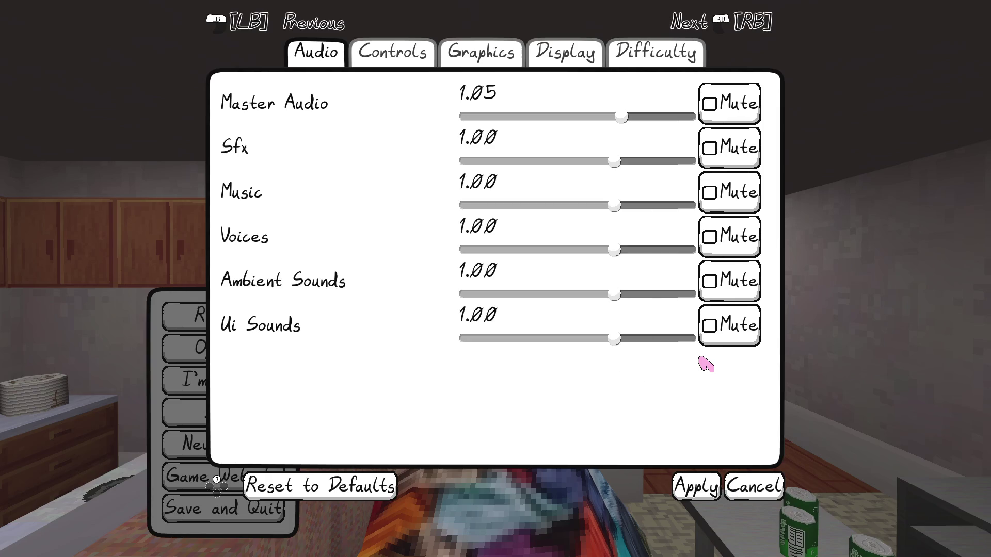
pyautogui.hotkey('alt', 'Tab')
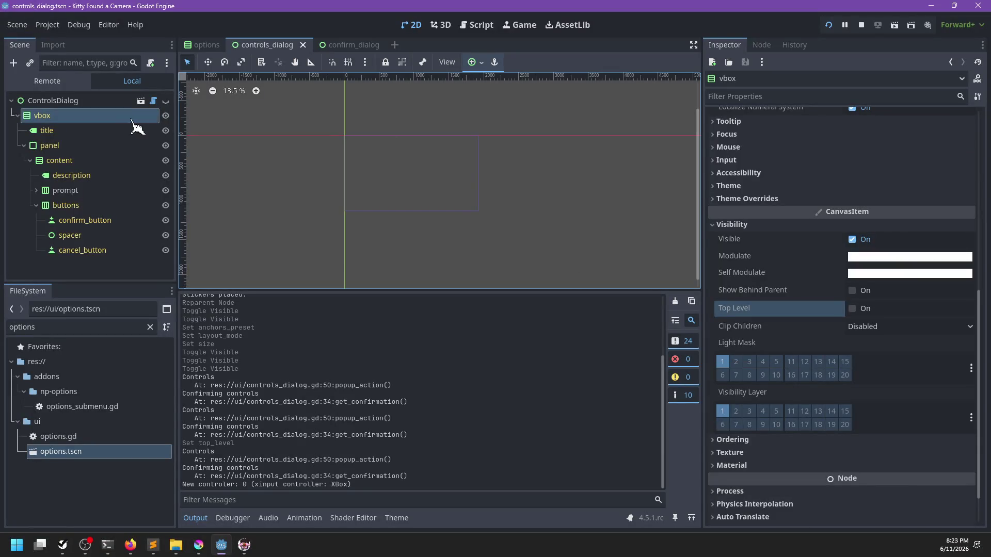
# Step: Open the ControlsDialog script, then options.gd, and browse through its code
pyautogui.click(154, 102)
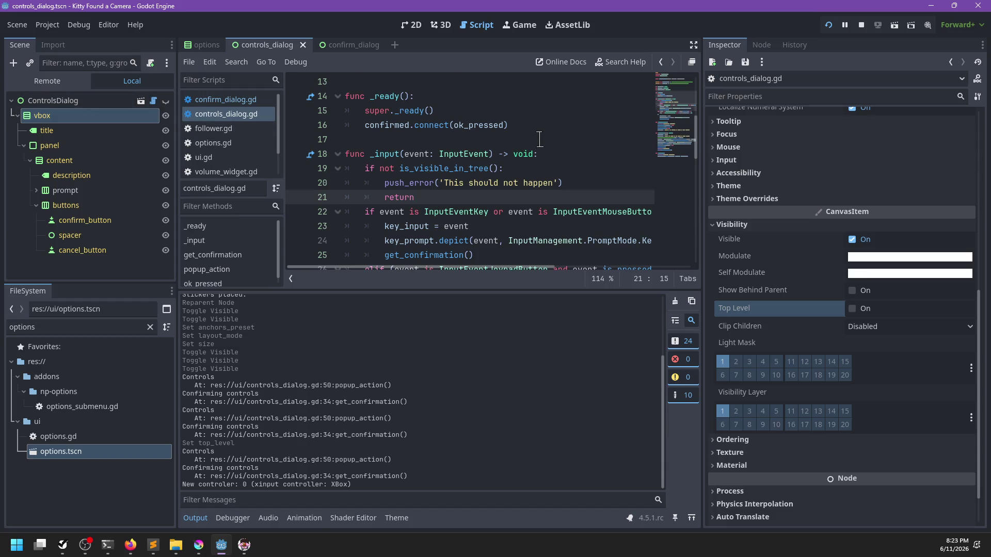
pyautogui.scroll(2, 540, 140)
pyautogui.scroll(-1, 233, 147)
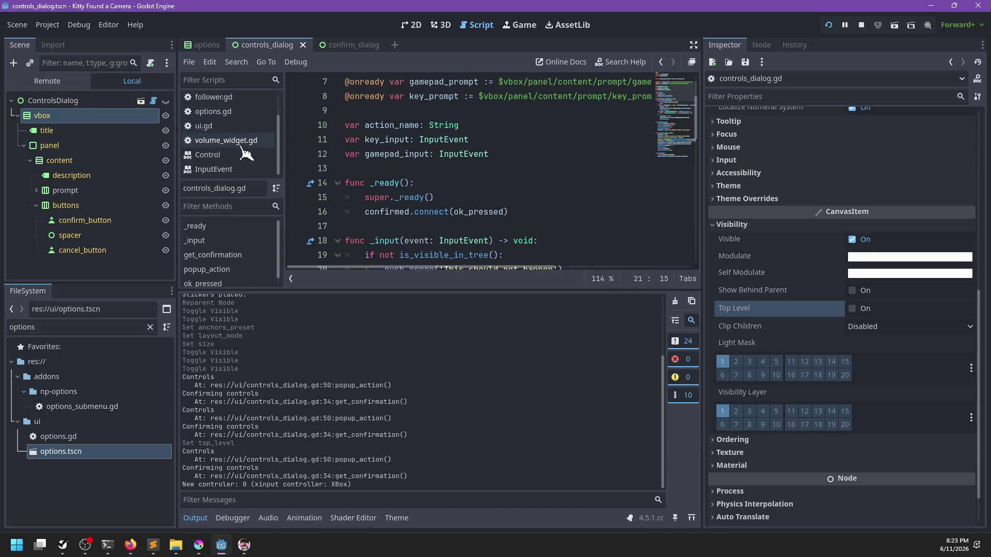
pyautogui.click(227, 123)
pyautogui.scroll(-3, 526, 170)
pyautogui.hotkey('ctrl', 'f')
pyautogui.press('Escape')
pyautogui.scroll(-6, 512, 171)
pyautogui.scroll(3, 470, 166)
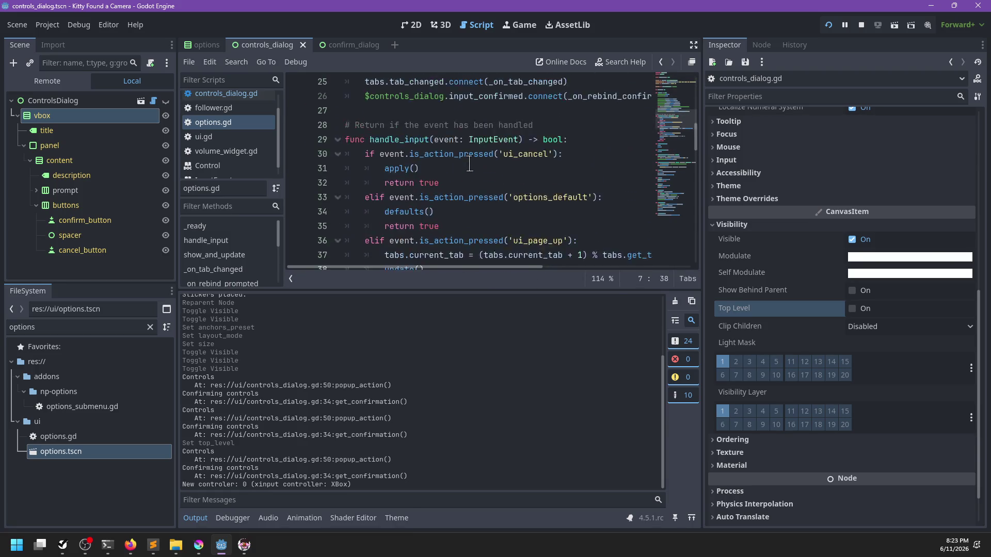
pyautogui.scroll(-6, 468, 167)
pyautogui.scroll(-4, 468, 166)
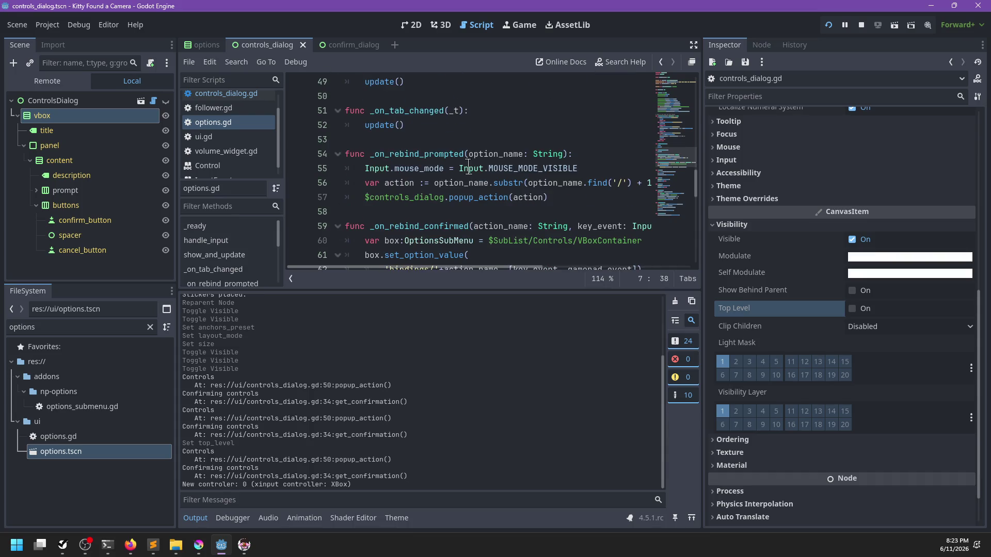
pyautogui.scroll(-5, 468, 168)
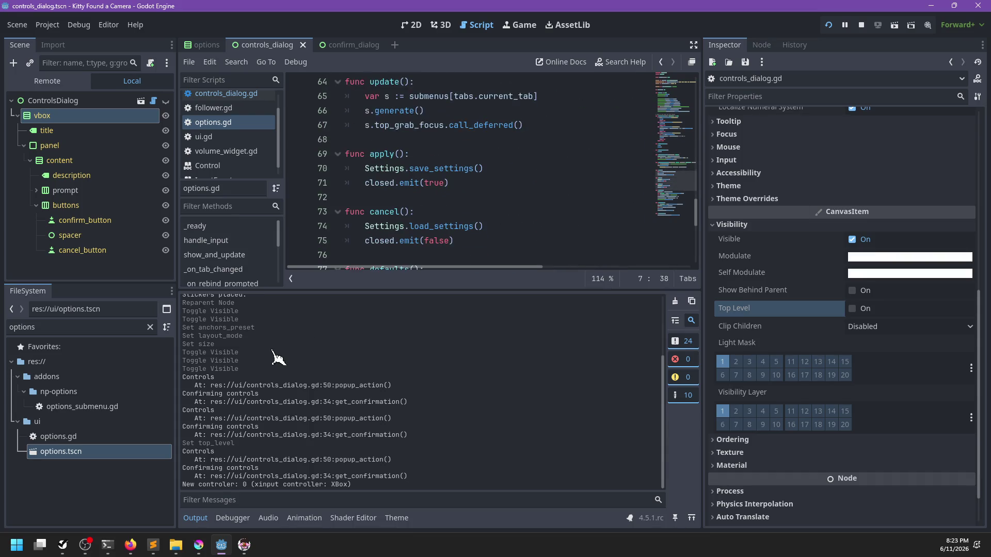
# Step: Collapse the Output panel, delete blank line 17 in _ready, save, and select handle_input
pyautogui.click(195, 518)
pyautogui.scroll(1, 486, 308)
pyautogui.scroll(-1, 486, 307)
pyautogui.scroll(13, 486, 307)
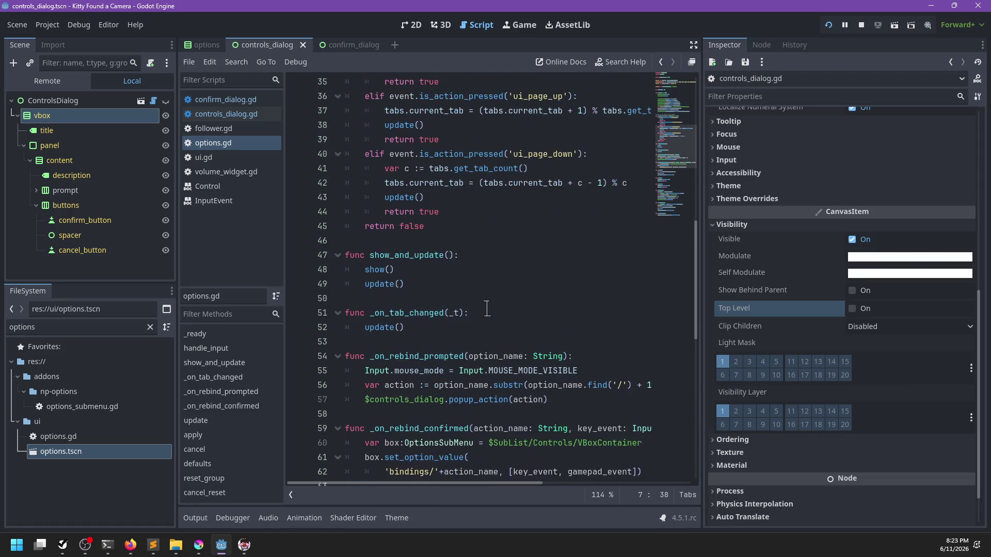
pyautogui.scroll(8, 486, 307)
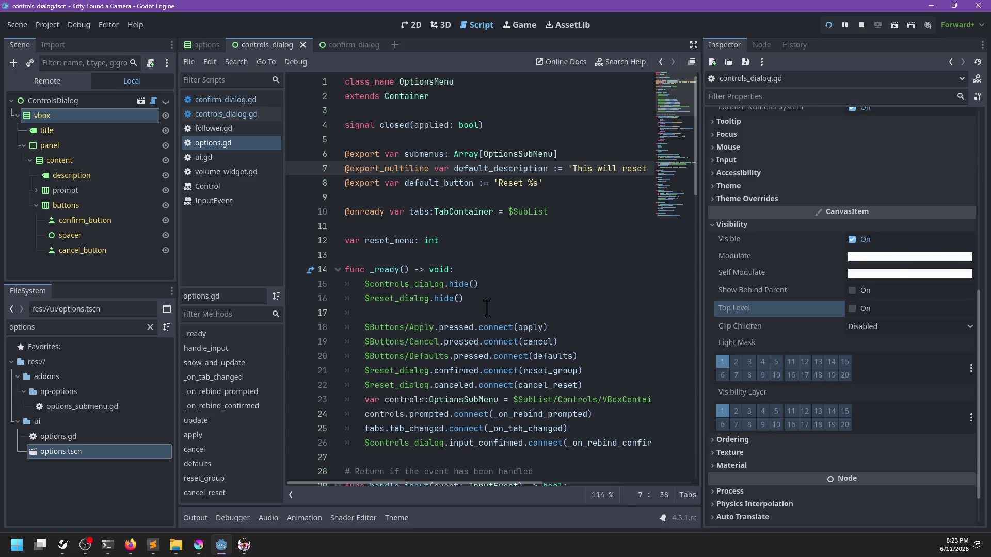
pyautogui.click(444, 313)
pyautogui.press('BackSpace')
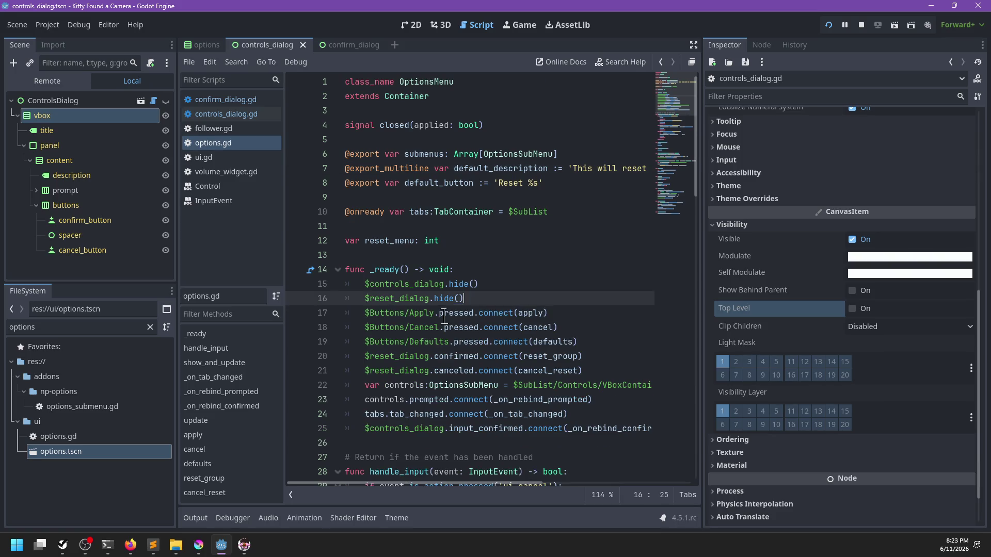
pyautogui.scroll(-4, 444, 314)
pyautogui.hotkey('ctrl', 's')
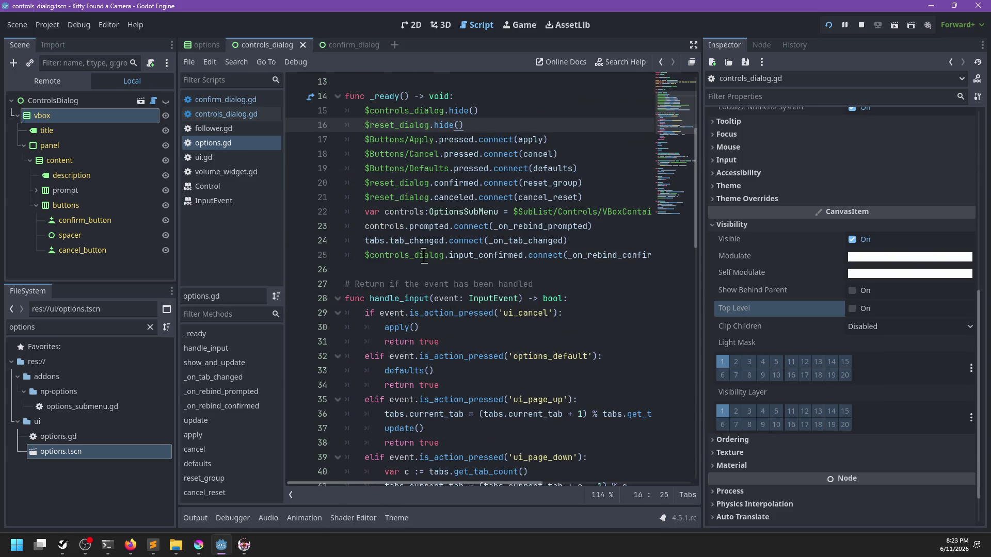
pyautogui.scroll(-2, 416, 258)
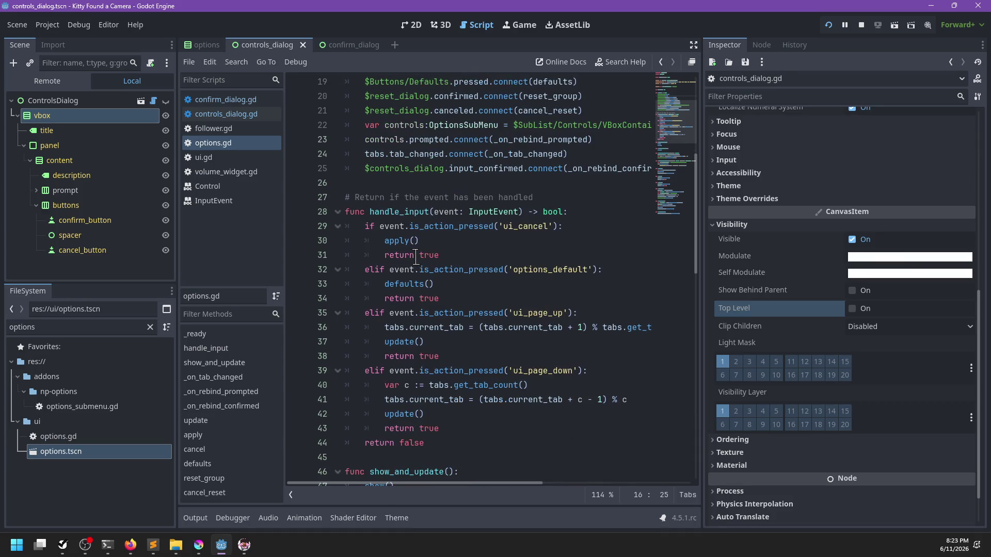
pyautogui.doubleClick(398, 211)
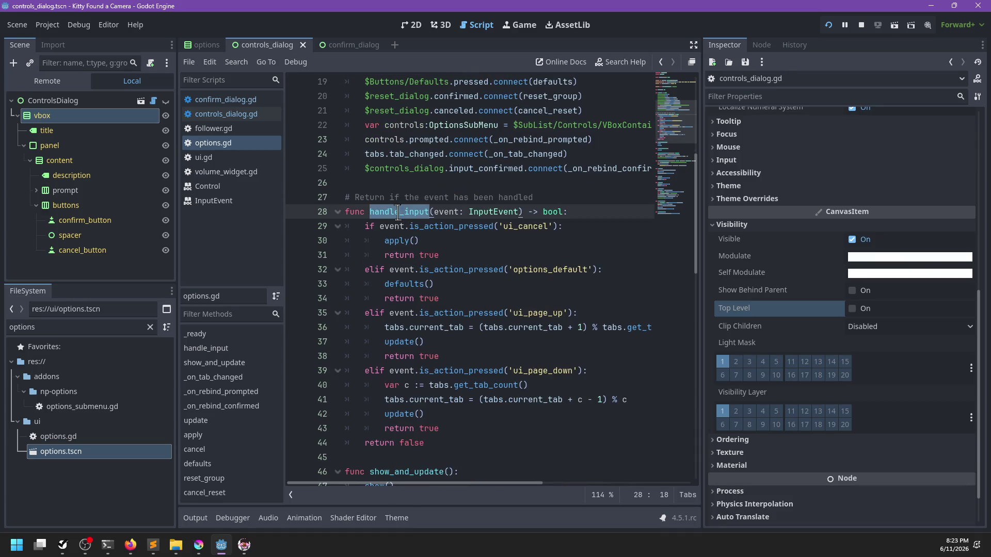
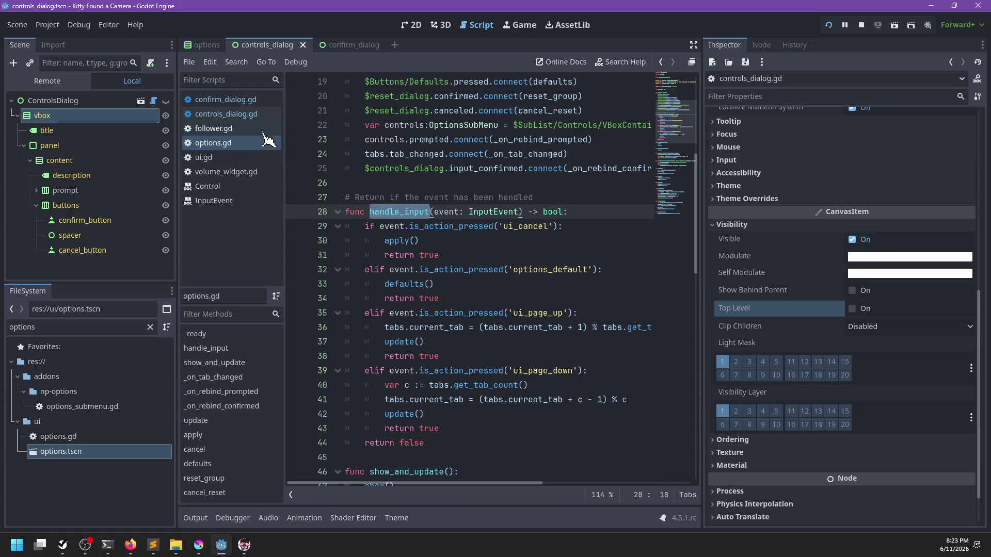
# Step: Search ui.gd for the handle_input call
pyautogui.click(243, 157)
pyautogui.click(483, 211)
pyautogui.hotkey('ctrl', 'f')
pyautogui.write('handle_inpu')
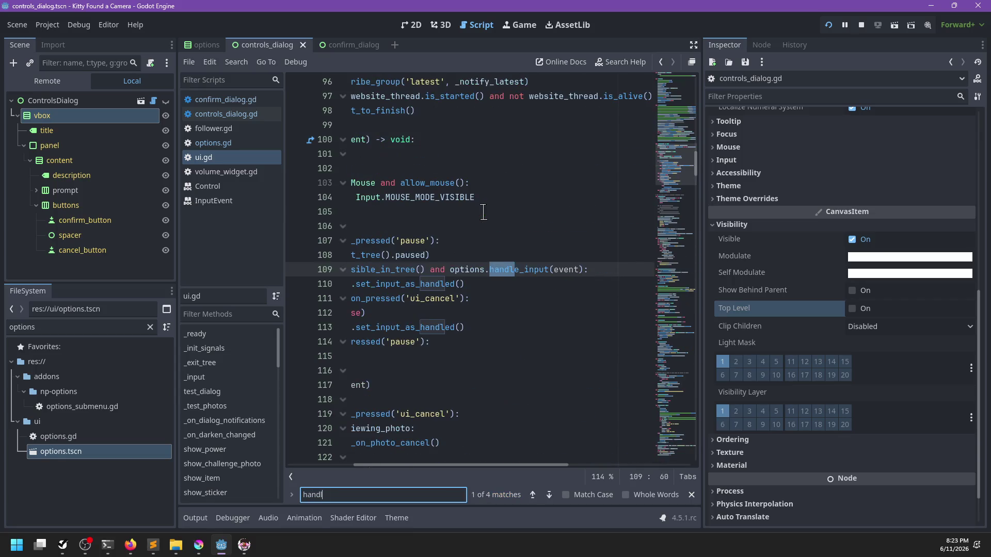
pyautogui.write('t')
pyautogui.press('Escape')
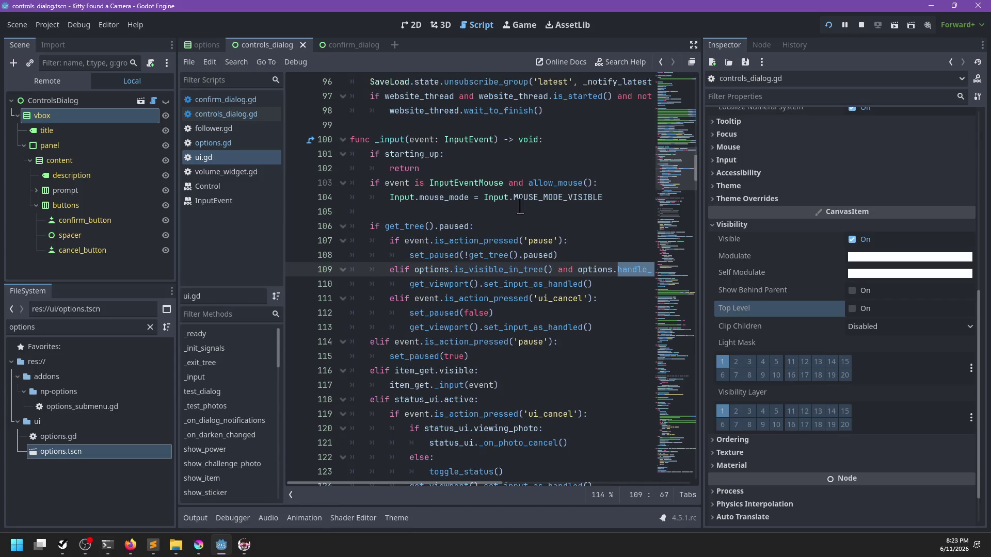
# Step: Back in options.gd, jump to the definition of apply()
pyautogui.hscroll(-2, 471, 272)
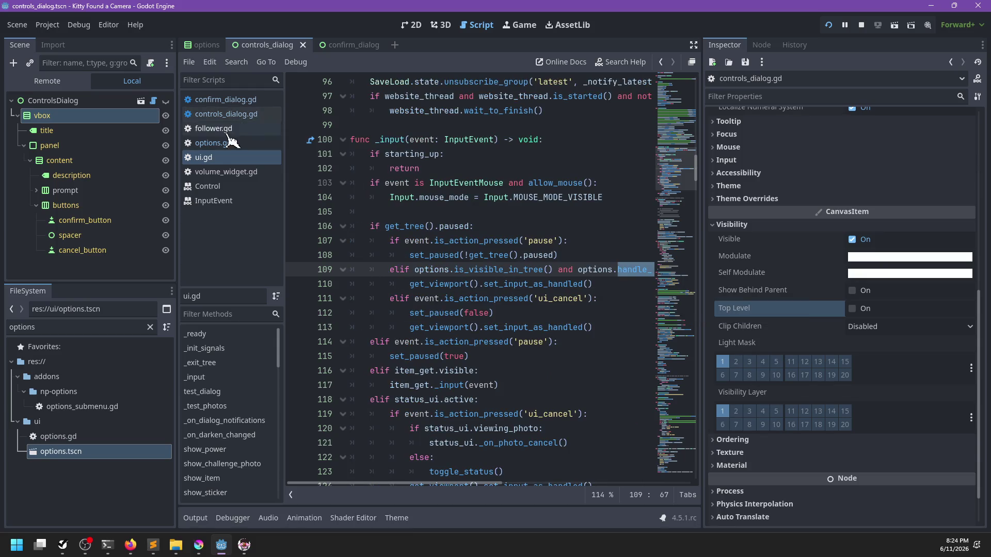
pyautogui.click(262, 142)
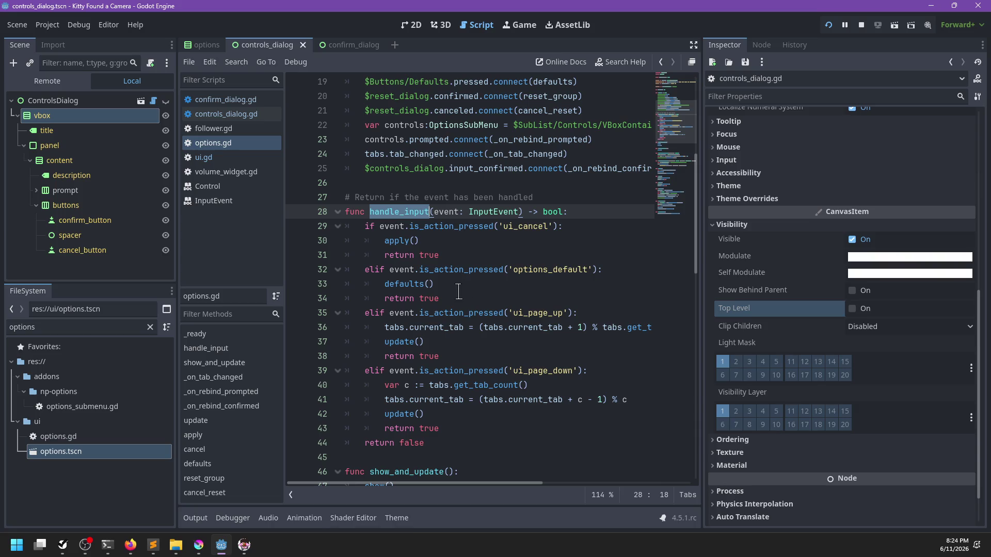
pyautogui.keyDown('ctrl'); pyautogui.click(402, 244); pyautogui.keyUp('ctrl')
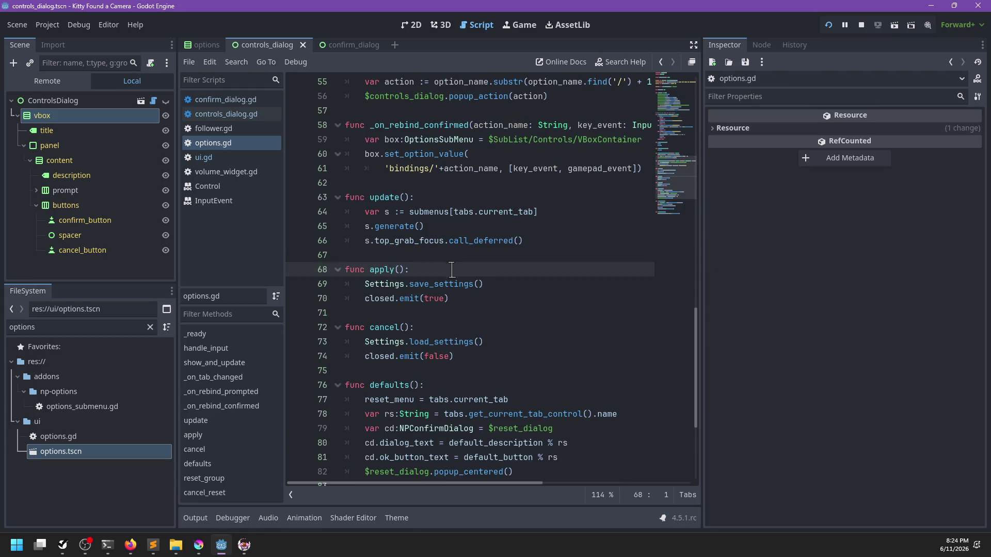
# Step: Add $controls_dialog._close() and $reset_dialog._close() after Settings.save_settings() in apply()
pyautogui.click(483, 298)
pyautogui.click(508, 280)
pyautogui.press('Return')
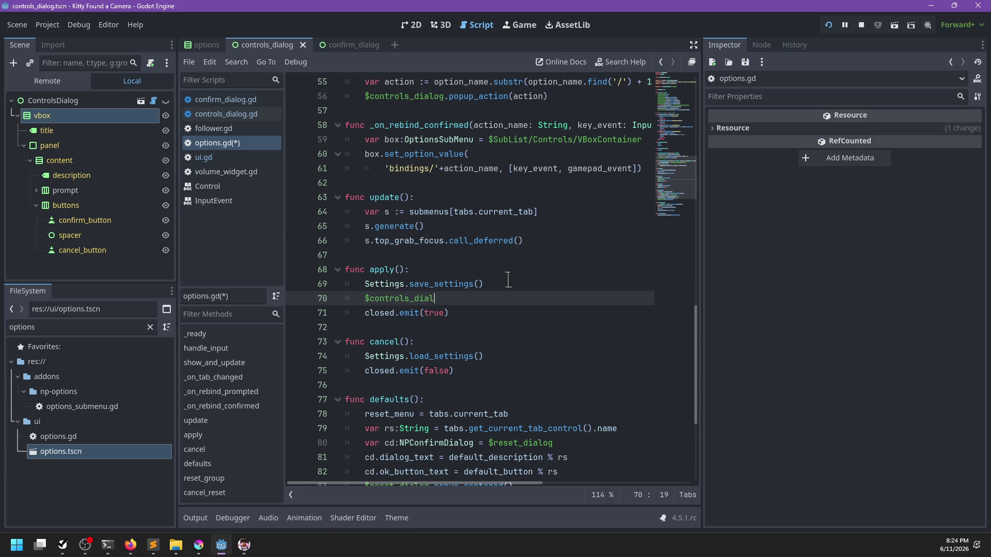
pyautogui.write('_cl')
pyautogui.press('Return')
pyautogui.press('Return')
pyautogui.write('$')
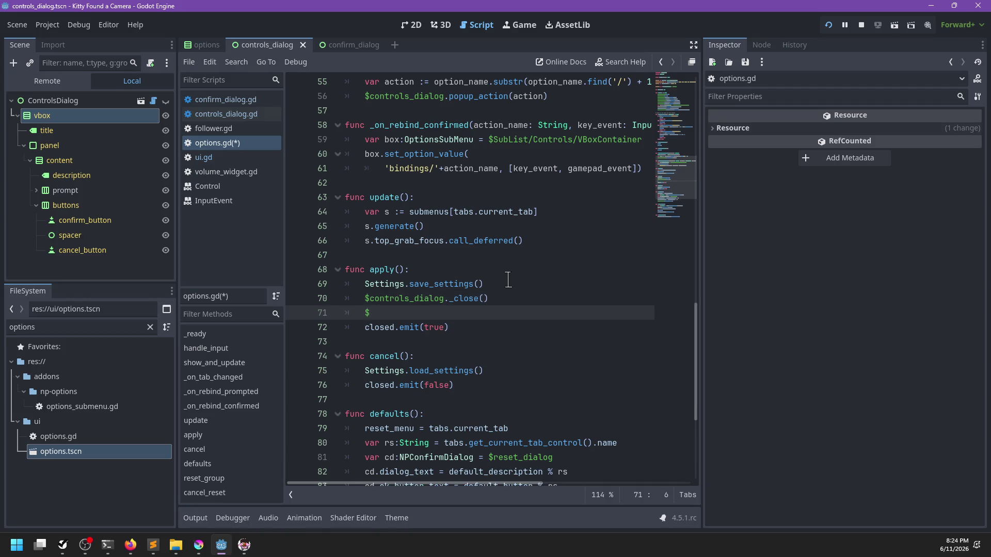
pyautogui.write('reset')
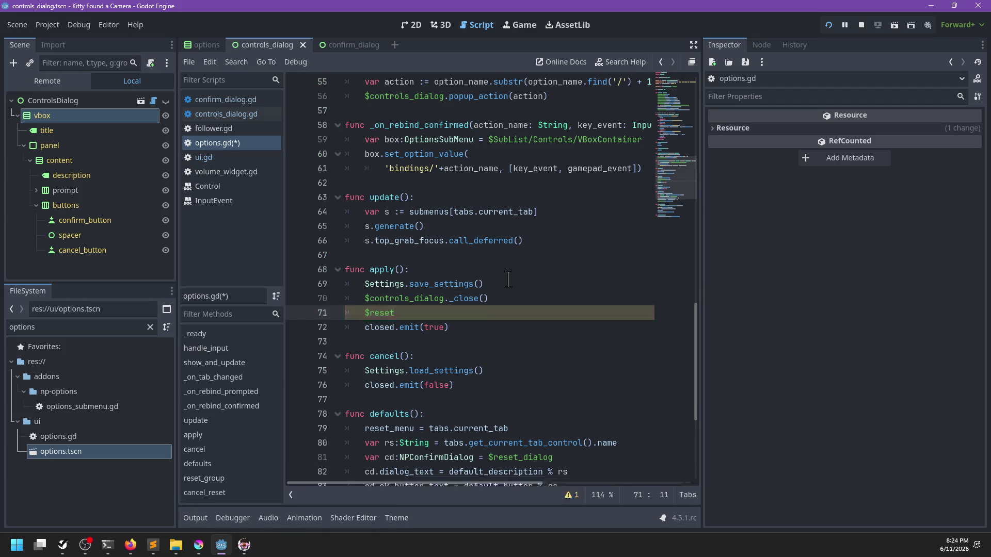
pyautogui.write('_dialog._cl')
pyautogui.press('Return')
# Step: Save the script, then remove the two new close calls from apply()
pyautogui.hotkey('ctrl', 's')
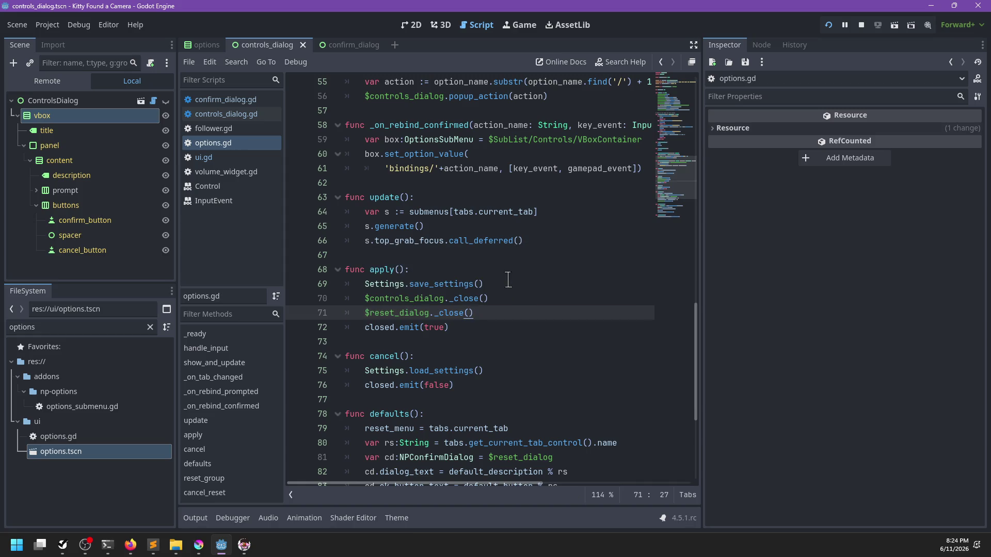
pyautogui.moveTo(493, 312); pyautogui.dragTo(507, 290)
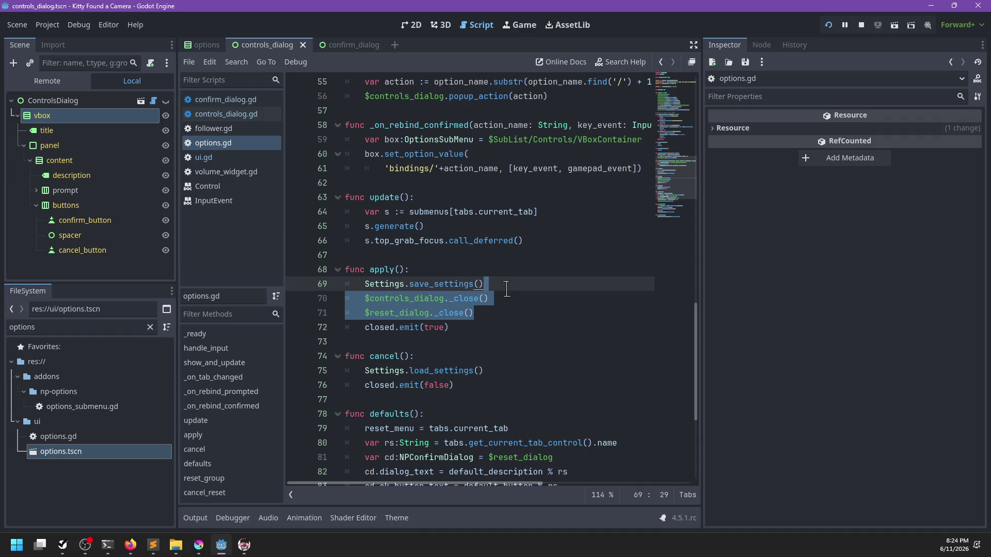
pyautogui.press('BackSpace')
# Step: Call _close_popups() in apply() where the two close calls were
pyautogui.press('Return')
pyautogui.write('_')
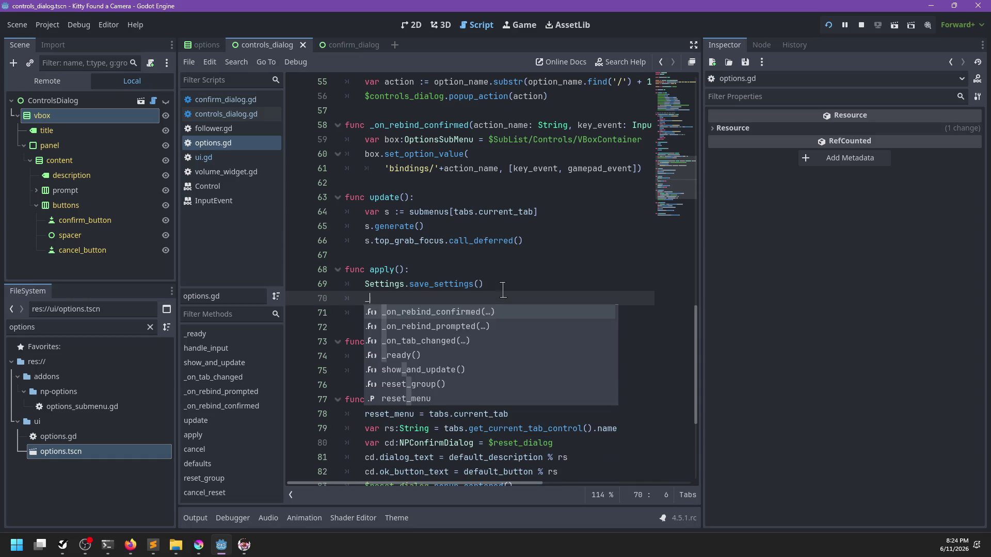
pyautogui.write('close_po')
pyautogui.press('Return')
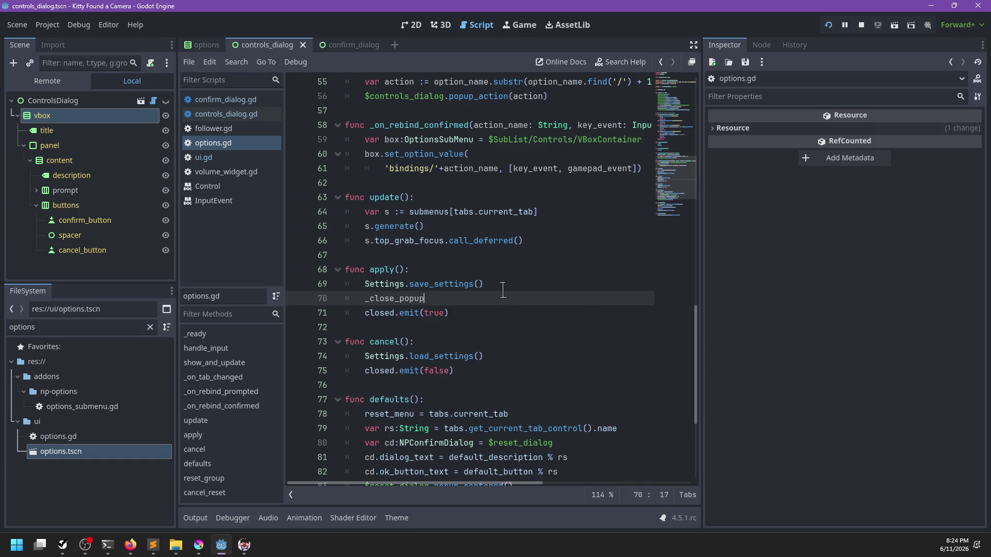
# Step: Define func _close_popups(): containing the two dialog _close() calls
pyautogui.press('Down')
pyautogui.press('Down')
pyautogui.press('Down')
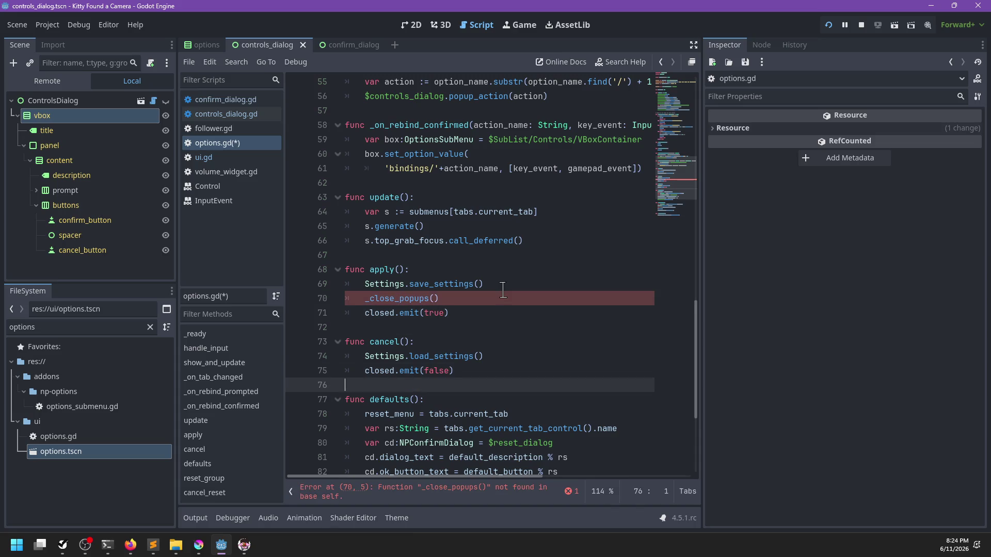
pyautogui.press('Return')
pyautogui.press('Return')
pyautogui.press('Up')
pyautogui.write('func _close_popups():')
pyautogui.press('Return')
pyautogui.write('$controls_dialog._close() \t$reset_dialog._close()')
pyautogui.hotkey('alt', 'Up')
pyautogui.hotkey('alt', 'Up')
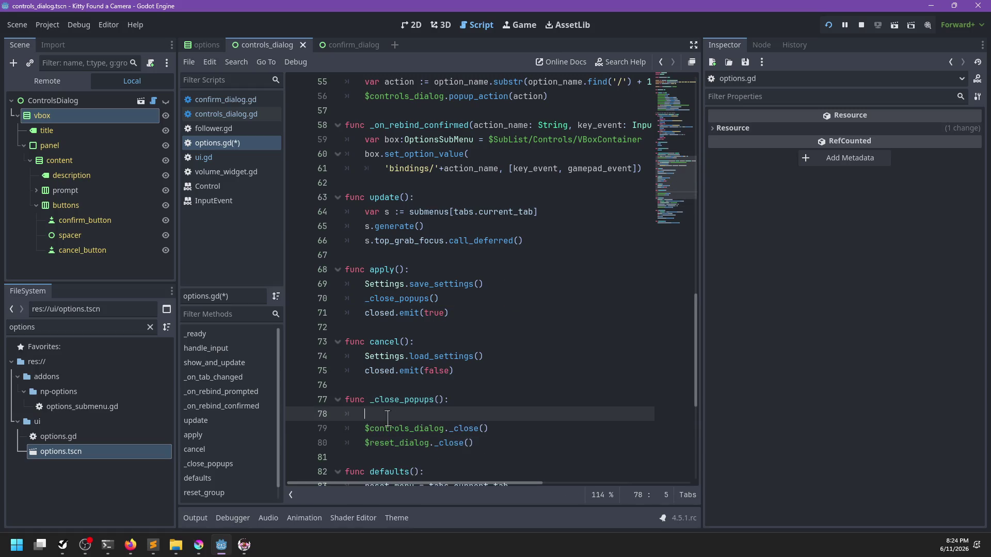
pyautogui.press('BackSpace')
# Step: Call _close_popups() after load_settings in cancel(), save, and switch to the running game
pyautogui.click(508, 296)
pyautogui.click(500, 287)
pyautogui.click(497, 345)
pyautogui.click(498, 351)
pyautogui.press('Return')
pyautogui.write('_close_popups()')
pyautogui.hotkey('ctrl', 's')
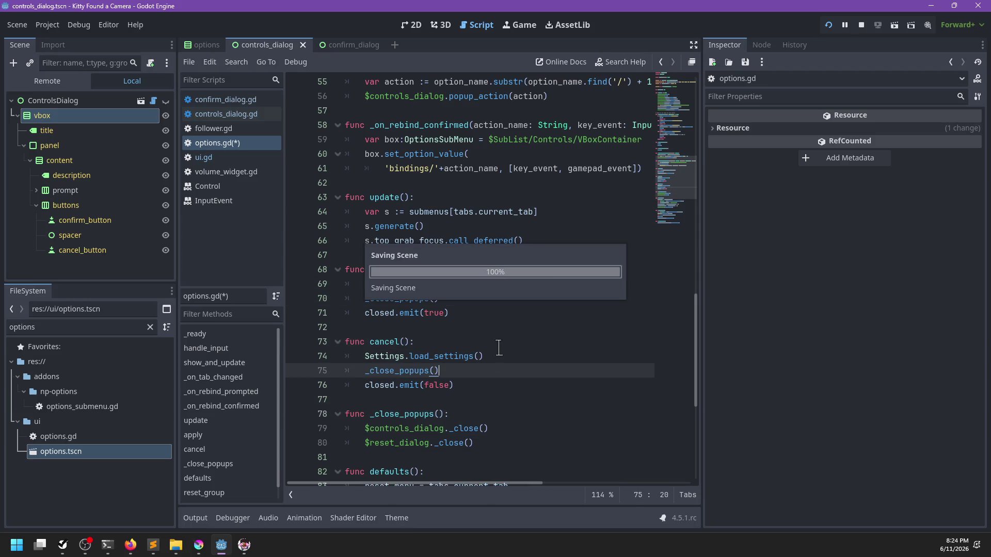
pyautogui.hotkey('alt', 'Tab')
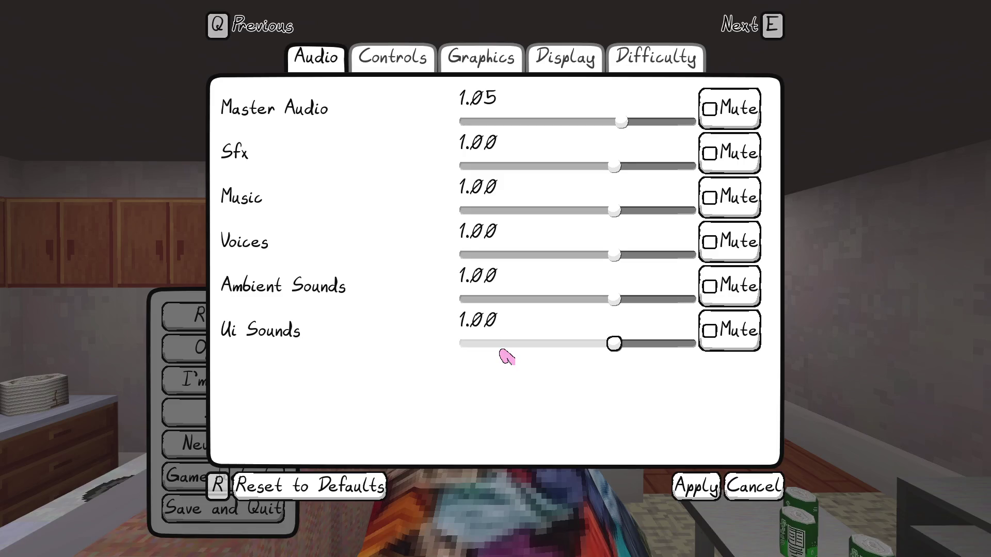
# Step: Reopen Options, go to Graphics, and trigger the Reset to Defaults confirmation
pyautogui.press('Escape')
pyautogui.click(171, 346)
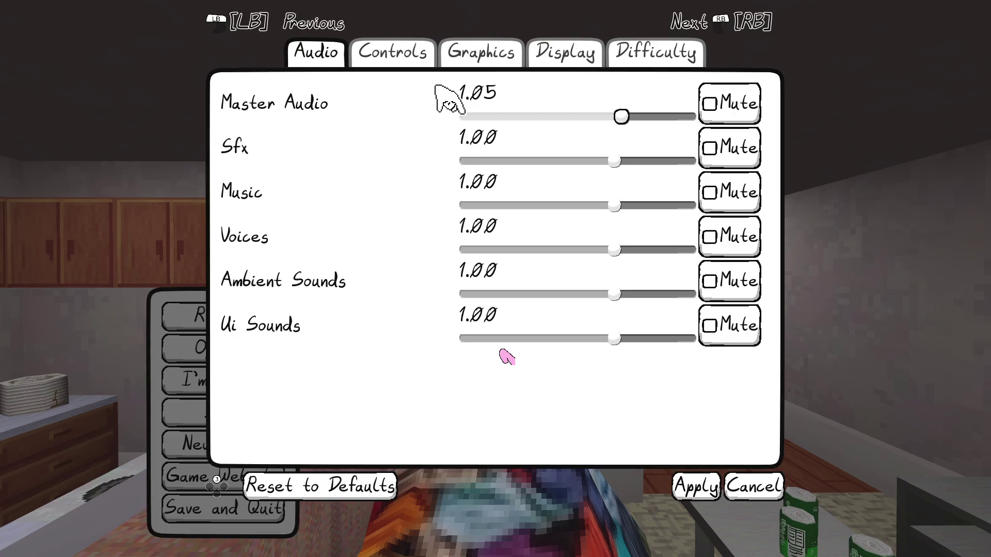
pyautogui.click(478, 52)
pyautogui.click(320, 485)
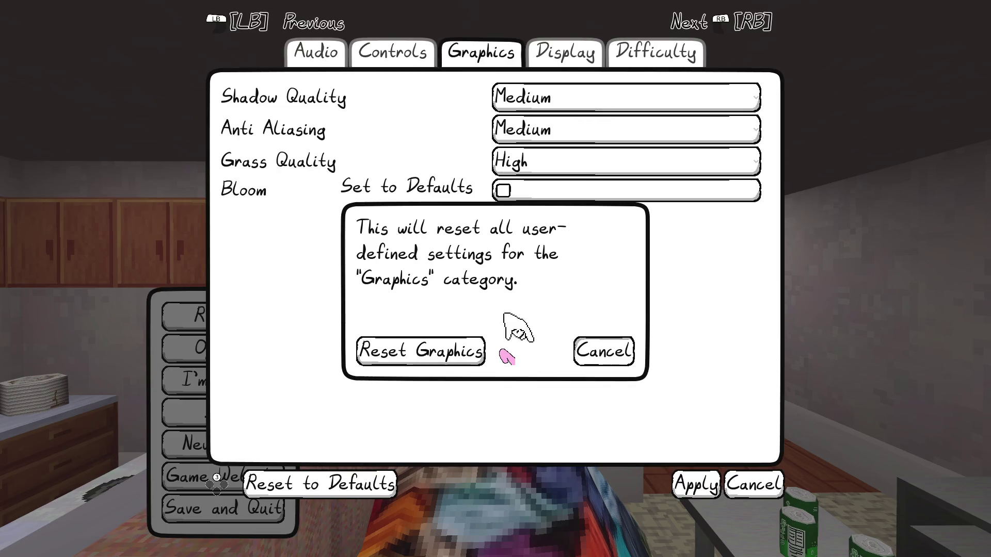
# Step: Switch between Display, Graphics and Controls with the popup open, then close Options and return to the editor
pyautogui.press('e')
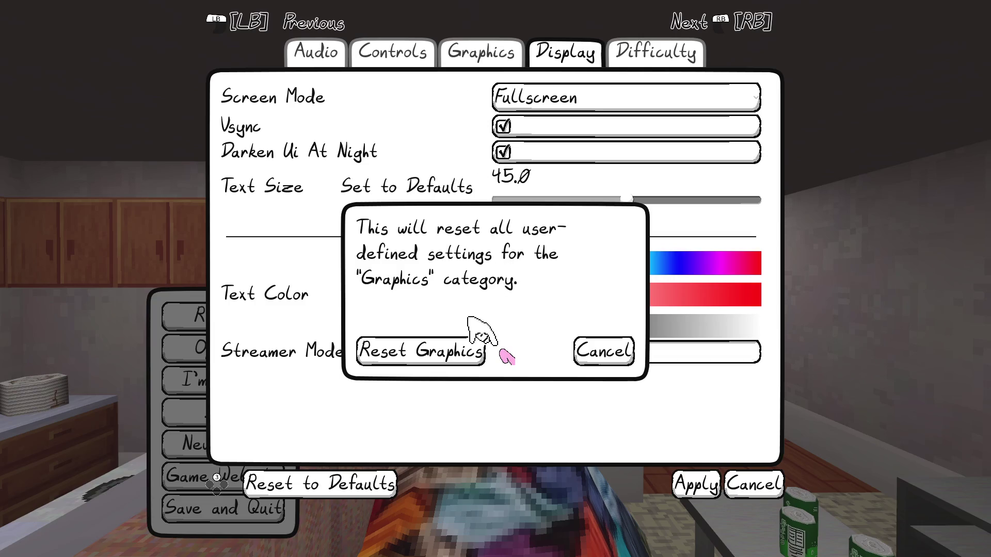
pyautogui.press('q')
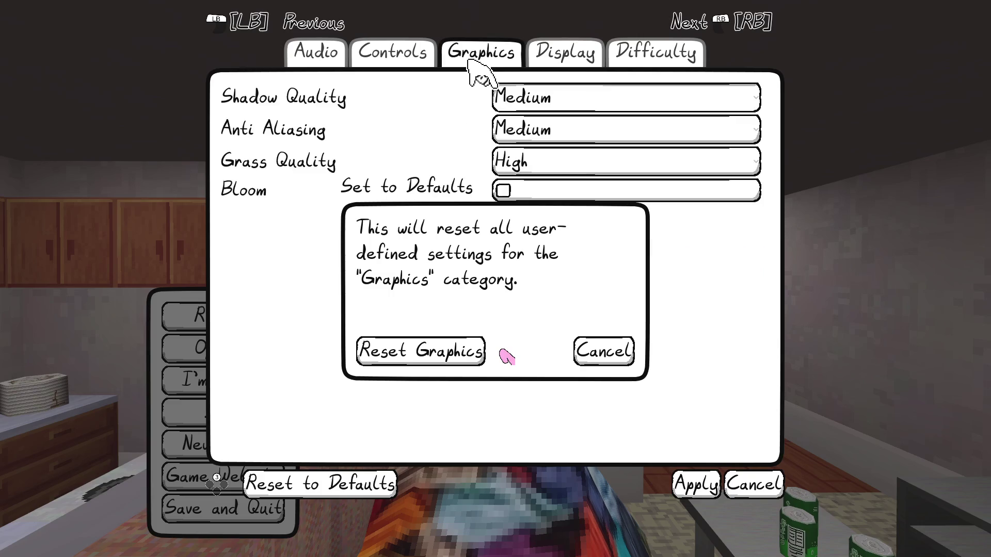
pyautogui.press('q')
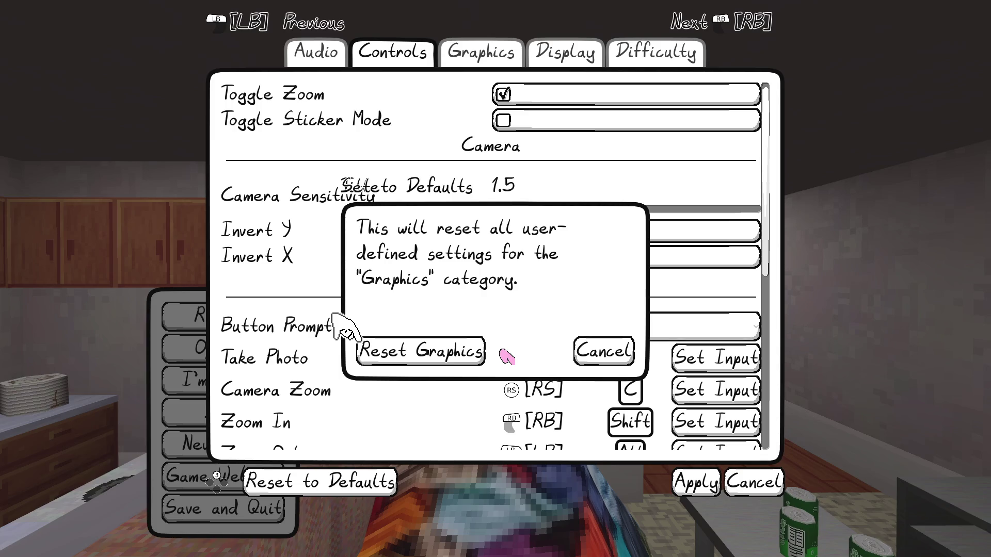
pyautogui.press('Return')
pyautogui.press('Escape')
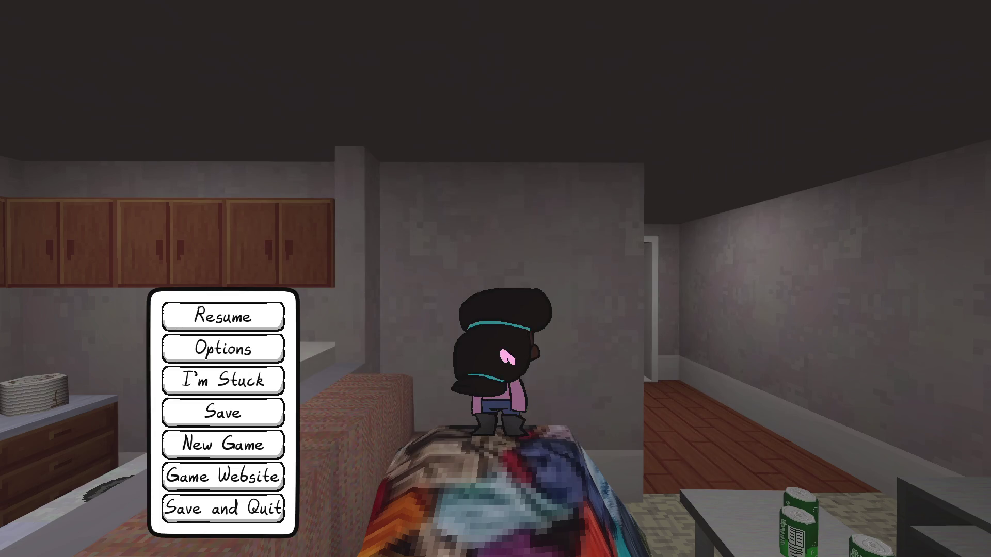
pyautogui.hotkey('alt', 'Tab')
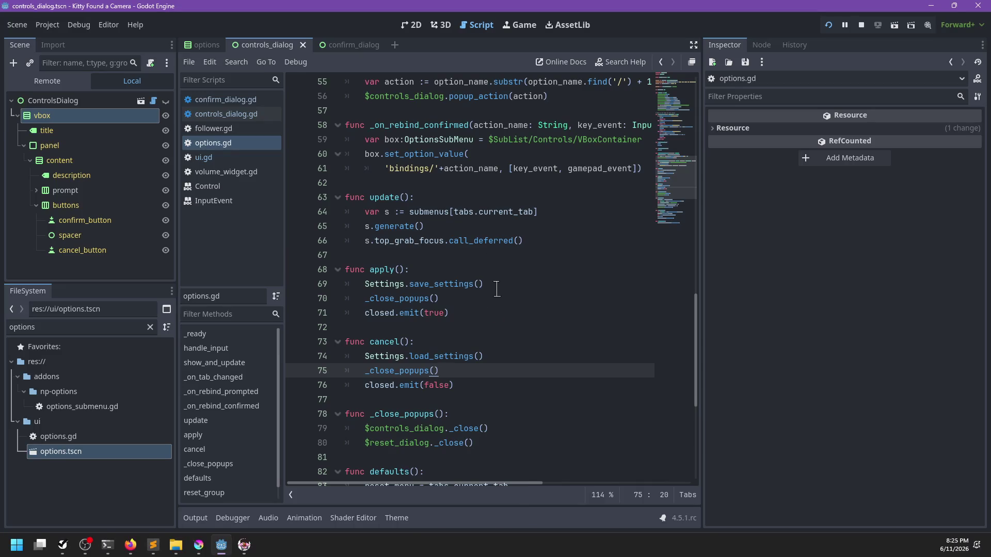
# Step: Add a _close_popups() call to _on_tab_changed and save
pyautogui.doubleClick(411, 371)
pyautogui.hotkey('ctrl', 'c')
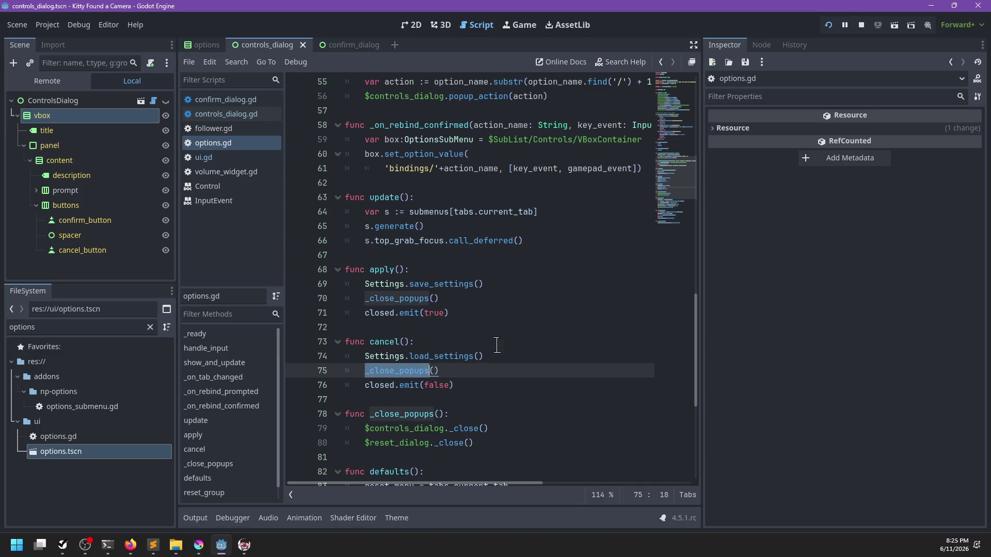
pyautogui.scroll(8, 498, 345)
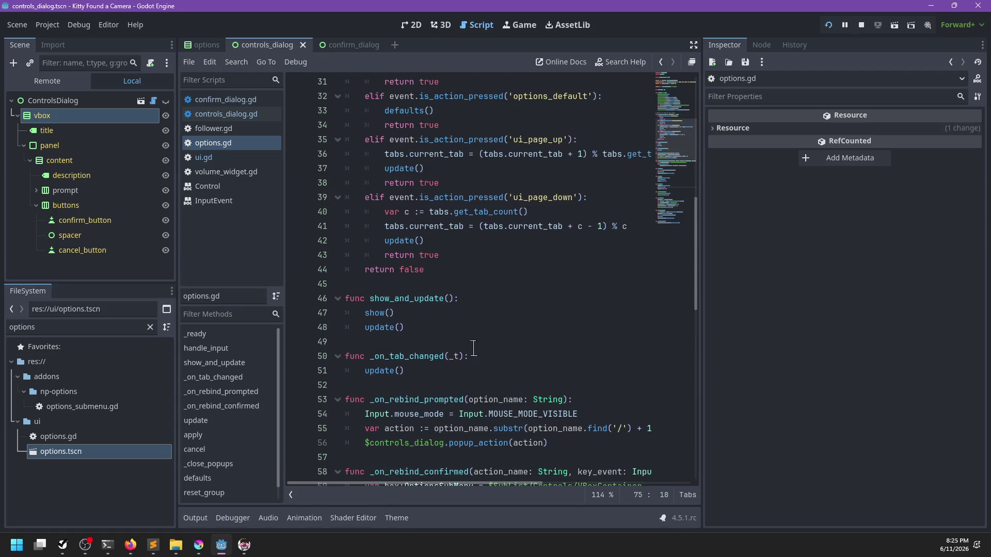
pyautogui.click(486, 348)
pyautogui.press('Return')
pyautogui.hotkey('ctrl', 'v')
pyautogui.write('()')
pyautogui.hotkey('ctrl', 's')
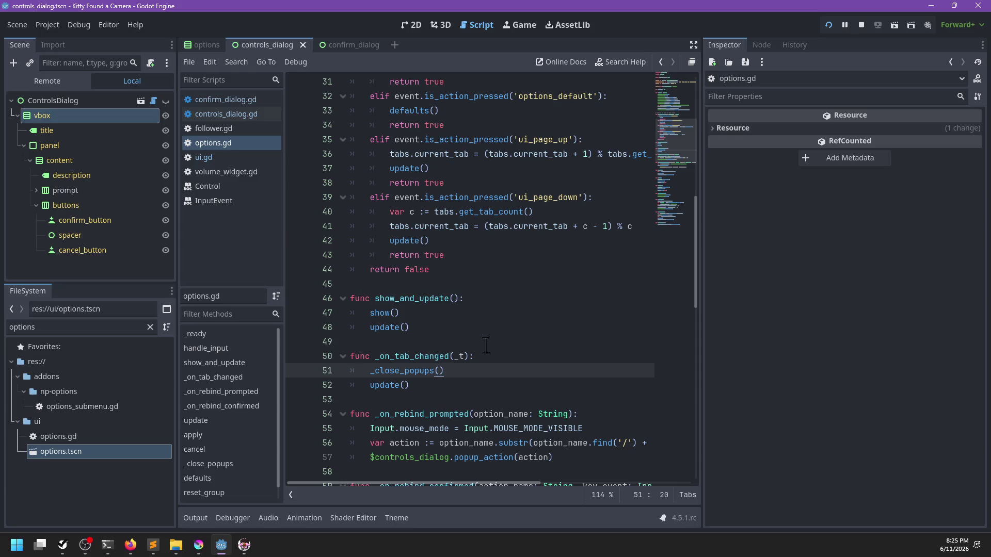
# Step: Move the _close_popups() call to the first line of update() and save
pyautogui.hotkey('ctrl', 'x')
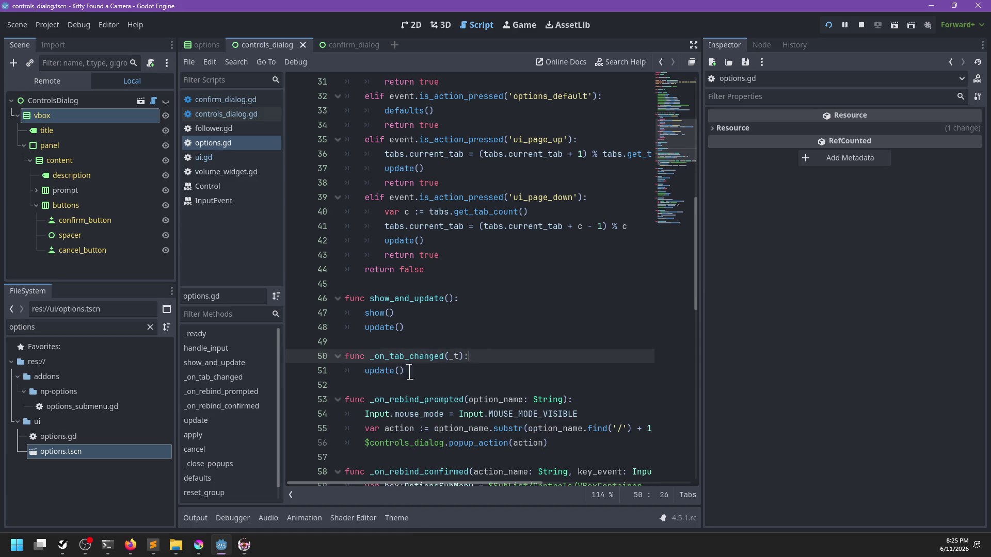
pyautogui.keyDown('ctrl'); pyautogui.click(385, 370); pyautogui.keyUp('ctrl')
pyautogui.click(450, 270)
pyautogui.press('Return')
pyautogui.hotkey('ctrl', 'v')
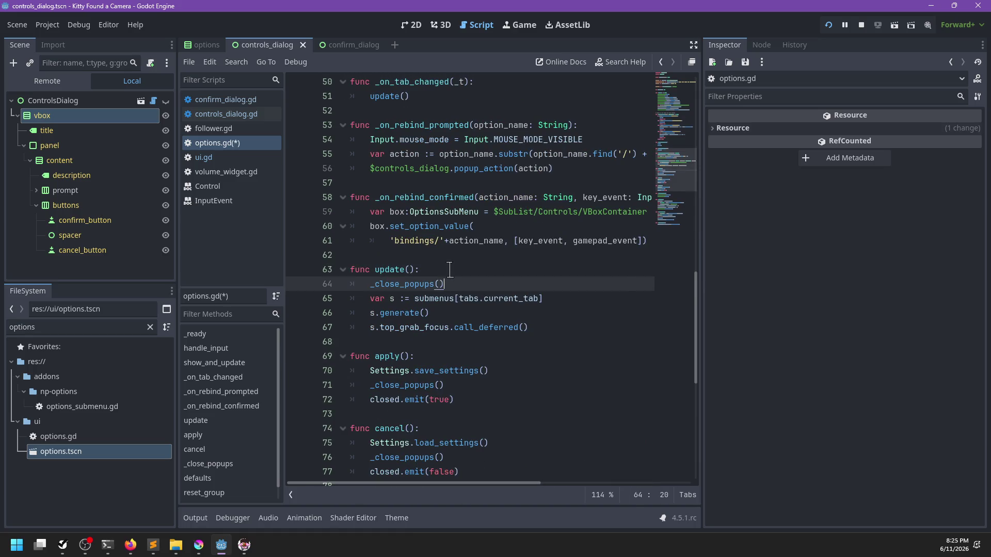
pyautogui.hotkey('ctrl', 's')
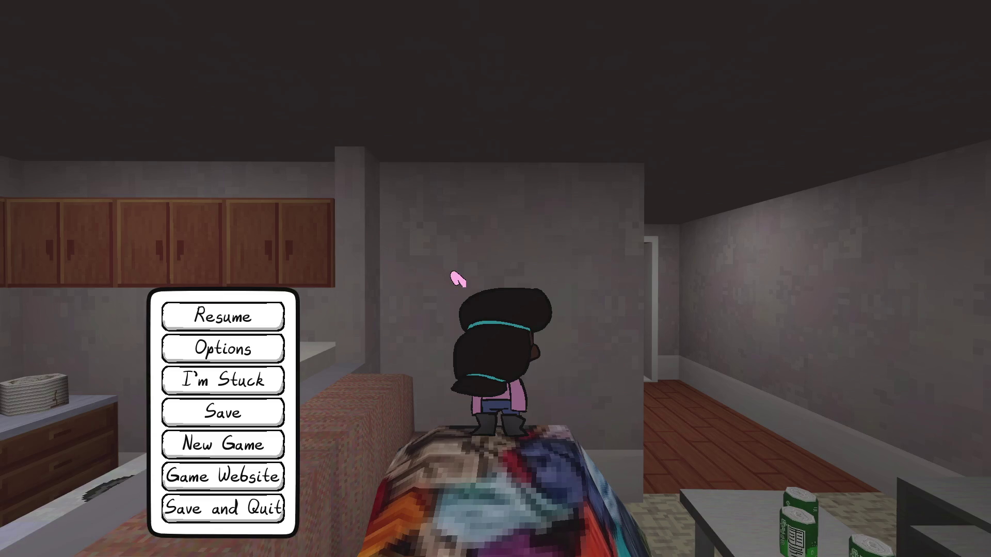
pyautogui.click(261, 318)
pyautogui.press('Escape')
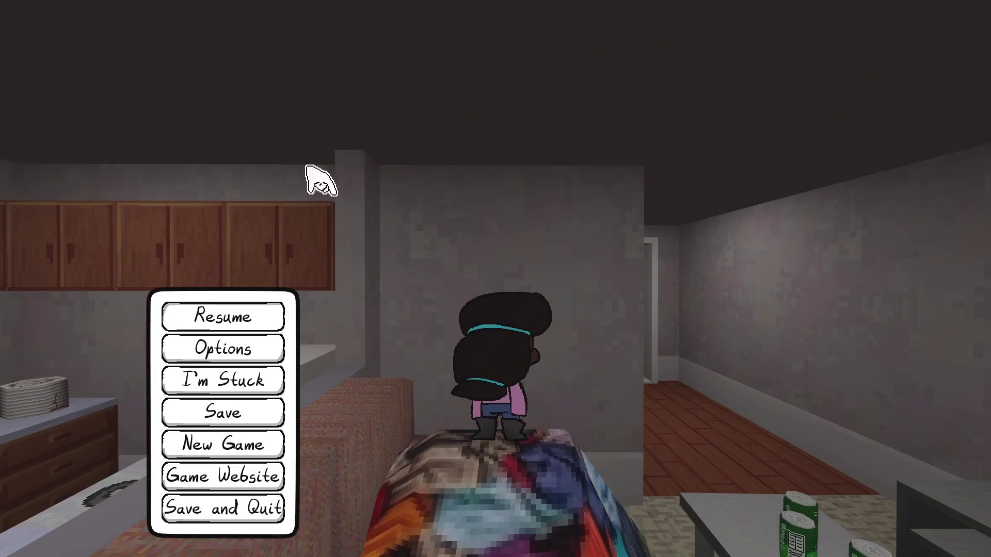
pyautogui.click(155, 445)
pyautogui.click(302, 343)
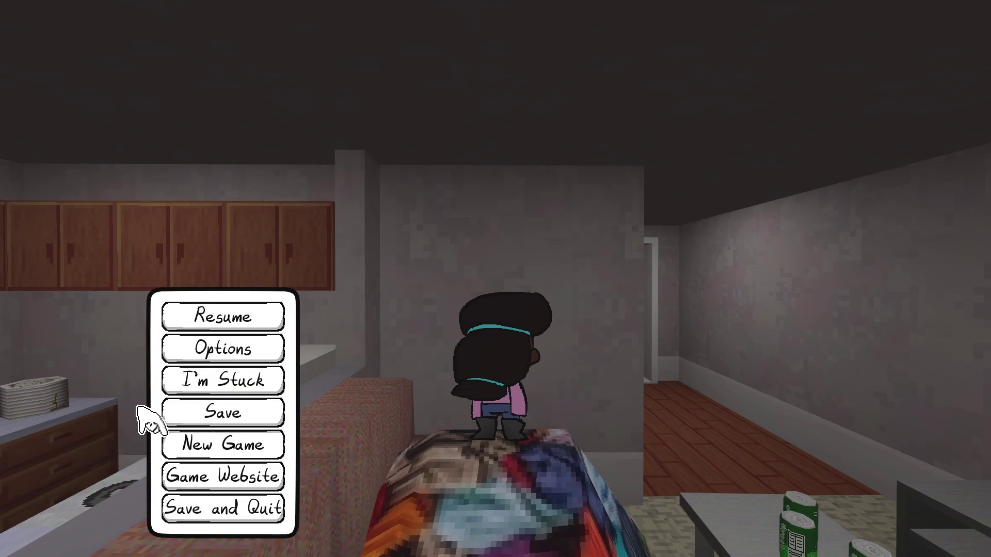
pyautogui.click(147, 349)
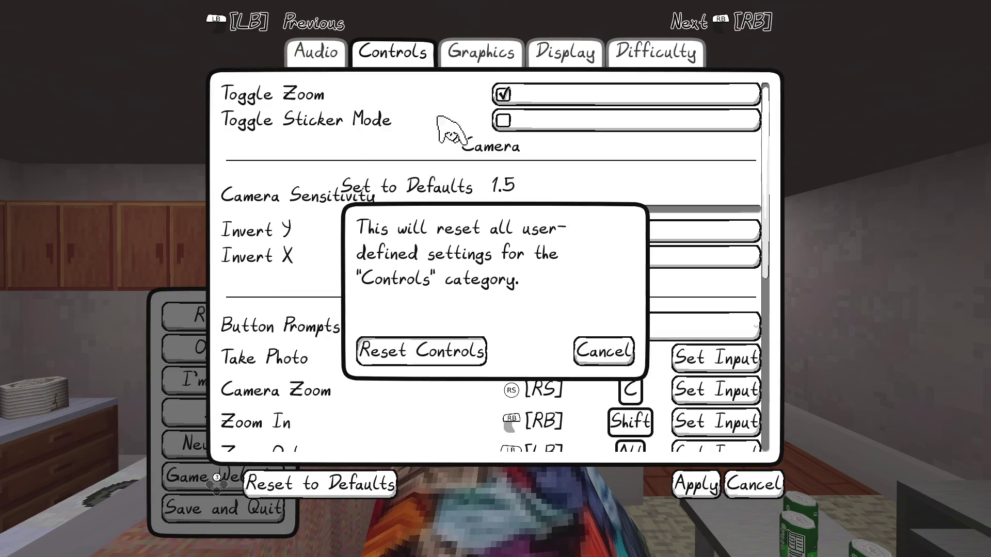
pyautogui.click(475, 72)
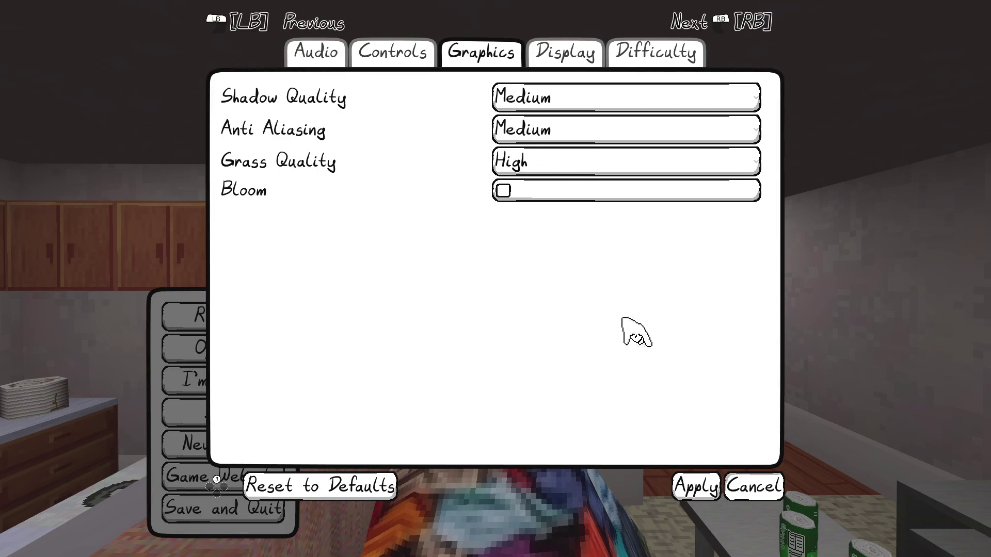
pyautogui.press('e')
pyautogui.press('q')
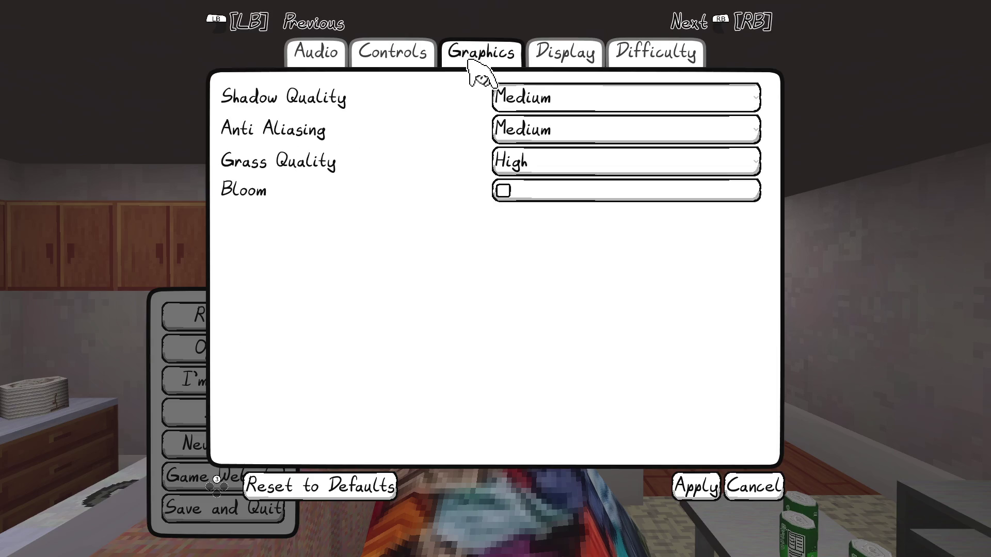
pyautogui.press('q')
pyautogui.press('r')
pyautogui.press('Escape')
pyautogui.press('Escape')
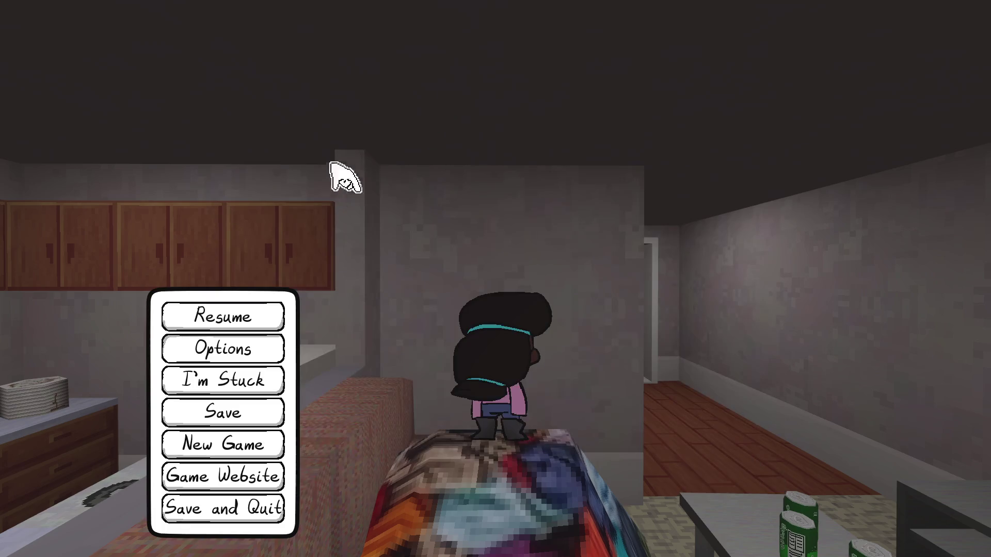
pyautogui.click(186, 347)
pyautogui.click(473, 59)
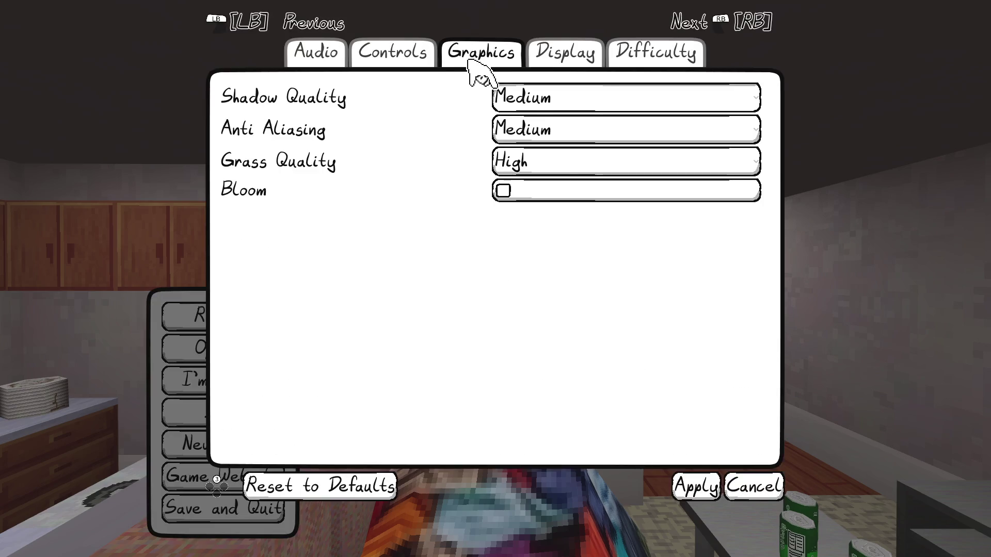
pyautogui.press('e')
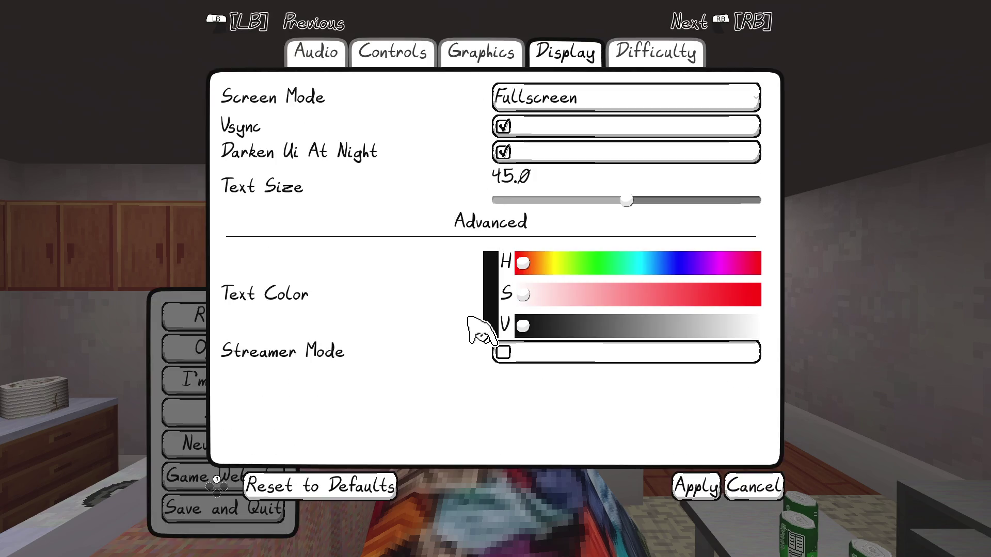
pyautogui.press('Escape')
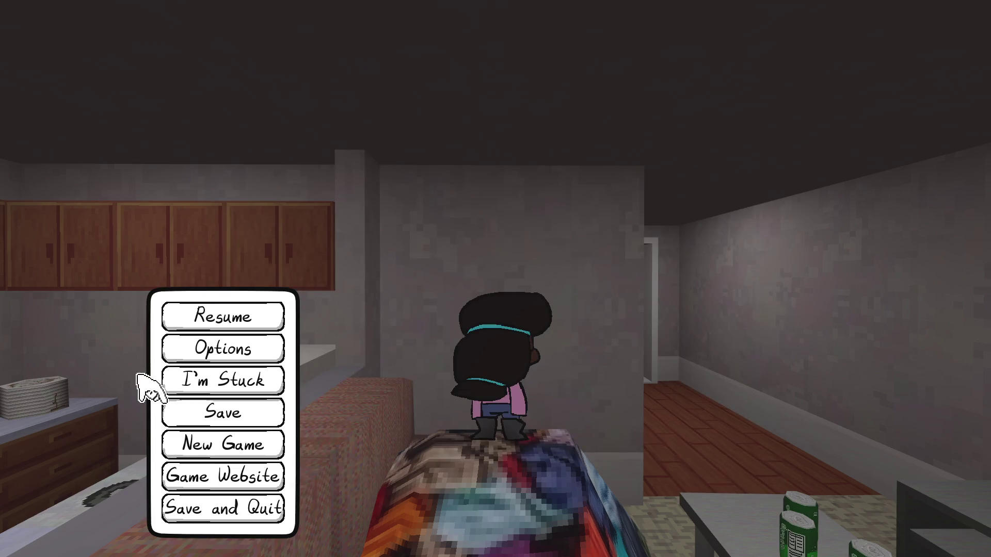
pyautogui.click(170, 445)
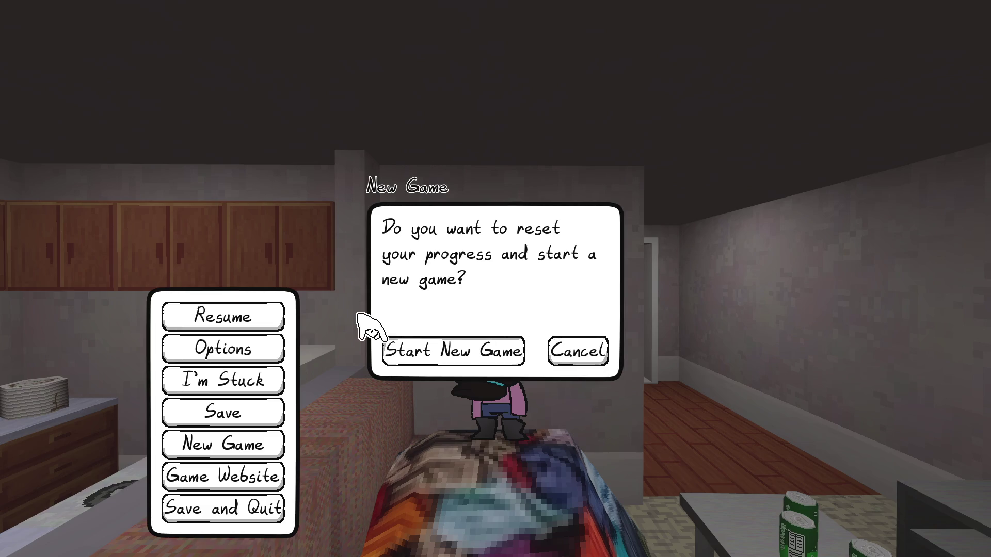
pyautogui.click(558, 343)
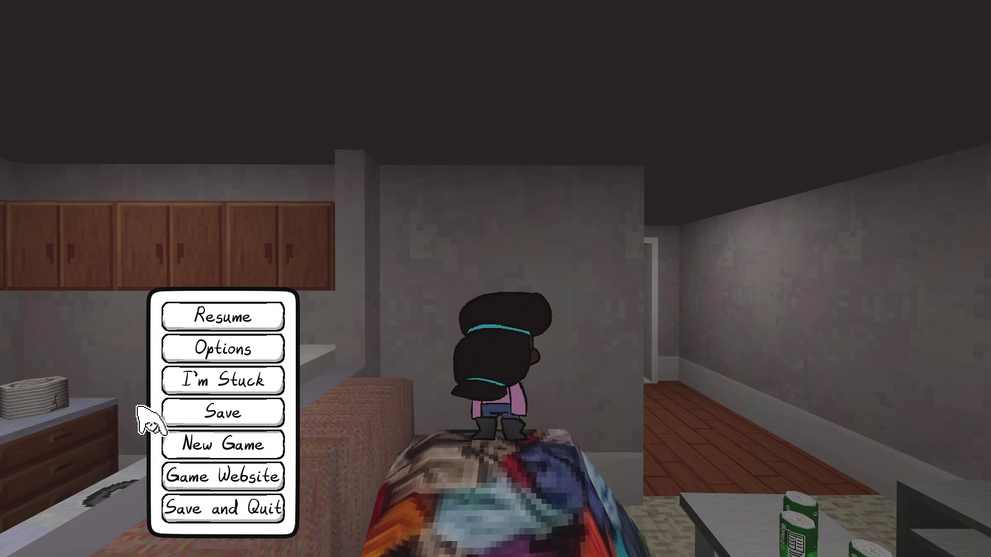
pyautogui.click(219, 349)
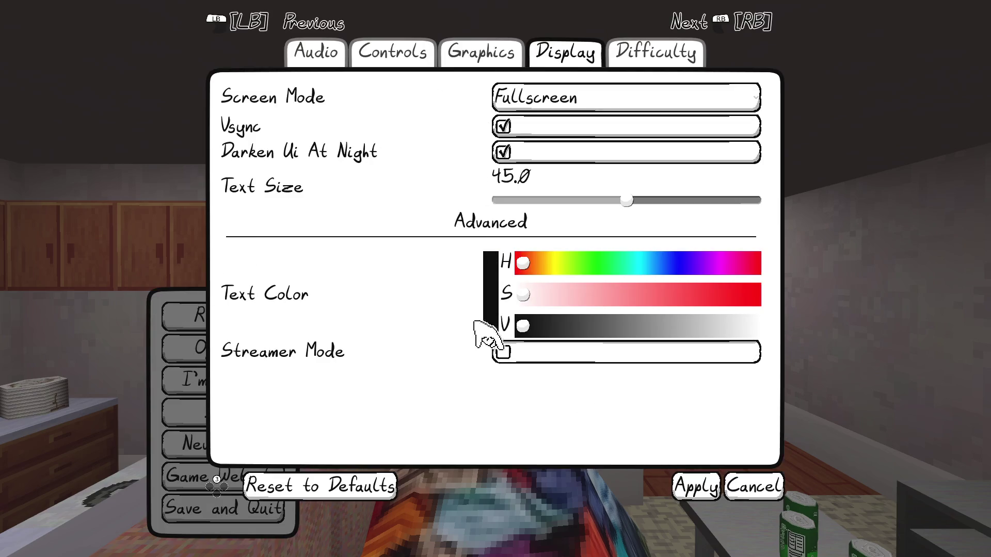
pyautogui.press('Right')
pyautogui.press('Left')
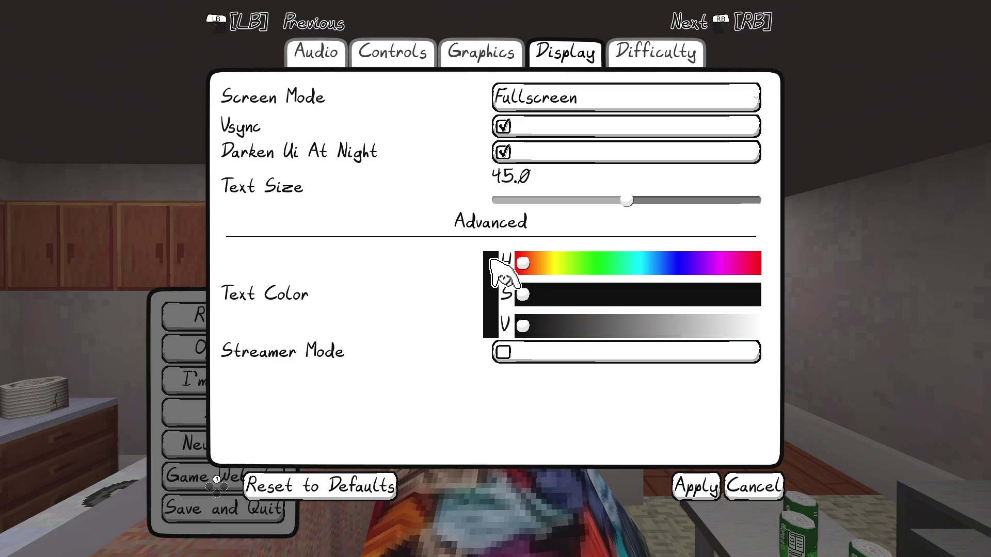
pyautogui.press('Up')
pyautogui.press('Right')
pyautogui.press('Right')
pyautogui.press('Right')
pyautogui.press('Right')
pyautogui.press('Right')
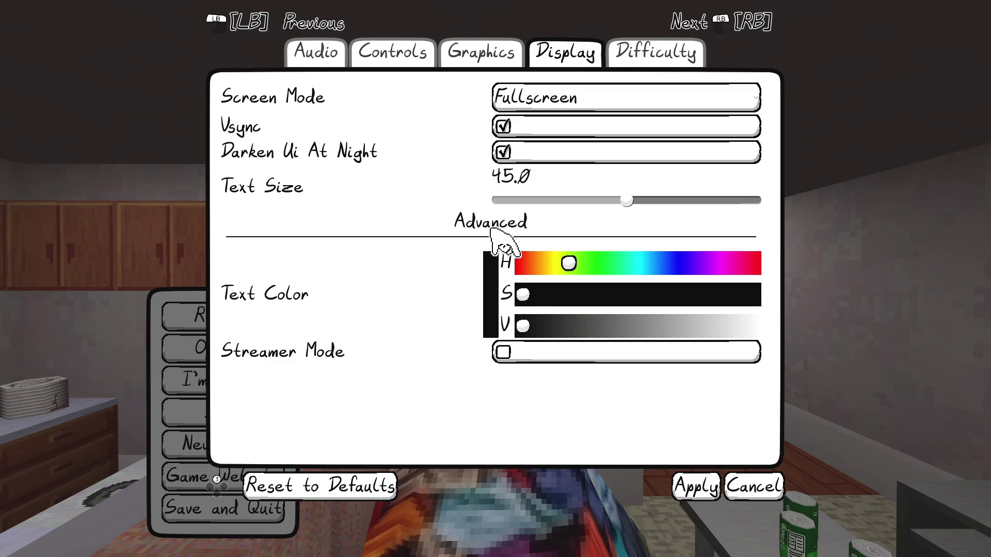
pyautogui.press('Left')
pyautogui.press('Left')
pyautogui.press('Left')
pyautogui.press('Left')
pyautogui.press('Left')
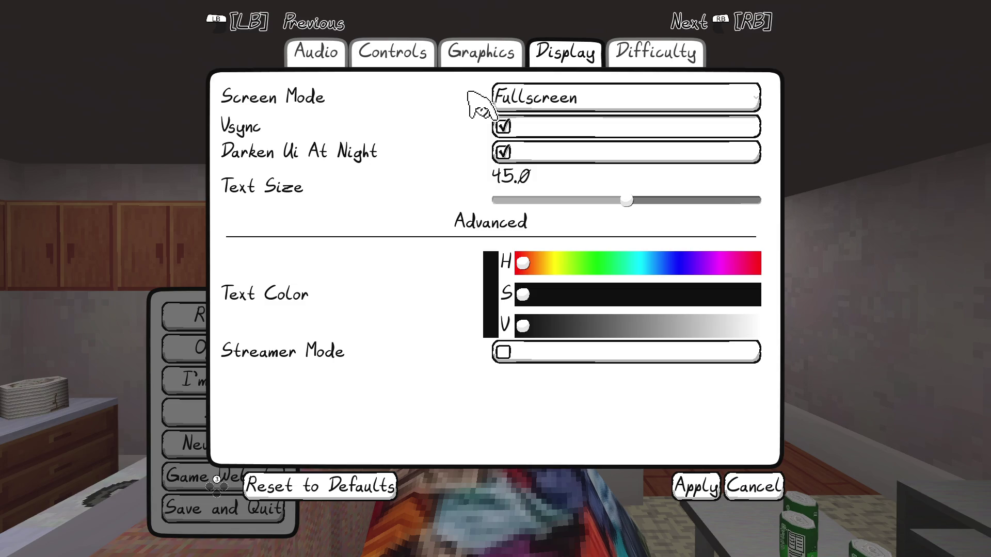
pyautogui.press('e')
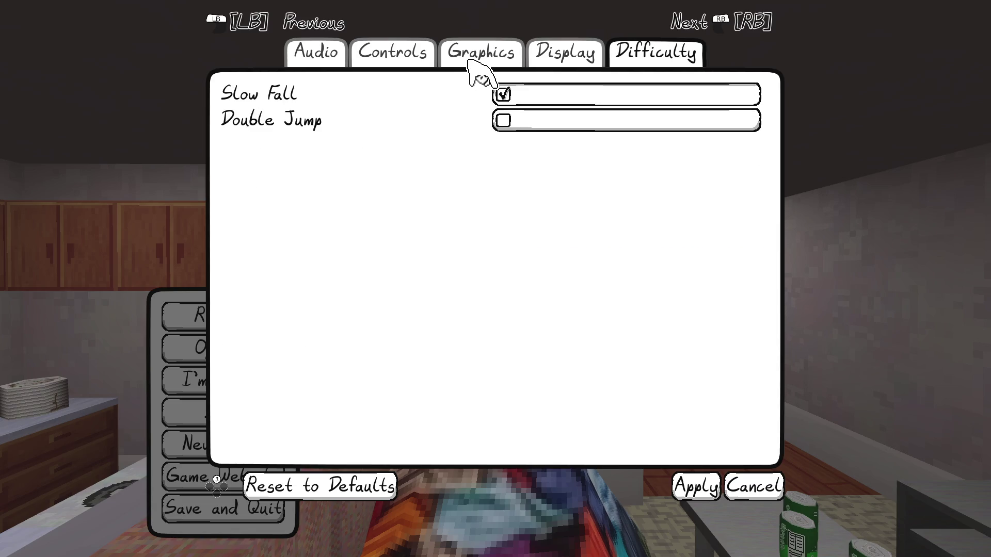
pyautogui.press('Return')
pyautogui.press('q')
pyautogui.press('Return')
pyautogui.press('Return')
pyautogui.press('Return')
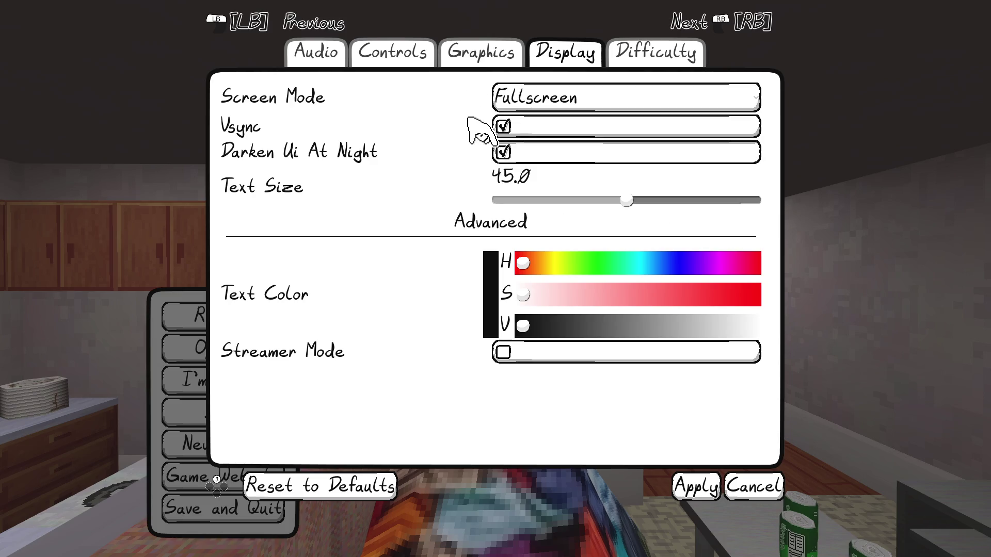
pyautogui.press('Escape')
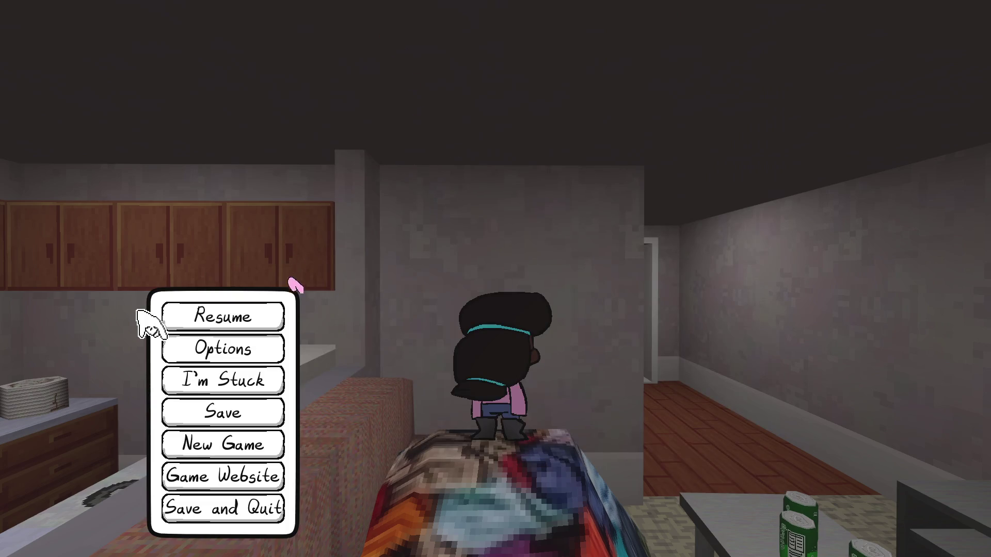
pyautogui.press('Escape')
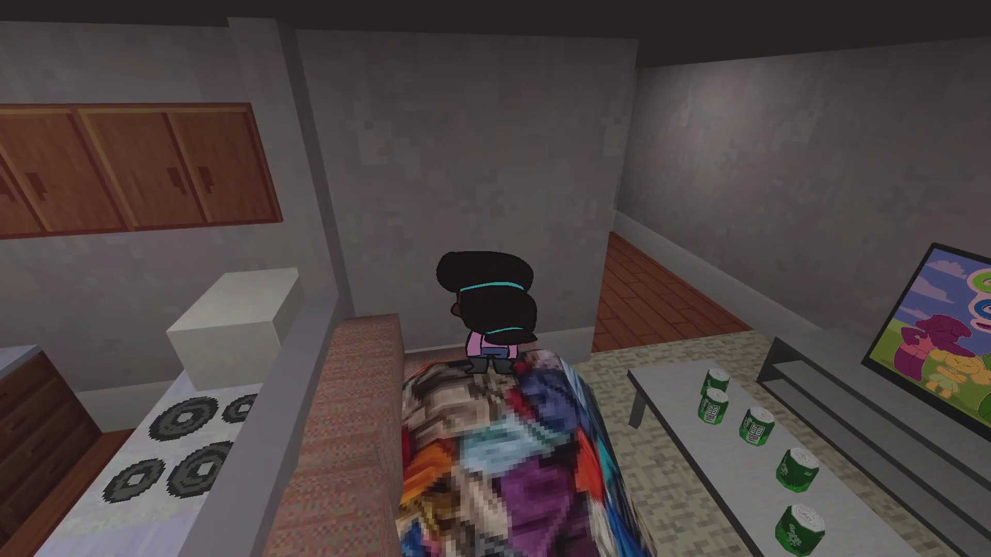
# Step: Save the game from the pause menu and resume play
pyautogui.press('Escape')
pyautogui.click(139, 412)
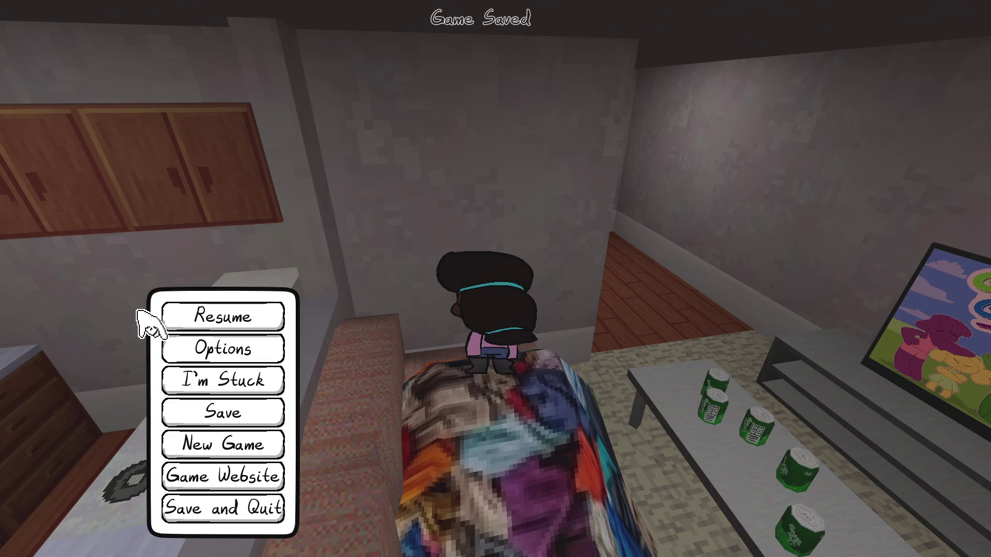
pyautogui.press('Escape')
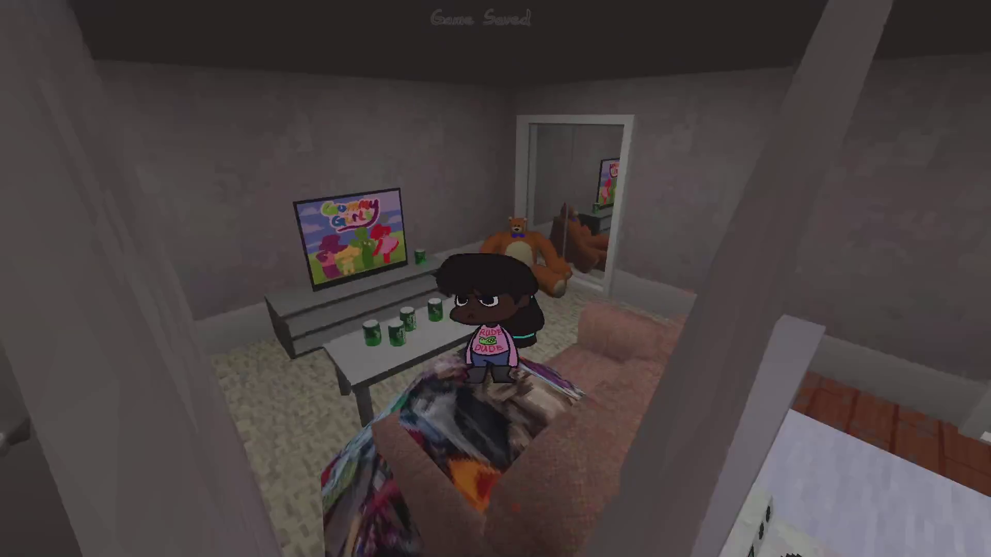
# Step: Talk to the teddy bear, answering about being four, then walk toward the couch
pyautogui.press('w')
pyautogui.press('e')
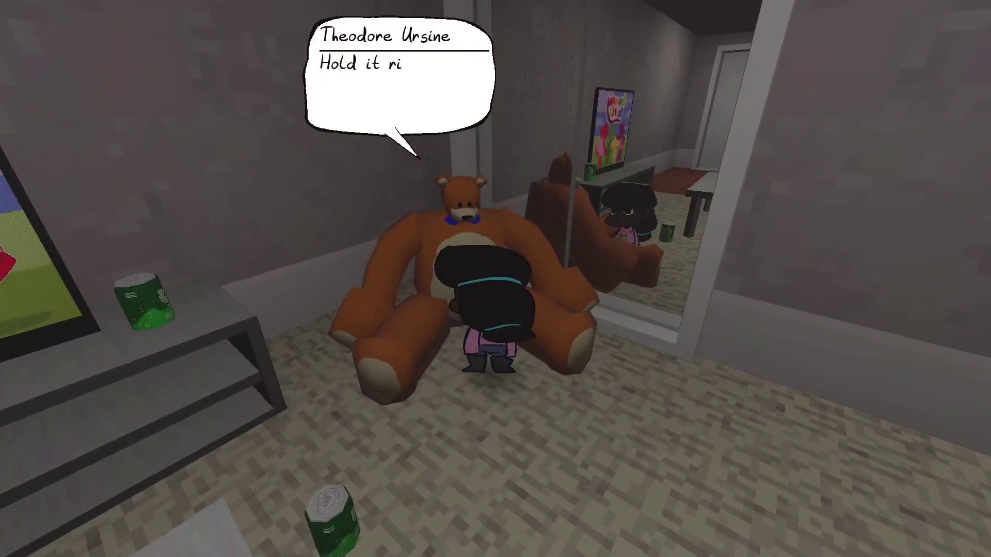
pyautogui.press('e')
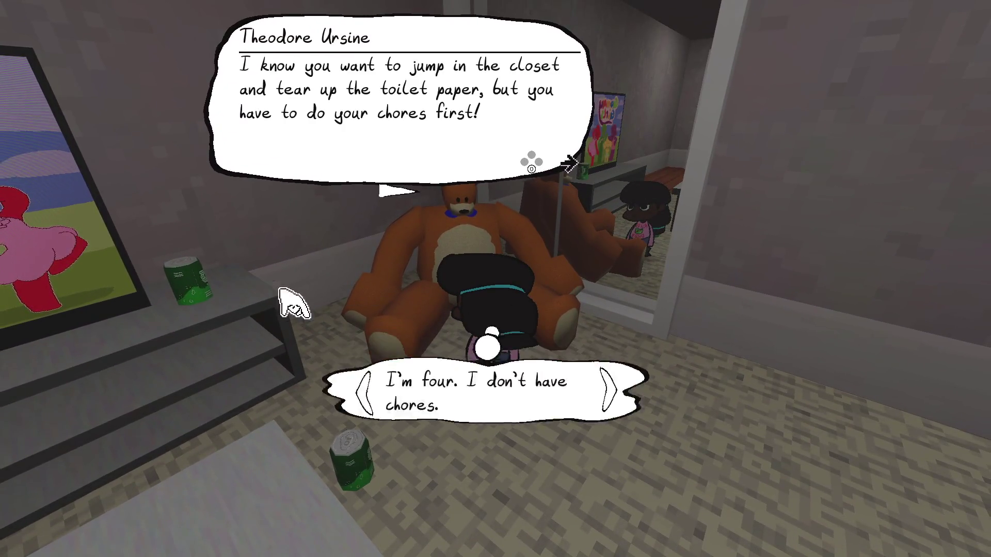
pyautogui.press('e')
pyautogui.press('e')
pyautogui.press('e')
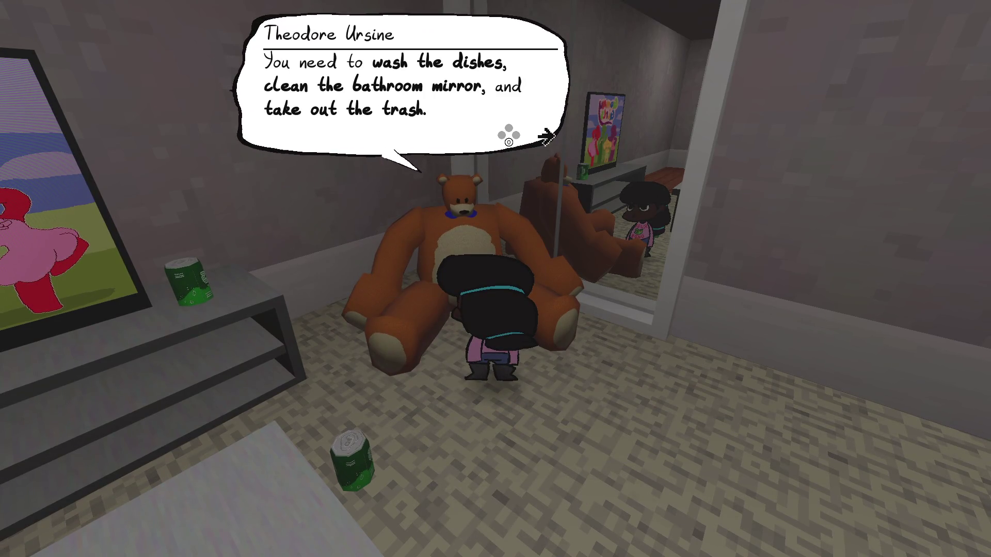
pyautogui.press('e')
pyautogui.press('w')
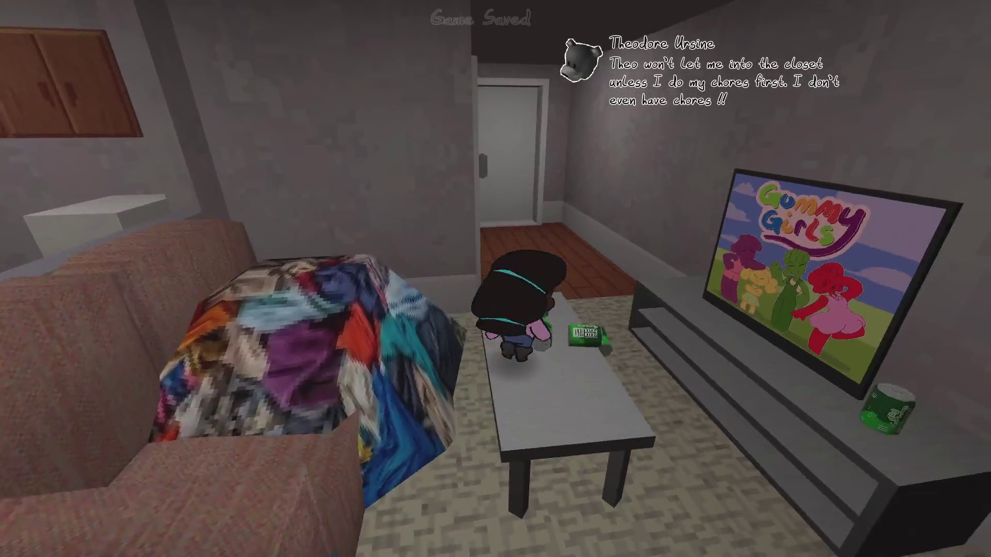
# Step: Open Options from the pause menu, cycle pages to Controls, and close the window
pyautogui.press('Escape')
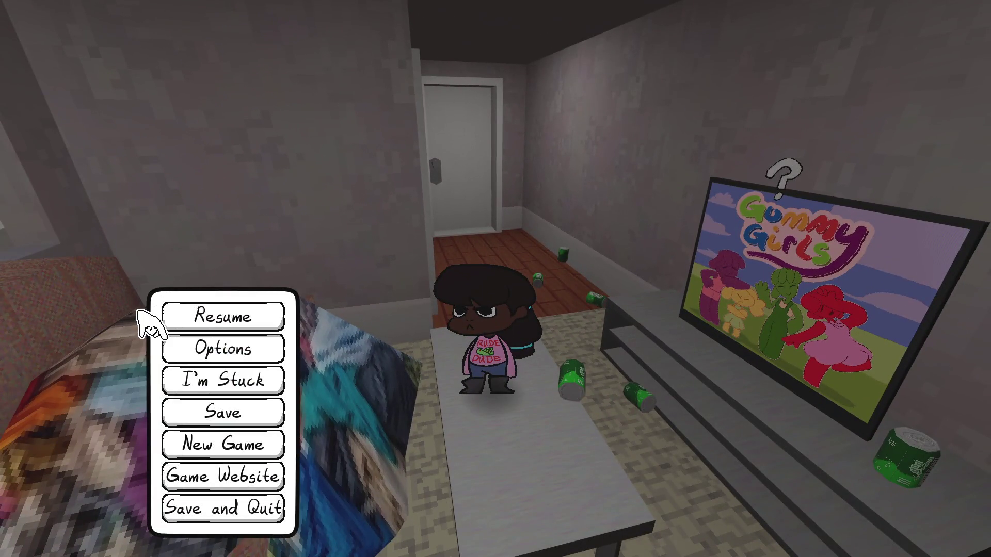
pyautogui.click(207, 349)
pyautogui.press('e')
pyautogui.click(472, 66)
pyautogui.press('q')
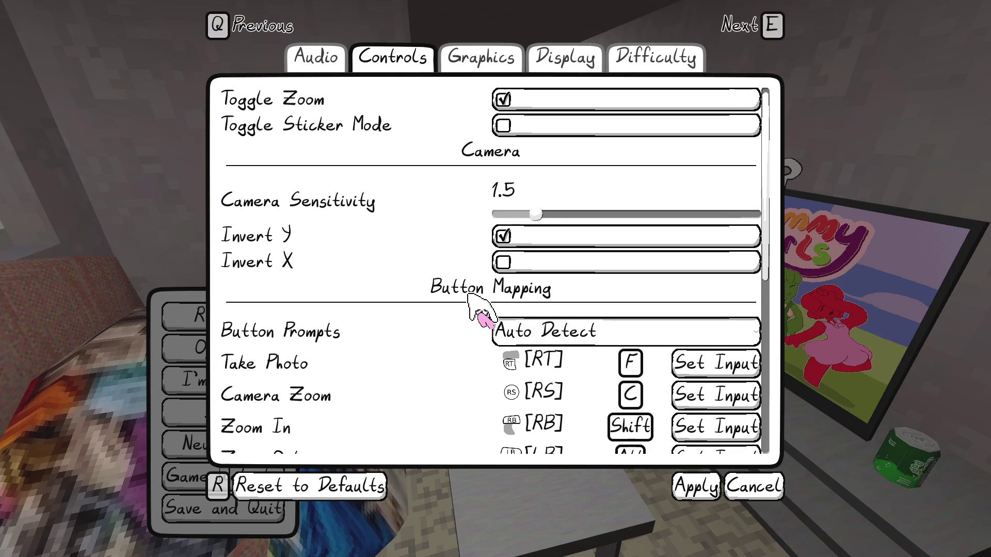
pyautogui.press('Escape')
pyautogui.press('Escape')
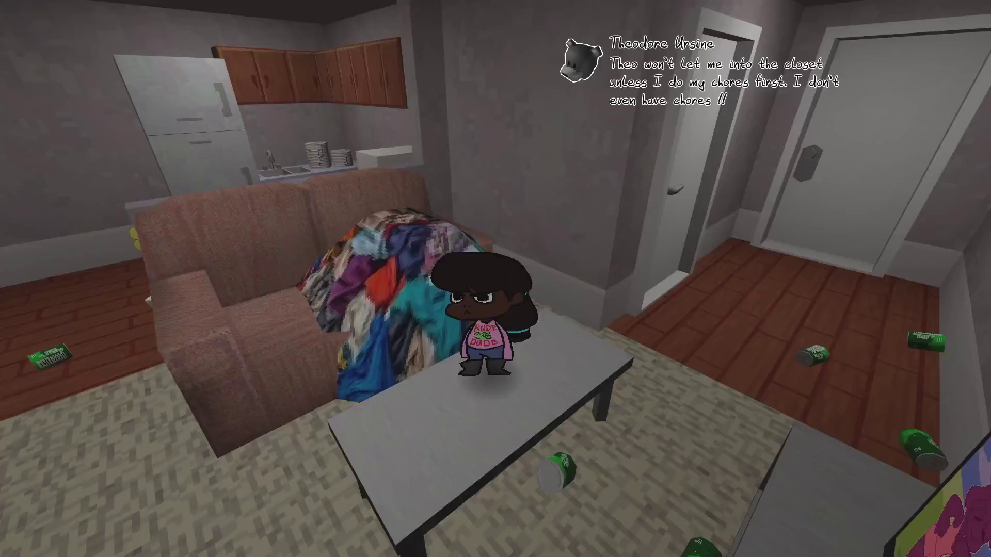
# Step: Pick up the found item, place a smiley sticker on the sofa, then Save and Quit
pyautogui.press('w')
pyautogui.press('e')
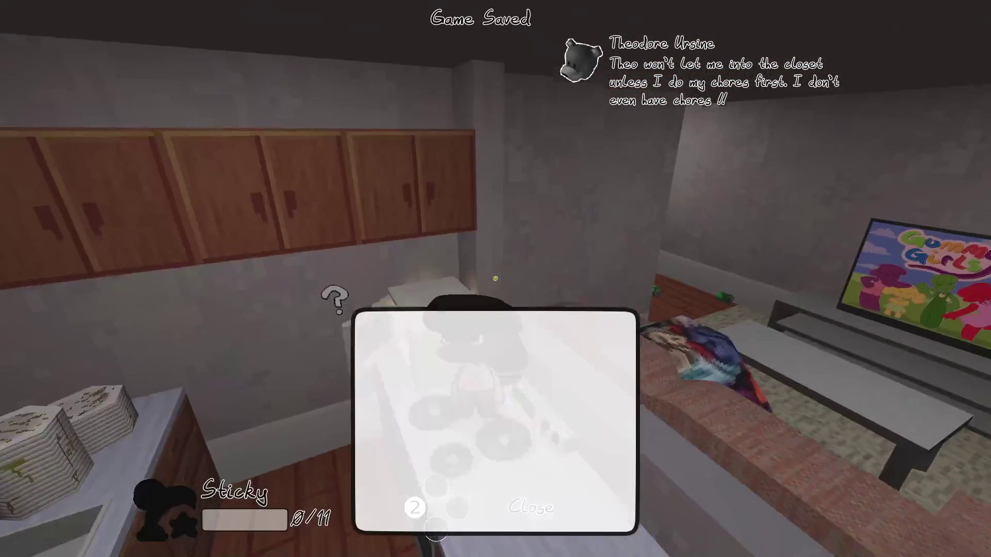
pyautogui.press('e')
pyautogui.click(609, 338)
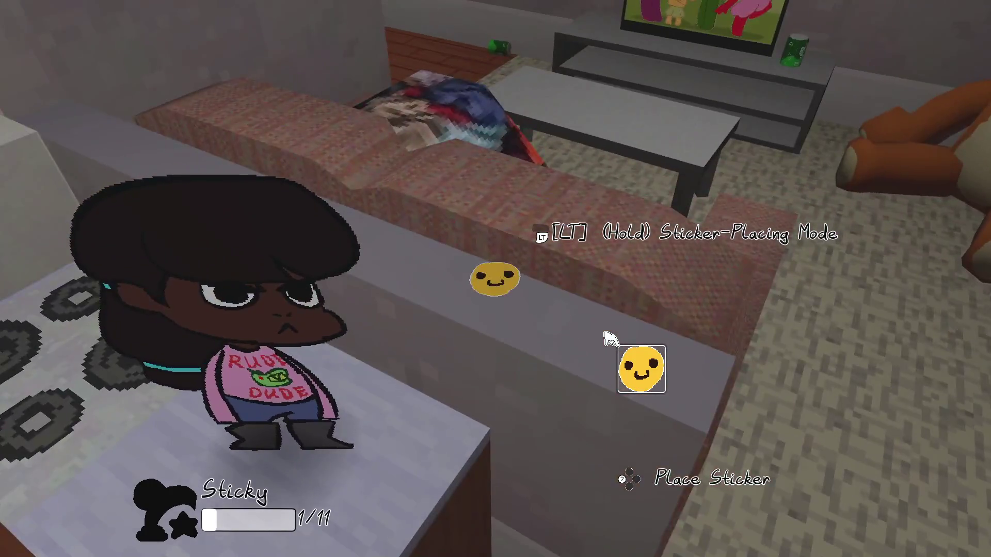
pyautogui.press('w')
pyautogui.press('w')
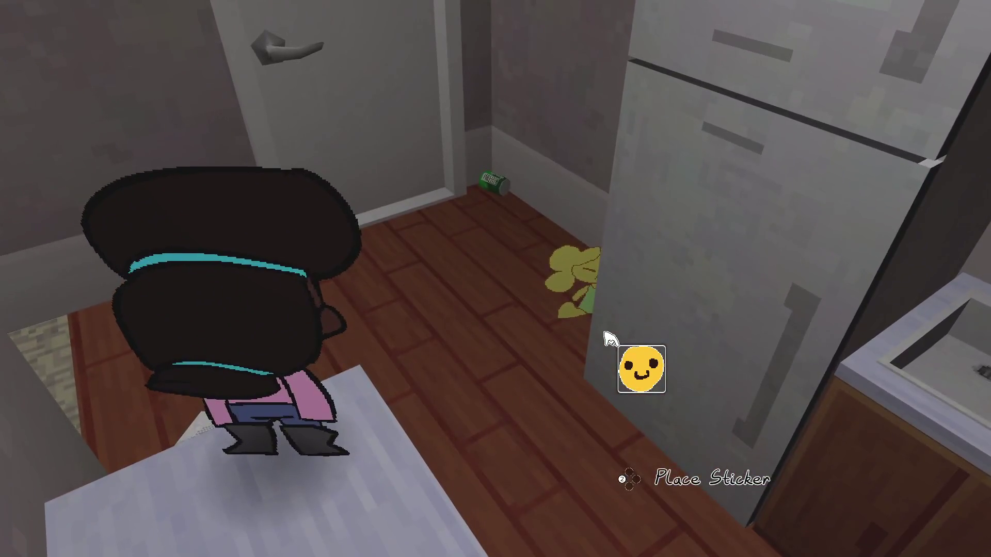
pyautogui.press('w')
pyautogui.press('Escape')
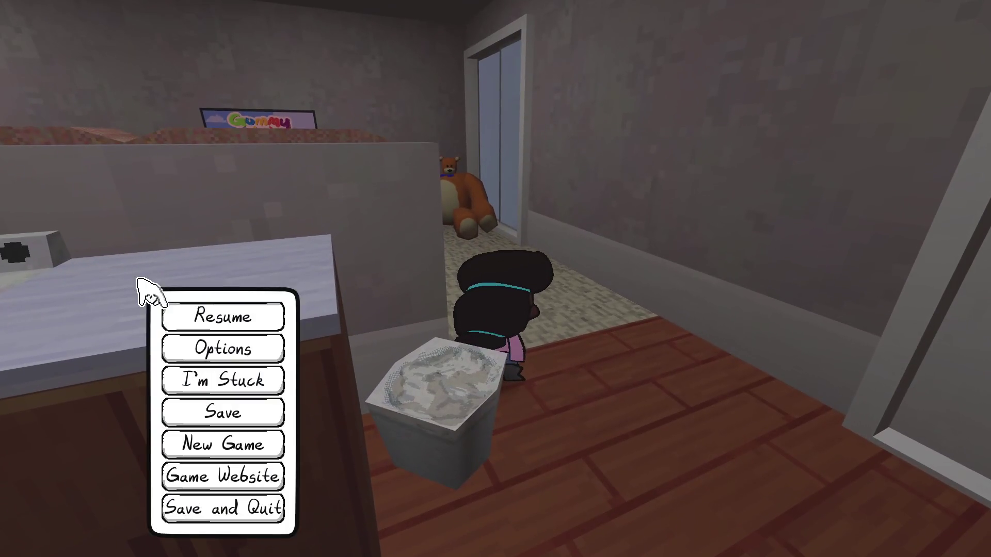
pyautogui.click(222, 508)
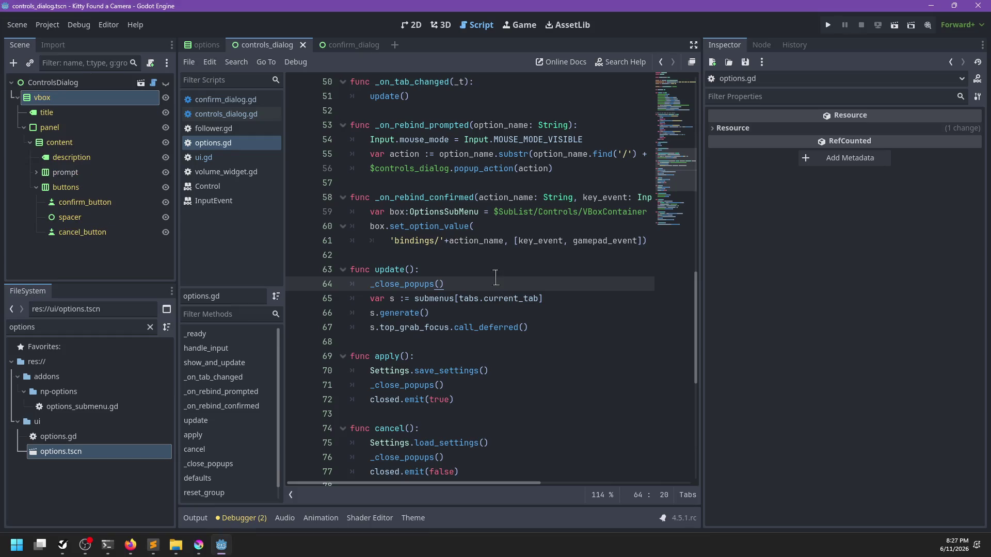
# Step: Check git status in PowerShell and stage all project changes
pyautogui.click(107, 545)
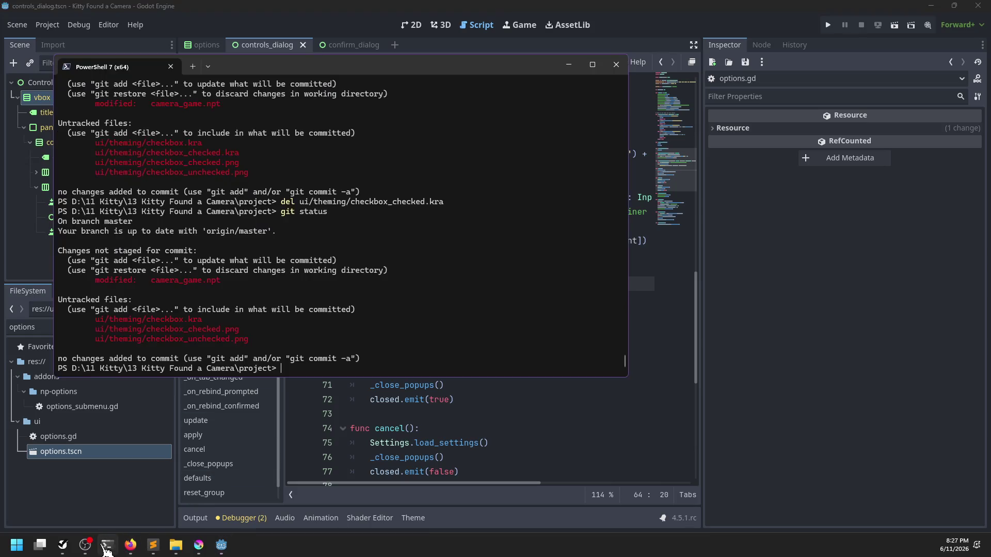
pyautogui.write('git sattus')
pyautogui.press('Return')
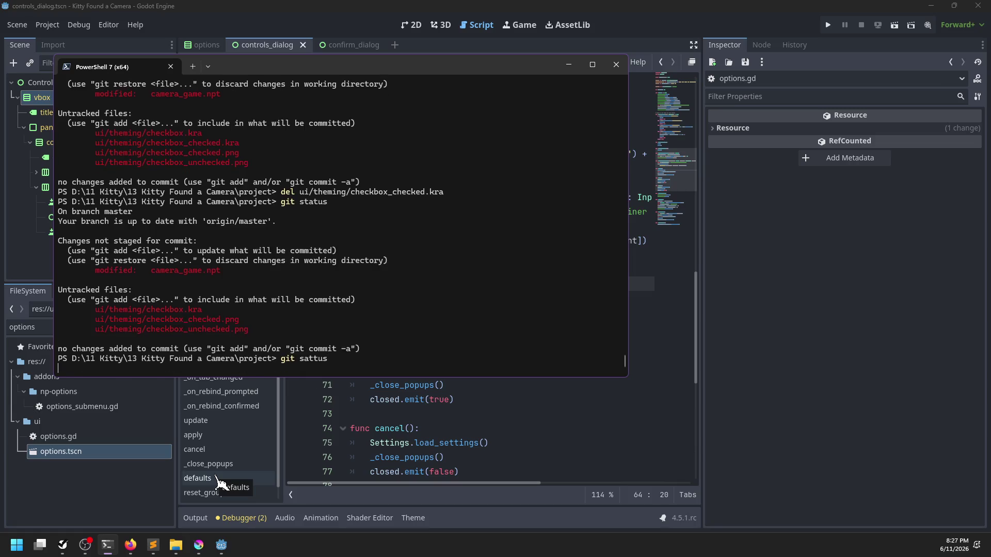
pyautogui.press('Return')
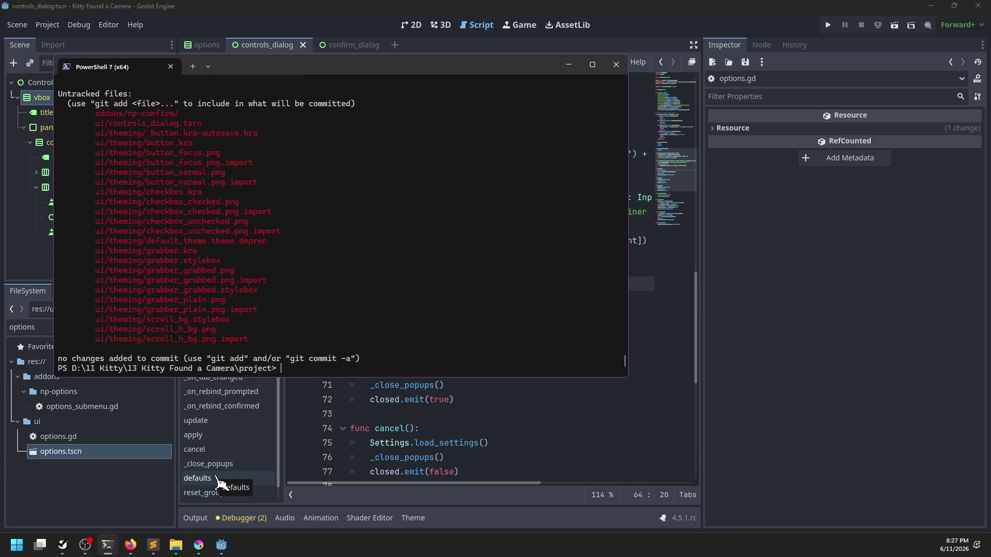
pyautogui.write('.')
pyautogui.press('Return')
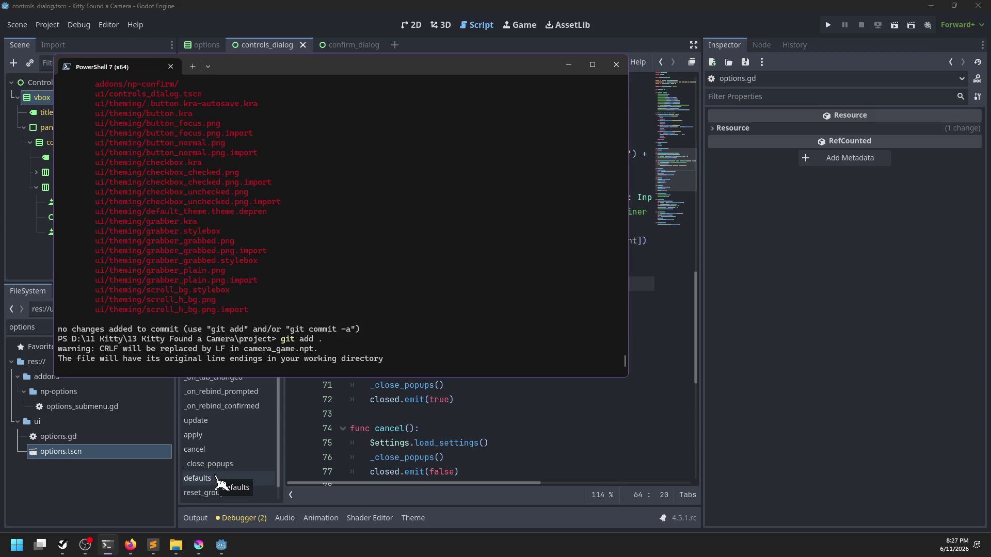
# Step: Commit with message "UI theming and a new Confirm dialog" and run git push
pyautogui.write('commit -m "UI theming and a new Confirm dia')
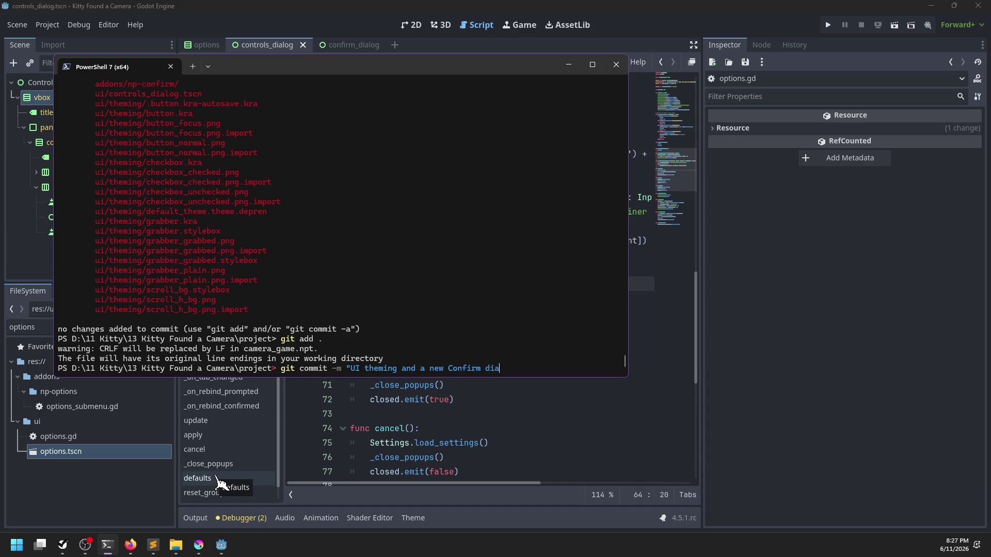
pyautogui.write('"')
pyautogui.press('Return')
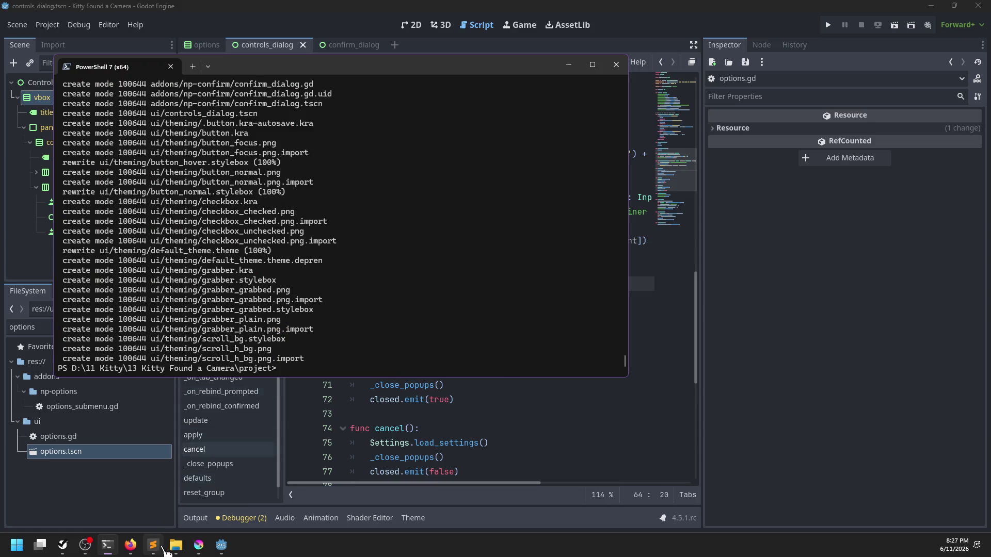
pyautogui.write('git push')
pyautogui.press('Return')
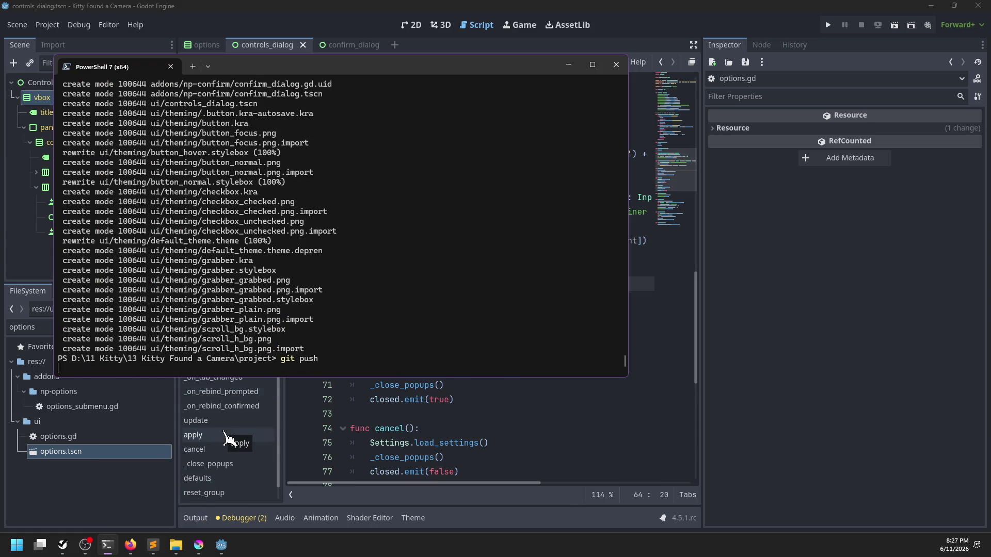
pyautogui.click(153, 545)
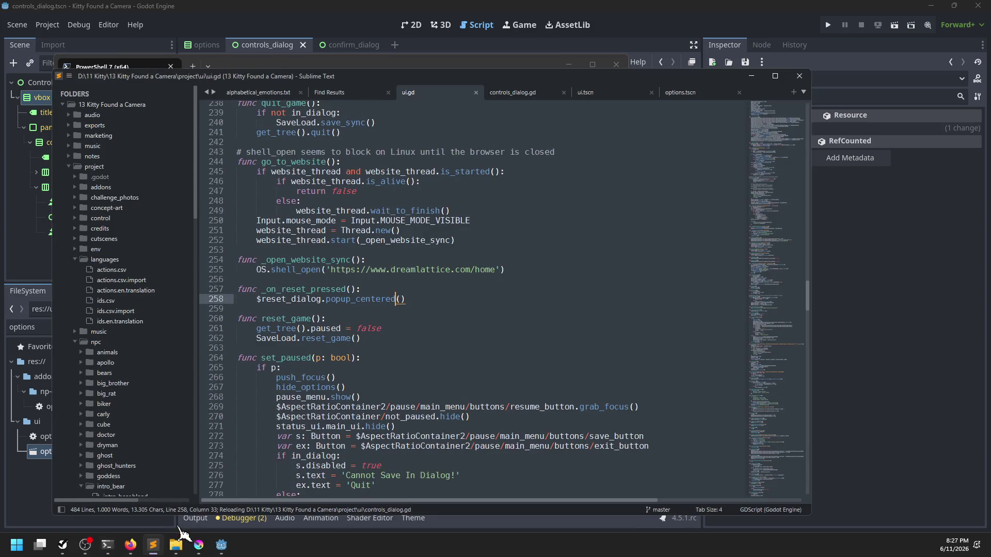
# Step: In NP-ToDo, mark 'Standard buttons: handle small text better' completed and save the list
pyautogui.click(153, 545)
pyautogui.click(73, 545)
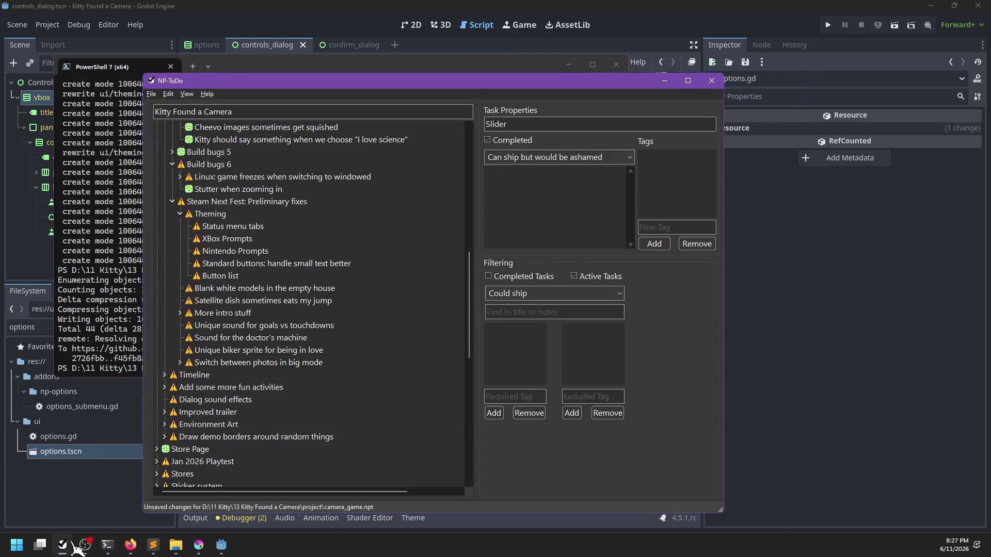
pyautogui.scroll(10, 336, 336)
pyautogui.scroll(-6, 341, 372)
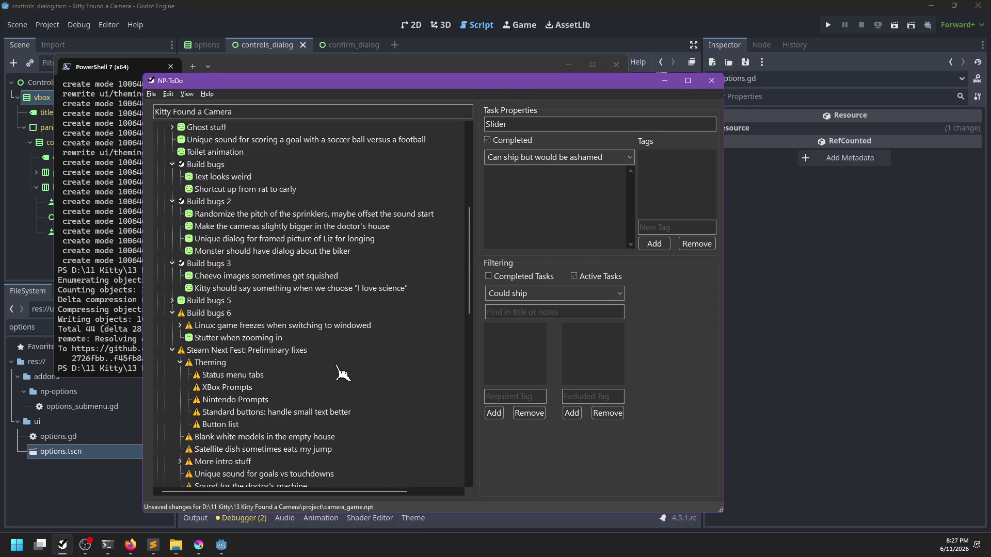
pyautogui.scroll(-5, 342, 373)
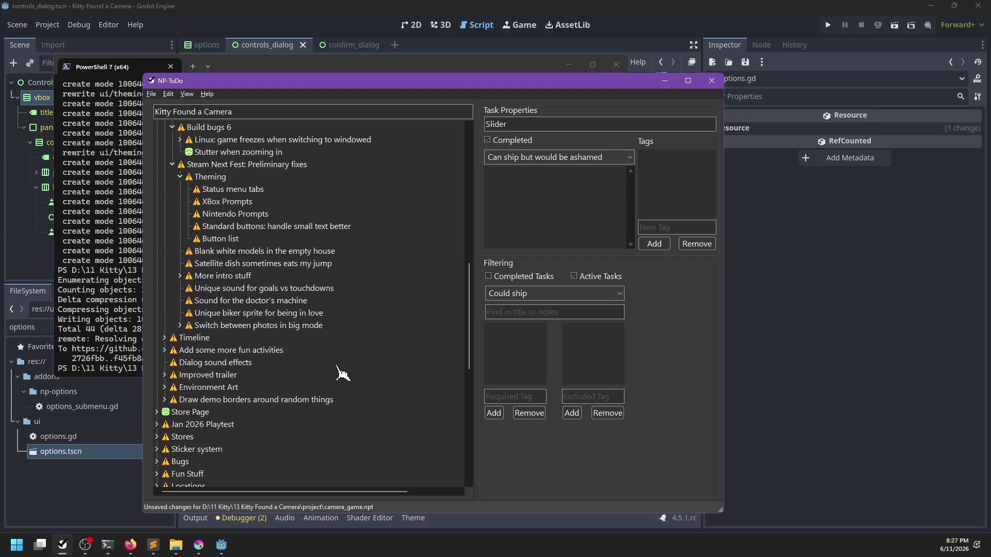
pyautogui.moveTo(290, 87)
pyautogui.mouseDown()
pyautogui.moveTo(377, 71)
pyautogui.moveTo(402, 35)
pyautogui.mouseUp()
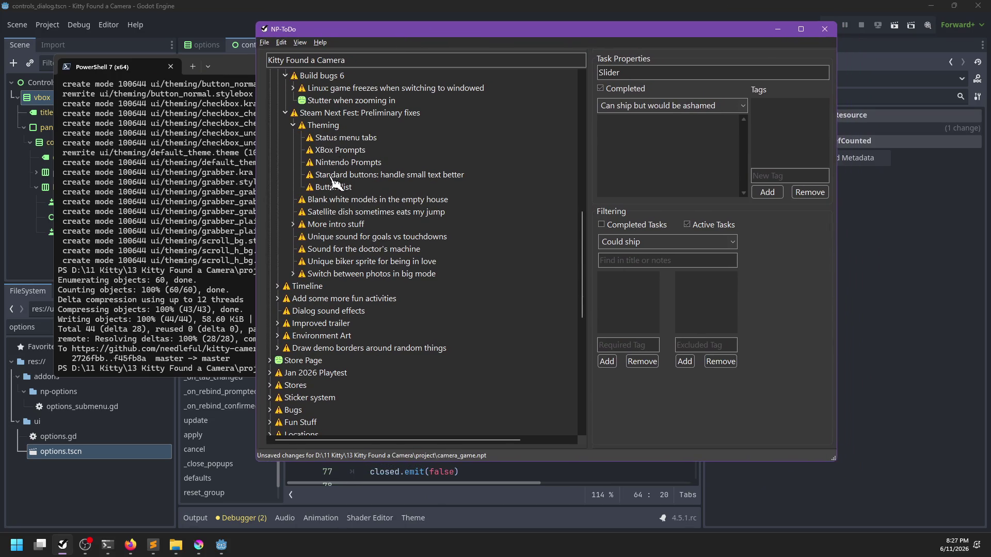
pyautogui.click(342, 189)
pyautogui.click(331, 174)
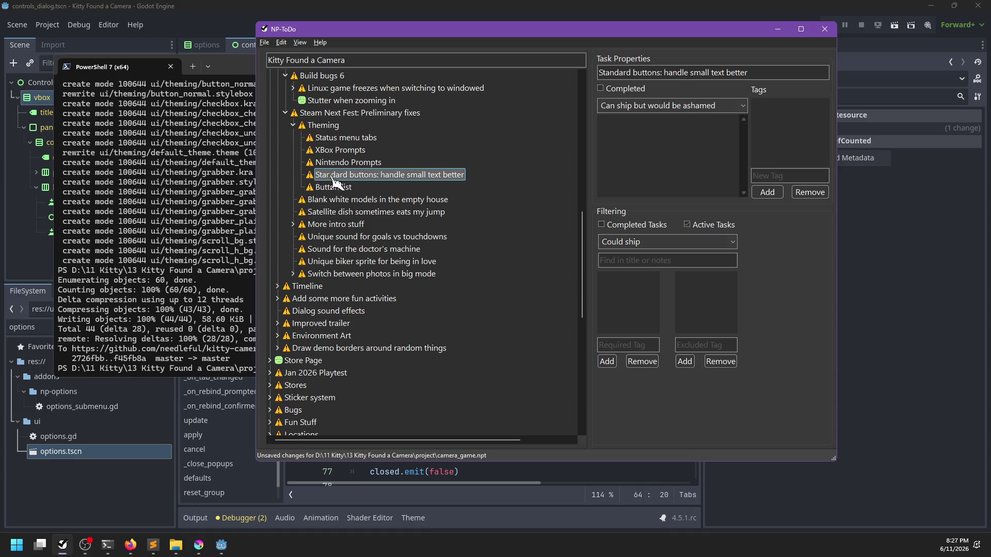
pyautogui.hotkey('ctrl', 'Return')
pyautogui.hotkey('ctrl', 's')
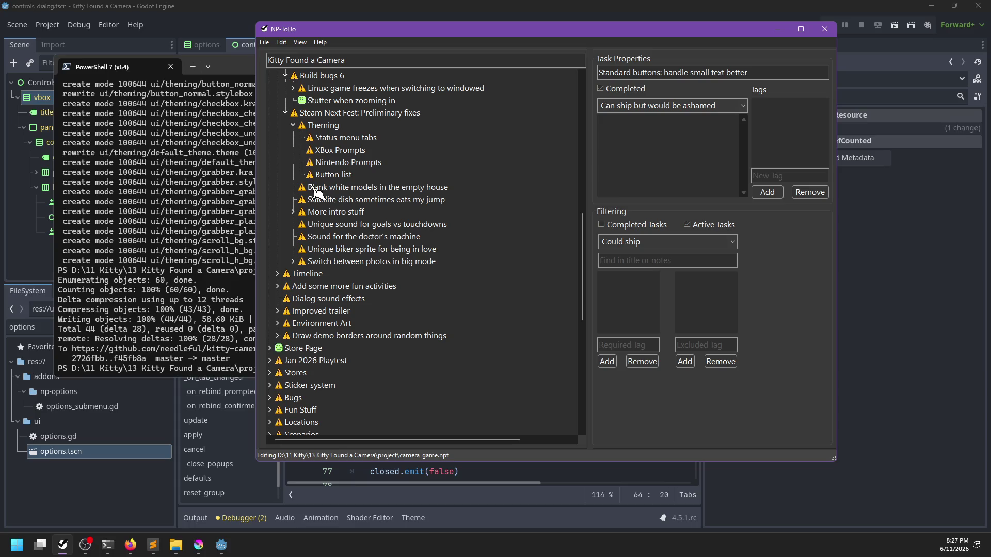
# Step: Return to Godot and run the game with F5
pyautogui.click(216, 72)
pyautogui.click(220, 29)
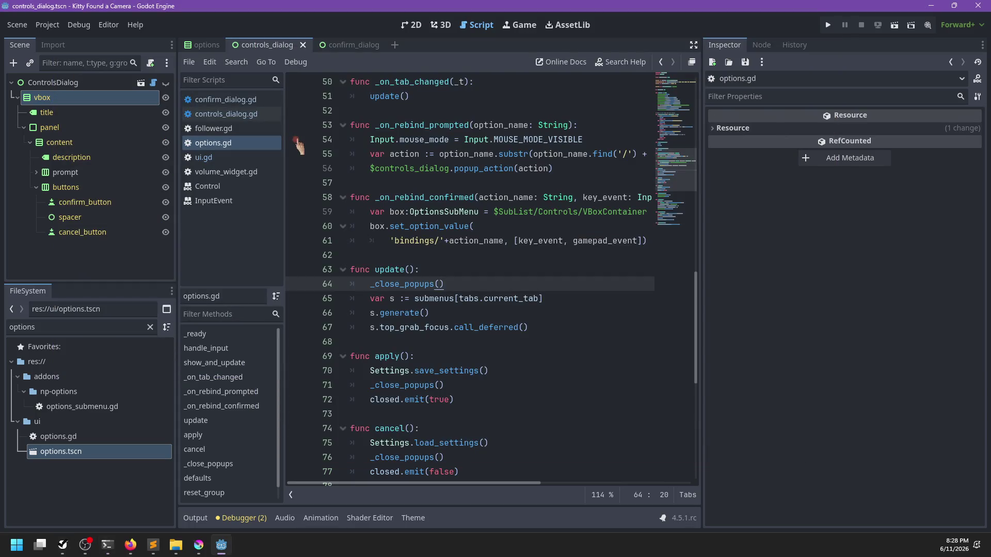
pyautogui.press('F5')
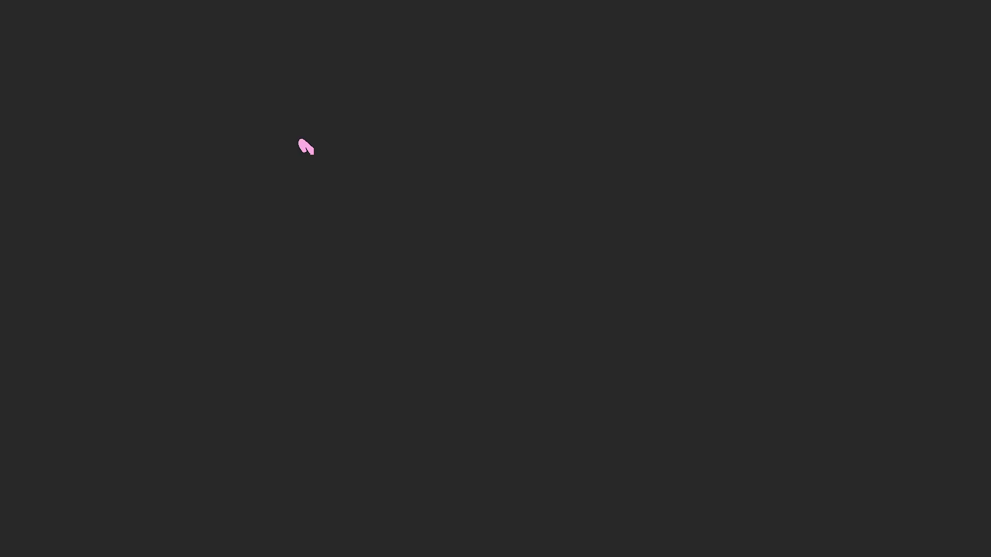